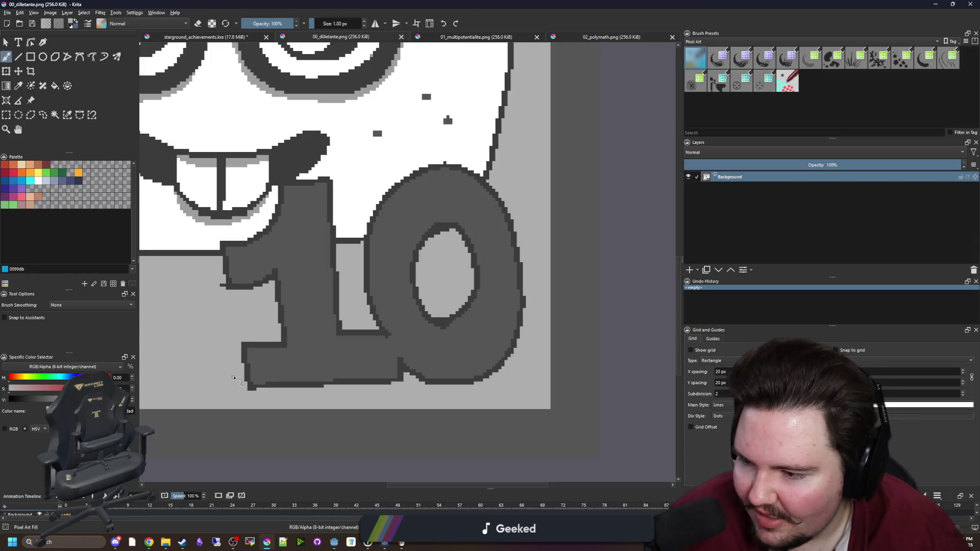
- Enlarge the Pixel Art brush and paint background grey over the old 10 digits
key(bracketright)
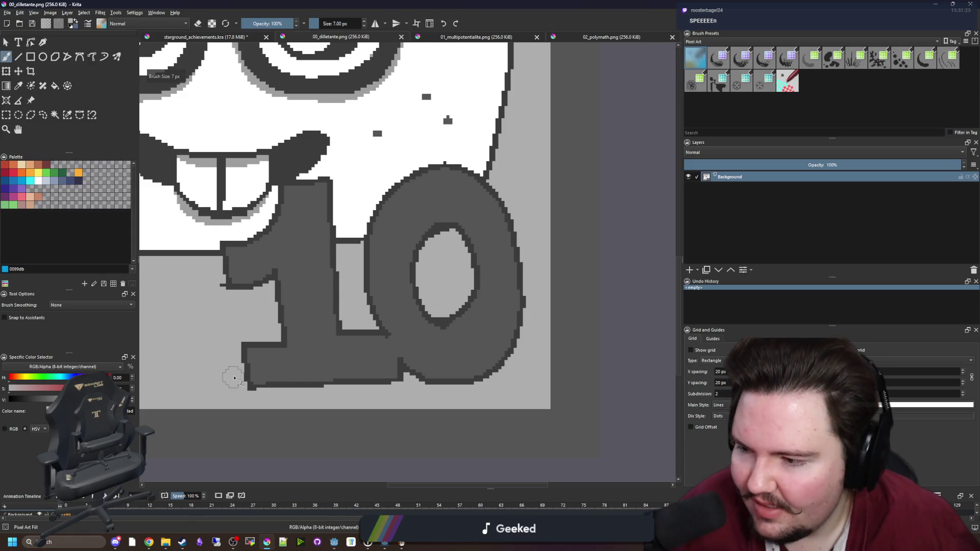
mouse_move(235, 379)
mouse_down()
mouse_move(252, 367)
mouse_move(228, 373)
mouse_move(407, 320)
mouse_move(284, 374)
mouse_up()
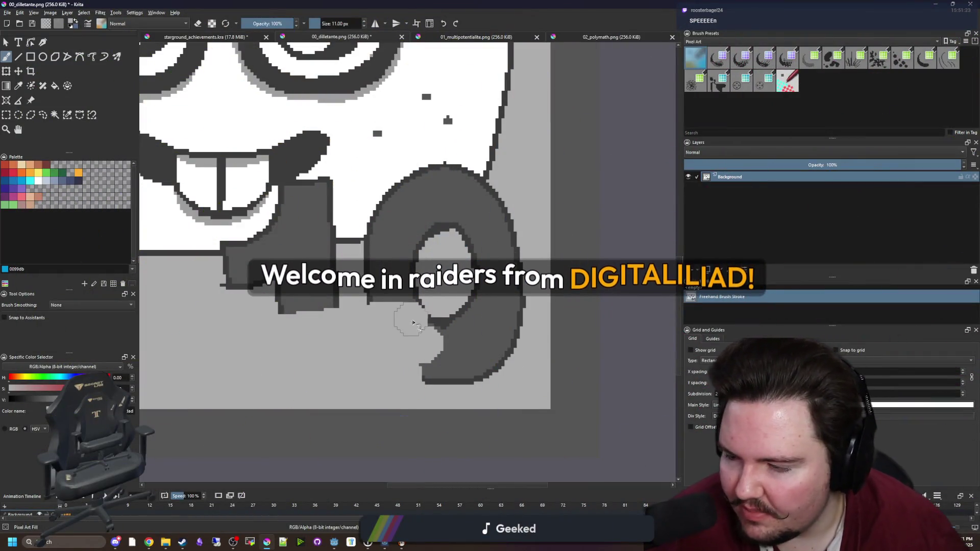
mouse_move(413, 323)
mouse_down()
mouse_move(475, 313)
mouse_move(510, 260)
mouse_move(503, 222)
mouse_move(511, 296)
mouse_move(463, 357)
mouse_move(419, 377)
mouse_up()
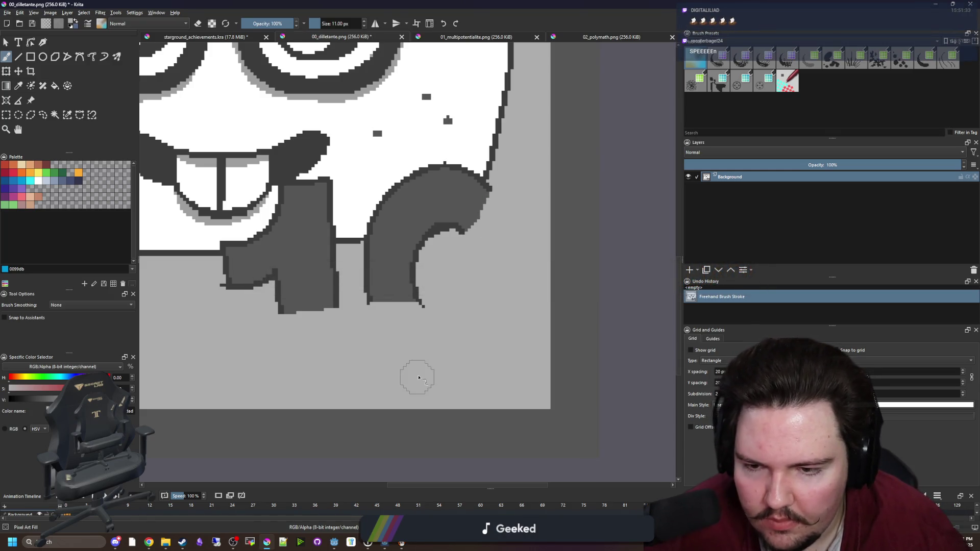
scroll(419, 378, up, 2)
mouse_move(245, 274)
mouse_down()
mouse_move(305, 276)
mouse_move(356, 327)
mouse_up()
- Paint out the leftover dark grey hook and trim the face's bottom edge flat
scroll(461, 339, up, 5)
scroll(536, 328, down, 3)
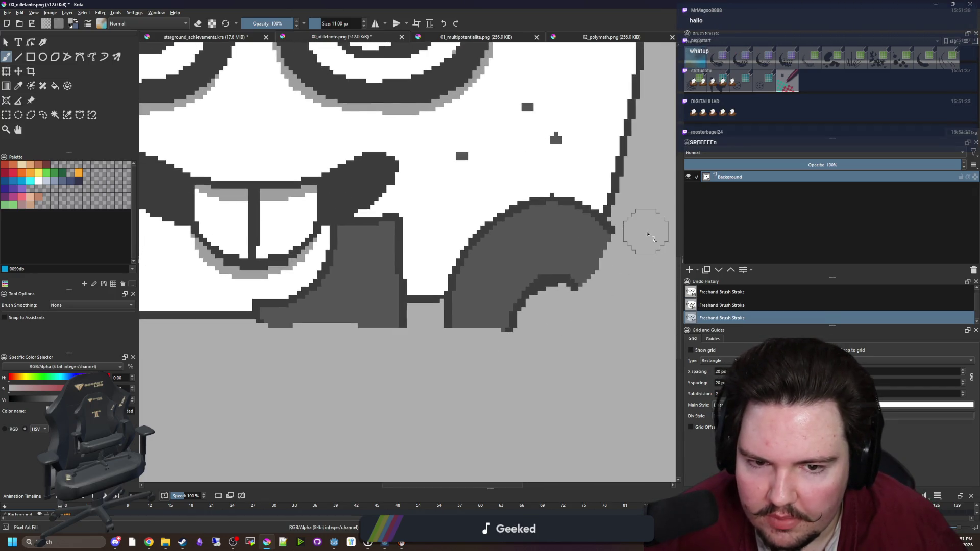
mouse_move(633, 226)
mouse_down()
mouse_move(574, 291)
mouse_move(523, 321)
mouse_move(245, 346)
mouse_up()
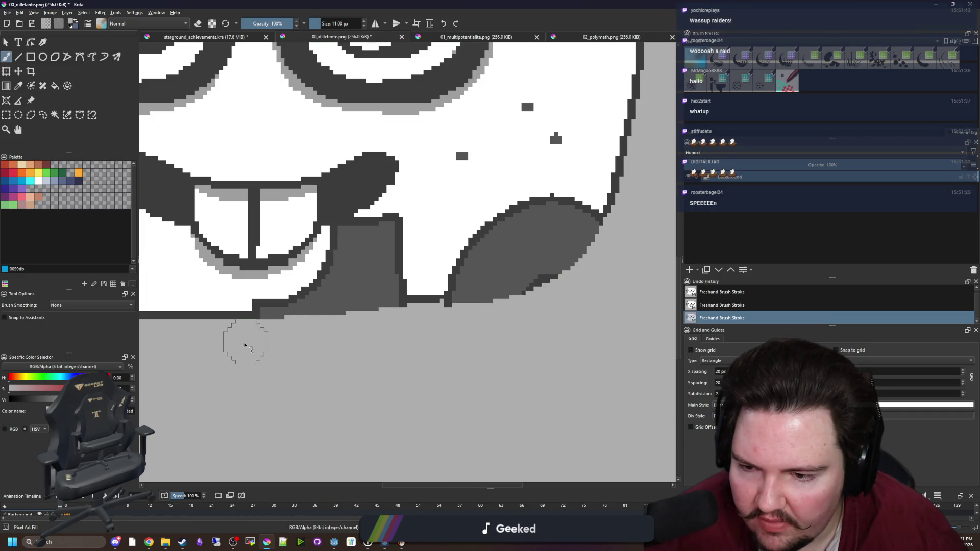
mouse_move(443, 326)
mouse_down()
mouse_move(466, 313)
mouse_move(532, 312)
mouse_up()
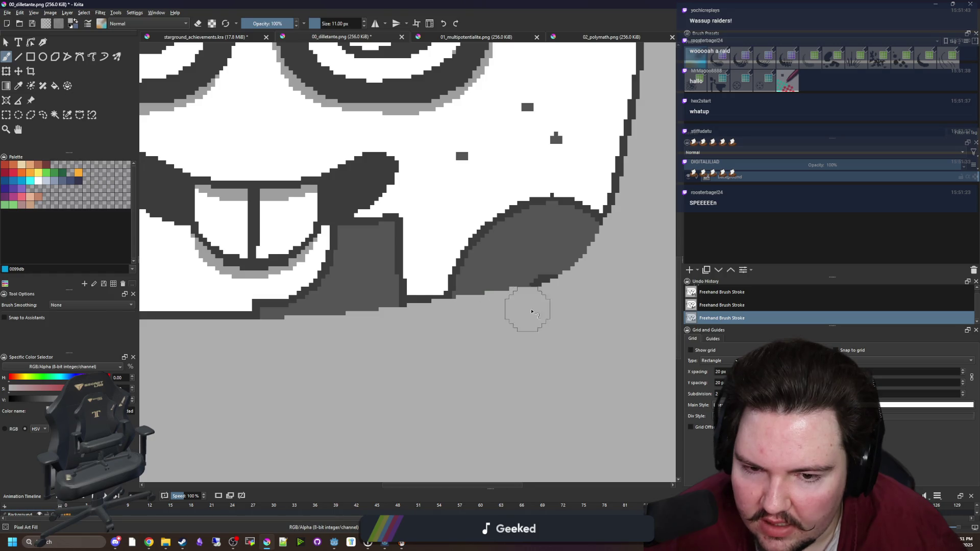
scroll(392, 320, down, 1)
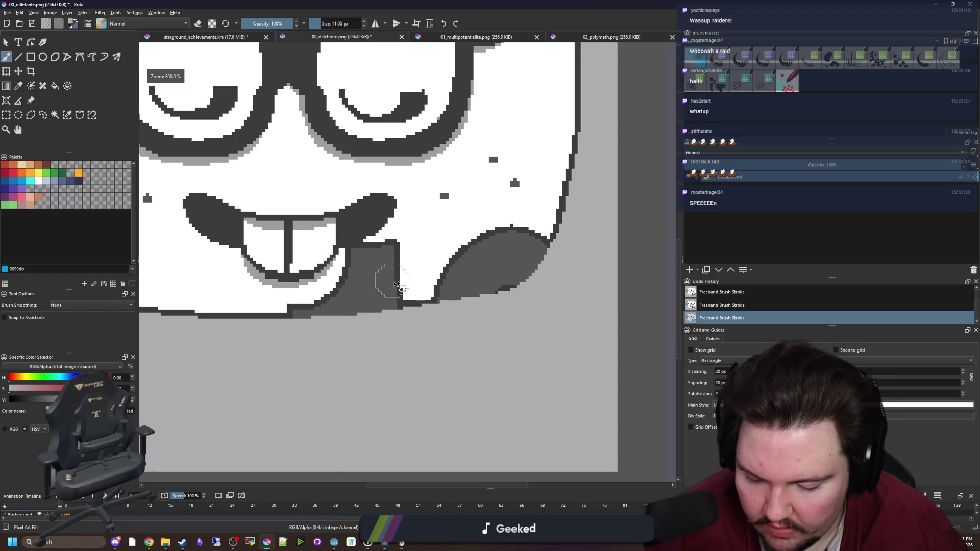
- With a smaller brush, paint white over the leftover dark spots under the mouth
scroll(407, 245, up, 1)
scroll(348, 257, up, 2)
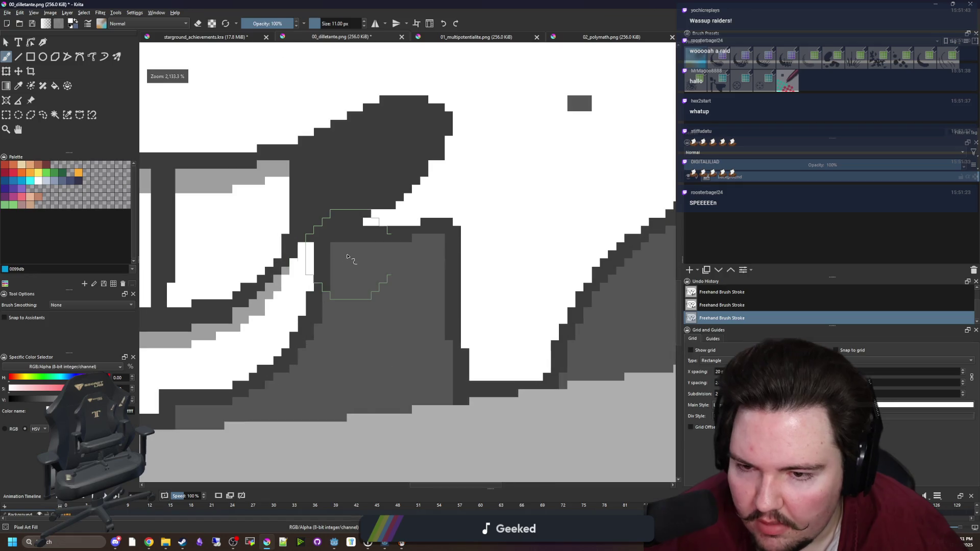
click(388, 219)
key(bracketleft)
key(bracketleft)
key(bracketleft)
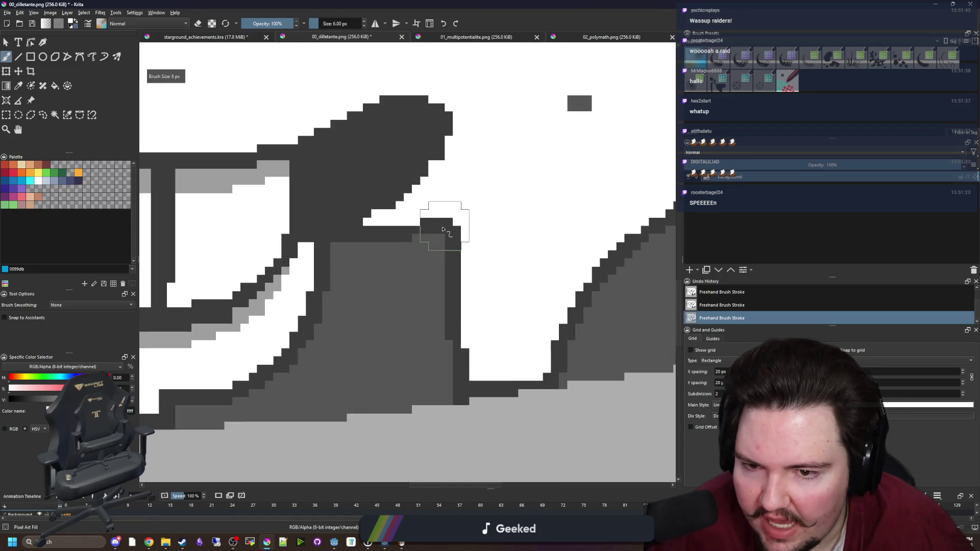
drag(443, 230, 325, 276)
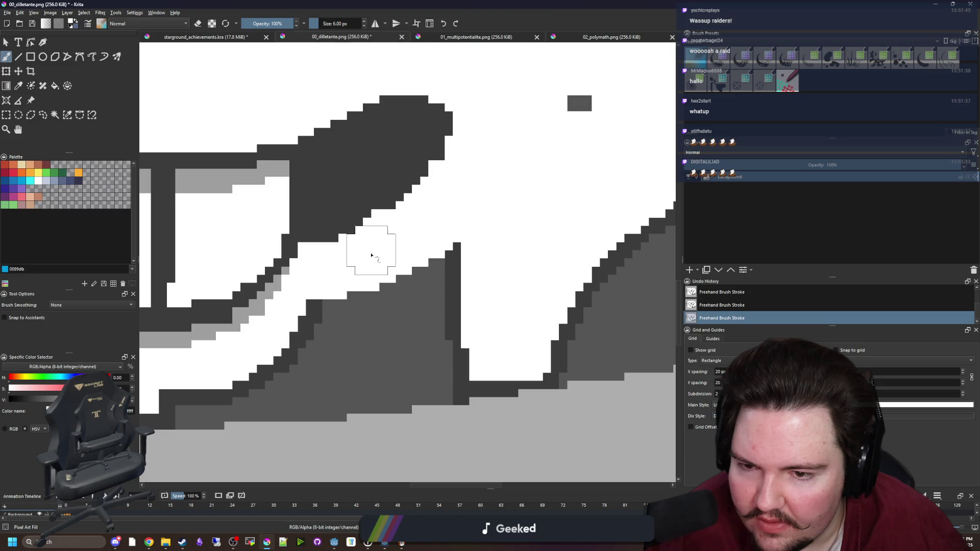
mouse_move(372, 256)
mouse_down()
mouse_move(422, 278)
mouse_move(431, 301)
mouse_move(321, 343)
mouse_up()
scroll(488, 322, down, 2)
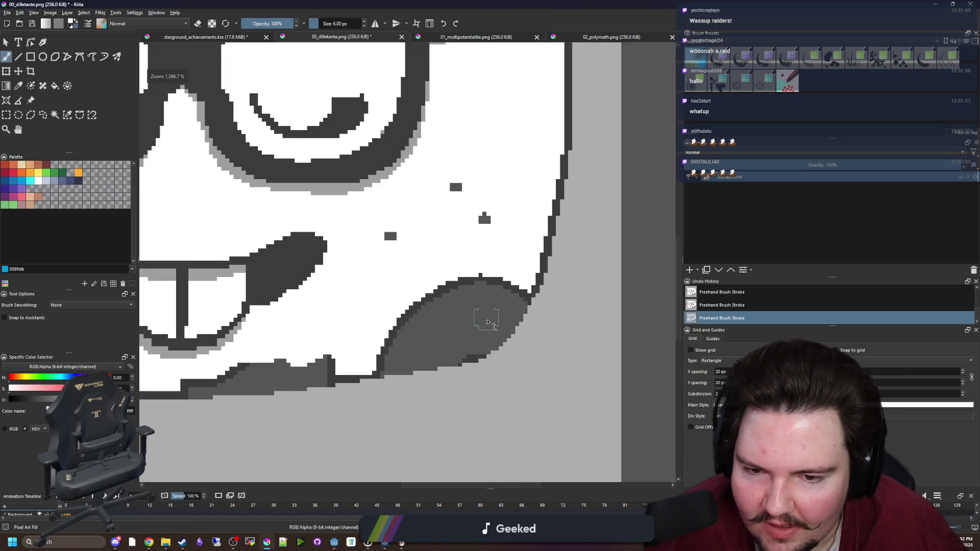
scroll(487, 322, up, 2)
mouse_move(565, 284)
mouse_down()
mouse_move(568, 240)
mouse_move(501, 234)
mouse_up()
scroll(466, 226, up, 1)
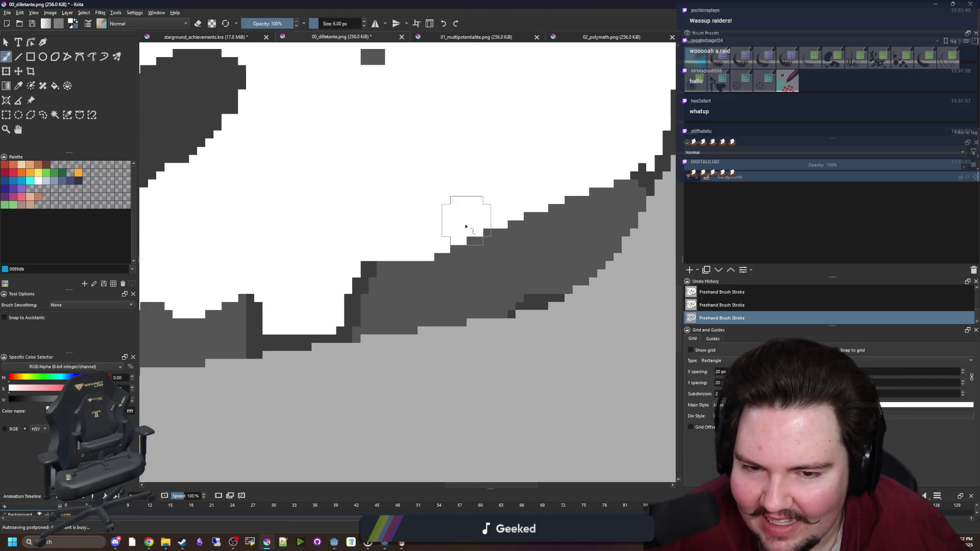
scroll(466, 226, down, 3)
- Whiten the dark grey pixels along the face's lower edge to thin the band
mouse_move(536, 197)
mouse_down()
mouse_move(505, 250)
mouse_move(435, 291)
mouse_move(243, 329)
mouse_up()
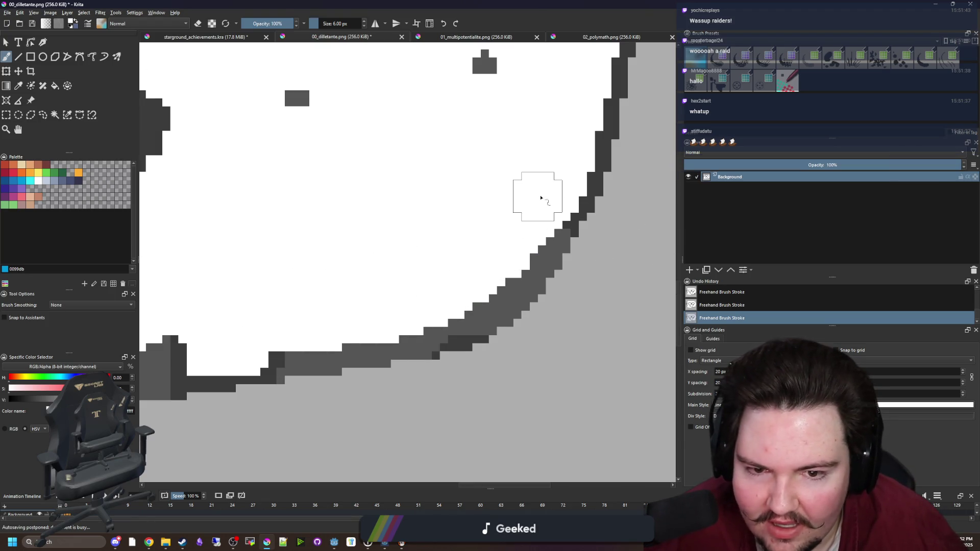
mouse_move(525, 221)
mouse_down()
mouse_move(420, 321)
mouse_move(272, 343)
mouse_up()
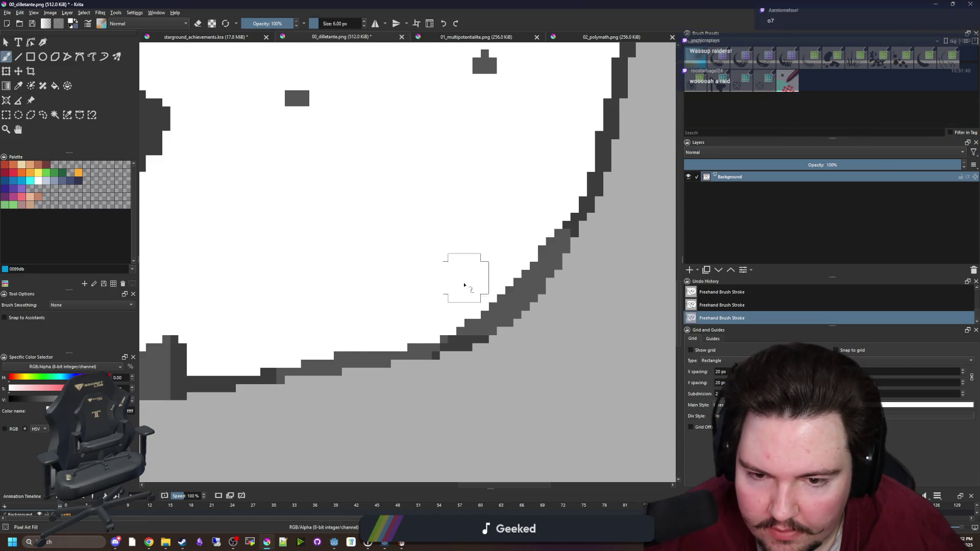
mouse_move(470, 284)
mouse_down()
mouse_move(477, 291)
mouse_move(505, 274)
mouse_up()
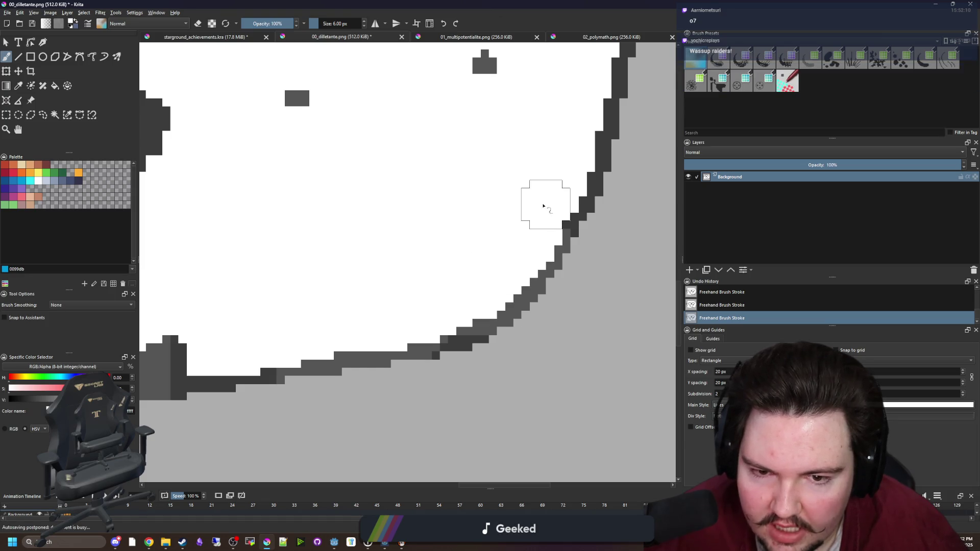
scroll(428, 247, down, 5)
scroll(429, 247, up, 5)
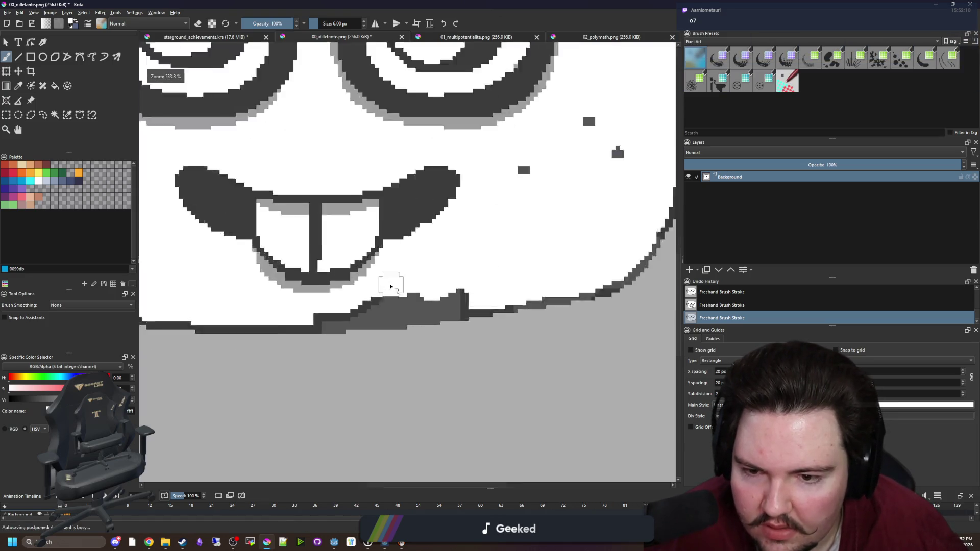
mouse_move(504, 284)
mouse_down()
mouse_move(520, 303)
mouse_move(434, 323)
mouse_move(226, 341)
mouse_up()
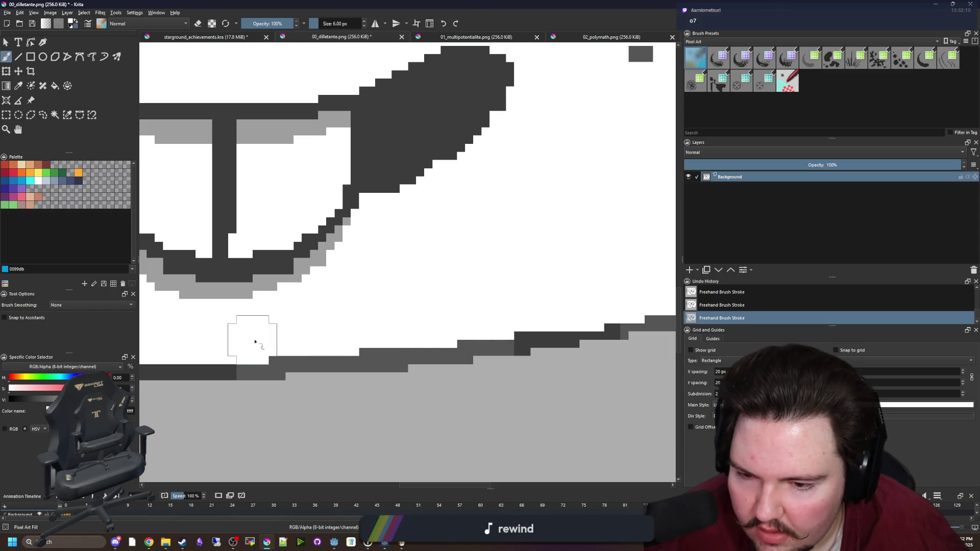
scroll(378, 326, down, 3)
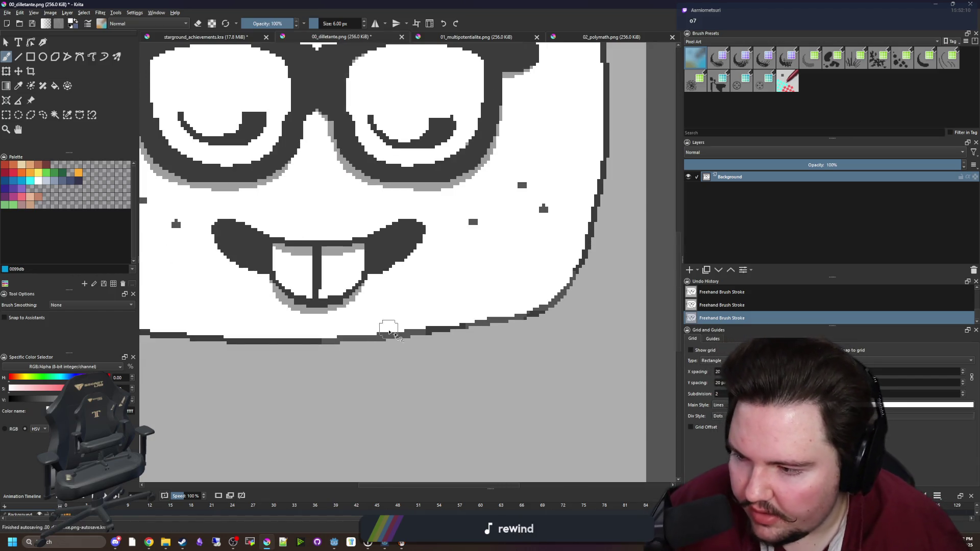
scroll(449, 345, down, 2)
scroll(471, 321, up, 3)
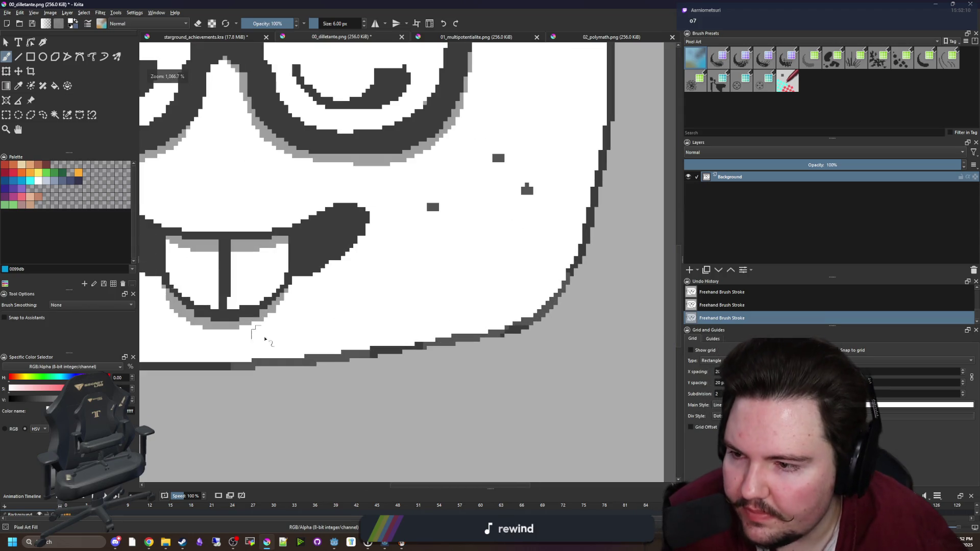
scroll(247, 364, up, 2)
- Flood-fill the bottom outline band with dark grey so it is even
key(f)
click(324, 365)
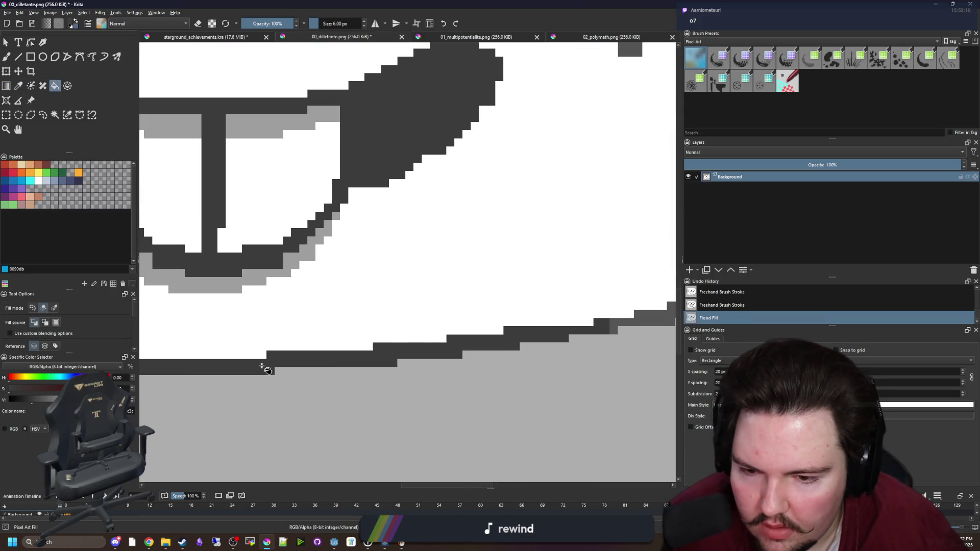
scroll(473, 333, up, 2)
click(476, 342)
click(391, 371)
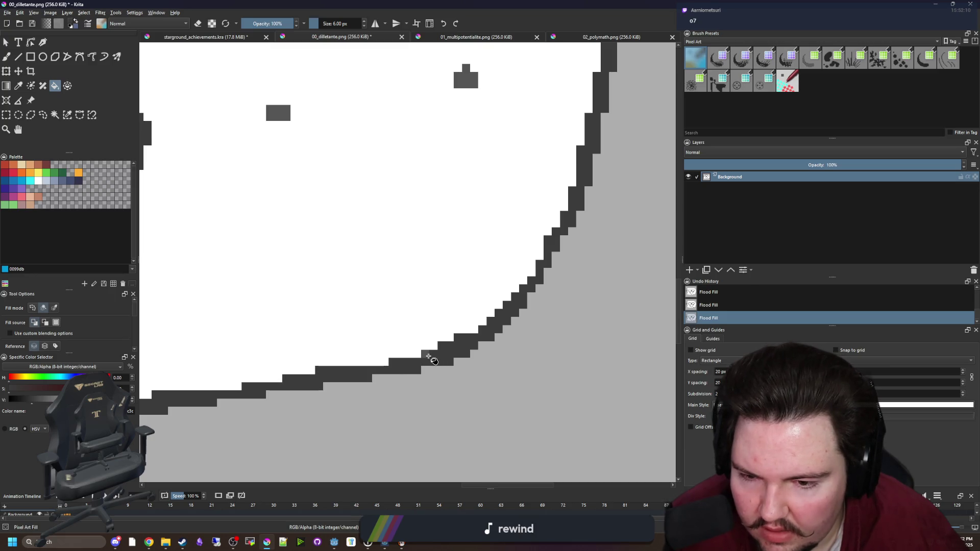
scroll(448, 365, down, 6)
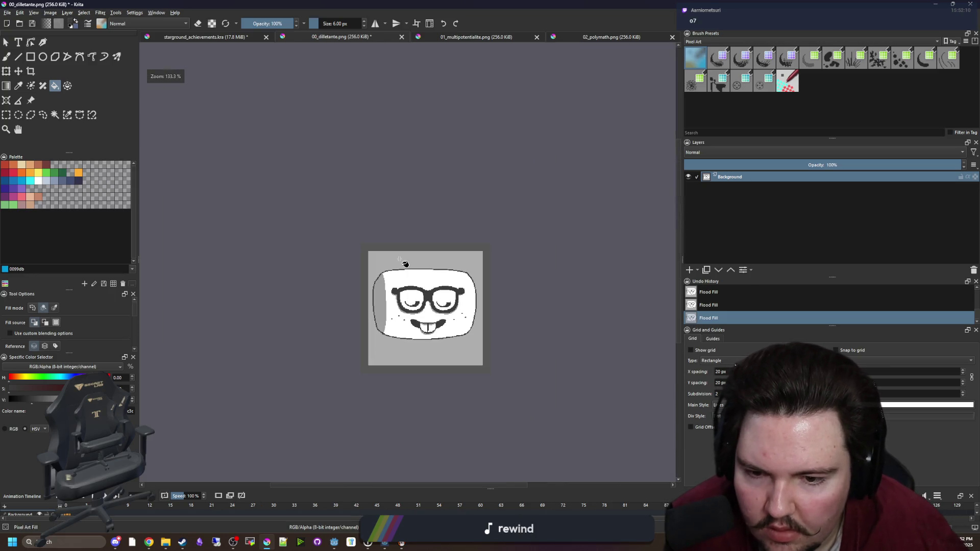
- Add a new paint layer above the background, then cancel opening an image file
scroll(459, 306, up, 2)
click(690, 270)
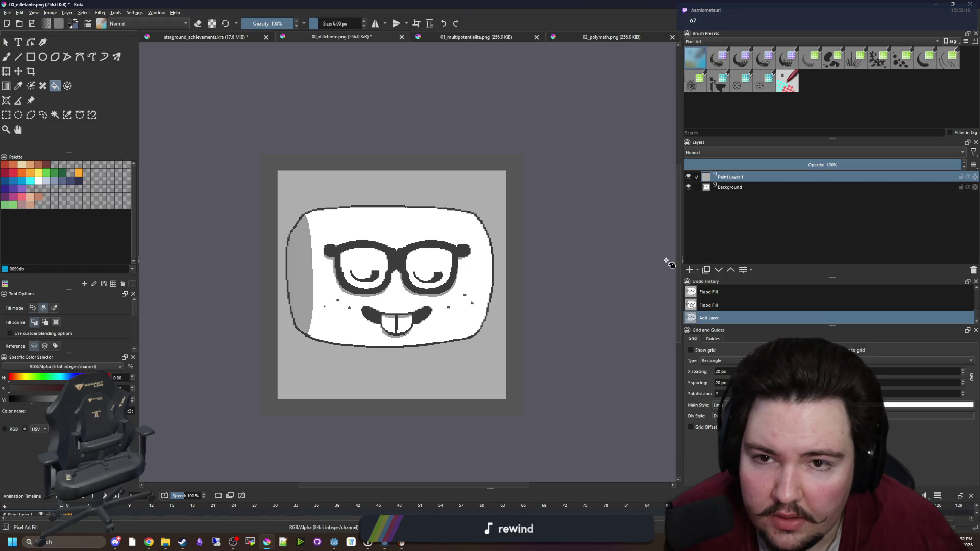
click(467, 35)
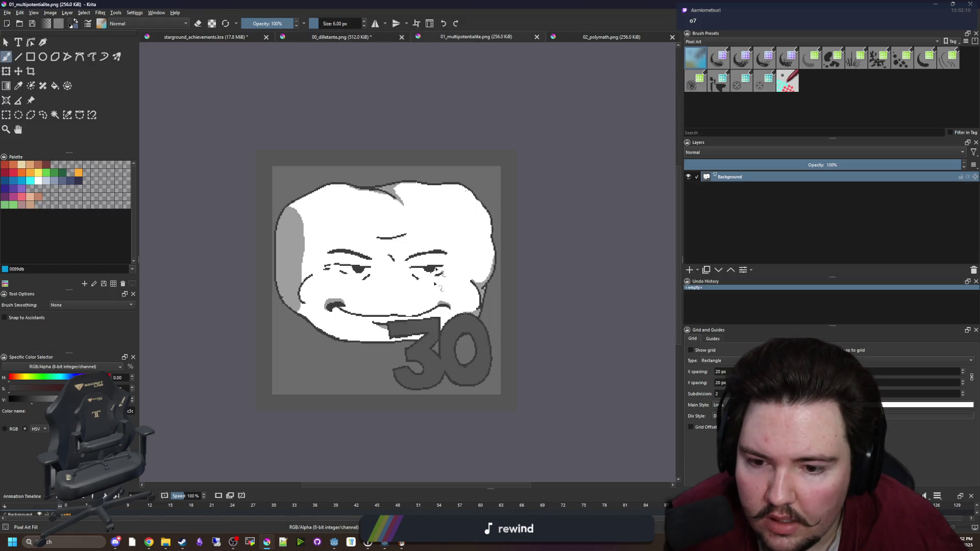
click(9, 12)
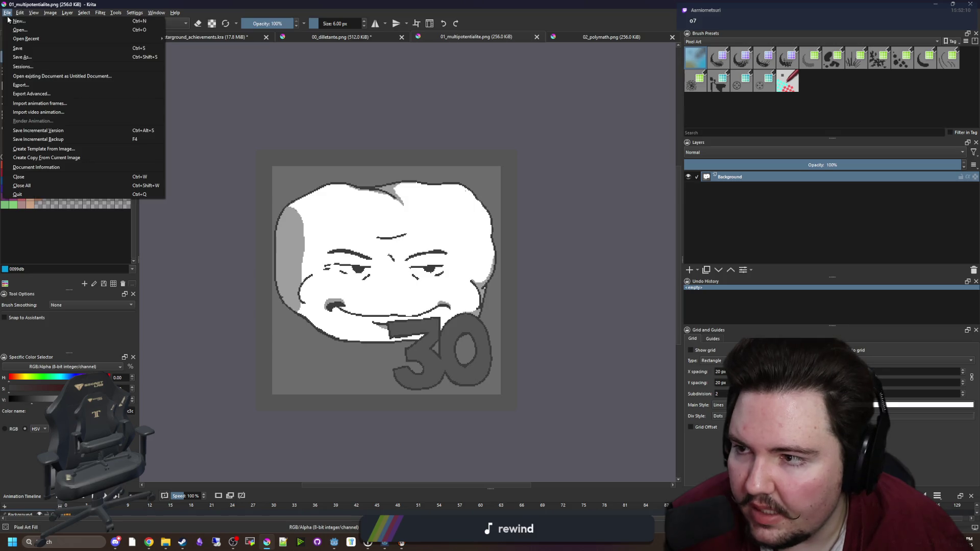
click(23, 29)
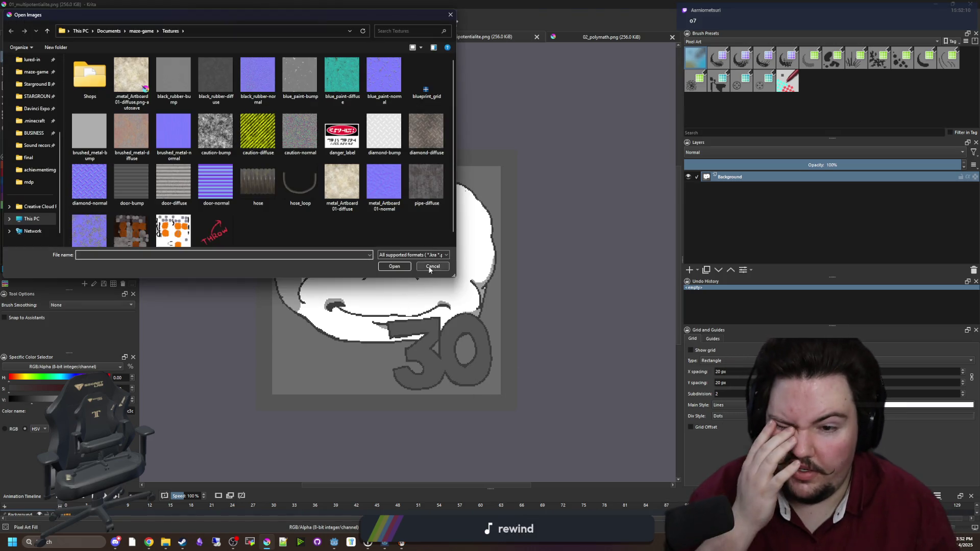
click(432, 266)
- Switch to the achievements document and pan to the 10! icon
click(204, 37)
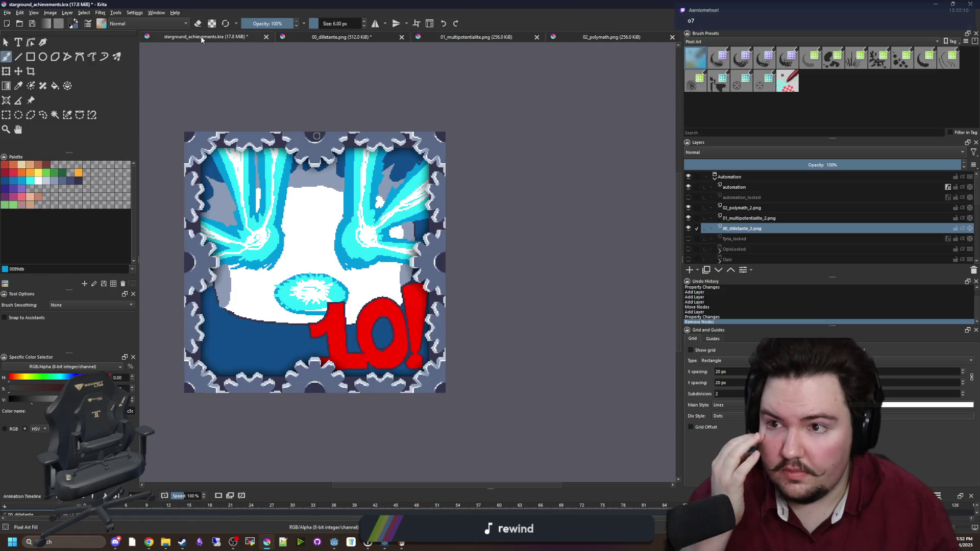
click(5, 115)
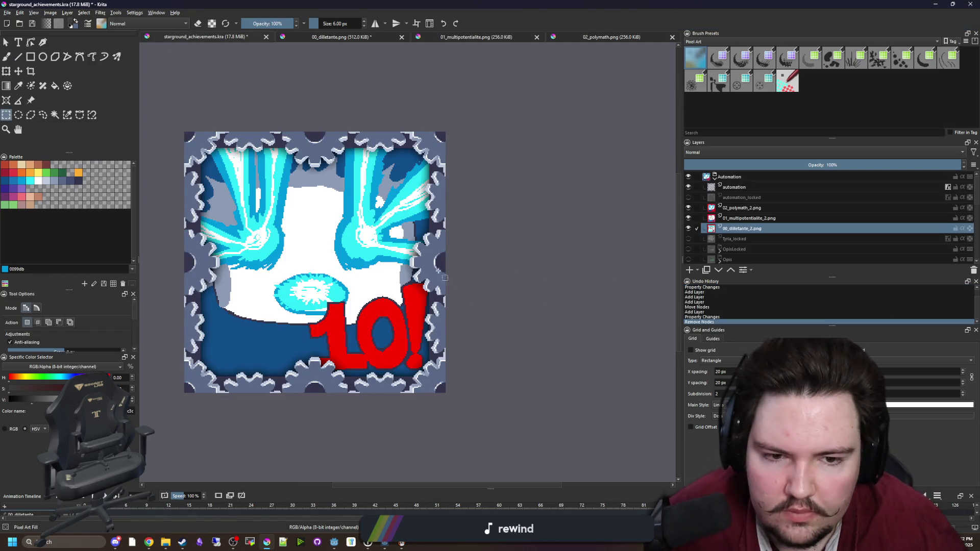
scroll(444, 296, up, 4)
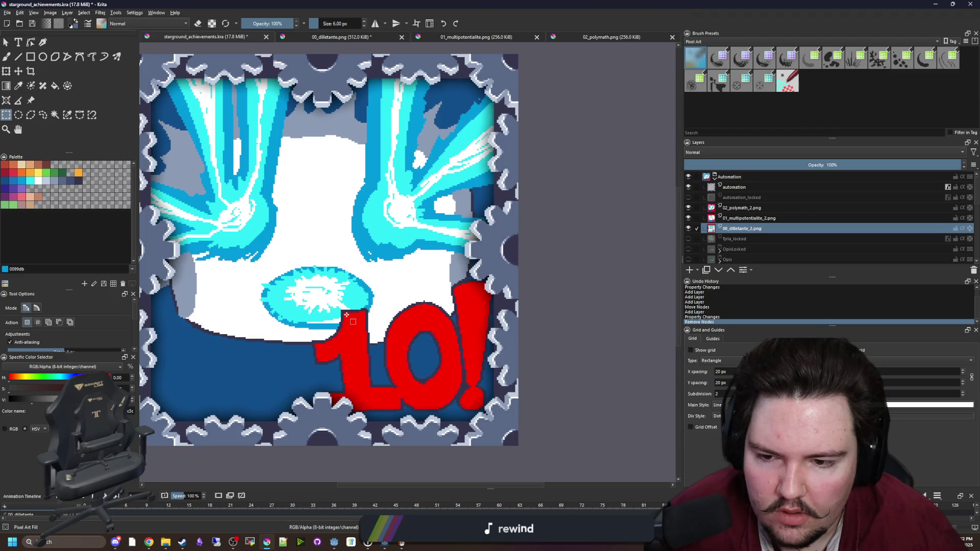
scroll(347, 314, down, 1)
drag(347, 314, 400, 320)
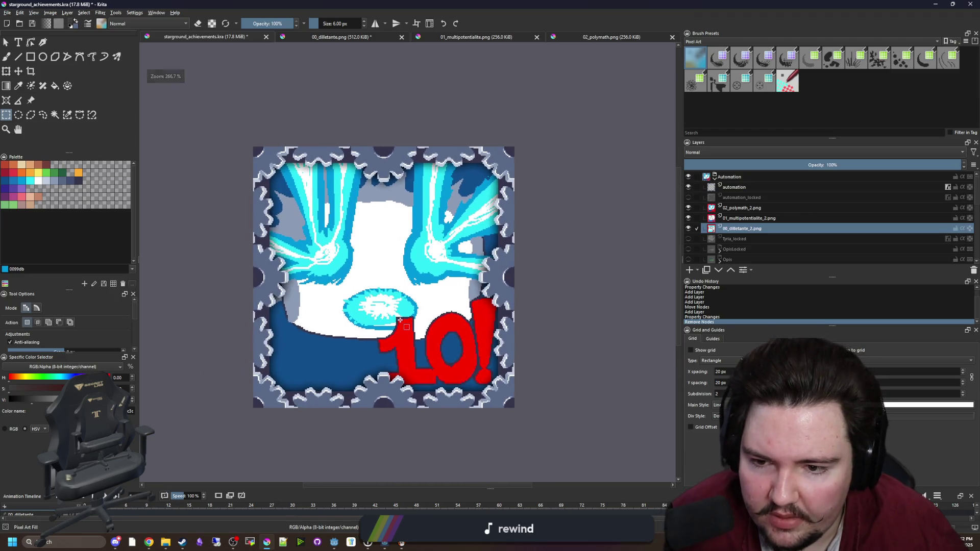
- Select the 02_polymath_2.png layer, then move through the document tabs to 00_dilletante.png
click(742, 209)
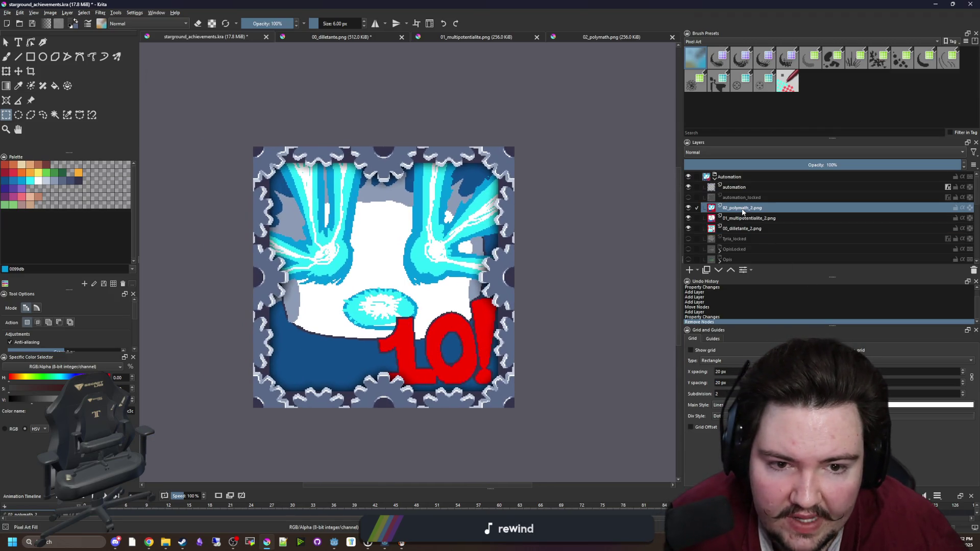
click(583, 39)
click(488, 40)
click(345, 41)
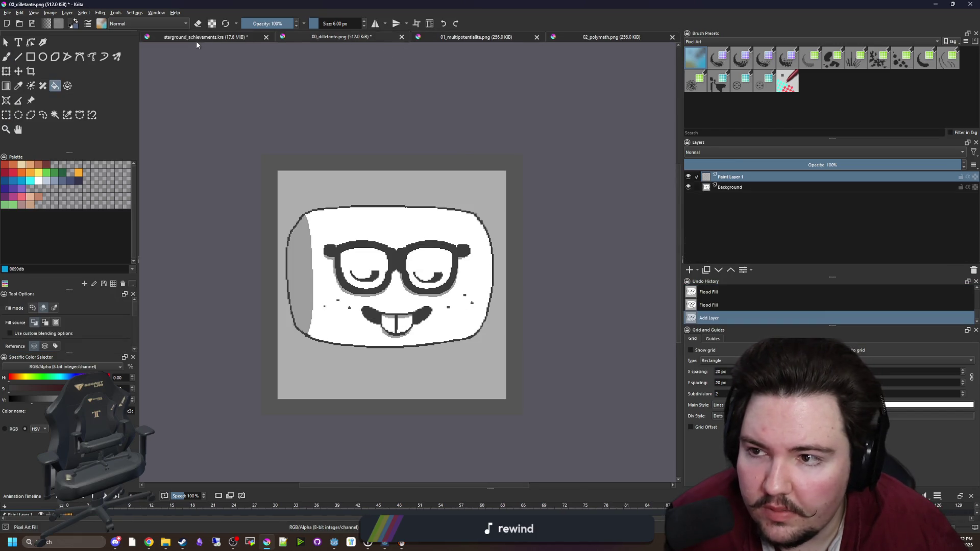
click(196, 41)
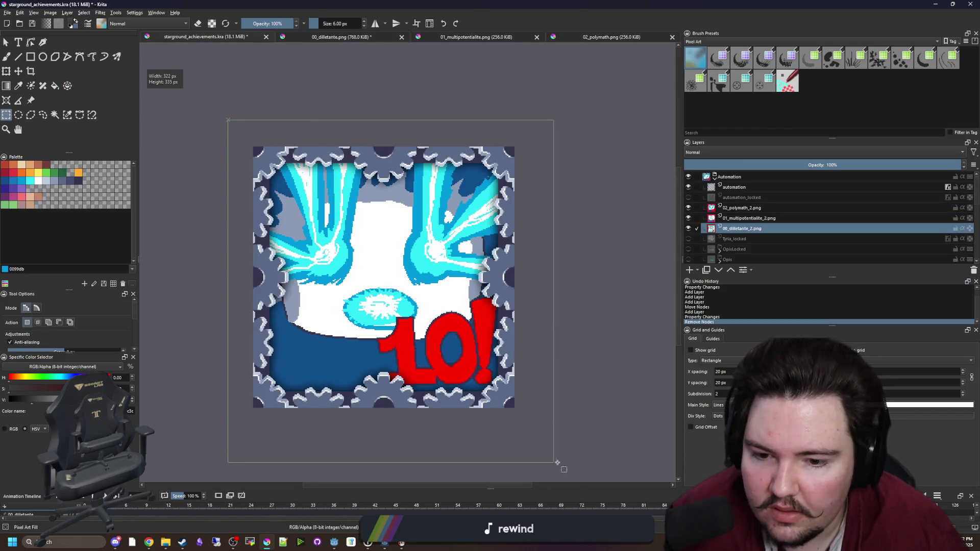
- Add a new layer and paste the copied 2 icon onto the dilletante face
click(689, 270)
key(ctrl+t)
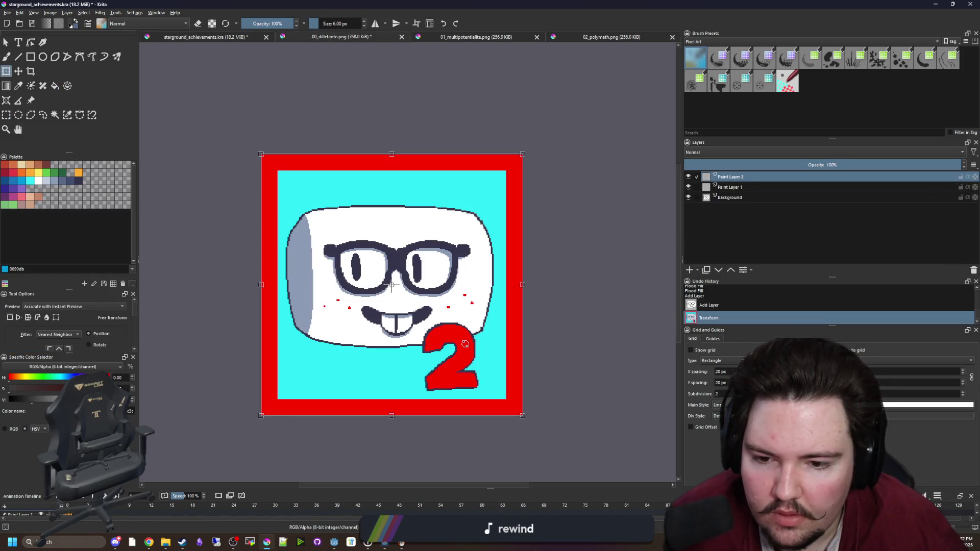
scroll(486, 402, up, 1)
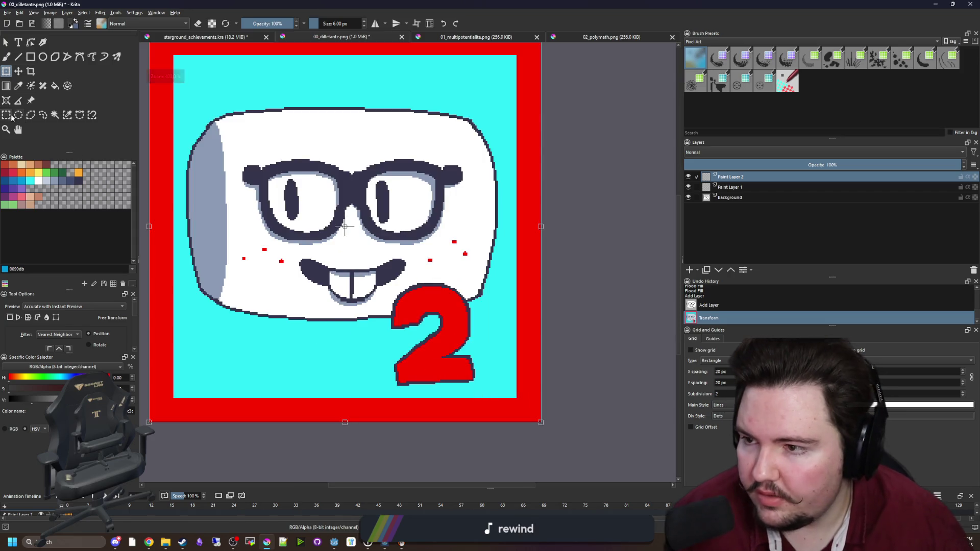
- Delete the pasted icon's left half and upper-right part with rectangular selections
click(6, 114)
scroll(327, 296, down, 1)
drag(359, 394, 160, 83)
key(Delete)
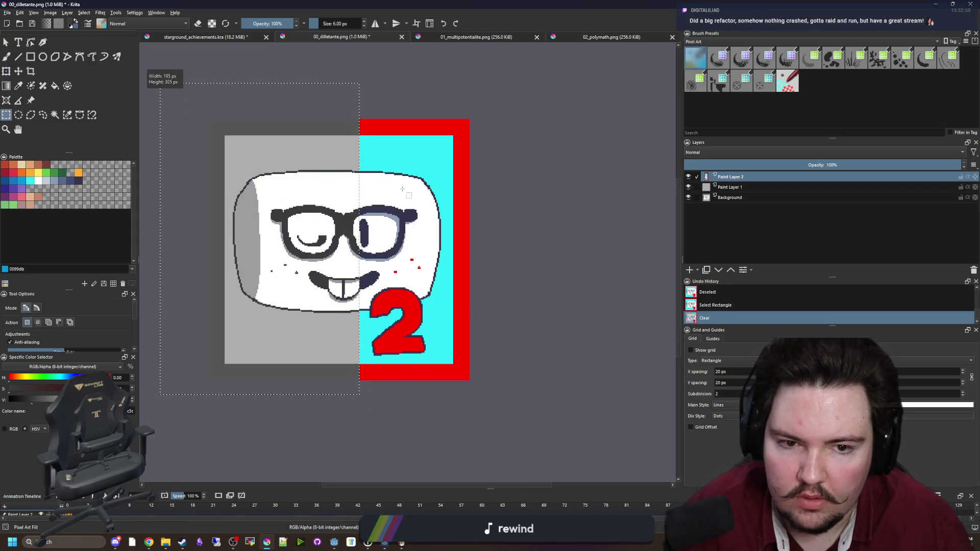
drag(269, 105, 531, 262)
key(Delete)
- Delete the border right of the 2 and the red bar beneath it, then deselect
drag(496, 413, 430, 224)
key(Delete)
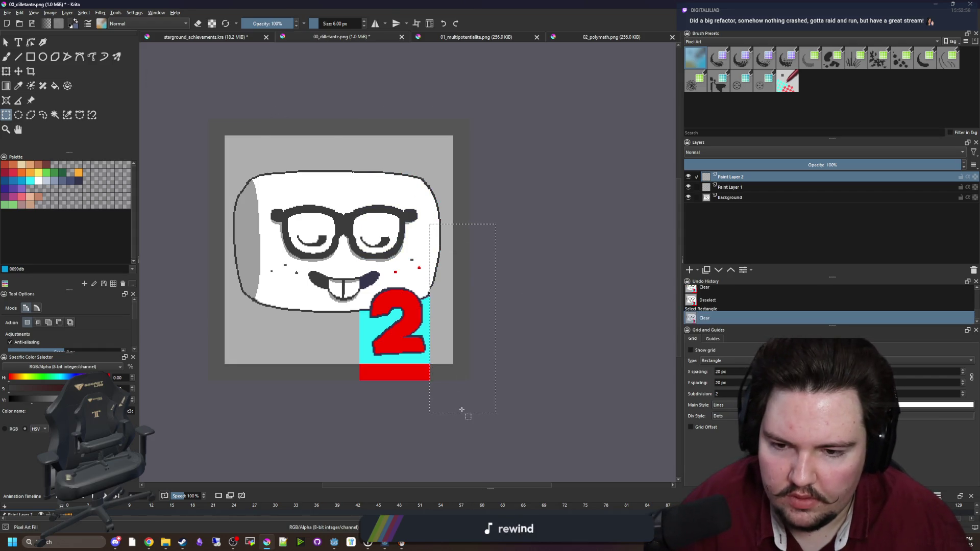
drag(503, 427, 329, 361)
key(Delete)
click(405, 367)
- Delete the cyan patch and the leftover dark cheek blob using contiguous selections
scroll(391, 336, up, 3)
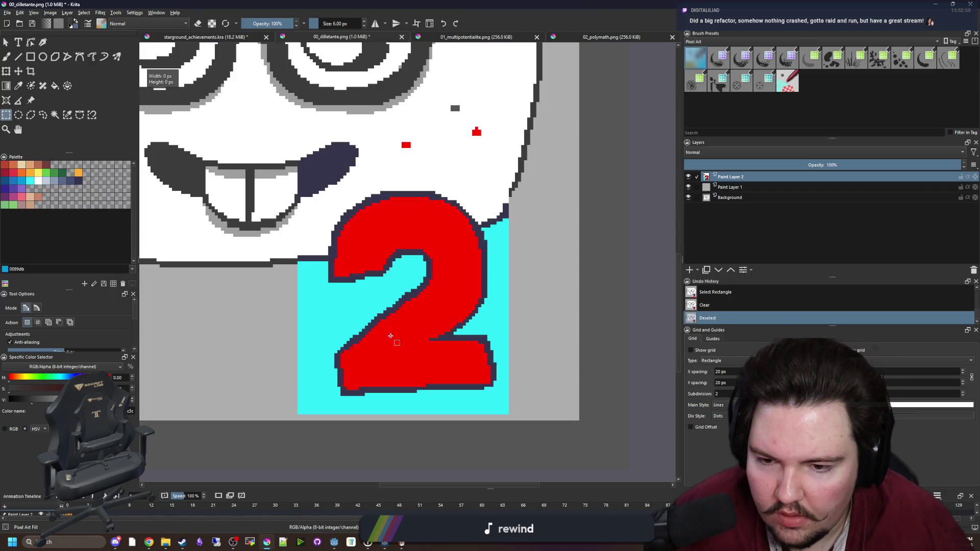
click(54, 115)
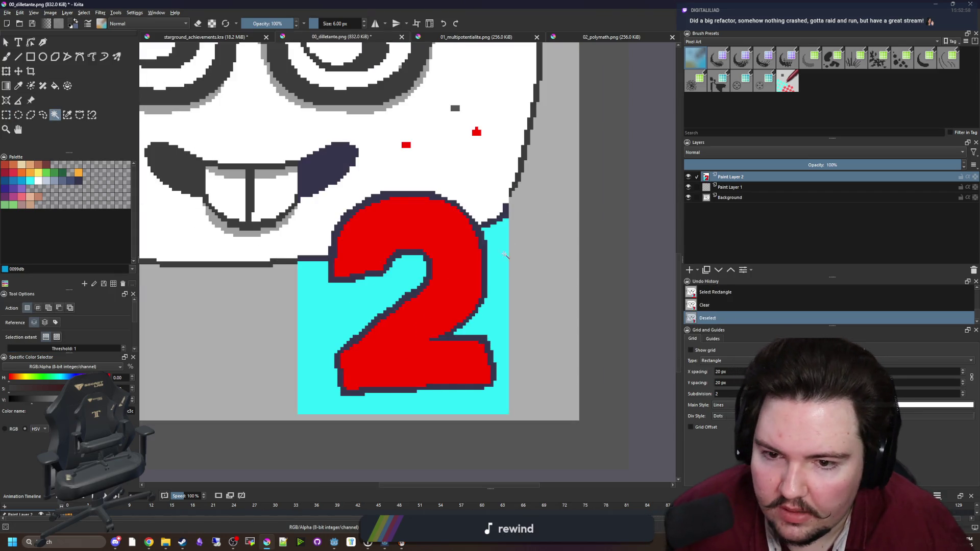
click(312, 332)
key(Delete)
click(318, 247)
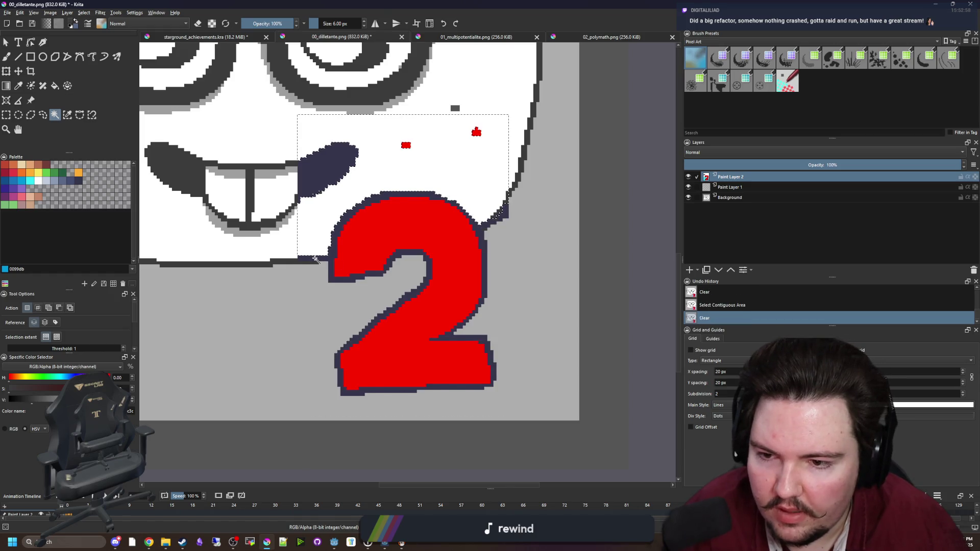
click(341, 235)
click(325, 170)
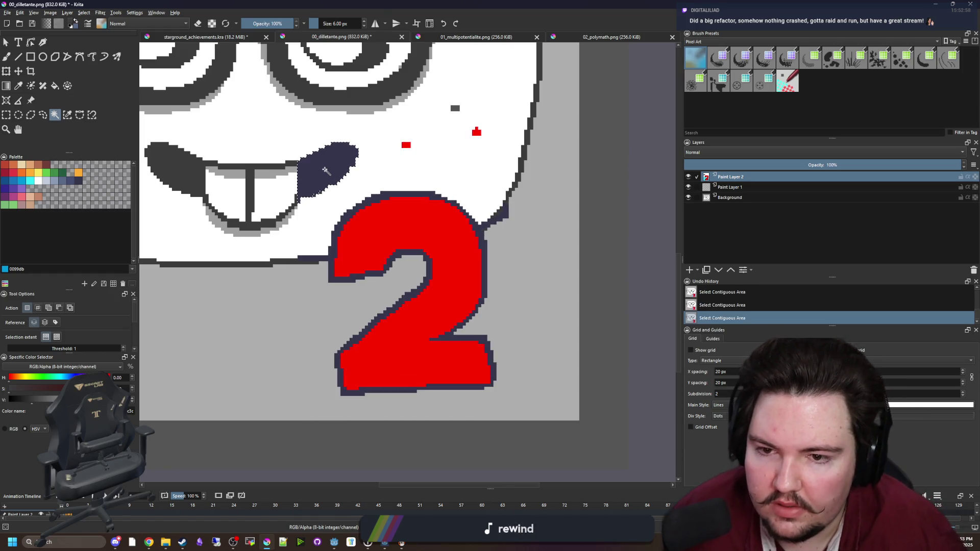
key(ctrl+shift+a)
key(b)
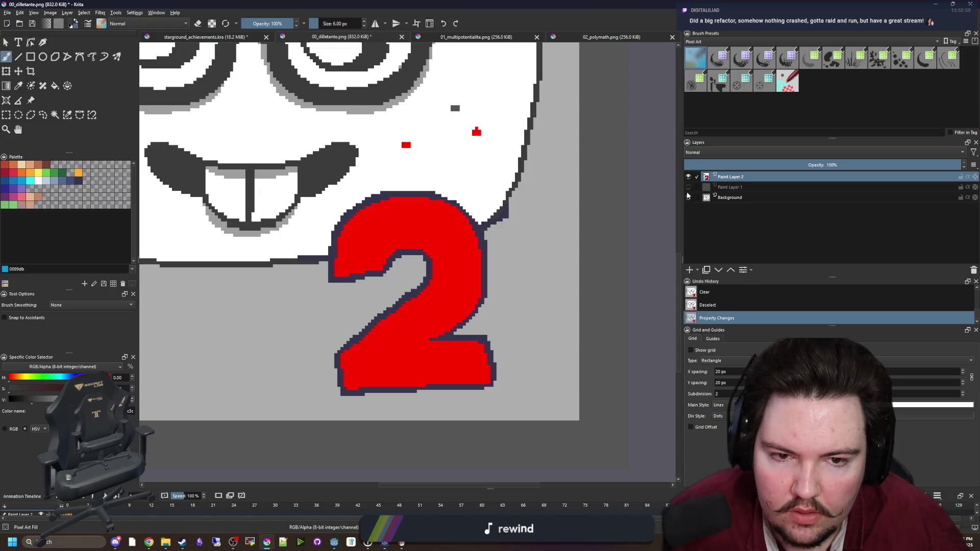
- With the Background hidden, erase the stray line left of the 2, then show Background again
click(688, 197)
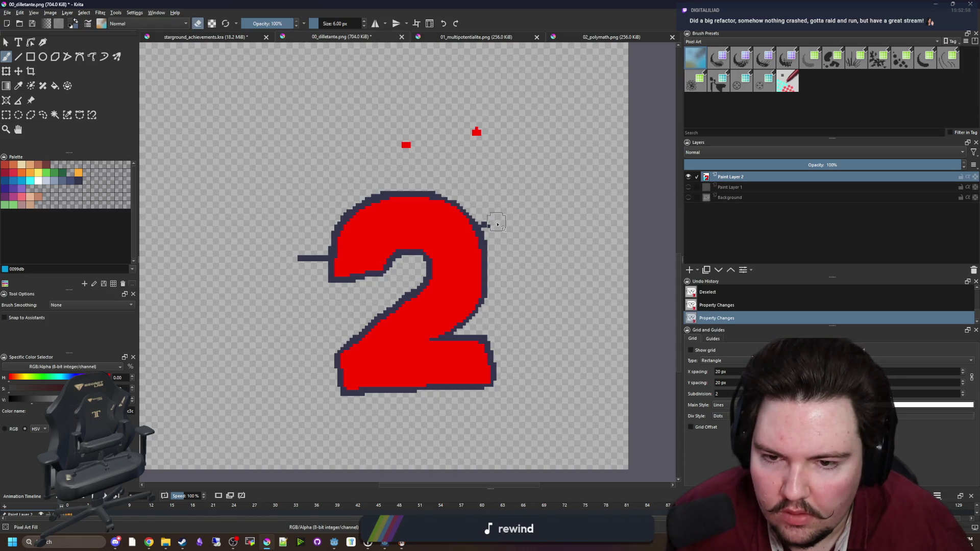
scroll(310, 252, up, 3)
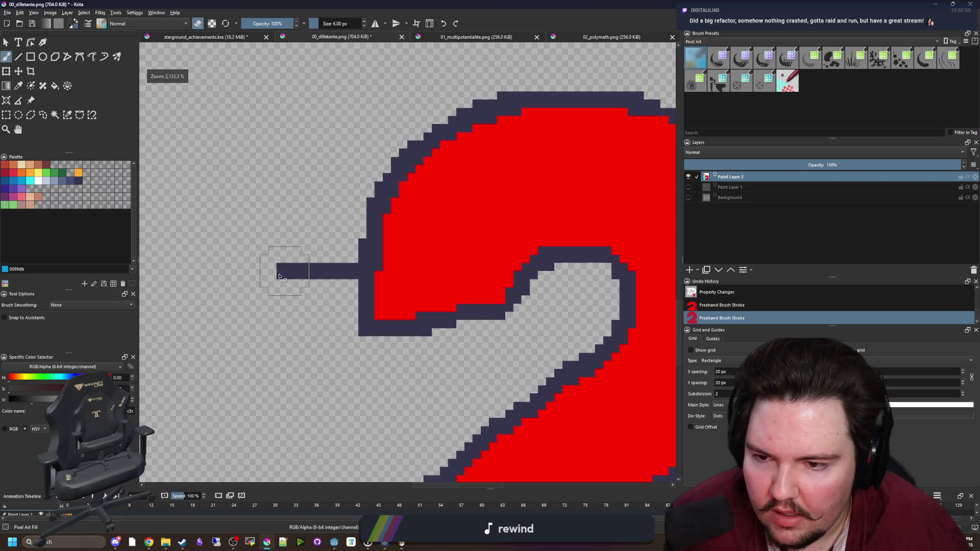
mouse_move(276, 270)
mouse_down()
mouse_move(312, 276)
mouse_move(323, 260)
mouse_move(332, 276)
mouse_up()
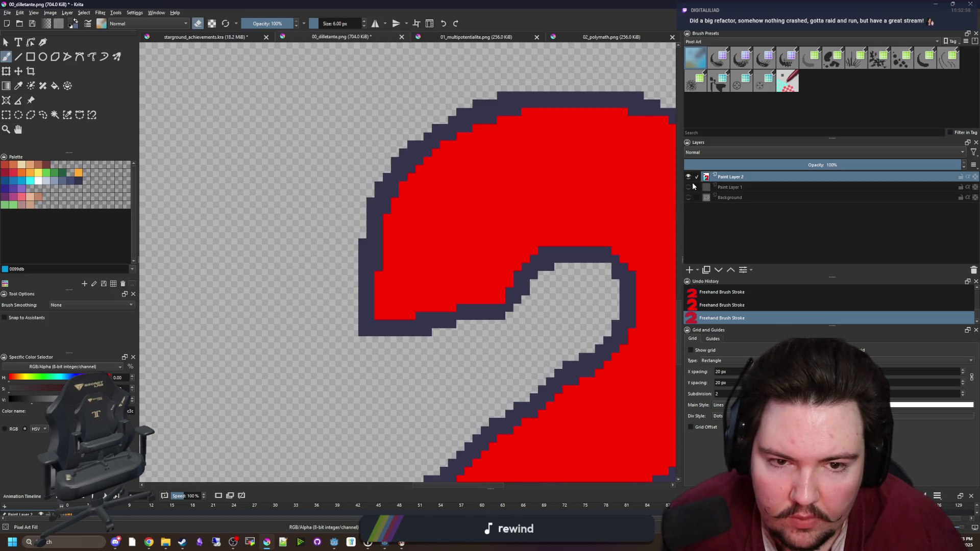
click(688, 197)
scroll(454, 278, down, 5)
scroll(457, 270, up, 1)
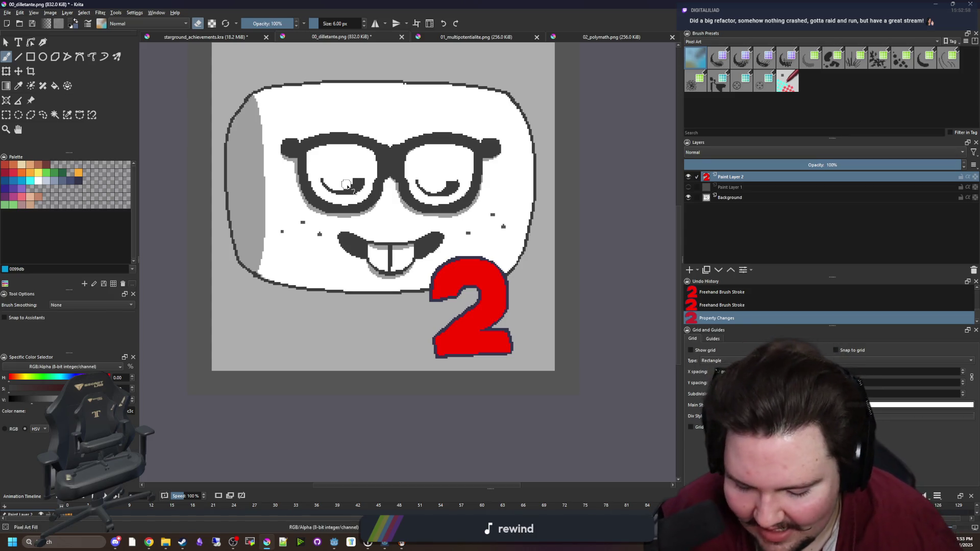
key(p)
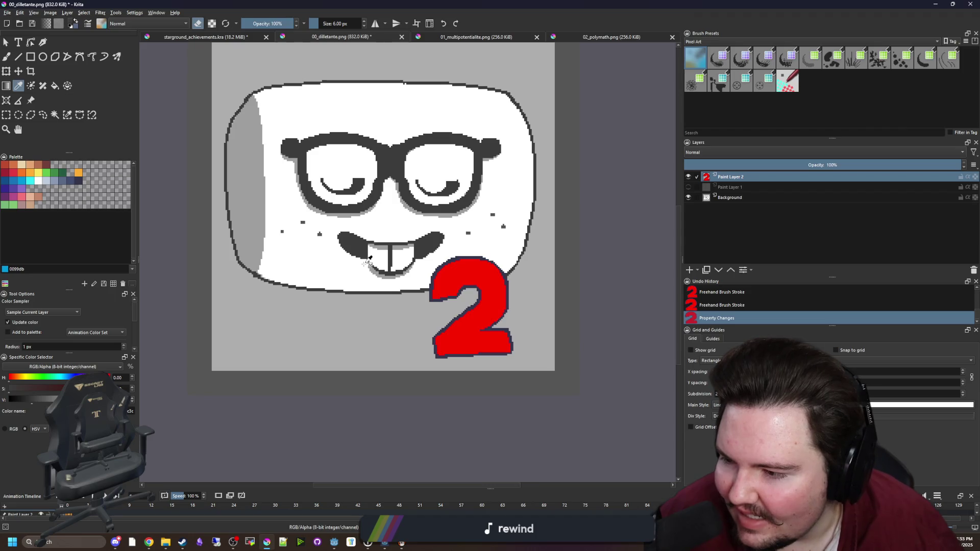
- Sample the grey from the 30 icon and start flood-filling the 2 with it
click(471, 37)
scroll(431, 376, up, 5)
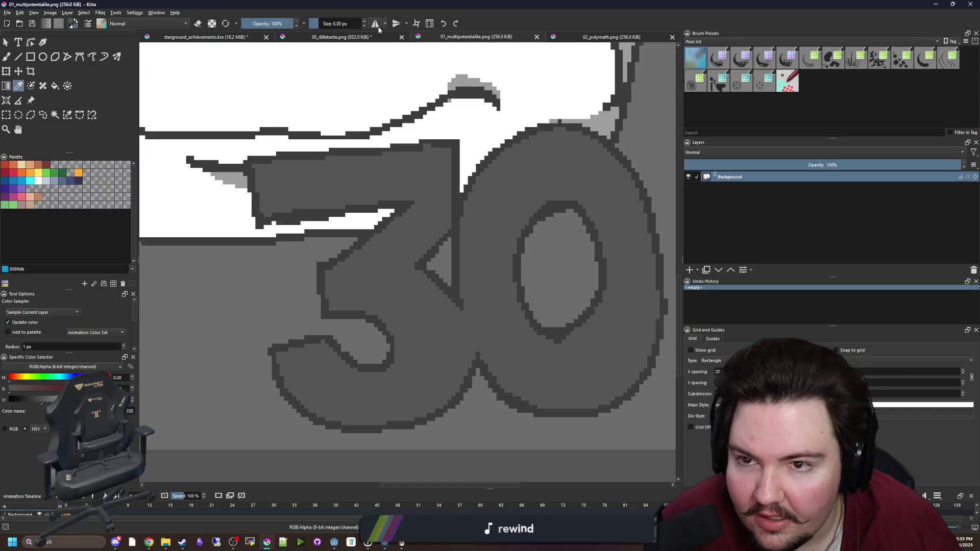
click(350, 39)
key(f)
click(473, 287)
click(463, 40)
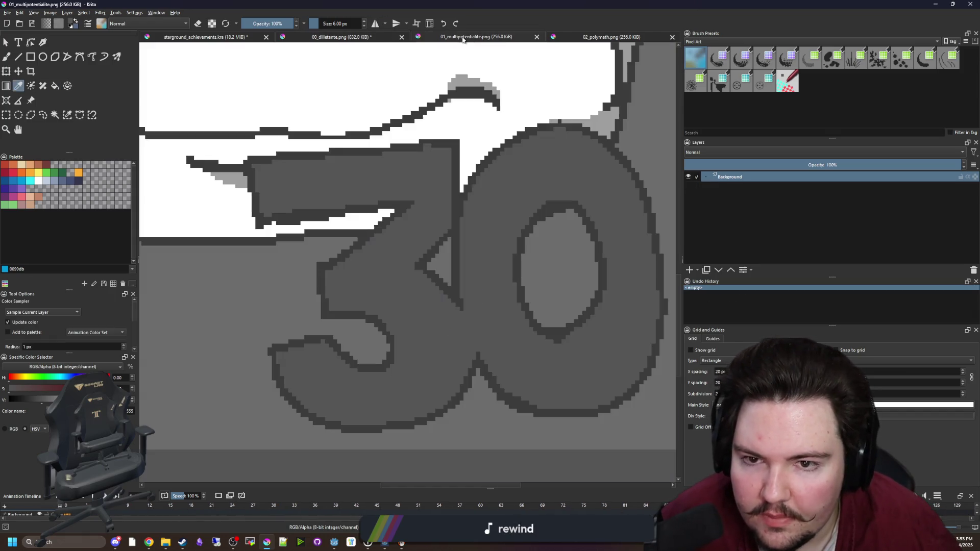
key(o)
scroll(416, 102, down, 3)
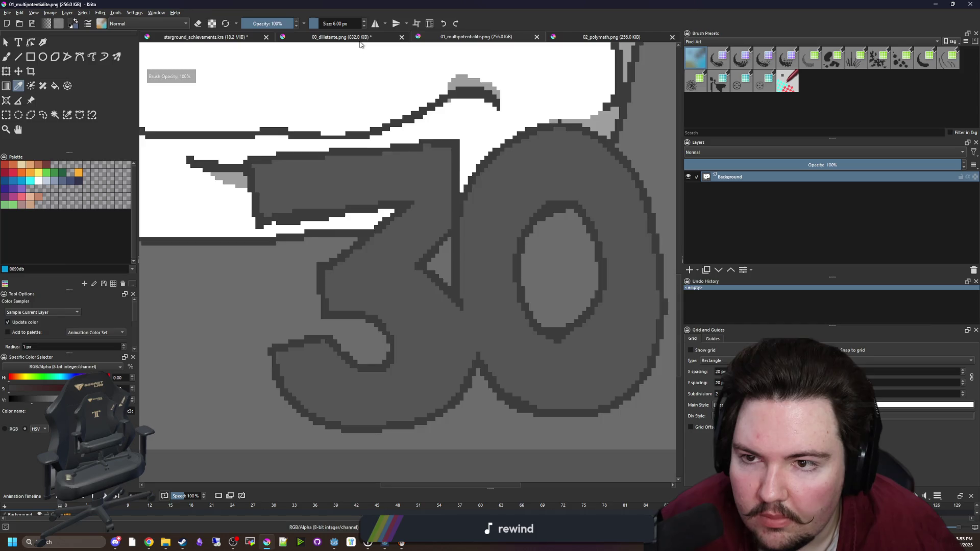
- Fill the rest of the dilletante 2 with the sampled grey
click(342, 37)
scroll(581, 241, up, 5)
click(578, 238)
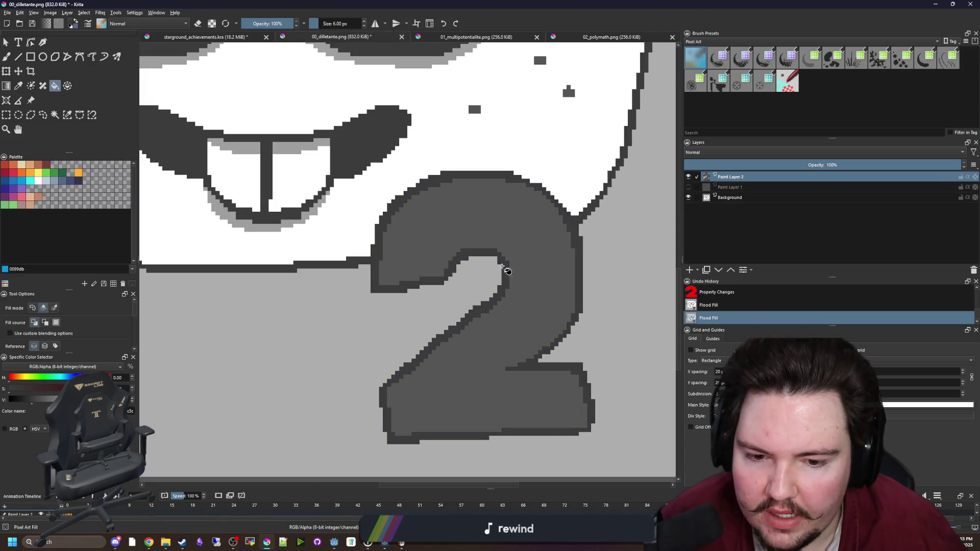
scroll(386, 357, down, 5)
scroll(443, 353, up, 1)
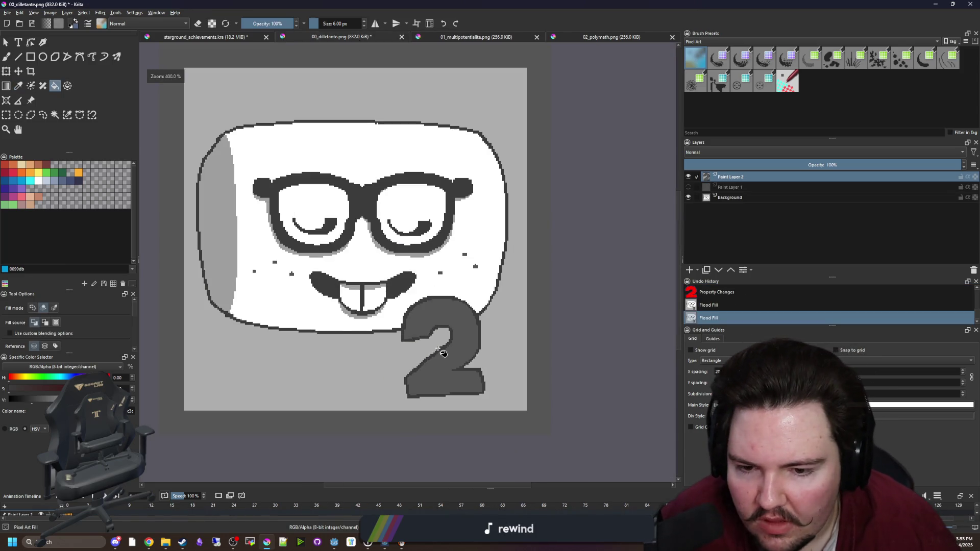
scroll(440, 352, down, 1)
scroll(434, 350, up, 1)
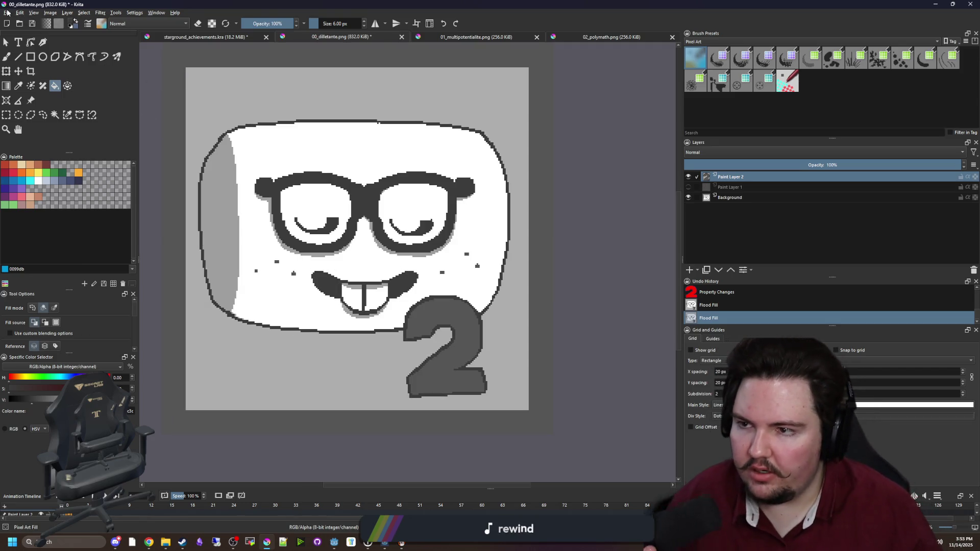
- Save the image as 00_dilletante_2.png, accepting the PNG export settings
click(7, 12)
click(30, 57)
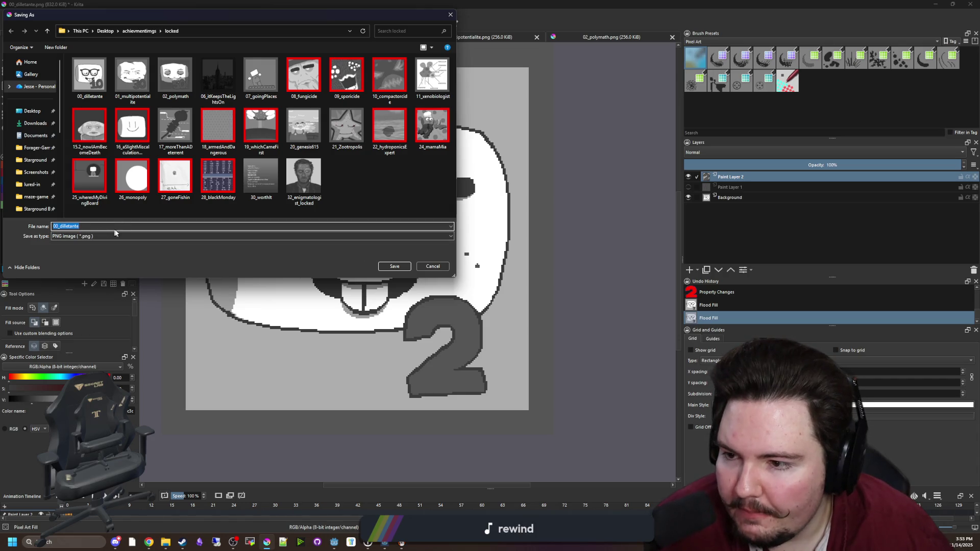
click(122, 226)
text(_2)
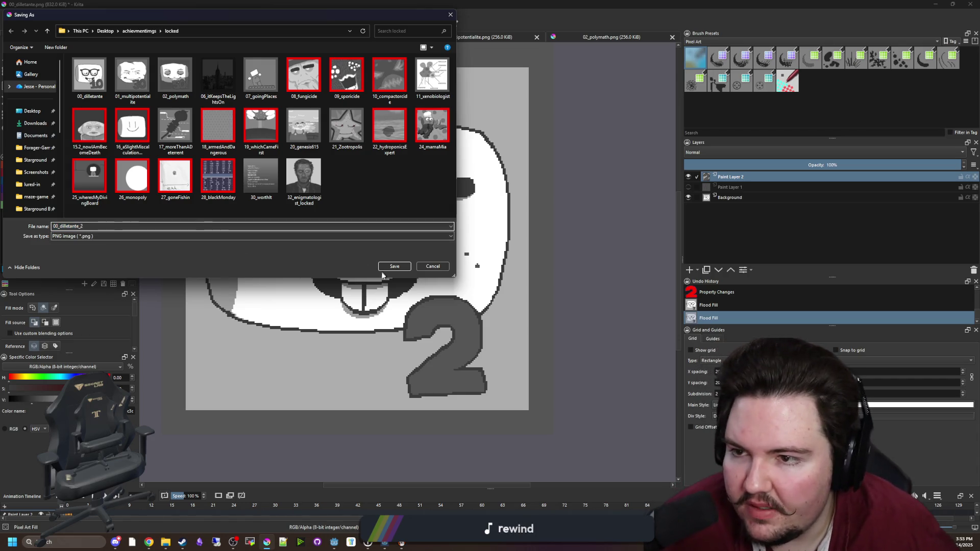
click(390, 267)
click(526, 362)
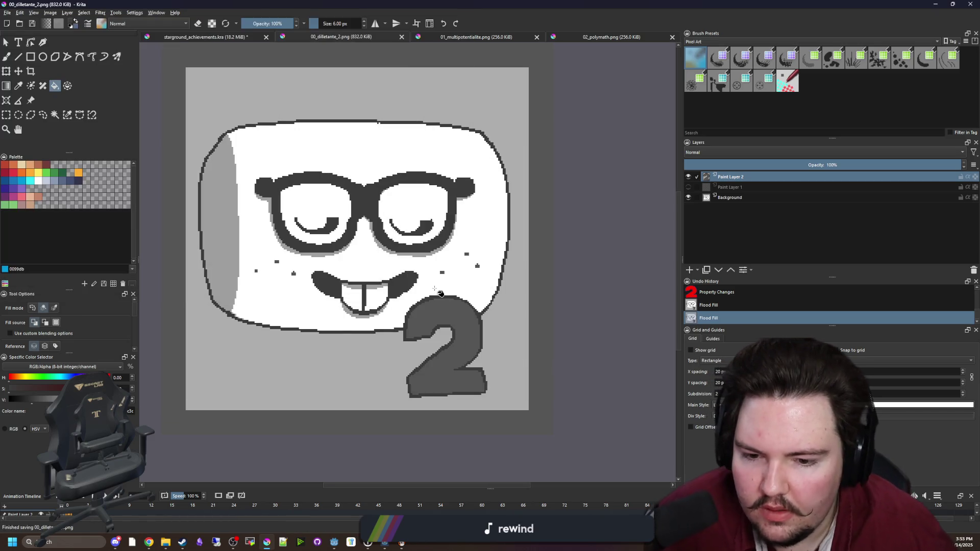
scroll(440, 293, down, 1)
- Compare the 02_polymath and 01_multipotentialite images, settling on 01_multipotentialite.png
click(606, 38)
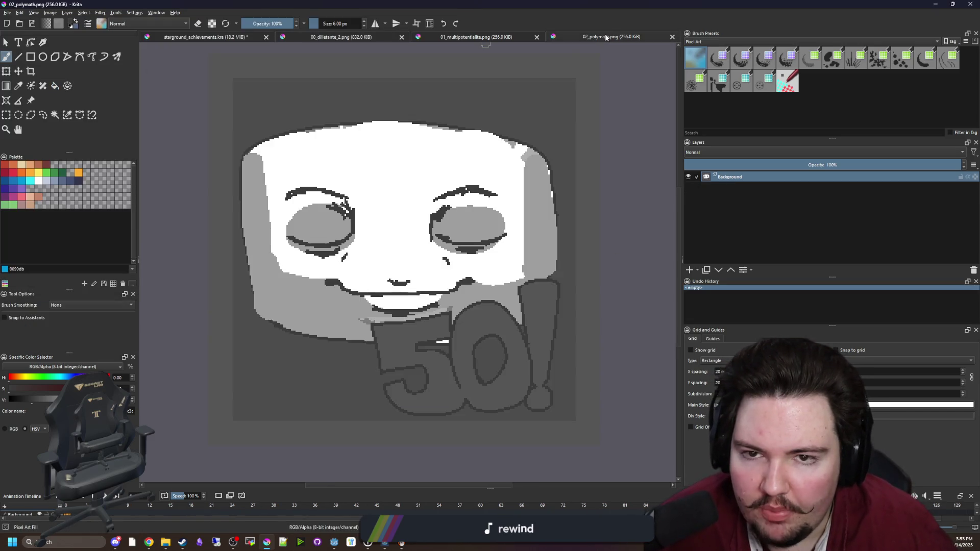
click(495, 38)
scroll(428, 235, down, 3)
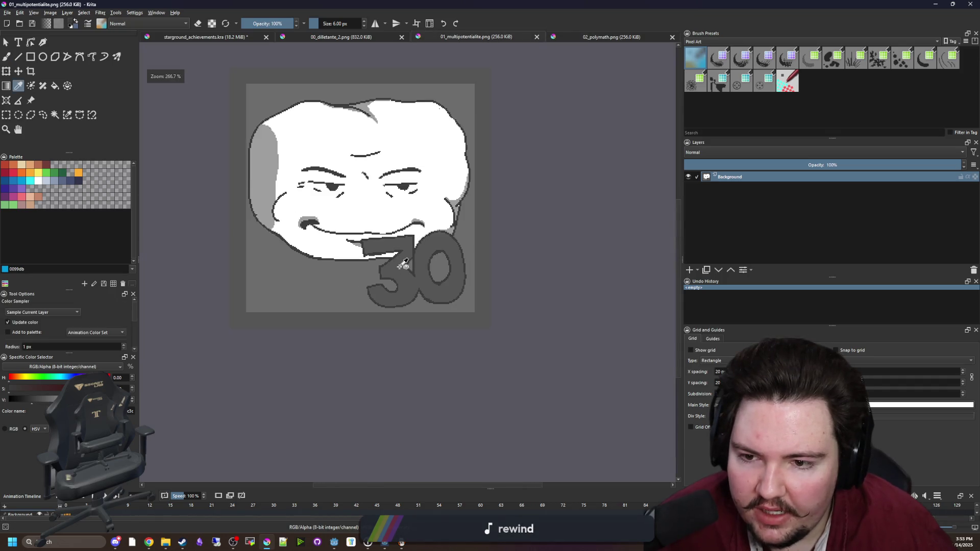
key(ctrl+Tab)
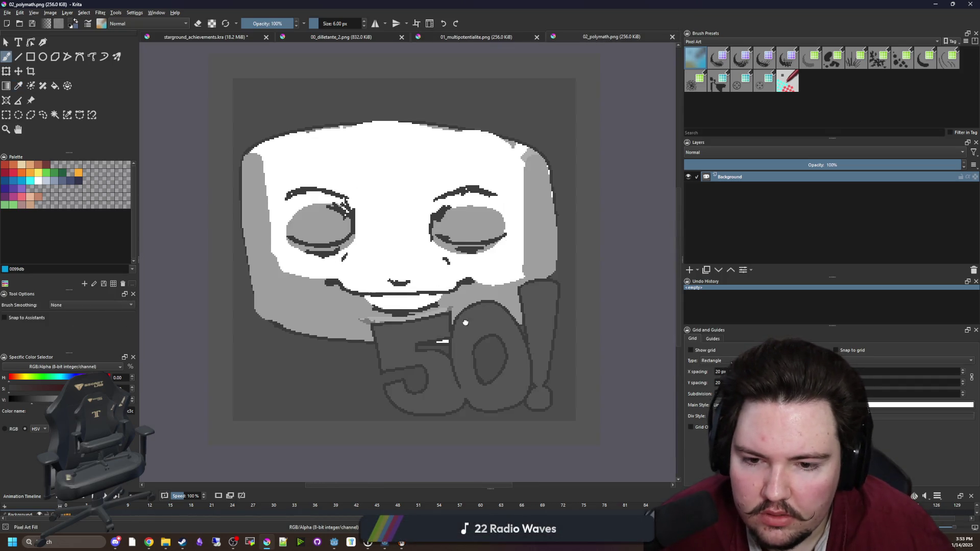
scroll(465, 323, up, 3)
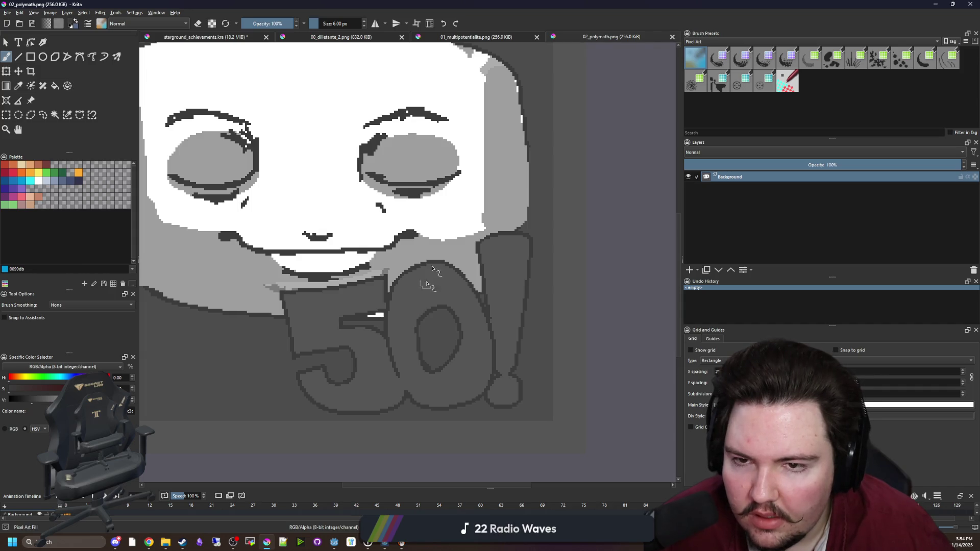
click(497, 37)
scroll(392, 255, up, 3)
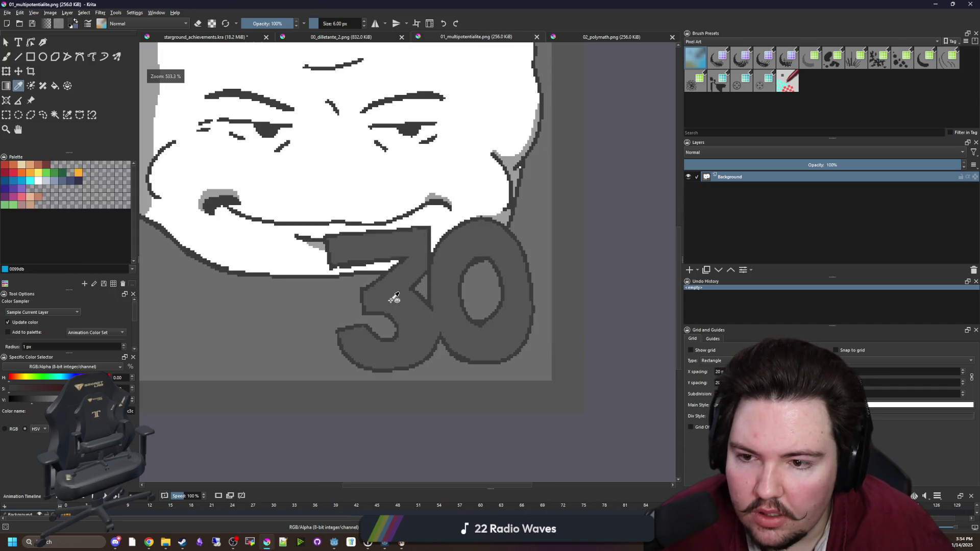
scroll(395, 298, down, 5)
scroll(404, 306, up, 5)
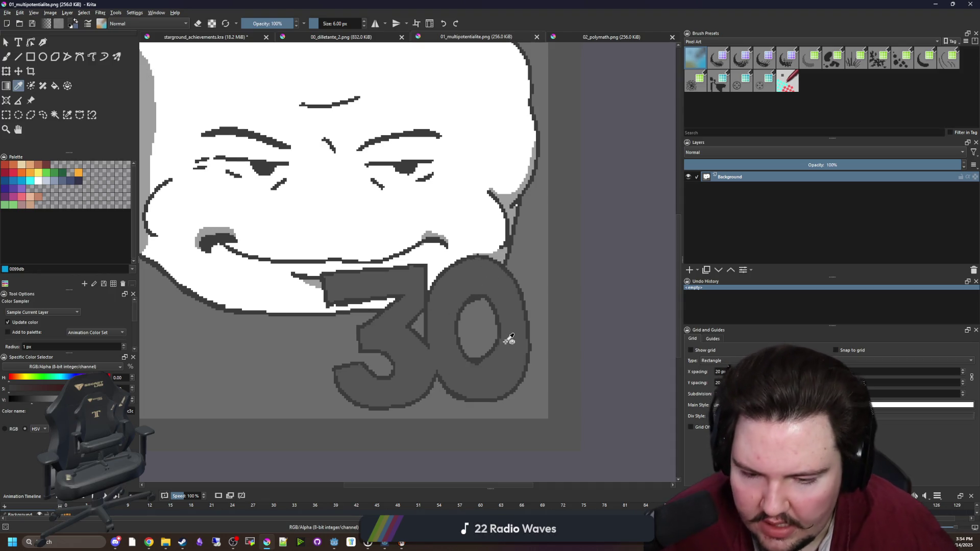
- Paint background grey over the old 30 with the freehand brush
key(b)
key(bracketright)
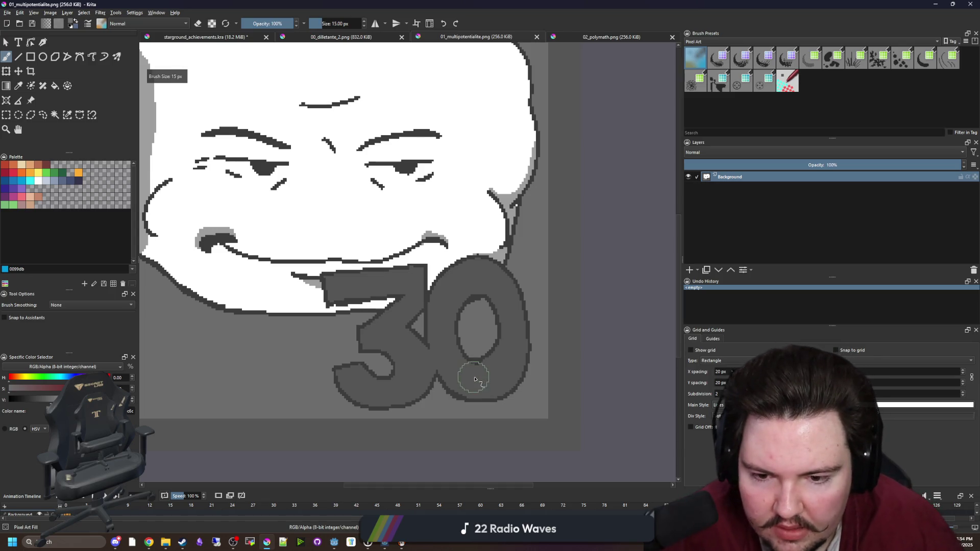
mouse_move(497, 376)
mouse_down()
mouse_move(345, 389)
mouse_move(499, 391)
mouse_move(531, 317)
mouse_move(544, 220)
mouse_move(514, 266)
mouse_up()
scroll(510, 367, up, 3)
key(bracketleft)
drag(453, 308, 244, 334)
drag(317, 334, 358, 342)
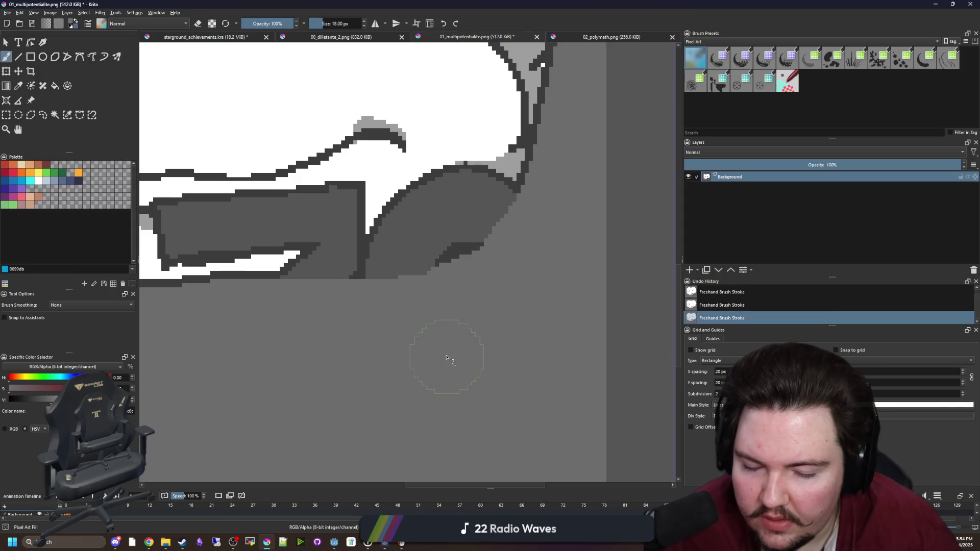
- Paint the dark mouth area and its right edge white
scroll(429, 347, down, 5)
scroll(403, 278, up, 5)
scroll(402, 278, down, 2)
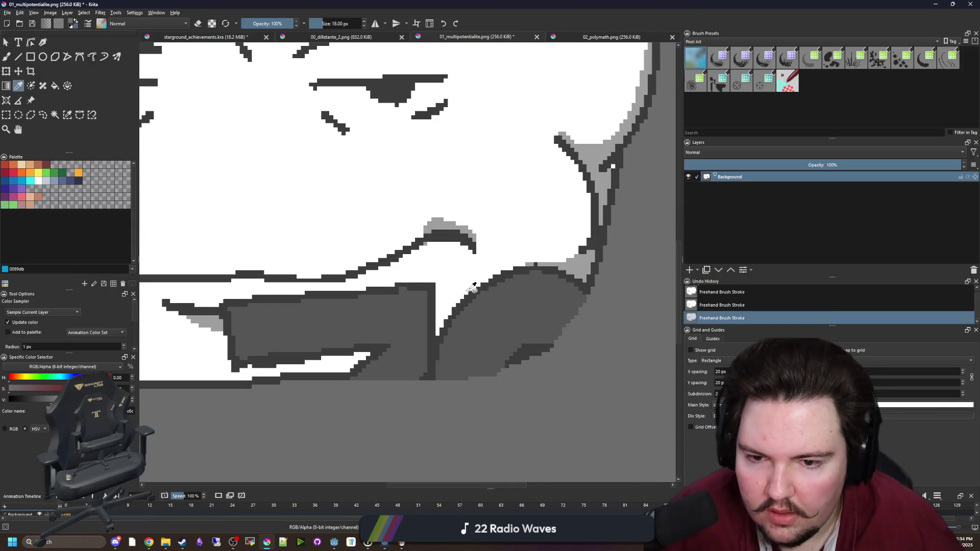
scroll(525, 277, up, 1)
scroll(499, 283, down, 3)
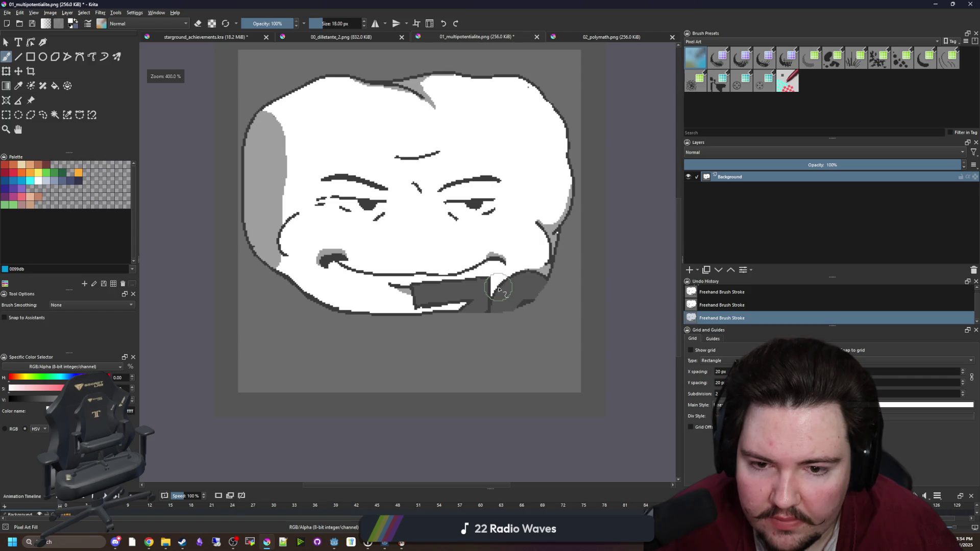
scroll(536, 284, up, 1)
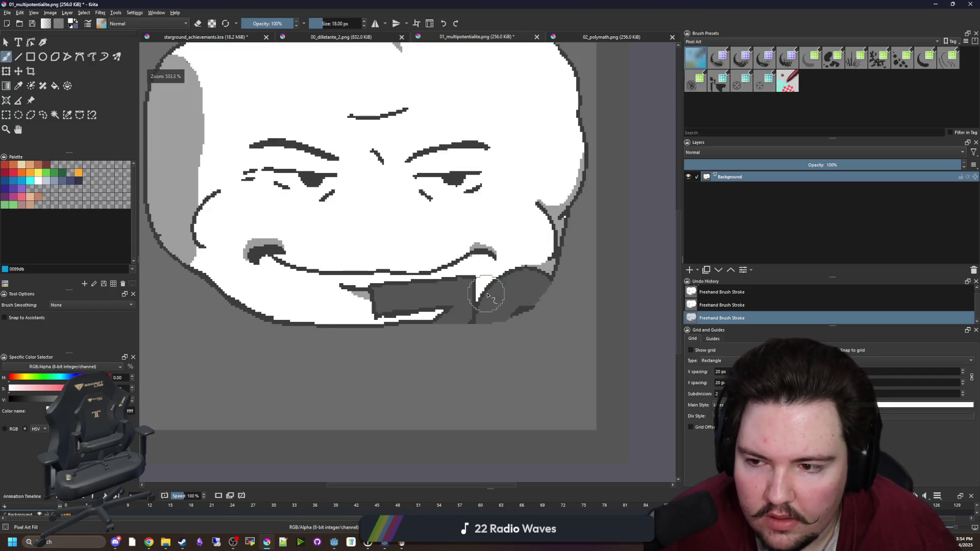
scroll(473, 309, down, 4)
scroll(476, 304, up, 7)
mouse_move(477, 306)
mouse_down()
mouse_move(427, 281)
mouse_move(486, 285)
mouse_move(462, 319)
mouse_move(415, 329)
mouse_up()
scroll(416, 328, down, 2)
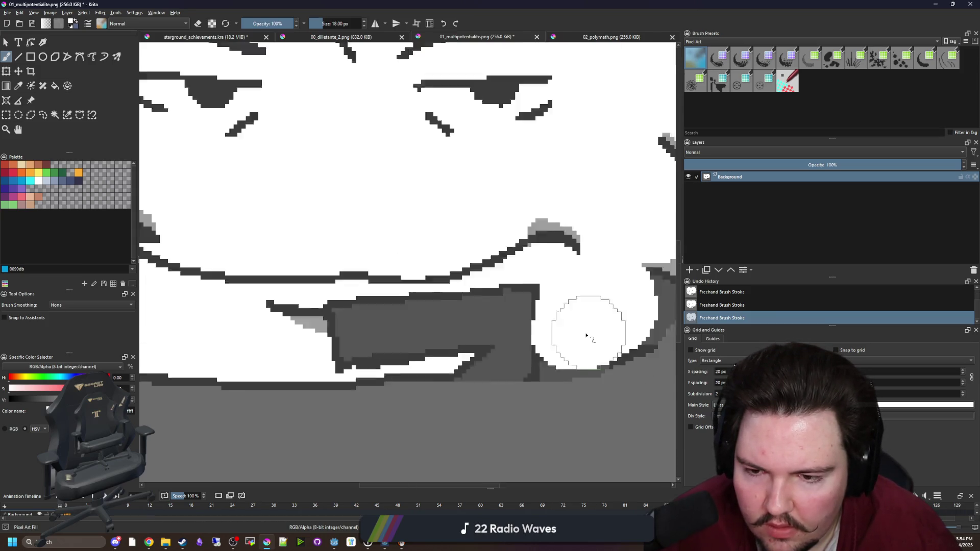
drag(558, 324, 394, 328)
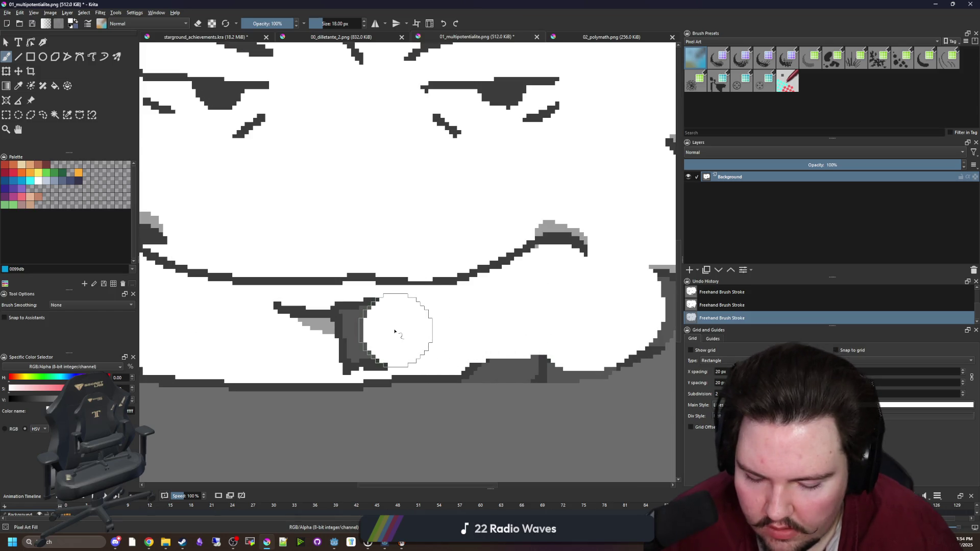
scroll(394, 328, up, 2)
- With a smaller 7 px brush, whiten leftover dark pixels on the mouth, chin and cheek
key(bracketleft)
key(bracketleft)
key(bracketleft)
key(bracketleft)
key(bracketleft)
mouse_move(349, 356)
mouse_down()
mouse_move(414, 345)
mouse_move(376, 274)
mouse_move(361, 289)
mouse_up()
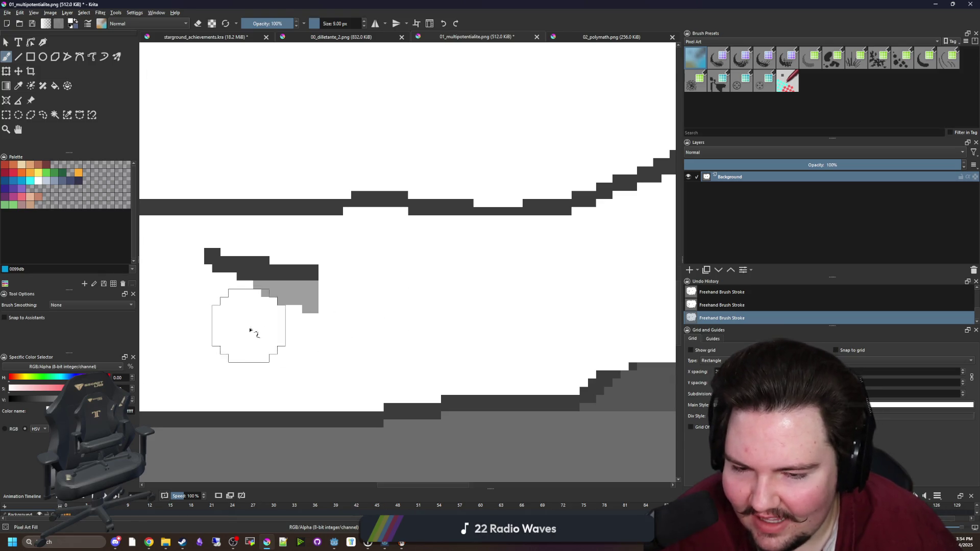
scroll(245, 328, down, 3)
scroll(304, 355, up, 3)
drag(271, 342, 516, 339)
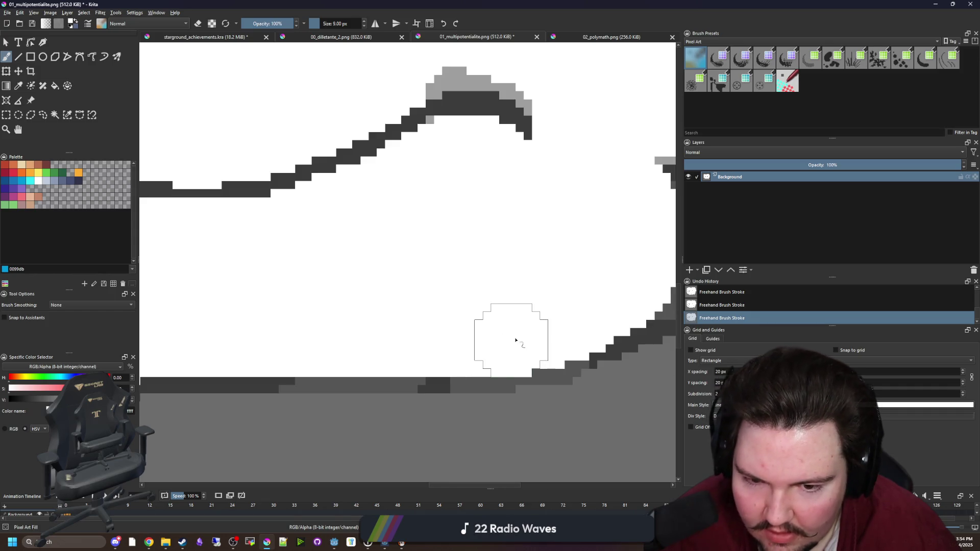
scroll(289, 353, right, 5)
scroll(289, 352, up, 2)
key(bracketleft)
key(bracketleft)
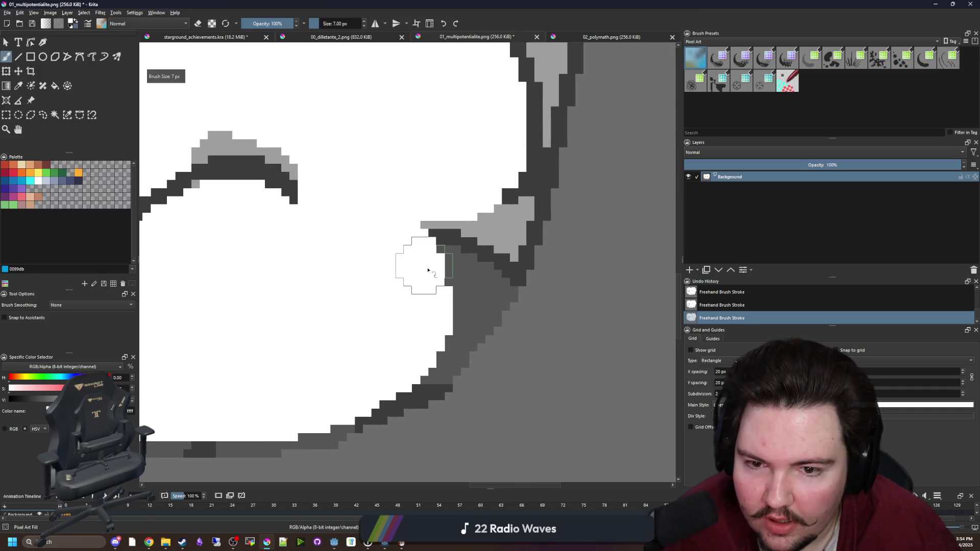
mouse_move(431, 267)
mouse_down()
mouse_move(431, 258)
mouse_move(482, 282)
mouse_move(477, 269)
mouse_move(405, 372)
mouse_move(372, 383)
mouse_up()
- Sample a canvas colour, shrink the brush, and return to starground_achievements.kra
key(p)
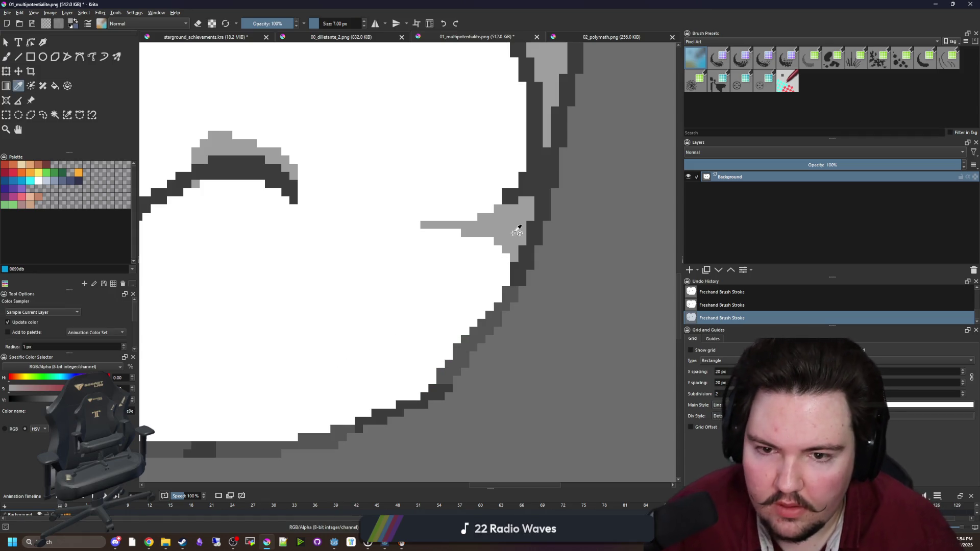
scroll(472, 332, down, 8)
scroll(475, 317, up, 5)
scroll(475, 306, up, 5)
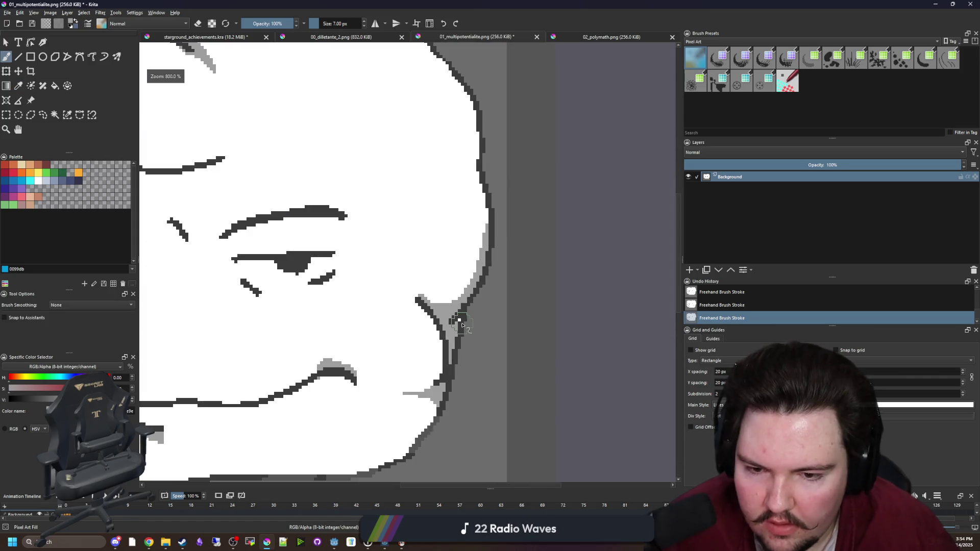
key(b)
key(bracketleft)
key(bracketleft)
key(bracketleft)
scroll(450, 304, down, 8)
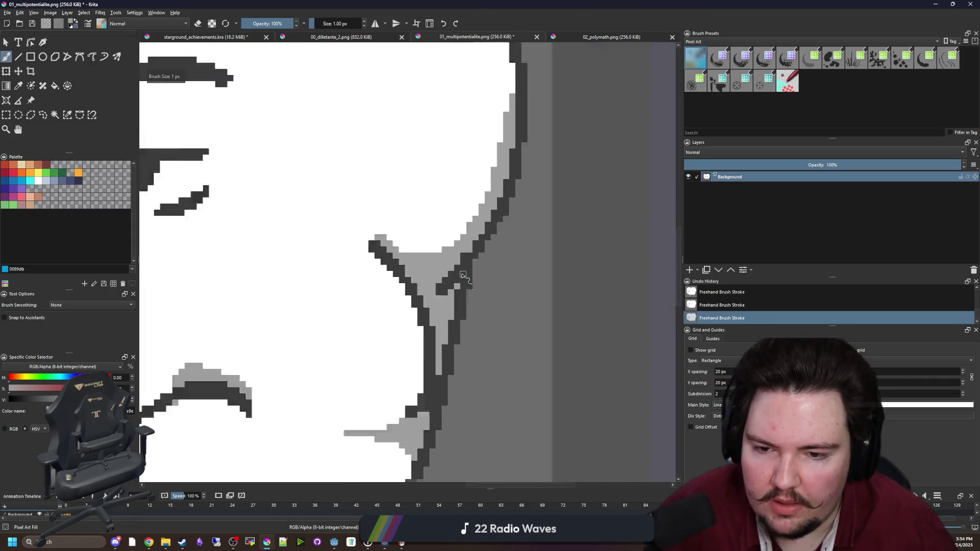
click(220, 38)
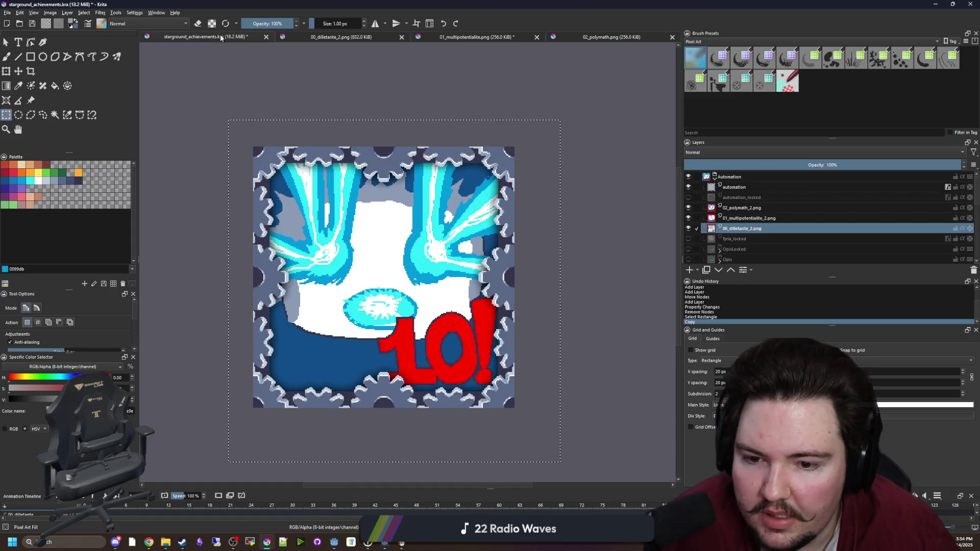
- Hide the 02_polymath.png layer in starground_achievements so the multipotentialite icon shows
click(321, 36)
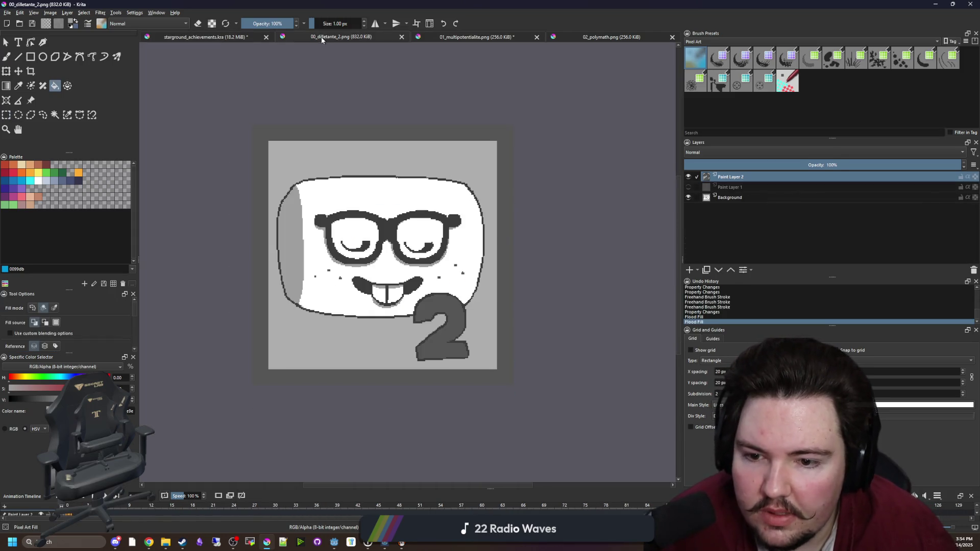
click(462, 38)
click(178, 38)
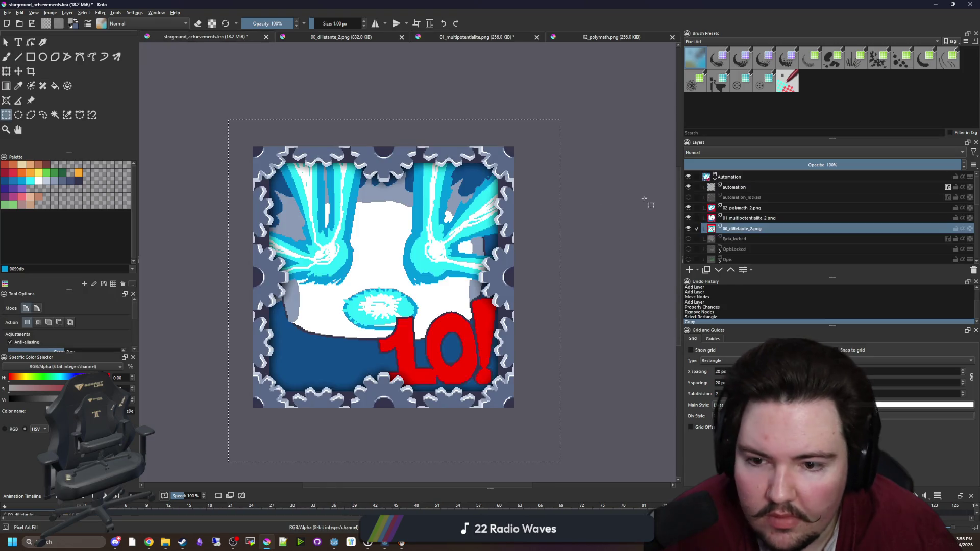
click(688, 228)
click(688, 218)
click(688, 208)
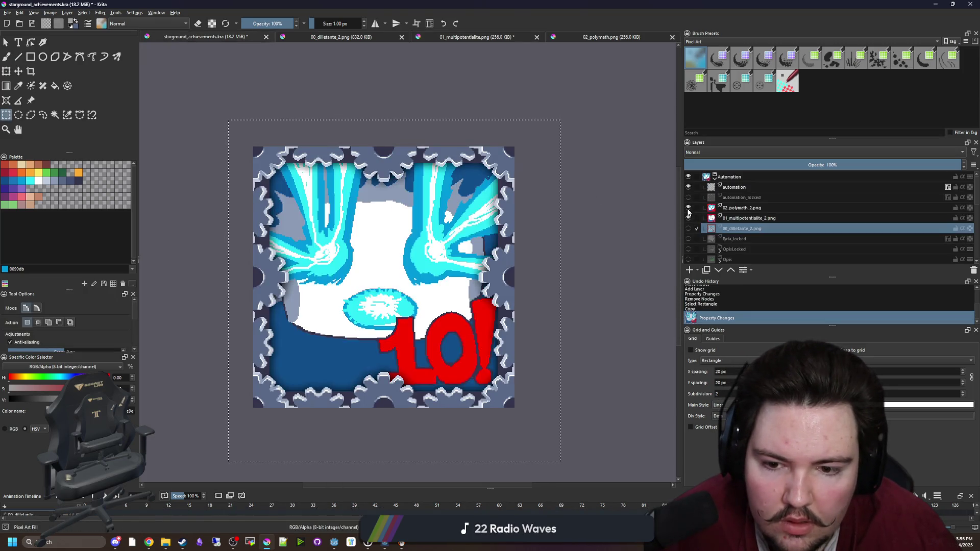
click(688, 208)
scroll(432, 337, up, 2)
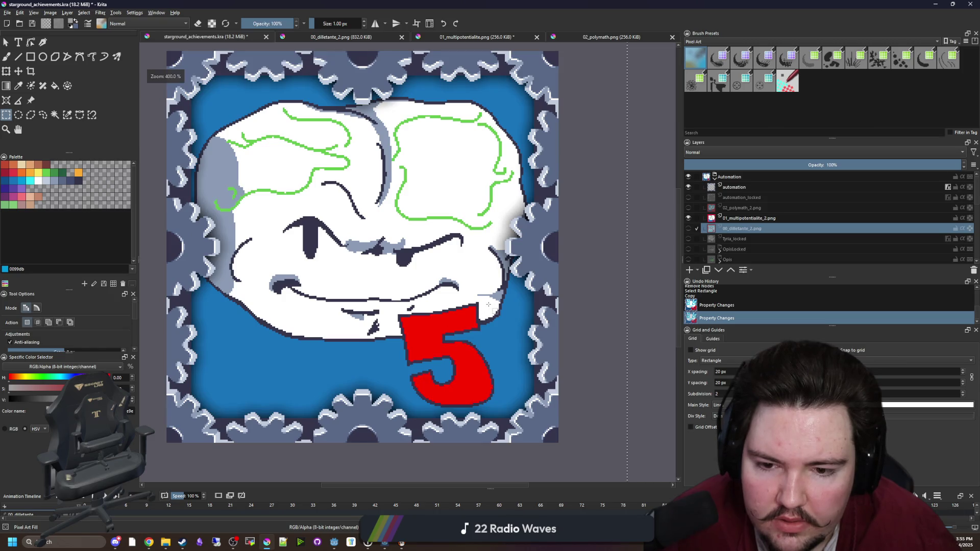
- Compare the 02_polymath and 01_multipotentialite images against the starground achievements file
click(598, 38)
click(492, 34)
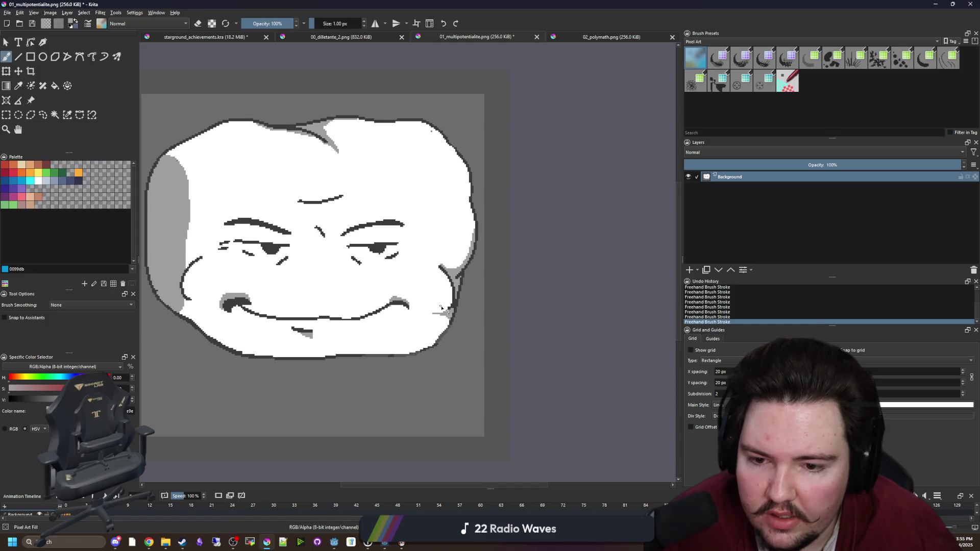
click(212, 38)
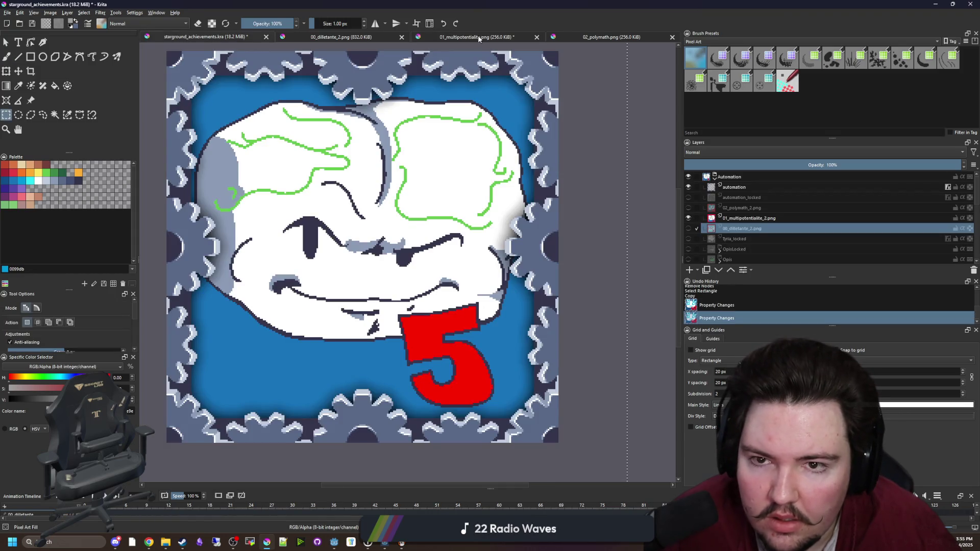
click(474, 34)
click(195, 40)
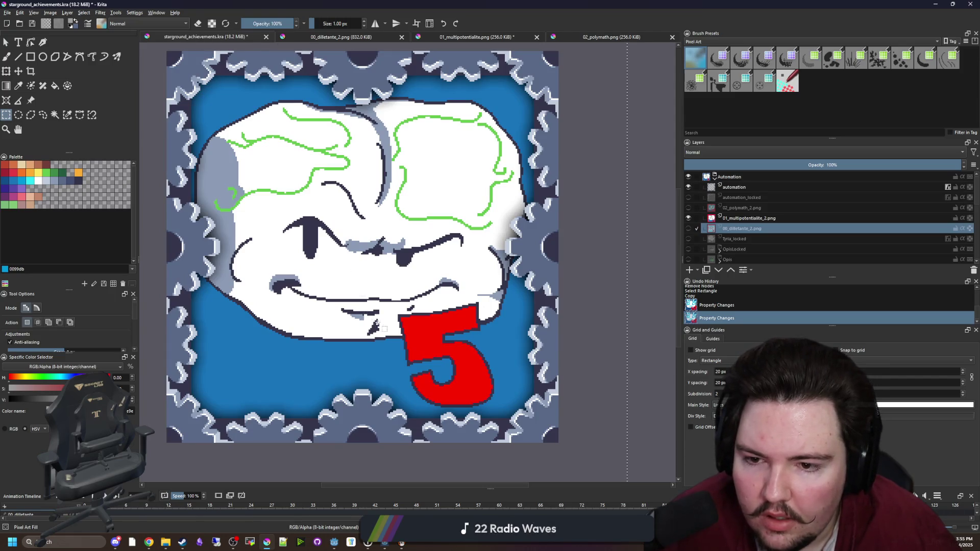
scroll(380, 317, up, 5)
scroll(361, 300, down, 10)
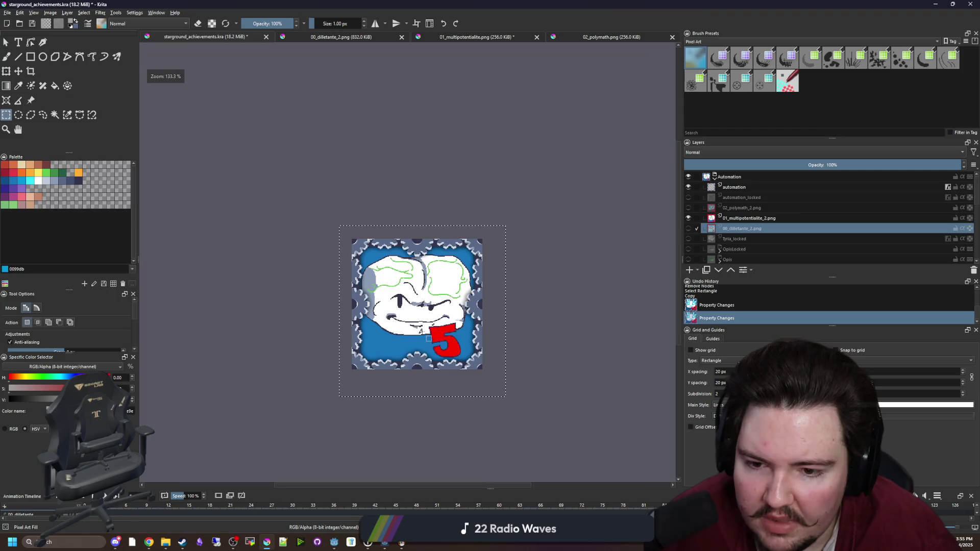
- Deselect and make 01_multipotentialite_2.png the active layer
click(418, 360)
scroll(422, 333, up, 6)
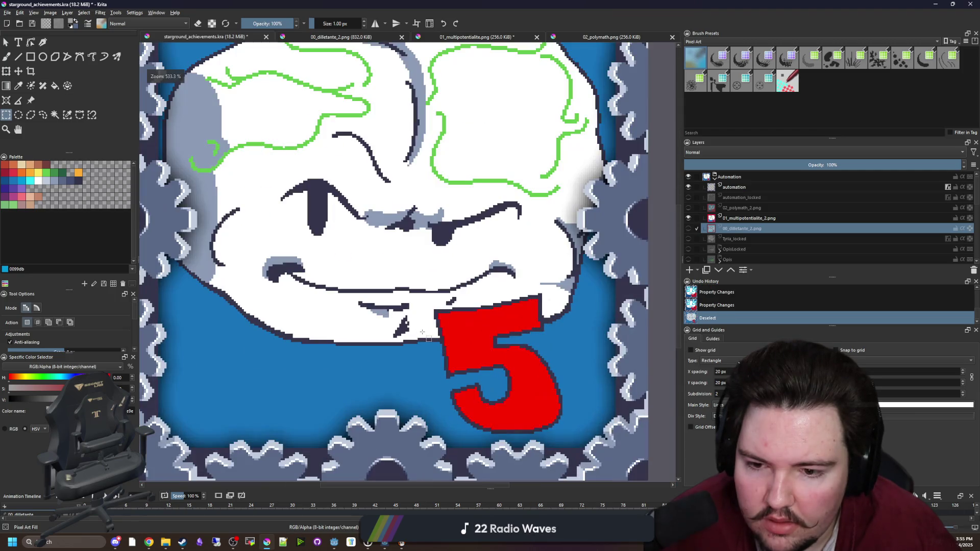
click(739, 219)
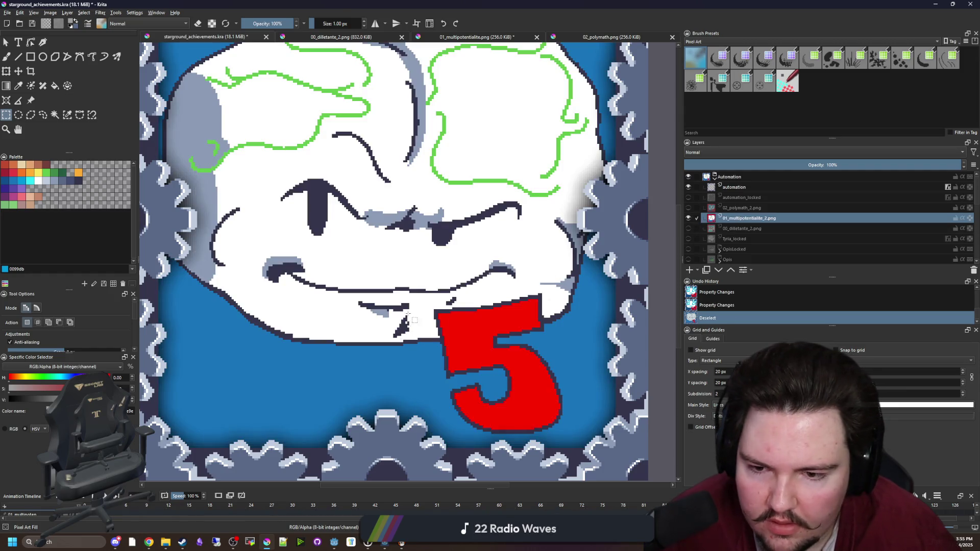
scroll(409, 314, up, 6)
- Paint a dark outline stroke beside the mouth with a 3 px brush
key(b)
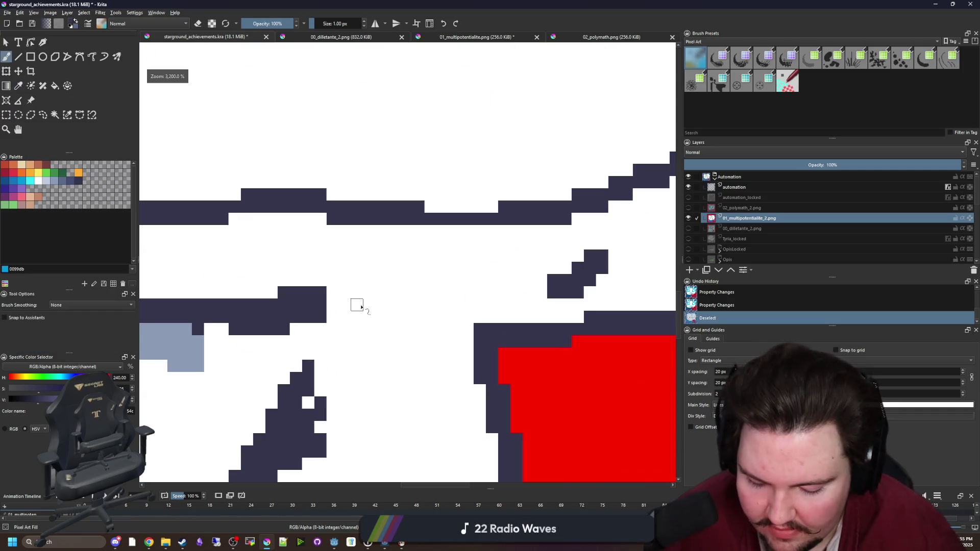
key(bracketright)
key(bracketright)
mouse_move(347, 305)
mouse_down()
mouse_move(454, 308)
mouse_move(546, 281)
mouse_up()
scroll(546, 280, down, 1)
scroll(347, 312, up, 1)
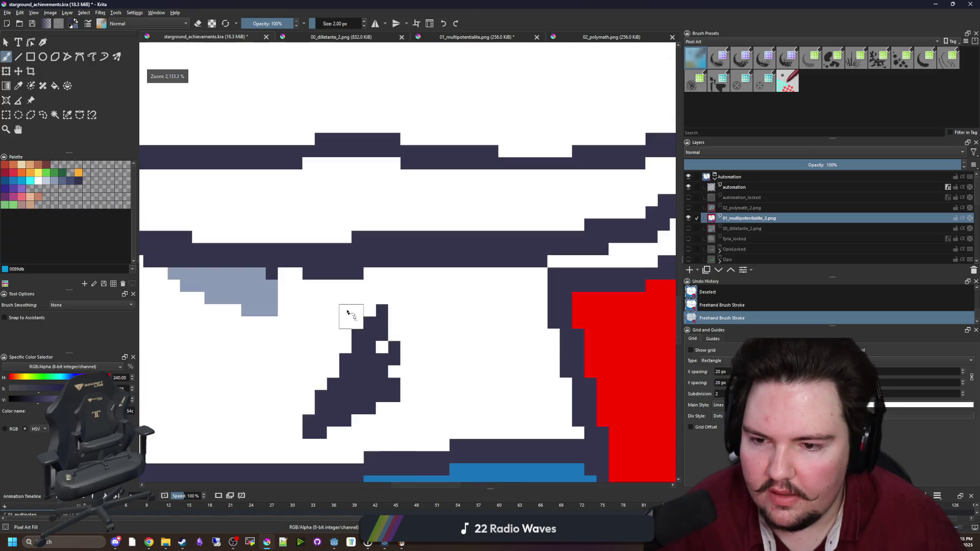
- Contiguous-select the area under the mouth and fill it with light grey-blue shading
ctrl+click(274, 282)
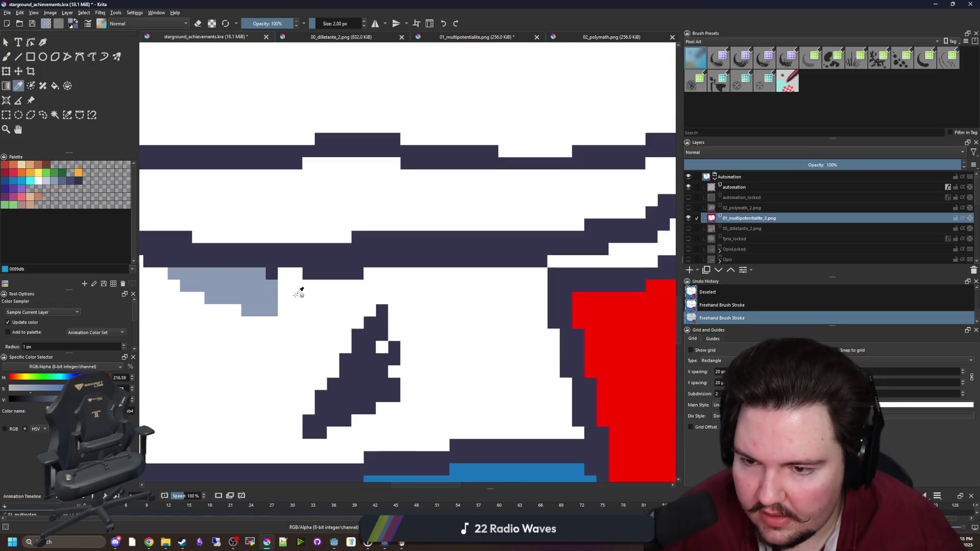
click(54, 115)
click(288, 284)
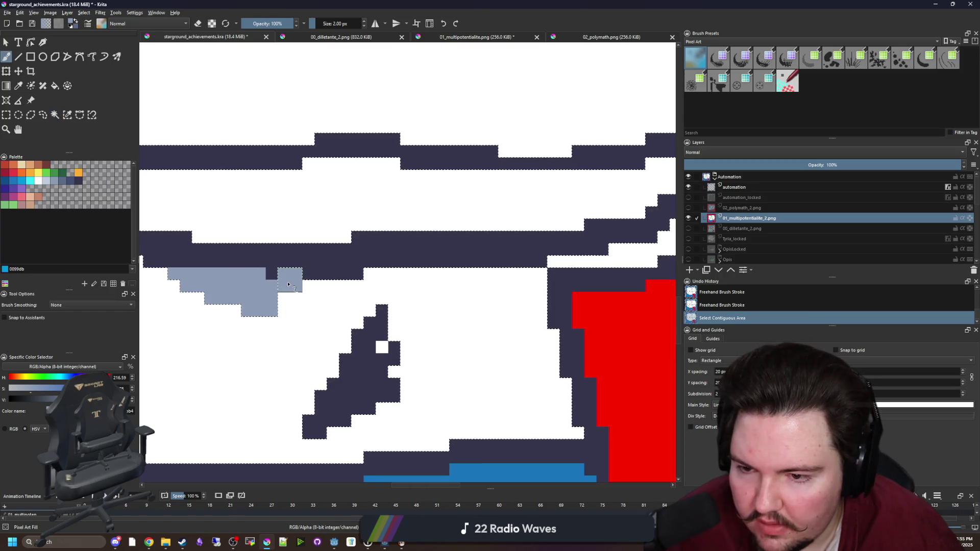
mouse_move(288, 284)
mouse_down()
mouse_move(326, 296)
mouse_move(429, 286)
mouse_move(384, 296)
mouse_move(646, 240)
mouse_move(587, 271)
mouse_up()
scroll(481, 285, down, 1)
scroll(582, 263, up, 1)
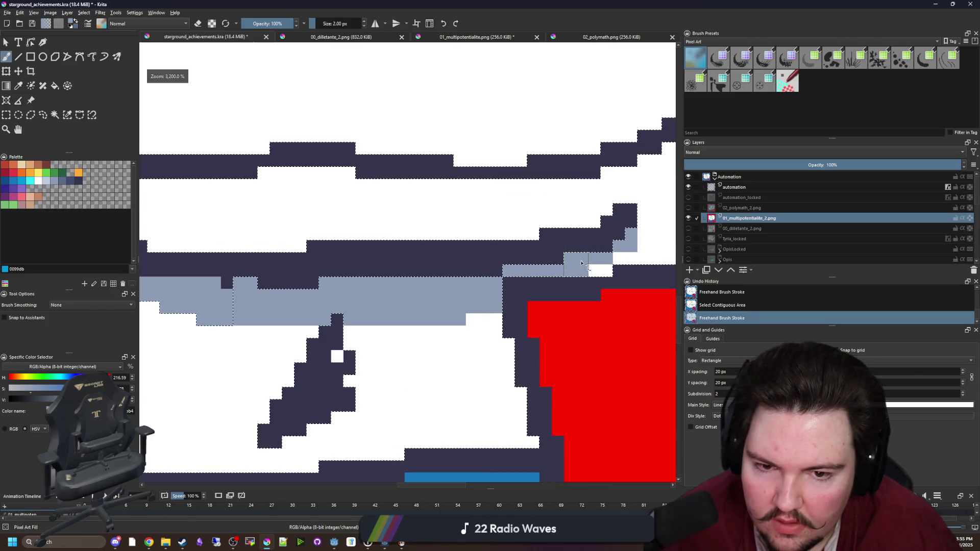
scroll(576, 268, down, 1)
scroll(567, 276, up, 1)
- Repaint the notch pixels white and drop the selection
click(564, 277)
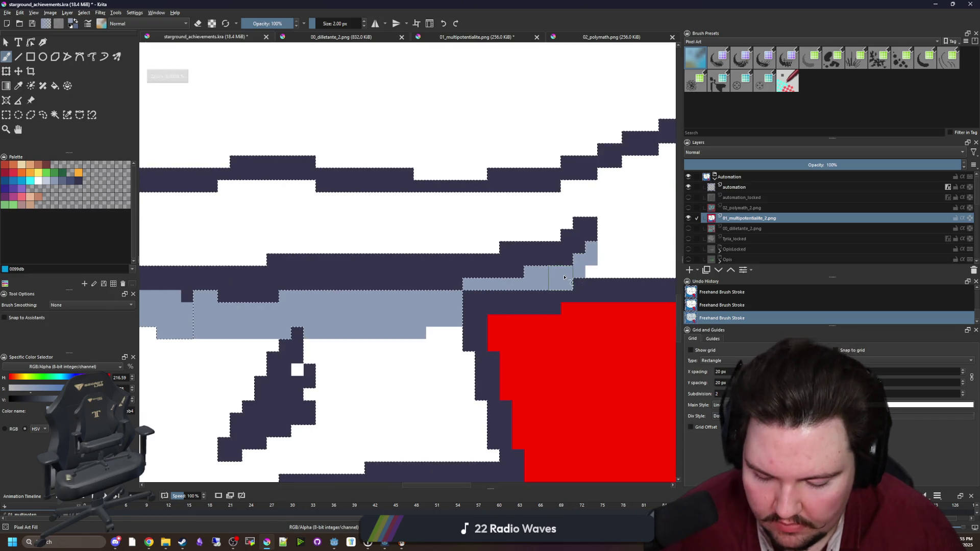
ctrl+click(620, 245)
click(562, 284)
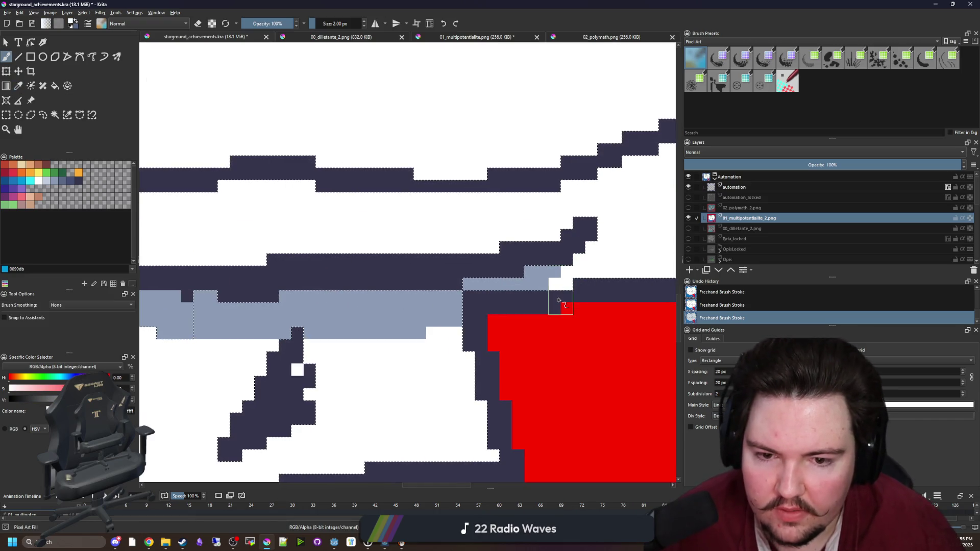
key(ctrl+shift+a)
scroll(369, 306, down, 10)
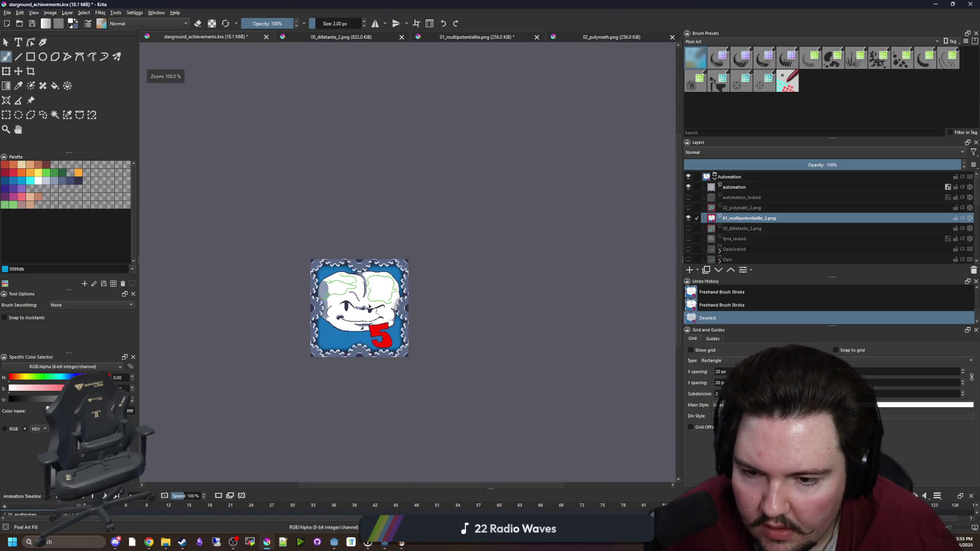
scroll(362, 332, up, 10)
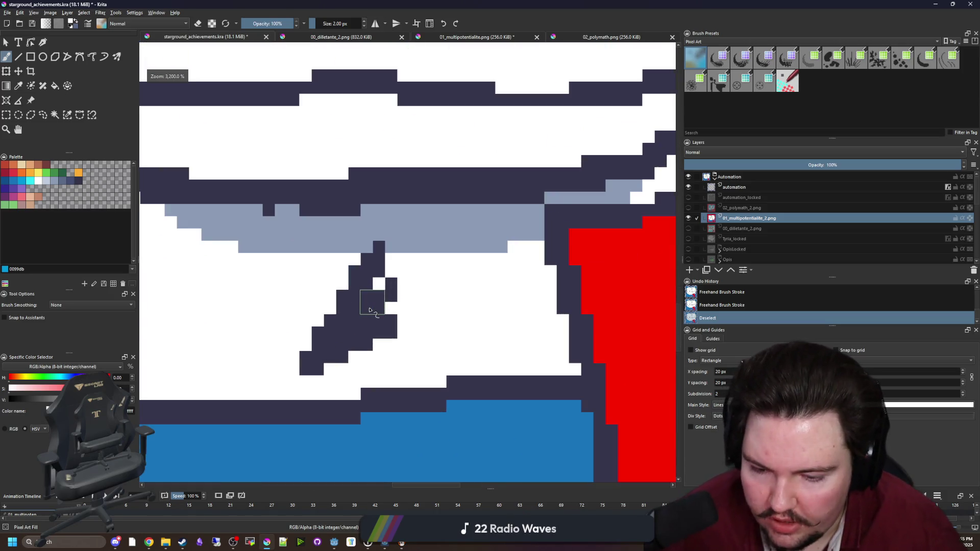
- Sample the dark outline and grey-blue shading colours, then switch to 01_multipotentialite.png
ctrl+click(372, 300)
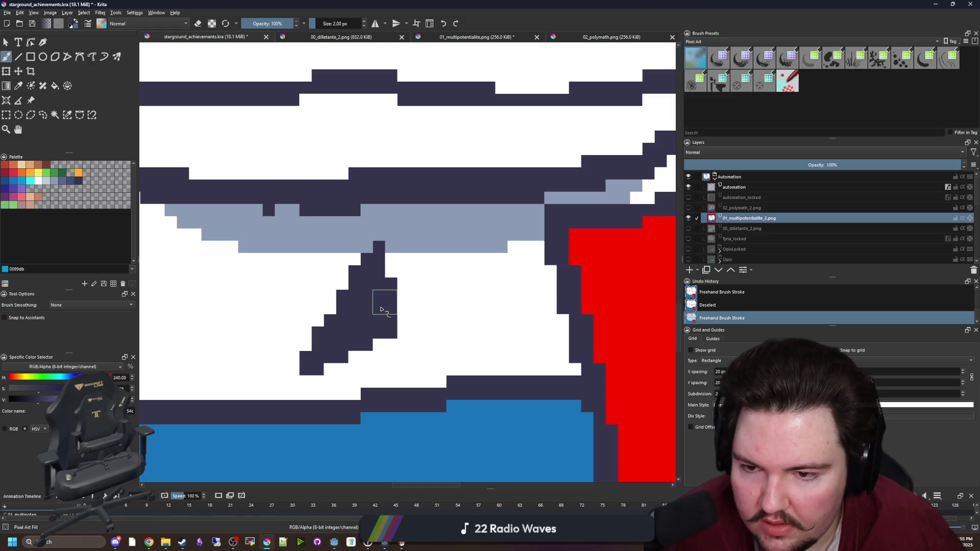
ctrl+click(293, 241)
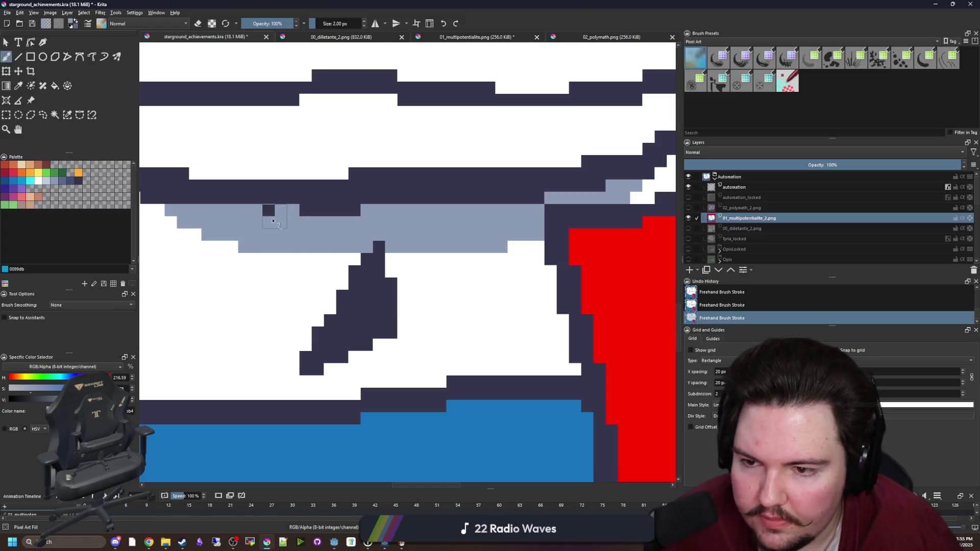
scroll(306, 279, down, 5)
scroll(328, 274, up, 5)
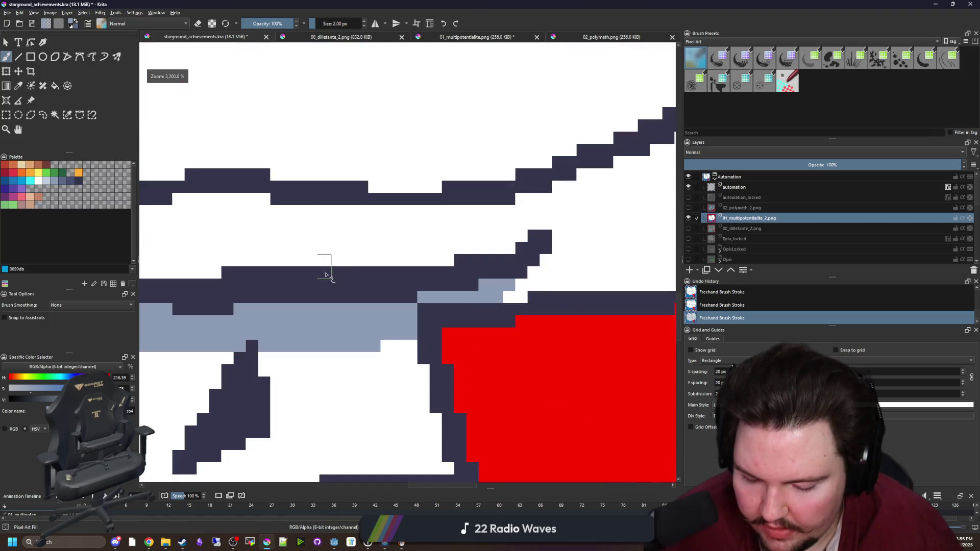
ctrl+click(321, 271)
scroll(291, 299, down, 5)
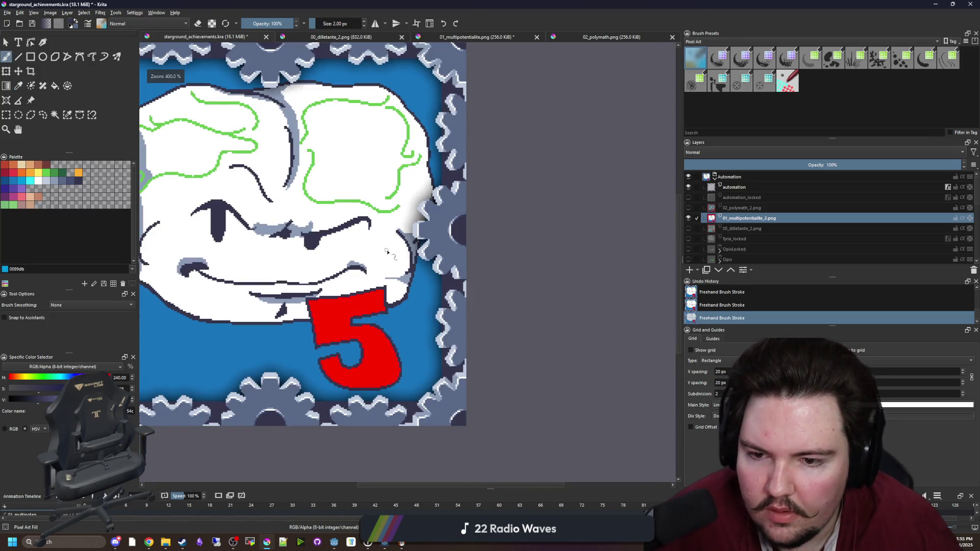
scroll(387, 251, down, 2)
scroll(332, 281, up, 4)
scroll(362, 187, down, 3)
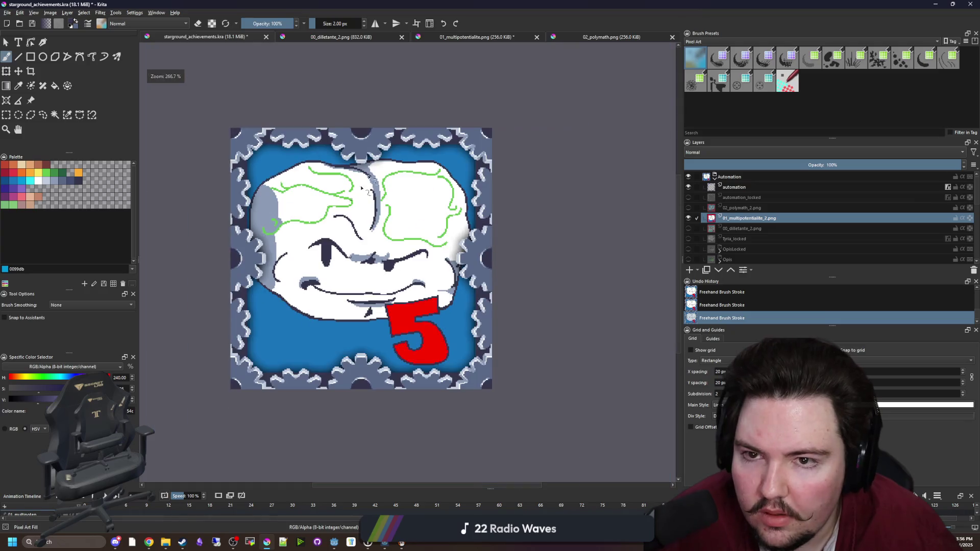
click(502, 38)
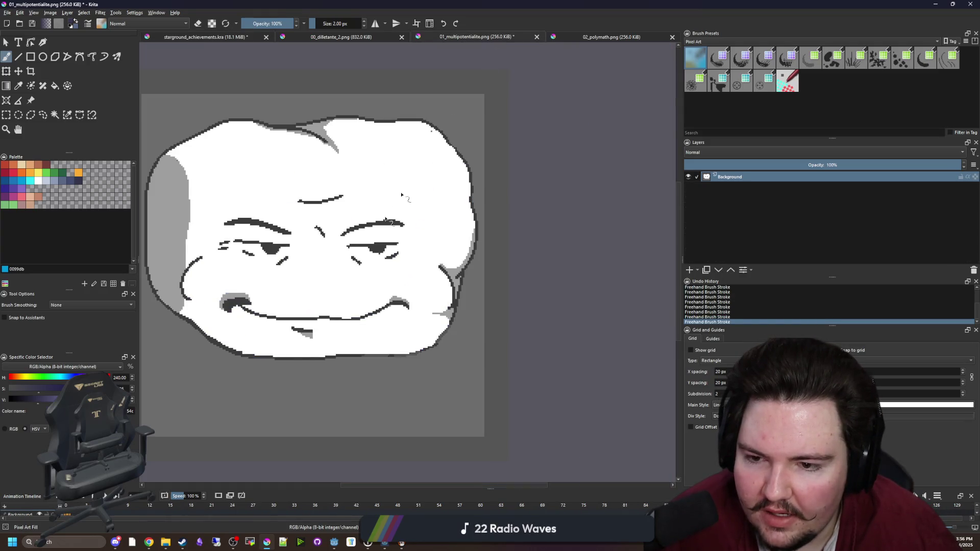
- Sample the dark mouth colour and extend the mouth line to the right
scroll(305, 332, up, 8)
key(p)
click(311, 311)
key(b)
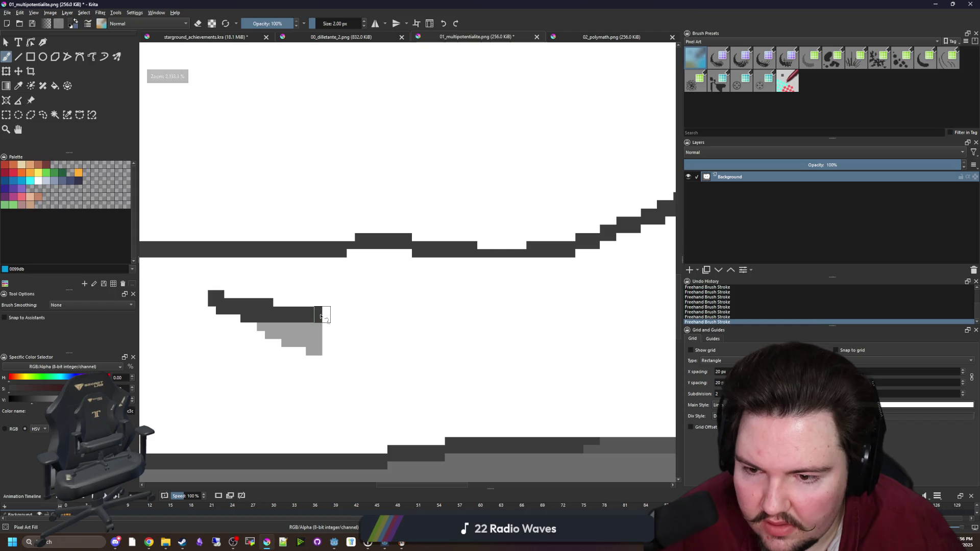
drag(367, 318, 490, 308)
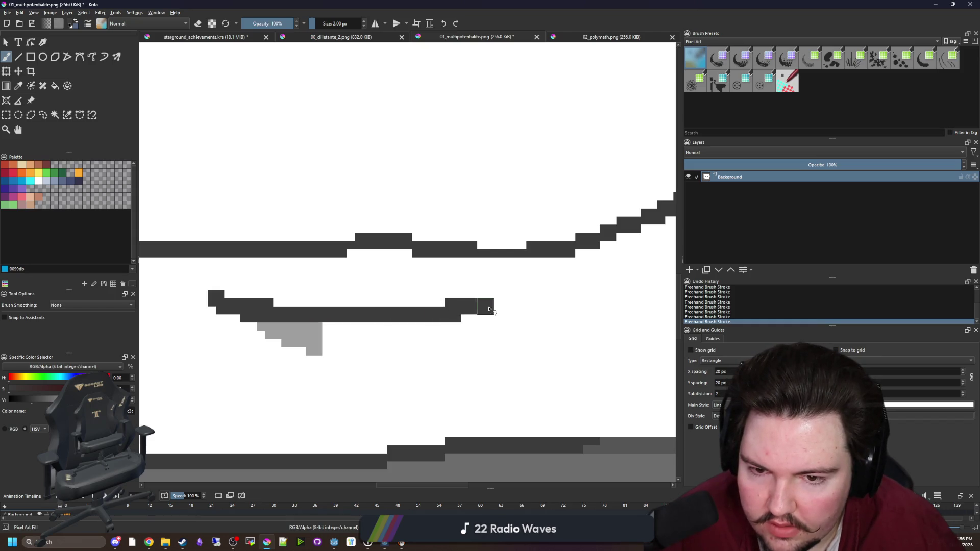
click(514, 305)
- Contiguous-select below the mouth, paint it light grey, and deselect
key(p)
click(313, 338)
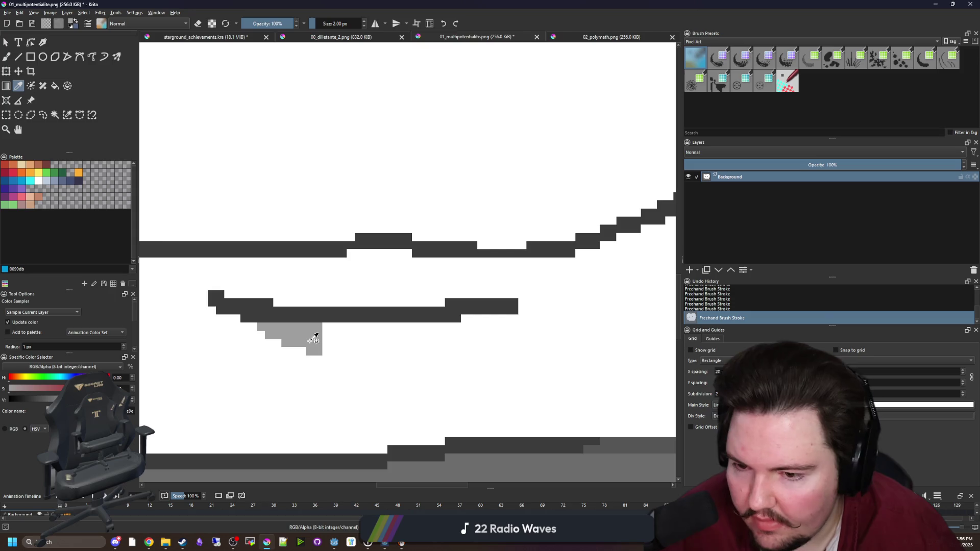
click(56, 115)
click(350, 372)
key(b)
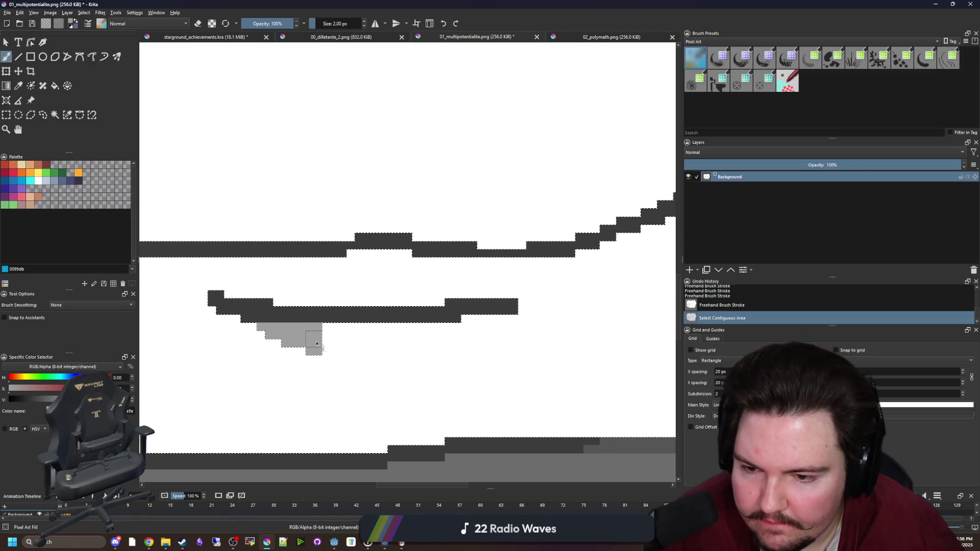
mouse_move(327, 347)
mouse_down()
mouse_move(418, 347)
mouse_move(480, 327)
mouse_move(336, 331)
mouse_move(418, 352)
mouse_up()
key(ctrl+shift+a)
- Switch to the 00_dilettante_2.png glasses icon
scroll(443, 381, down, 1)
scroll(442, 381, down, 8)
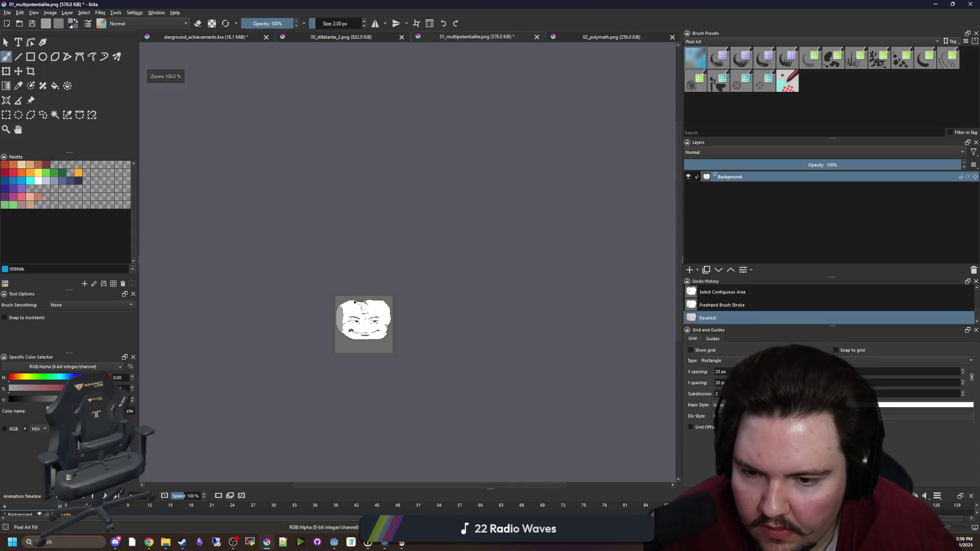
scroll(443, 381, up, 4)
click(351, 38)
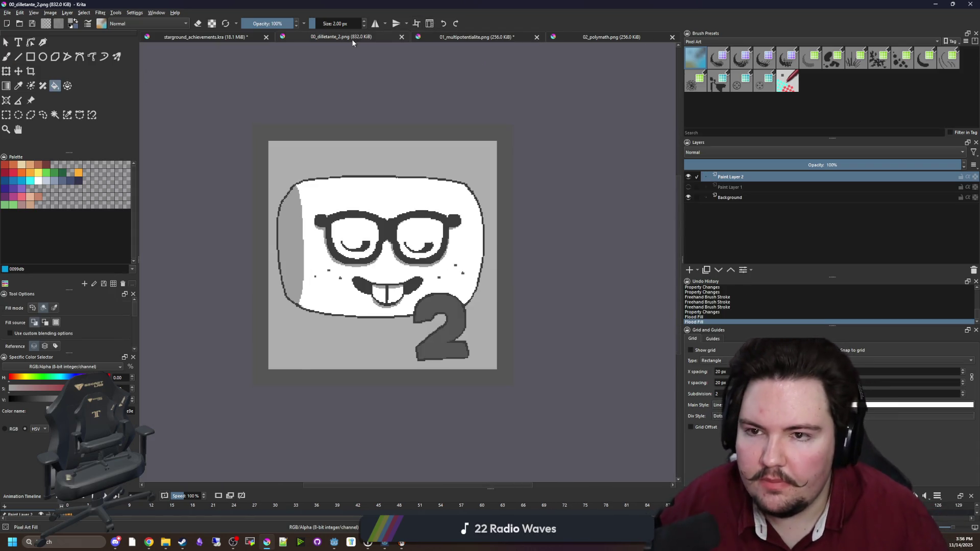
- Paste the copied 5 badge onto a new layer in 01_multipotentialite.png and place it
click(189, 39)
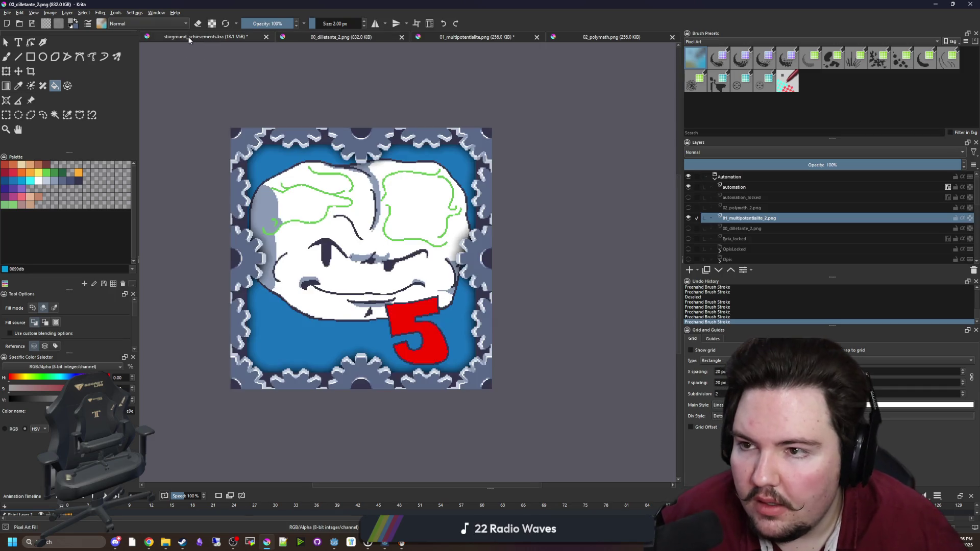
click(7, 115)
scroll(440, 323, up, 2)
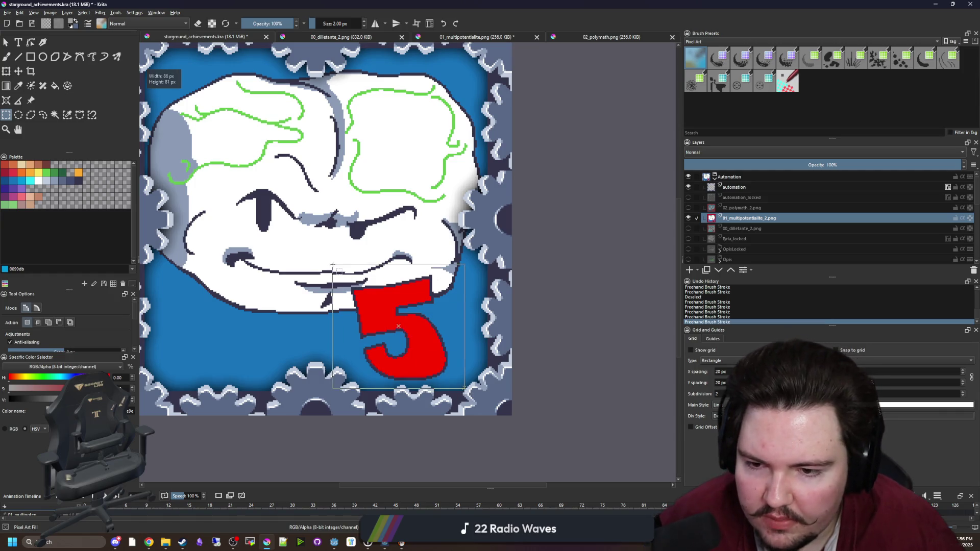
click(452, 37)
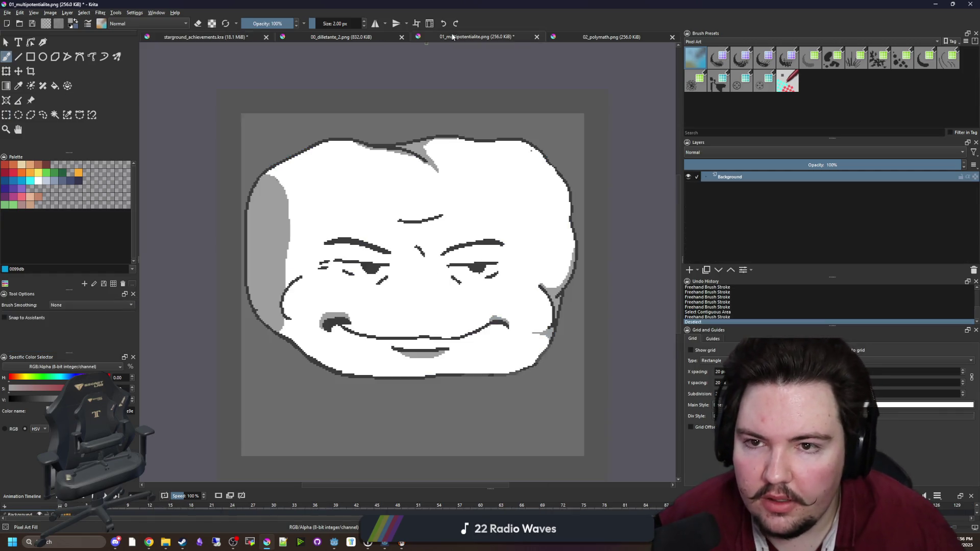
click(692, 269)
key(ctrl+v)
key(ctrl+t)
scroll(479, 333, down, 2)
scroll(479, 333, up, 5)
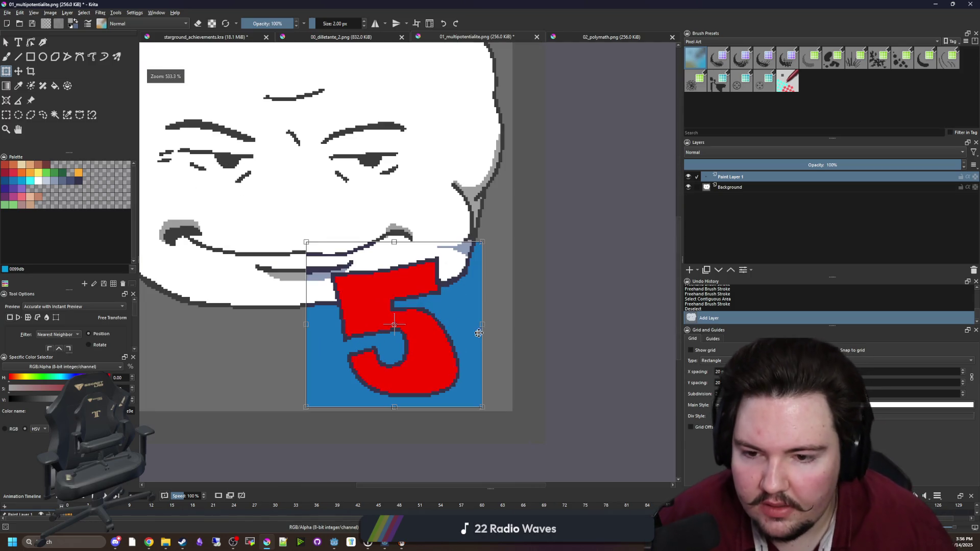
key(Return)
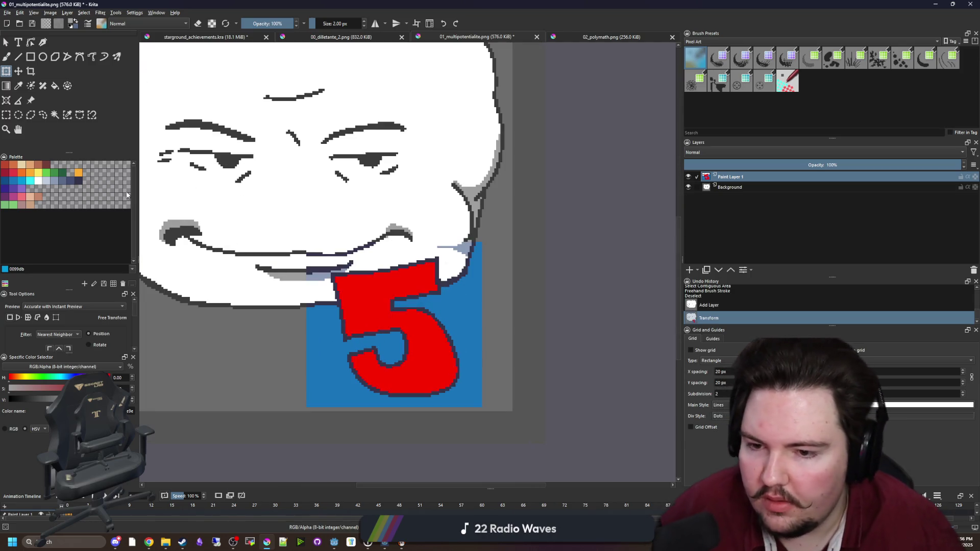
- Delete the blue background around the 5, hide the Background layer and deselect
click(55, 114)
click(470, 291)
key(Delete)
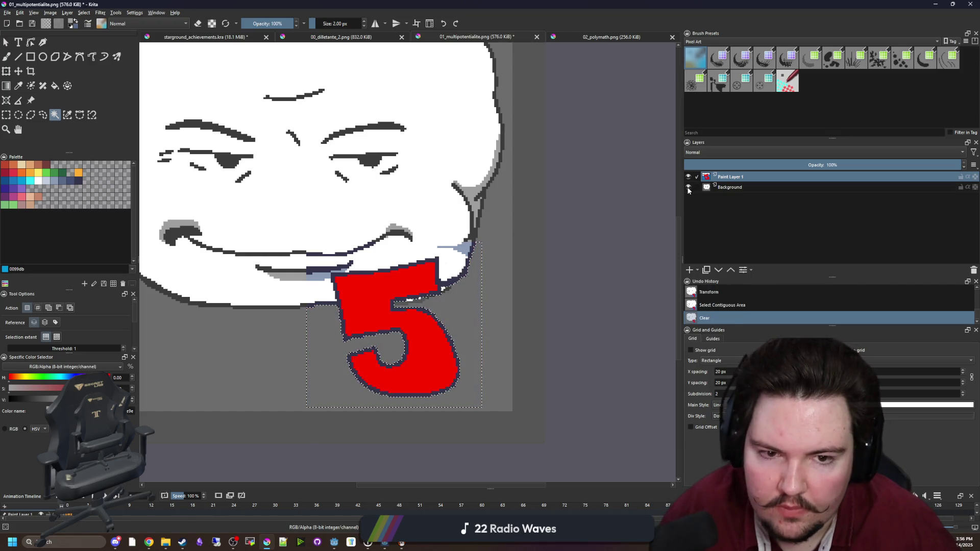
click(688, 186)
key(ctrl+shift+a)
- With a larger brush, paint grey over the banner corners right and lower-left of the 5
key(b)
scroll(454, 287, up, 1)
key(bracketright)
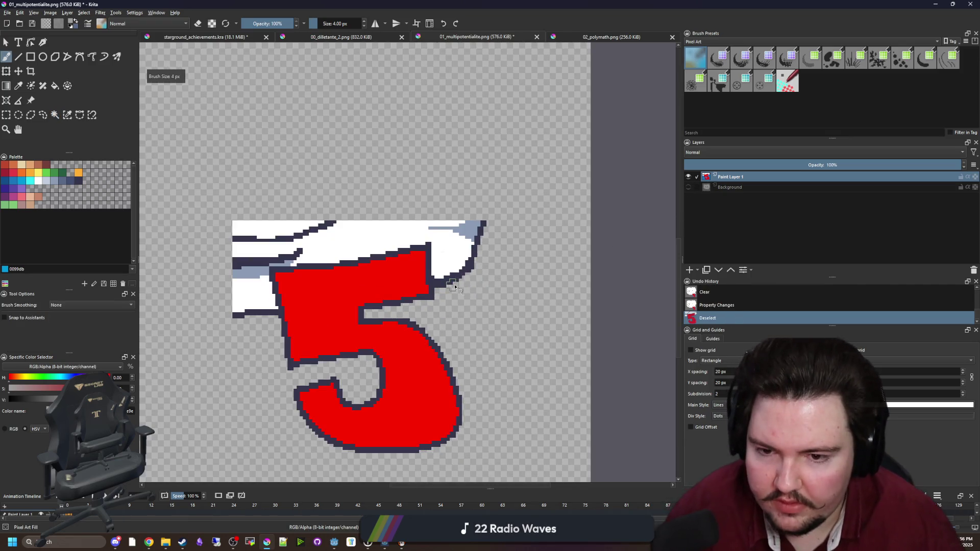
mouse_move(448, 286)
mouse_down()
mouse_move(458, 205)
mouse_move(480, 230)
mouse_up()
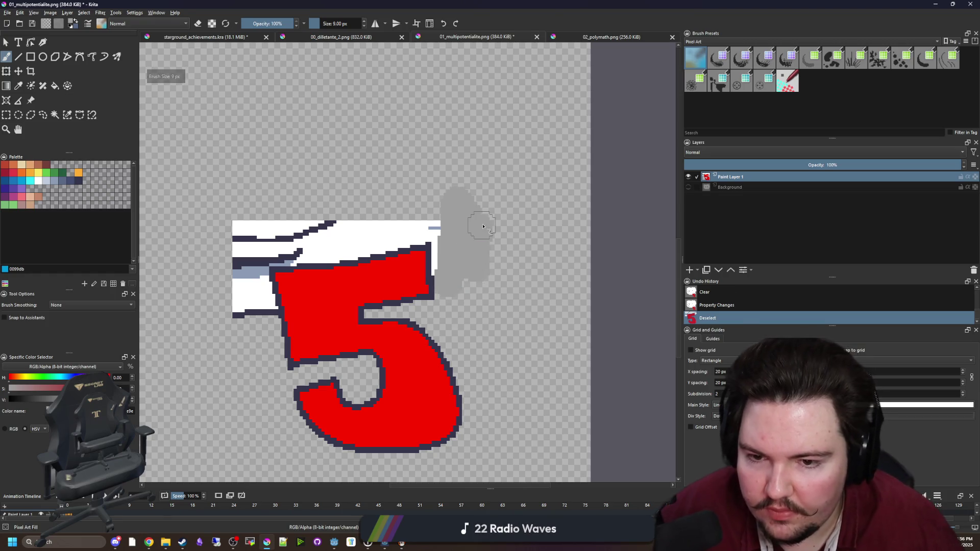
drag(265, 315, 225, 278)
- Clear the white banner, grey blobs, dark band and leftover banner pieces around the 5
click(55, 114)
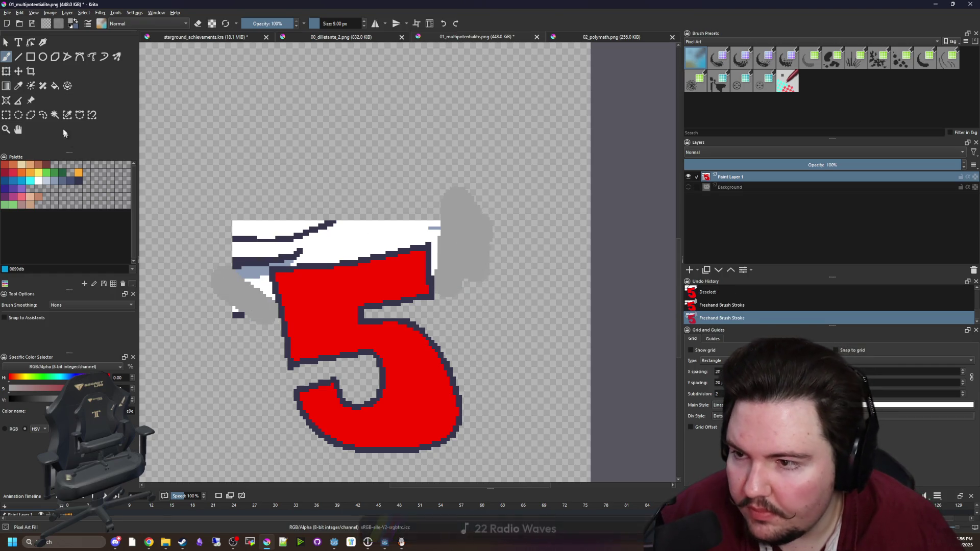
click(408, 251)
key(Delete)
click(442, 247)
key(Delete)
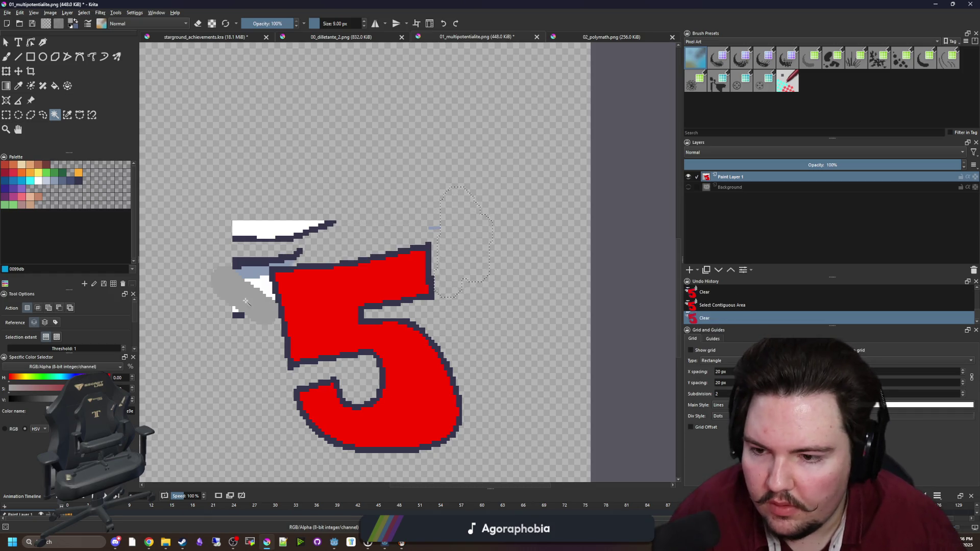
click(246, 301)
key(Delete)
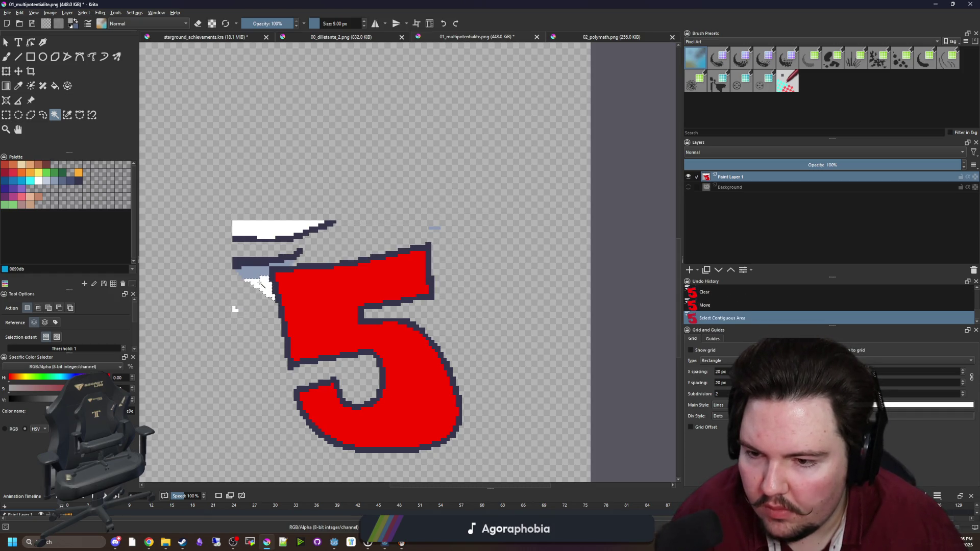
click(250, 261)
key(Delete)
click(285, 230)
key(Delete)
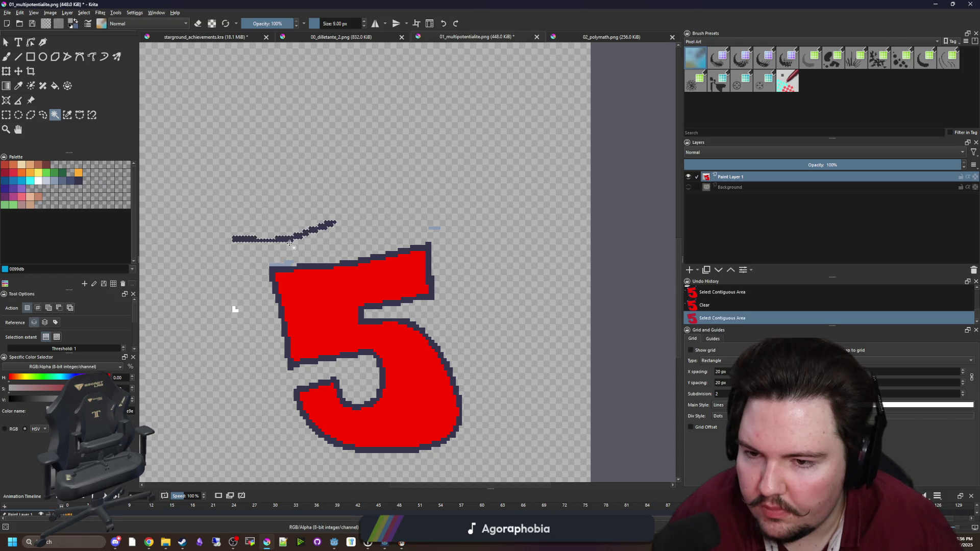
- Clear the stray light-blue pixels, deselect, and show the Background layer again
click(434, 230)
scroll(435, 231, up, 4)
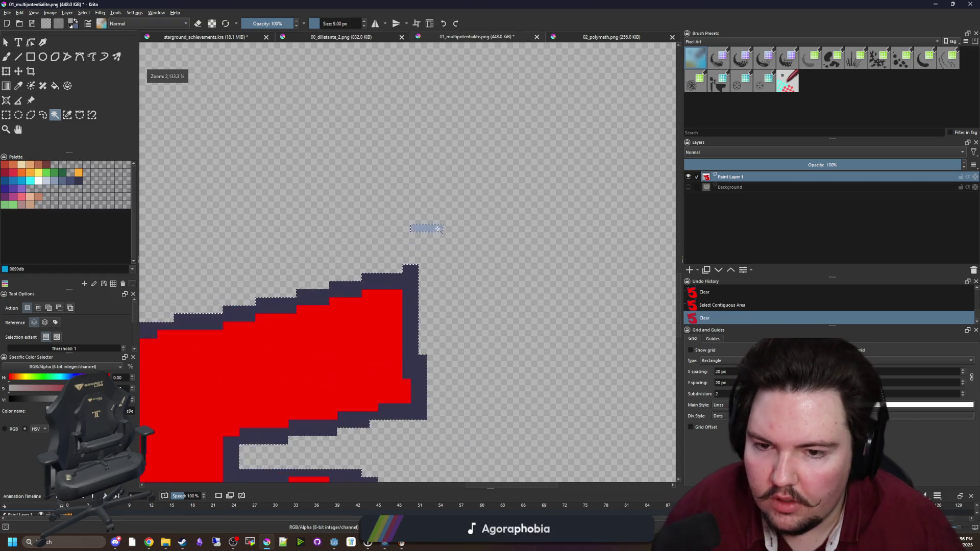
scroll(236, 339, down, 3)
scroll(170, 405, up, 3)
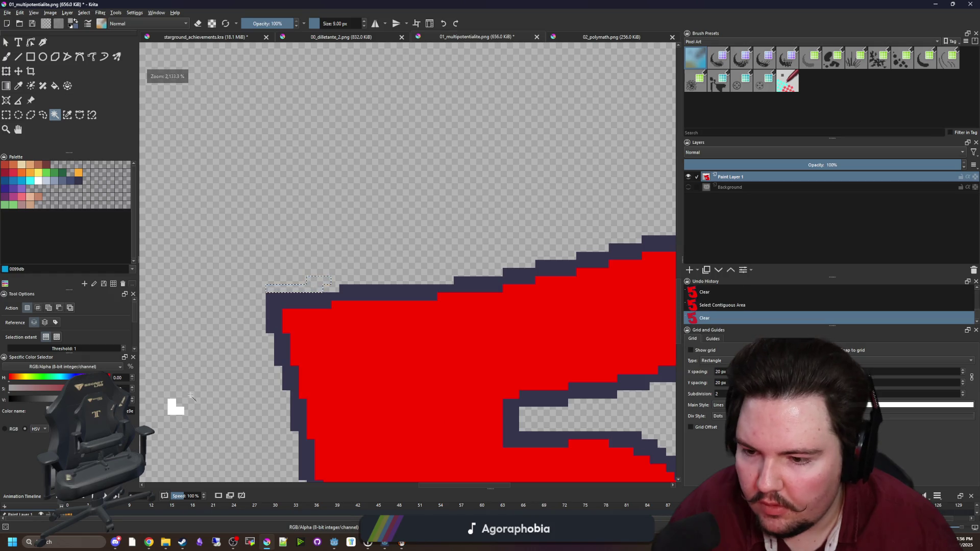
key(ctrl+shift+a)
scroll(320, 284, down, 5)
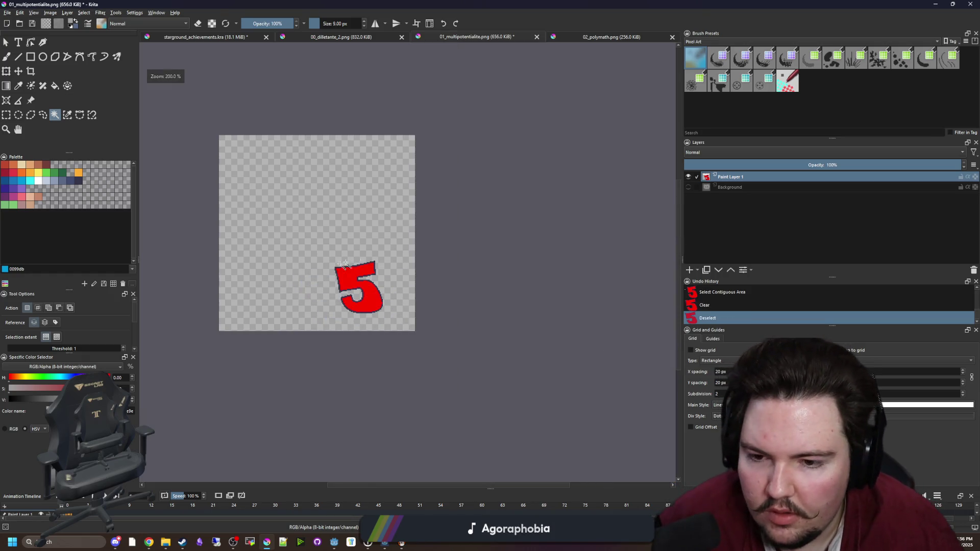
click(688, 188)
- Compare the 00_dilletante_2 and 02_polymath icons for reference, then return to 01_multipotentialite
click(339, 36)
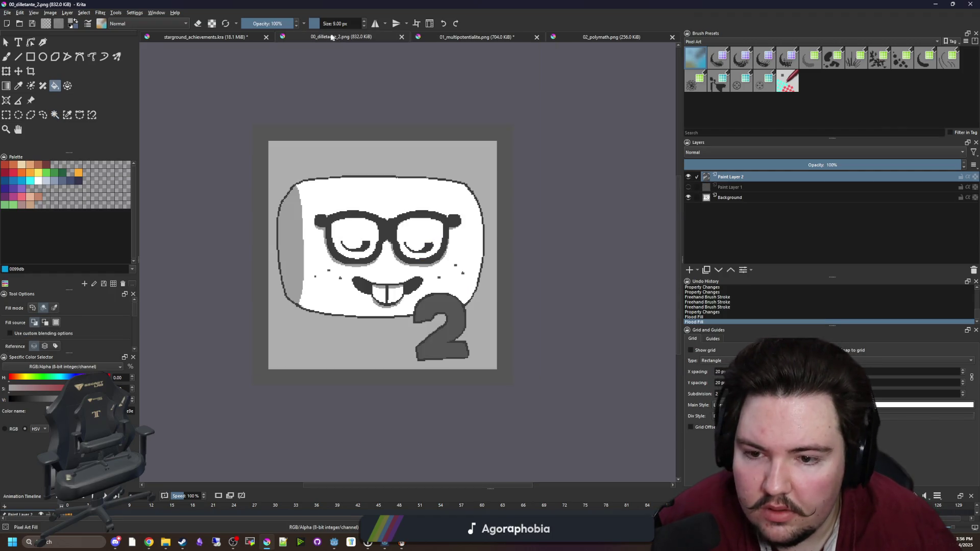
key(b)
click(608, 37)
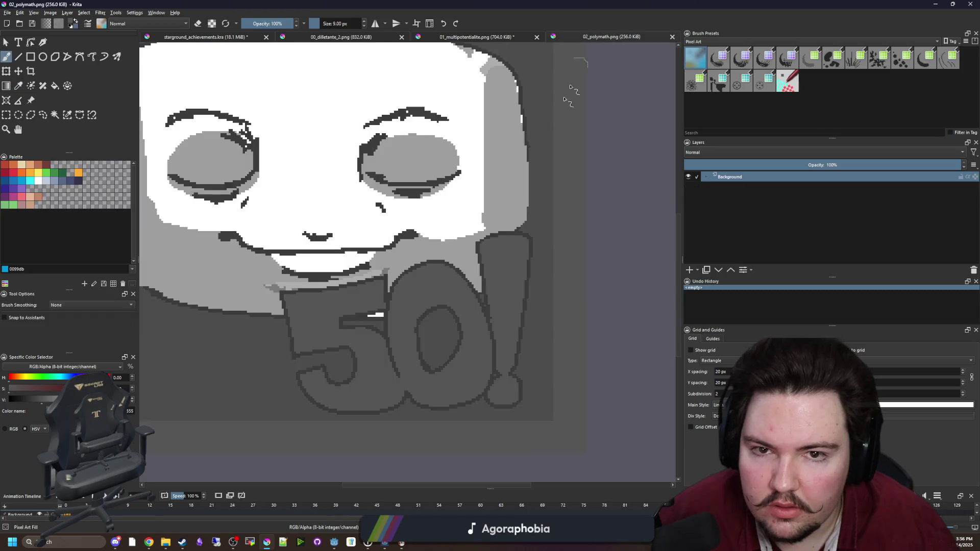
scroll(535, 133, up, 3)
click(501, 41)
- Fill the red 5 dark grey, save, then recolour its navy outline with grey sampled from the 2
key(f)
click(419, 278)
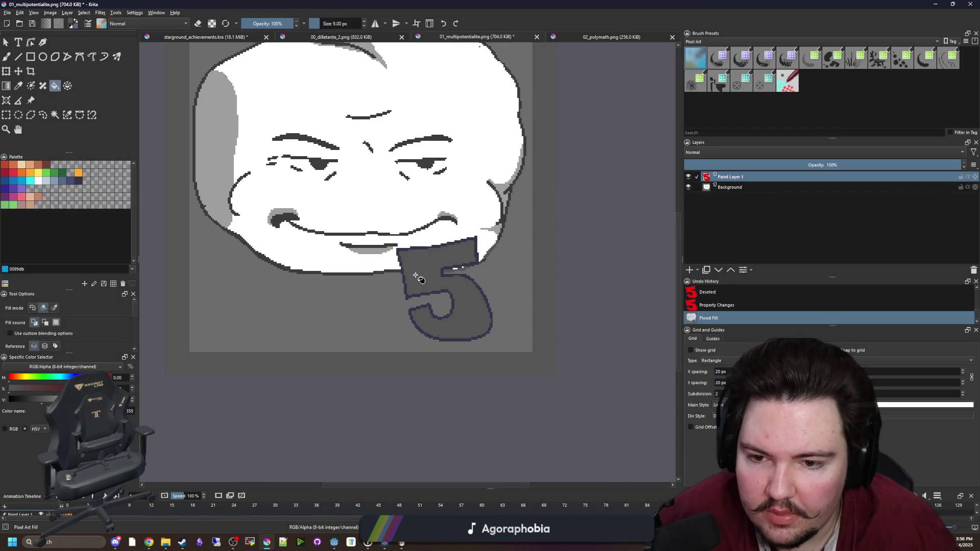
key(ctrl+s)
click(332, 37)
scroll(532, 298, up, 5)
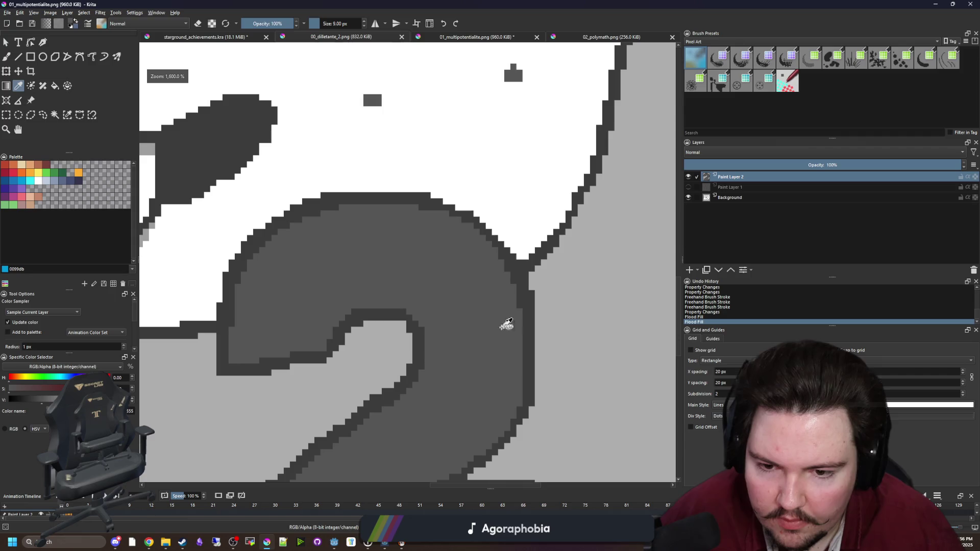
key(p)
scroll(533, 298, down, 3)
key(ctrl+Tab)
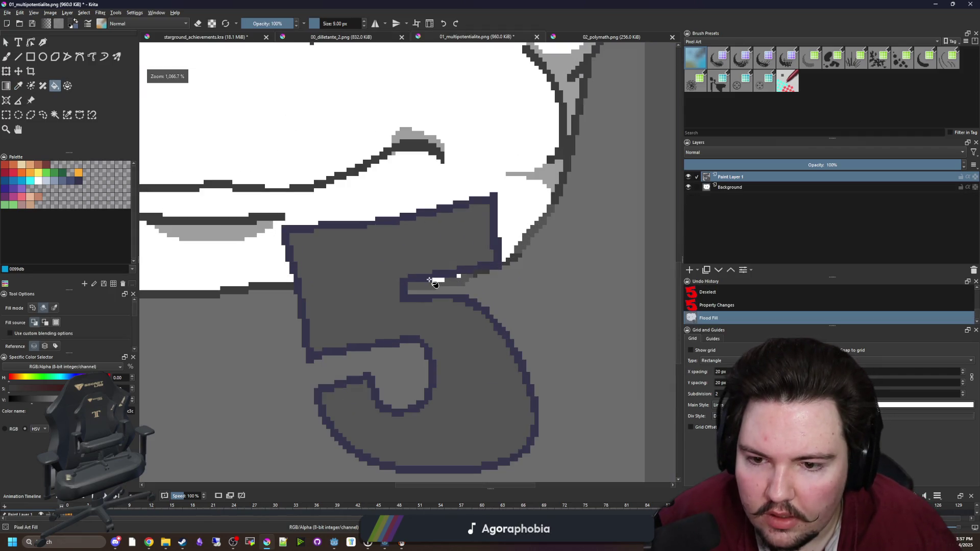
click(430, 280)
- Toggle the Background and 5 layers to inspect the face beneath the 5
scroll(450, 281, up, 1)
scroll(469, 303, down, 2)
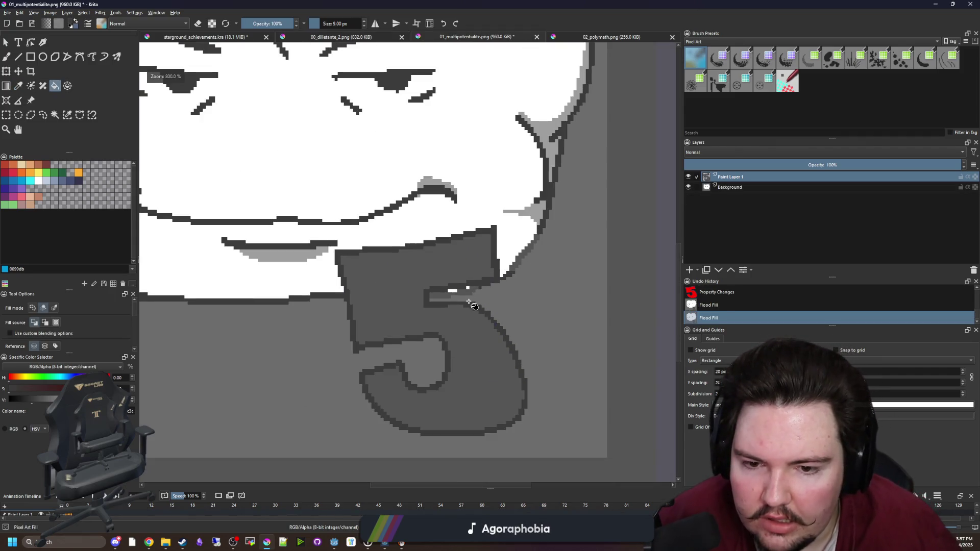
click(688, 187)
click(689, 188)
click(689, 177)
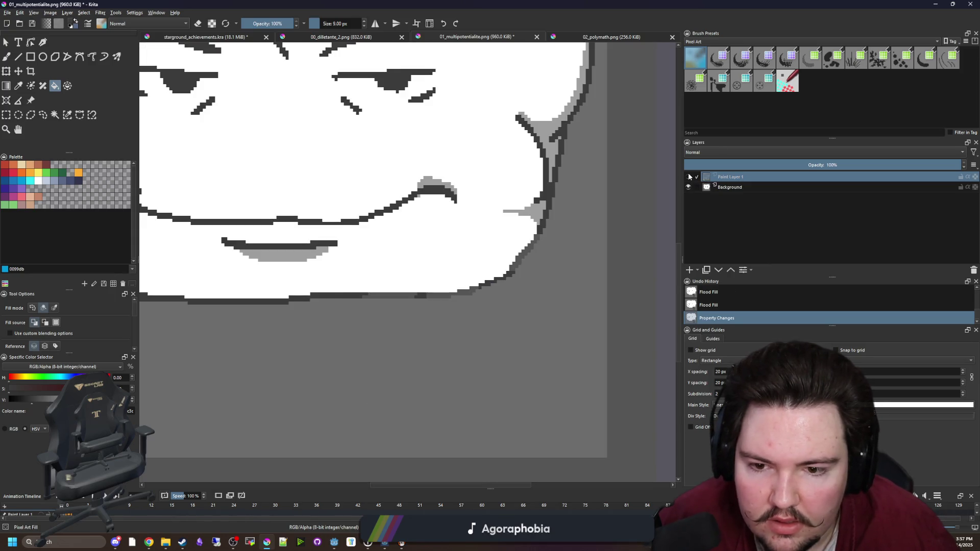
key(p)
scroll(498, 280, up, 1)
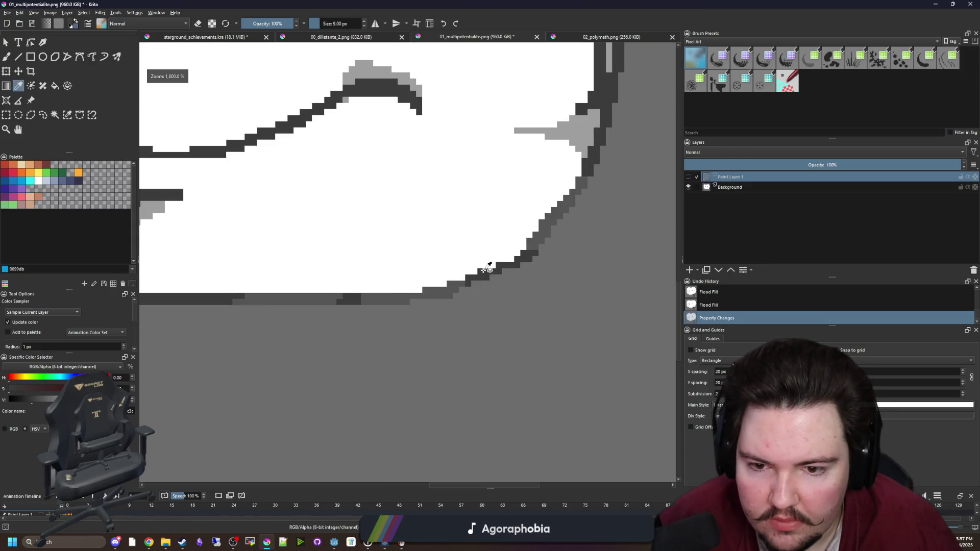
key(f)
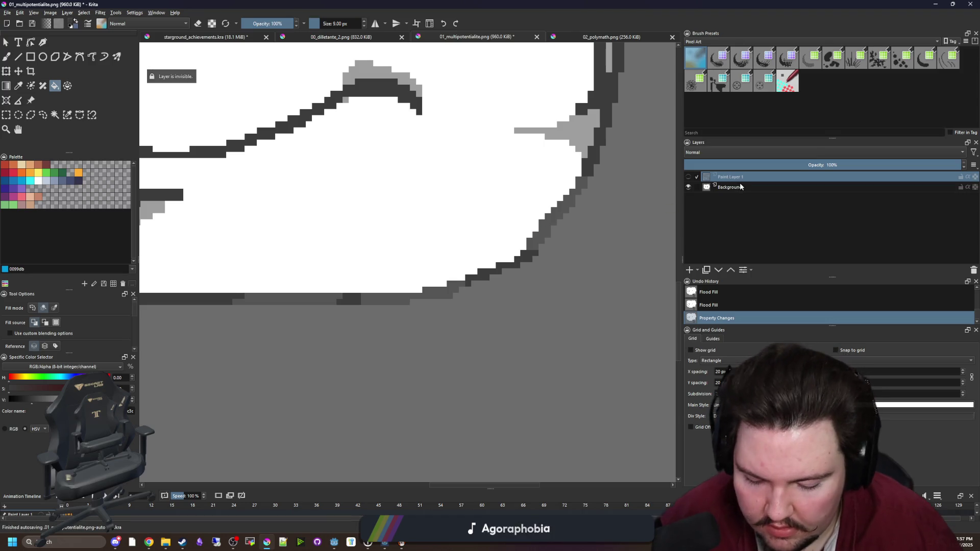
- On the Background layer, fill three light segments of the face's lower outline dark grey
click(741, 187)
key(p)
key(f)
click(533, 249)
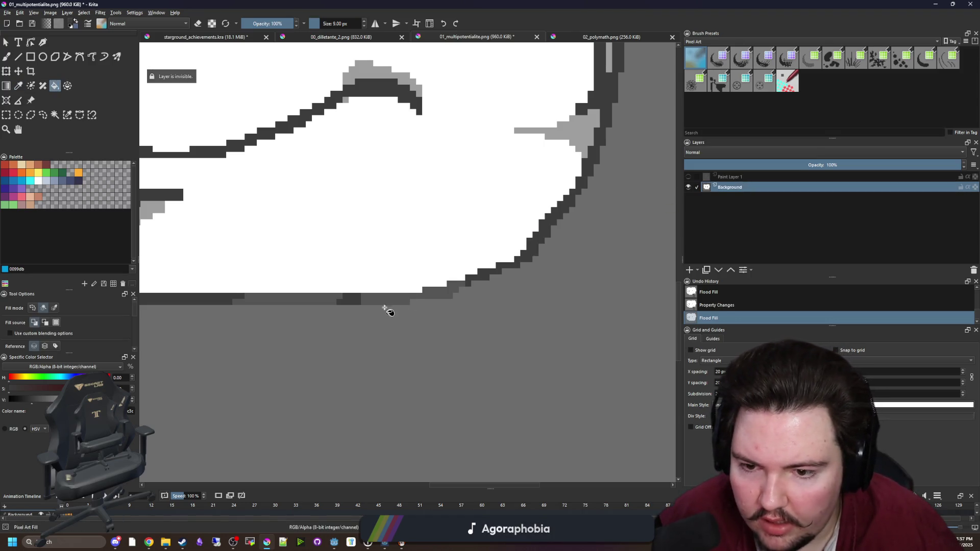
click(387, 304)
click(319, 305)
scroll(551, 262, down, 2)
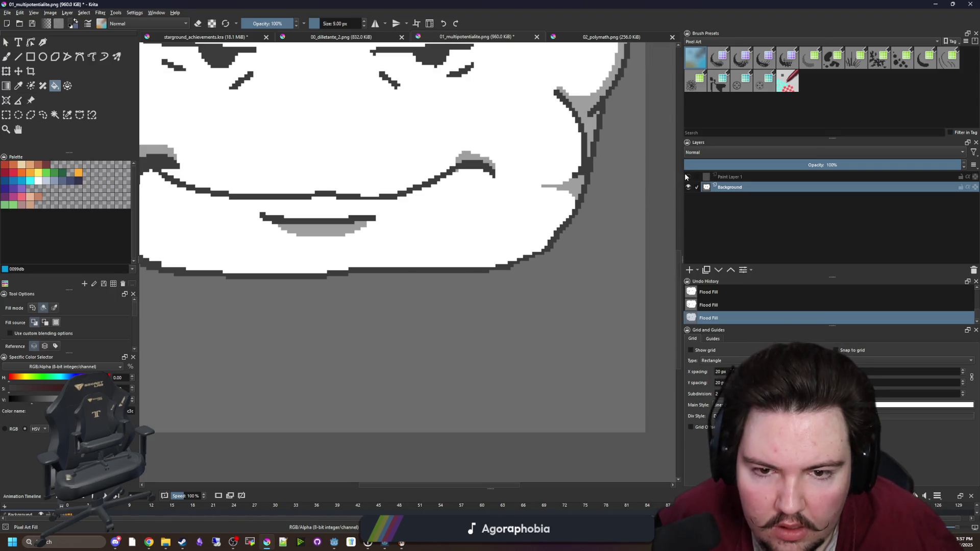
- Toggle the grey 5 to compare the outline, then fill a leftover outline gap dark grey
click(687, 177)
click(687, 177)
click(688, 177)
click(688, 176)
click(687, 177)
click(687, 176)
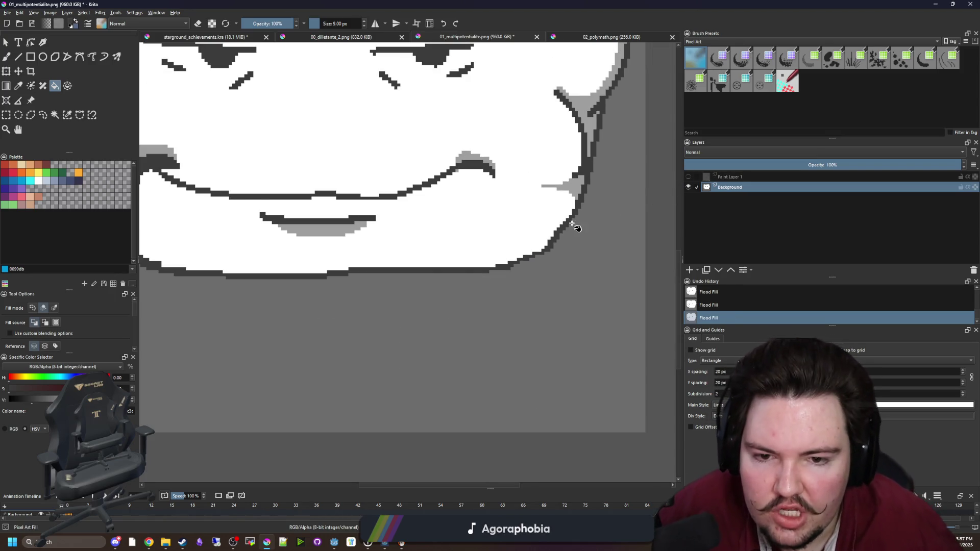
scroll(560, 234, up, 3)
scroll(524, 259, down, 2)
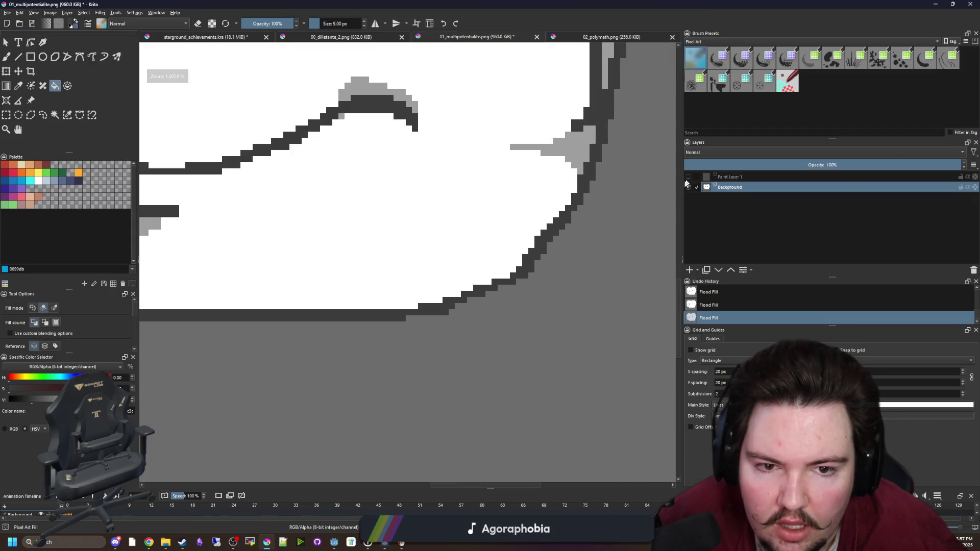
click(688, 178)
click(688, 178)
click(688, 177)
scroll(426, 311, down, 3)
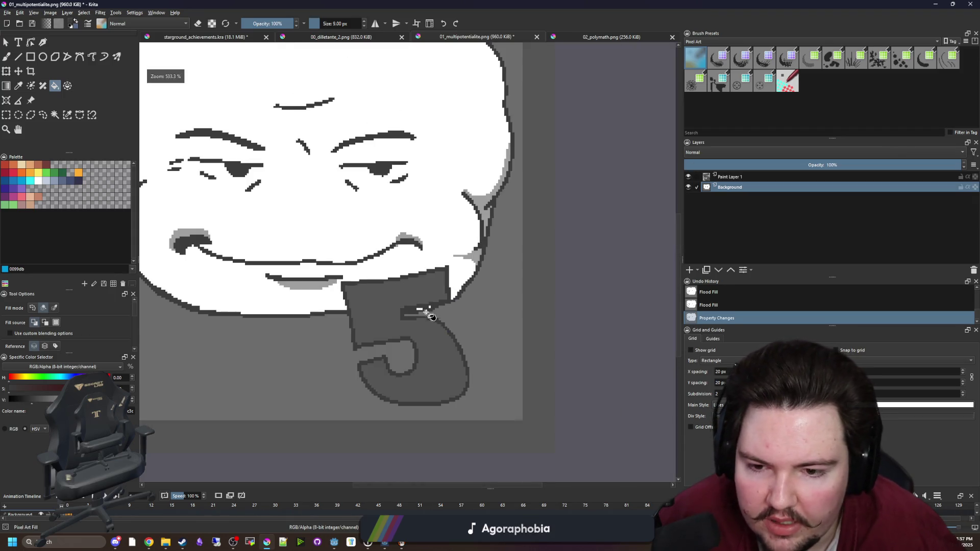
scroll(492, 277, up, 5)
scroll(493, 277, down, 2)
click(501, 324)
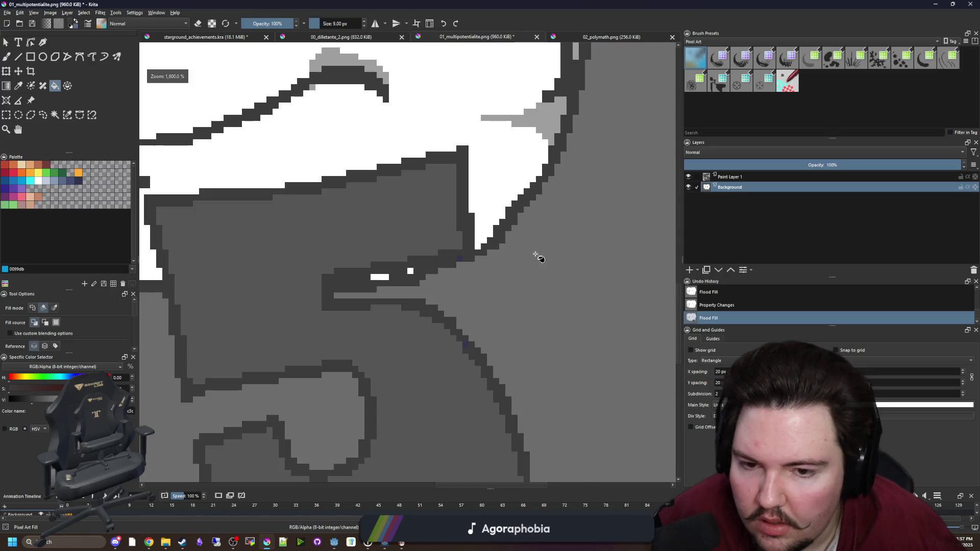
- Fill the leftover bluish pixel on the 5 layer dark grey and show the face background
click(689, 188)
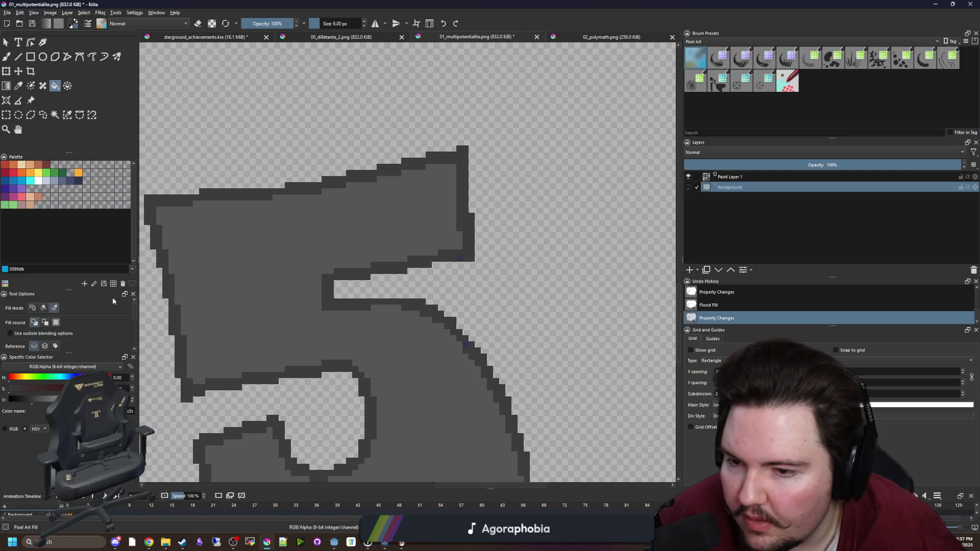
scroll(486, 284, up, 2)
click(478, 283)
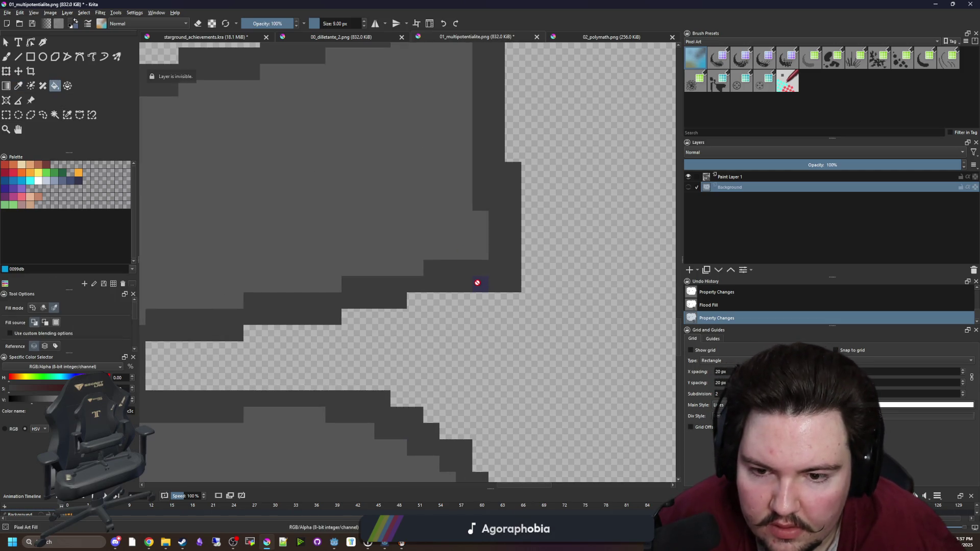
click(747, 179)
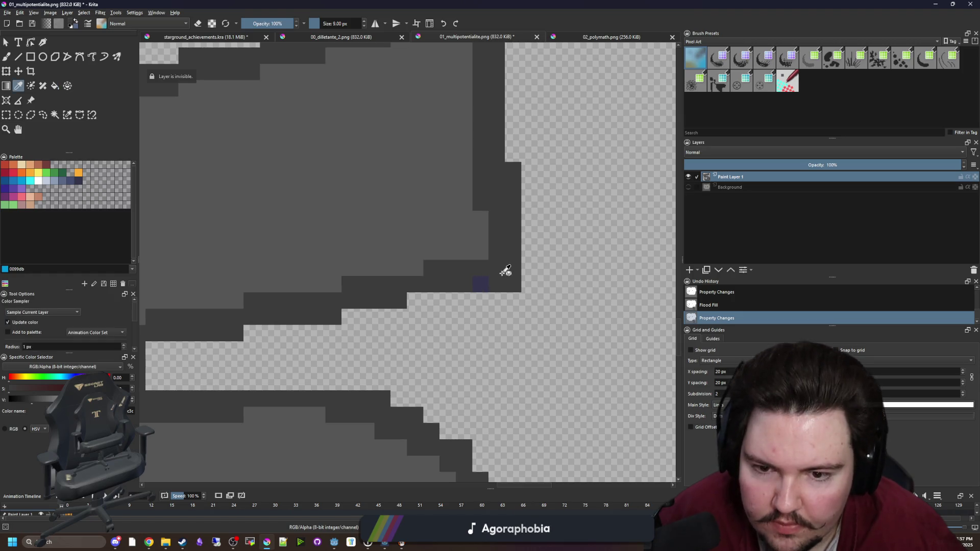
click(480, 285)
scroll(429, 265, down, 5)
scroll(426, 263, up, 2)
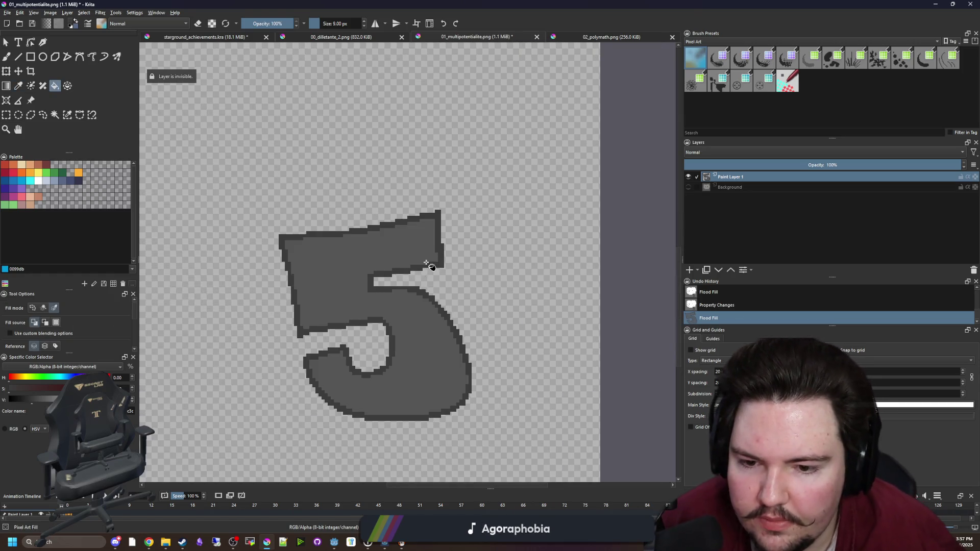
click(689, 187)
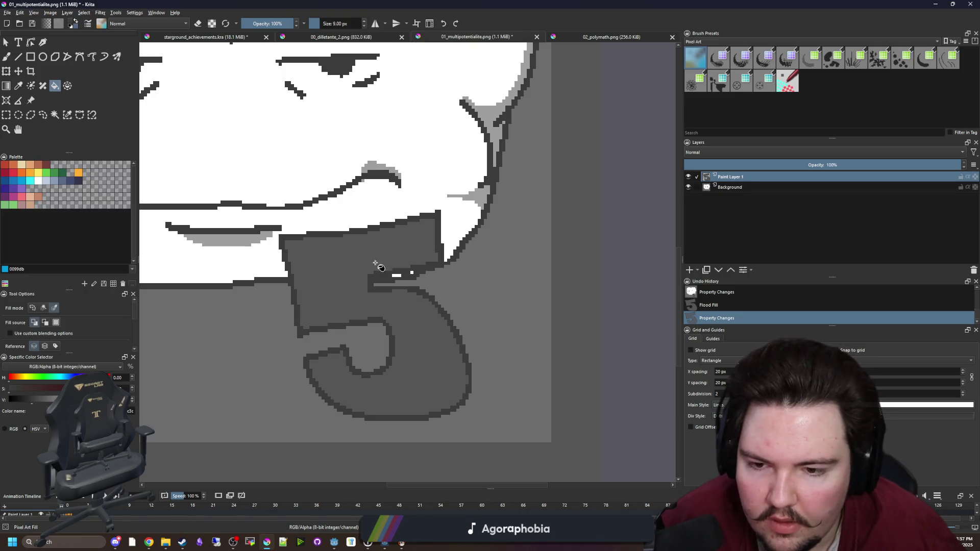
scroll(387, 256, up, 3)
- On the Background layer, paint over the white pixels inside the 5 with a small brush
key(p)
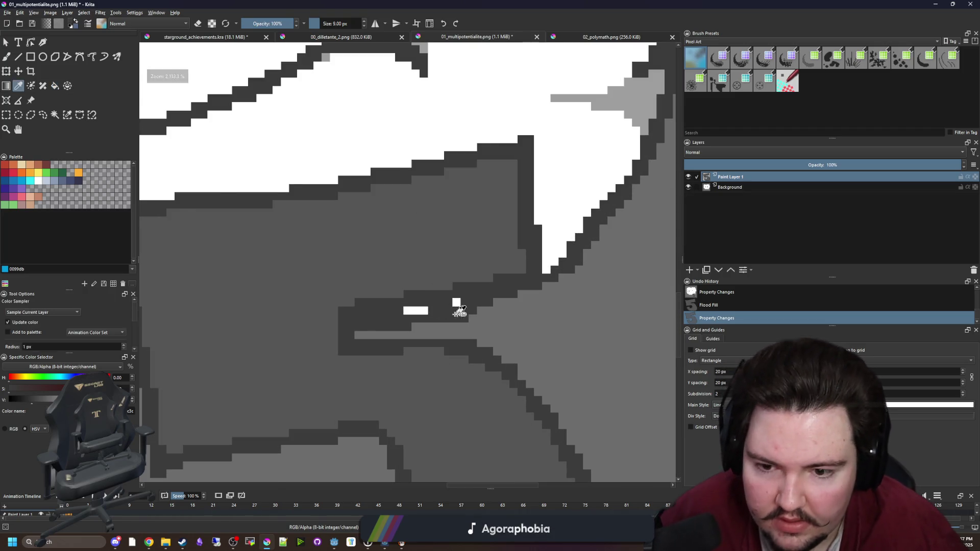
scroll(454, 300, up, 1)
click(733, 189)
key(b)
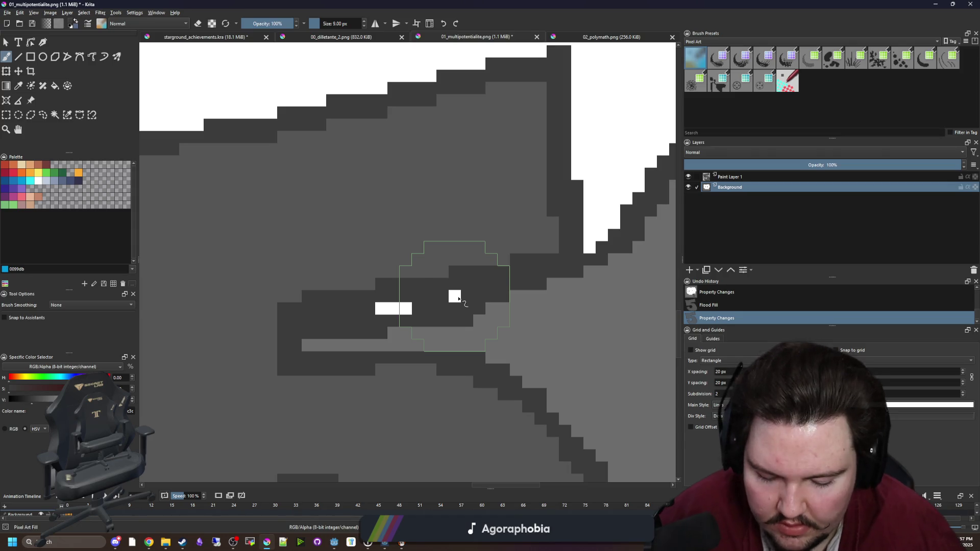
key(bracketleft)
key(bracketleft)
key(bracketleft)
key(bracketleft)
mouse_move(457, 298)
mouse_down()
mouse_move(405, 309)
mouse_move(415, 311)
mouse_up()
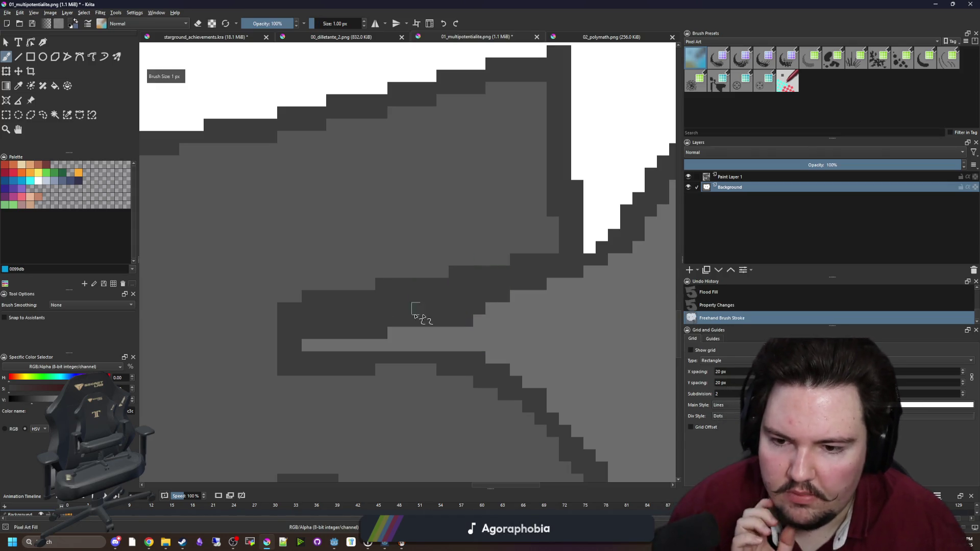
key(1)
scroll(453, 281, up, 10)
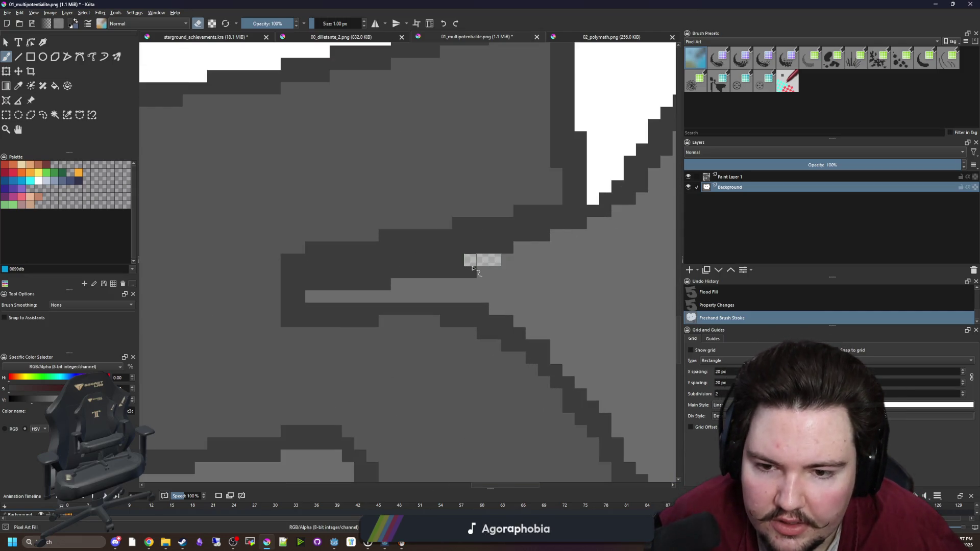
key(e)
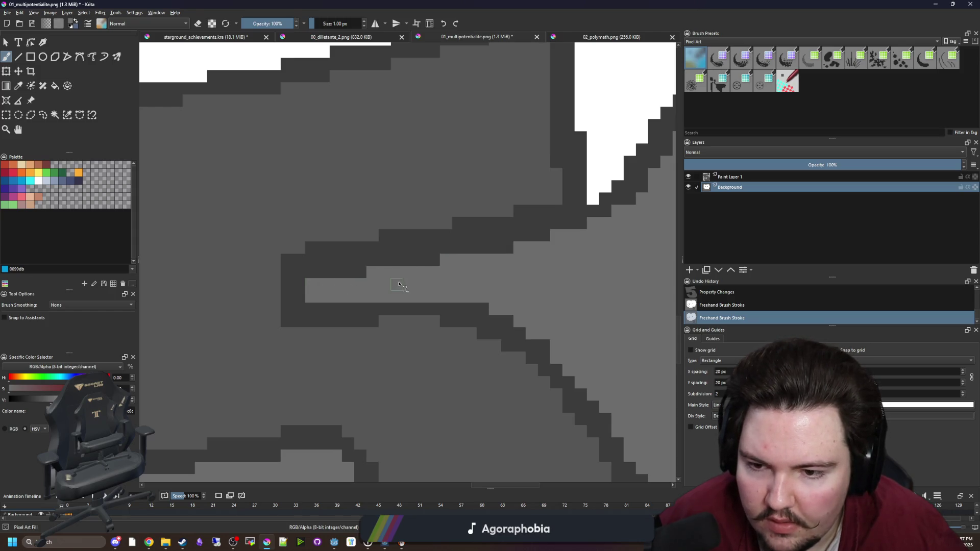
scroll(399, 284, down, 10)
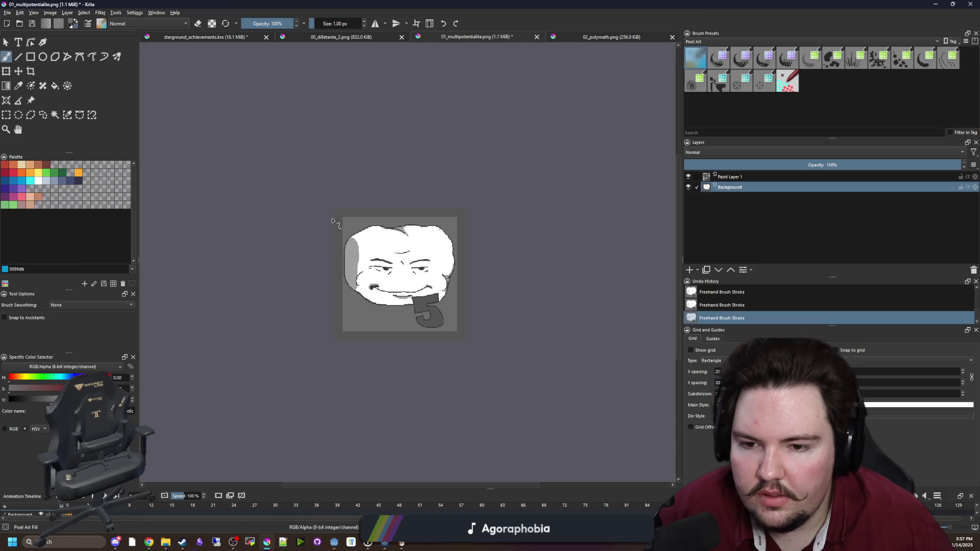
- Merge Paint Layer 1 down in 01_multipotentialite, then both paint layers into Background in 00_dilletante_2
key(ctrl+r)
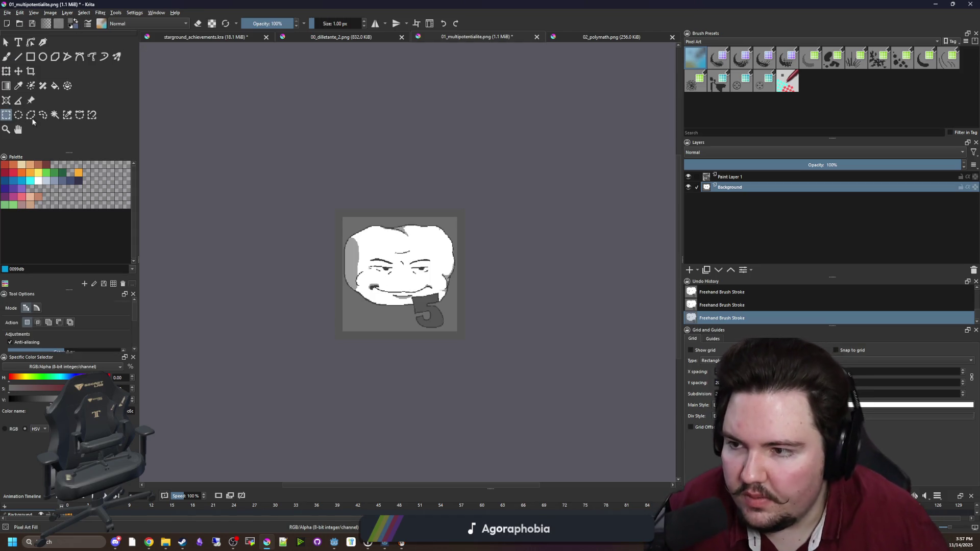
right_click(730, 178)
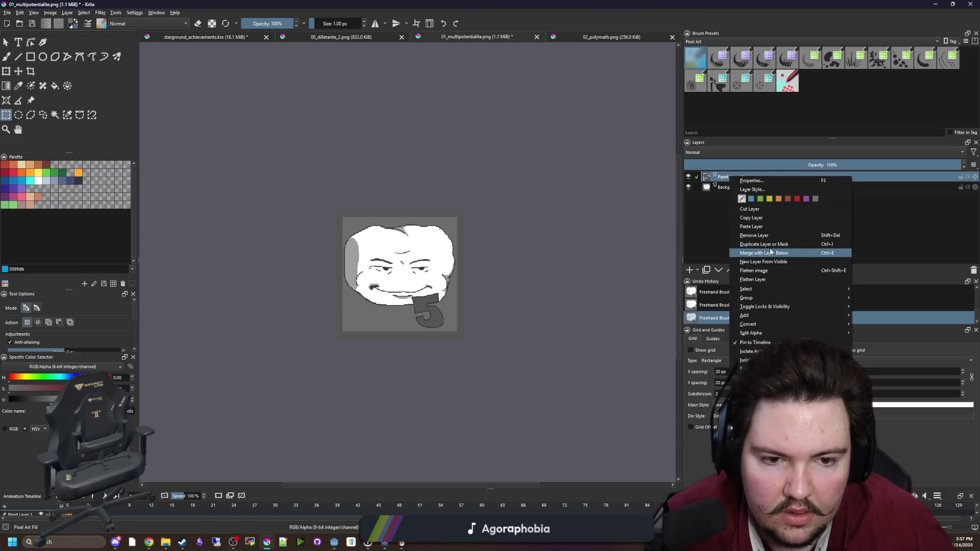
click(751, 252)
click(352, 37)
right_click(728, 178)
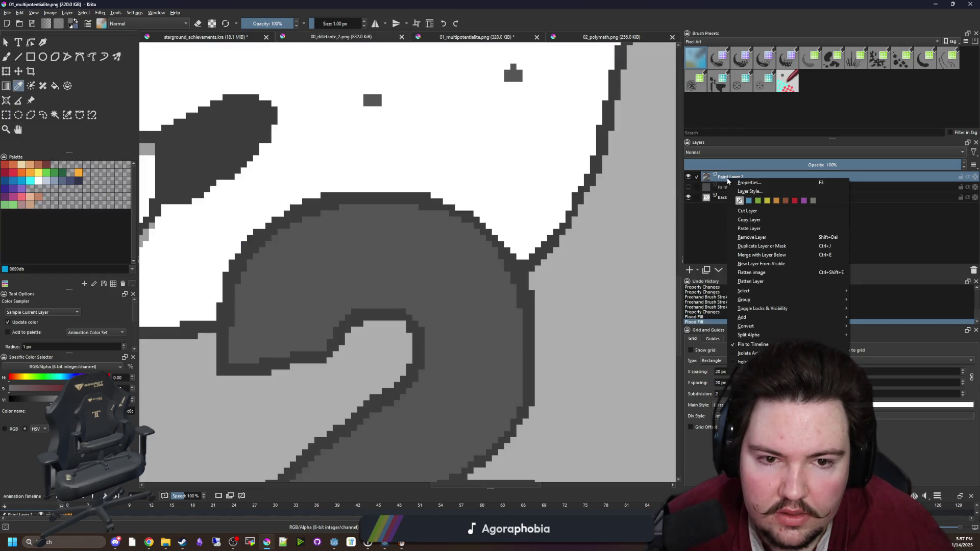
click(755, 254)
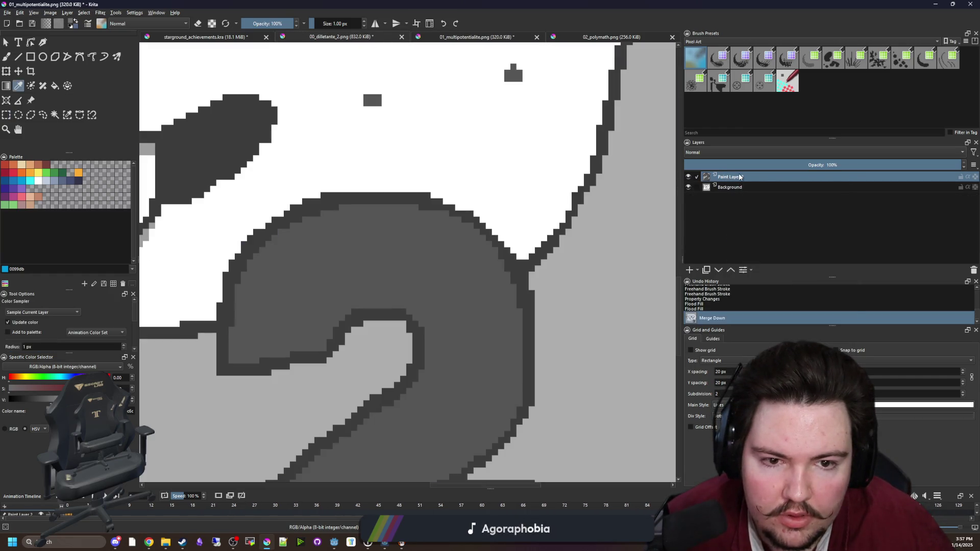
right_click(748, 178)
click(760, 255)
- Open 02_polymath.png and sample the background grey from the canvas
scroll(337, 225, down, 10)
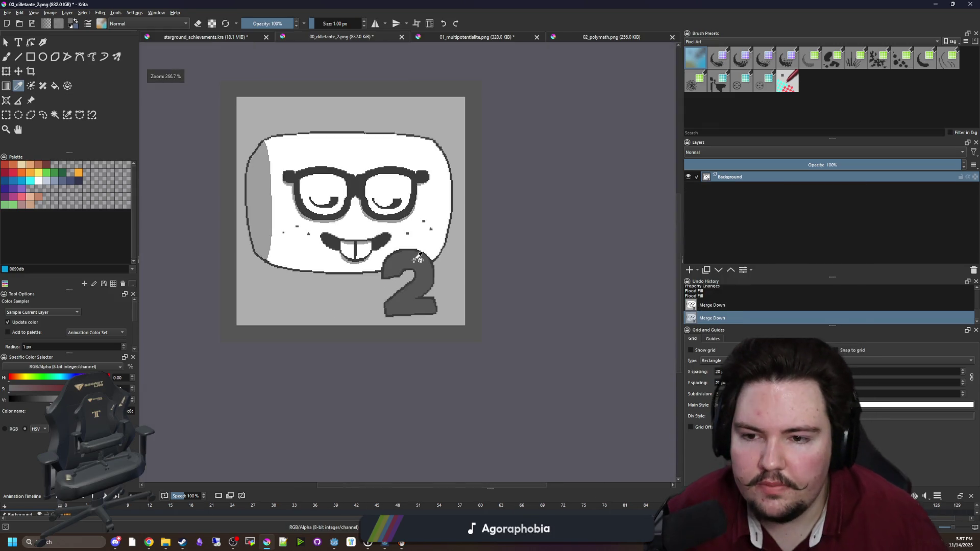
click(584, 40)
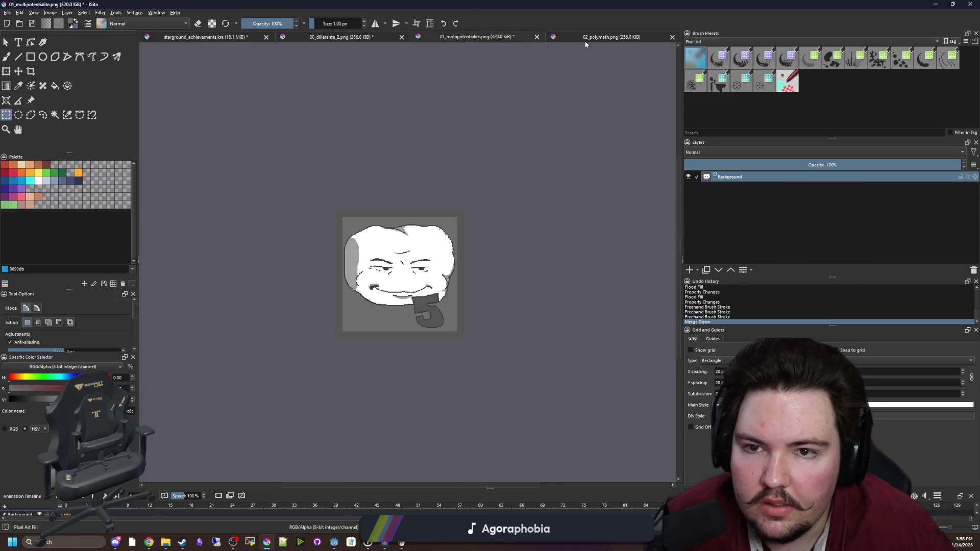
scroll(448, 264, down, 3)
scroll(390, 280, up, 2)
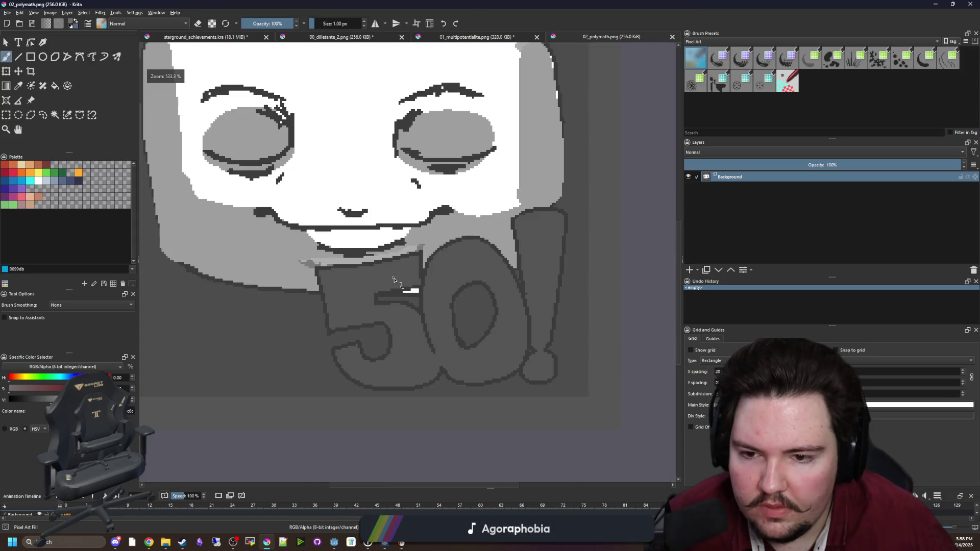
scroll(394, 280, down, 2)
scroll(443, 269, up, 1)
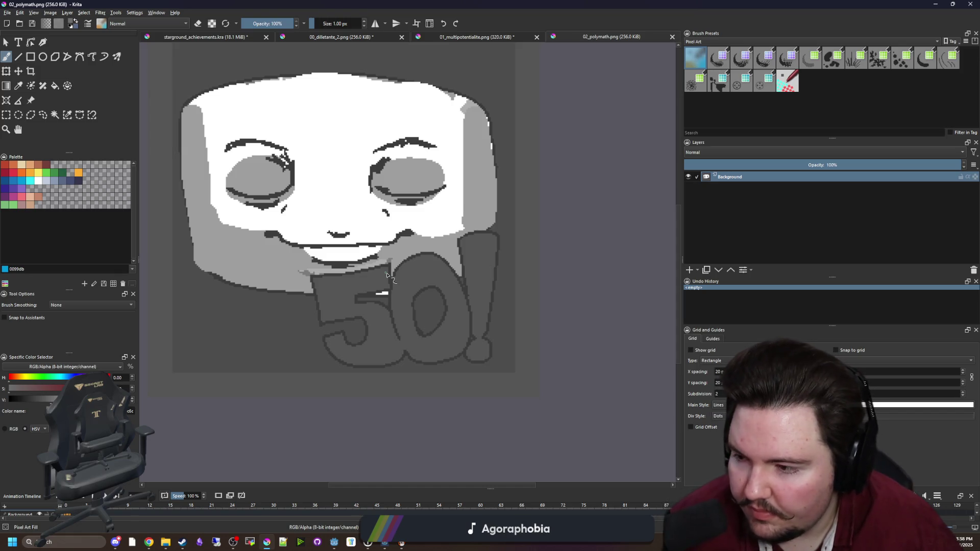
key(p)
key(b)
- With an enlarged brush, paint grey across the 50! badge, then go to 01_multipotentialite.png
scroll(348, 306, up, 2)
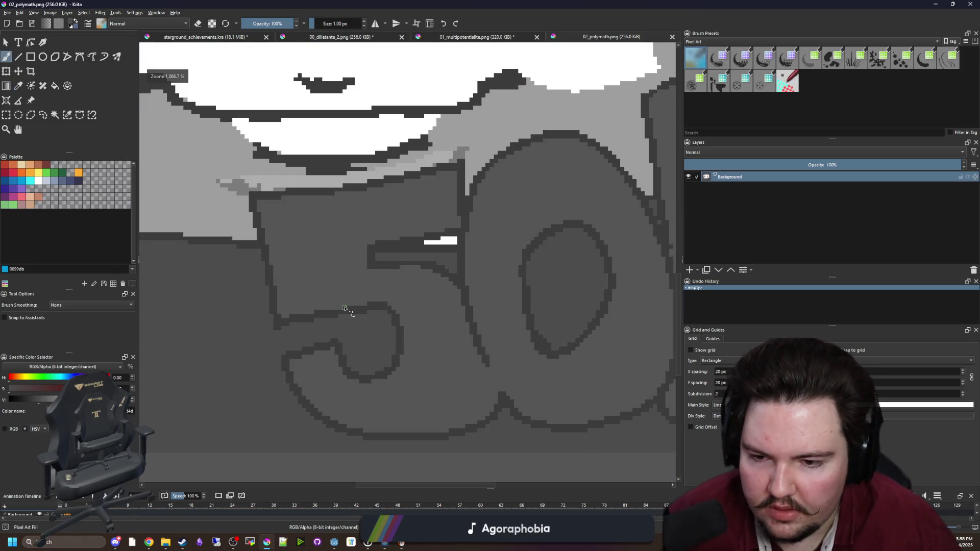
scroll(407, 316, down, 1)
key(bracketright)
key(bracketright)
key(bracketright)
key(bracketright)
scroll(408, 312, up, 2)
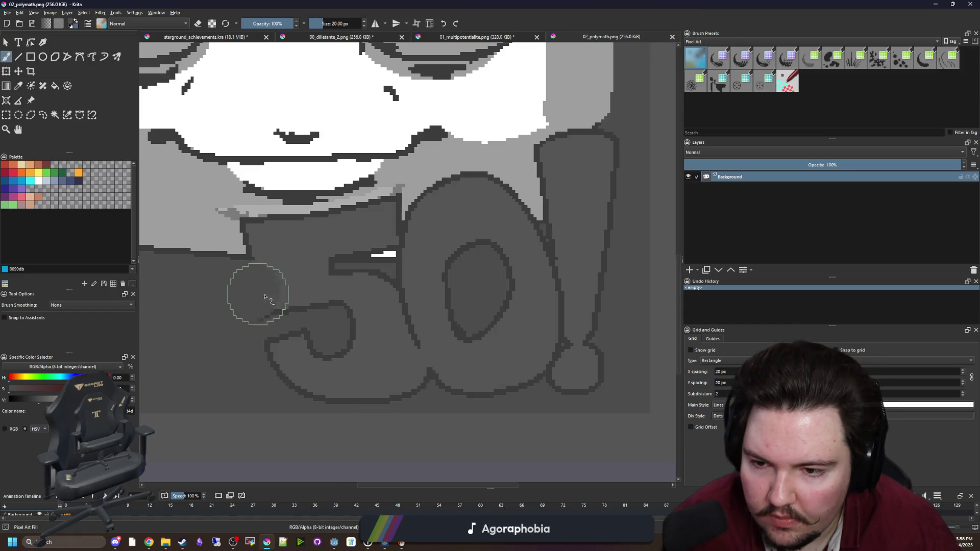
mouse_move(251, 291)
mouse_down()
mouse_move(323, 291)
mouse_move(257, 297)
mouse_move(460, 317)
mouse_move(256, 350)
mouse_move(338, 381)
mouse_move(448, 376)
mouse_move(597, 350)
mouse_move(507, 303)
mouse_up()
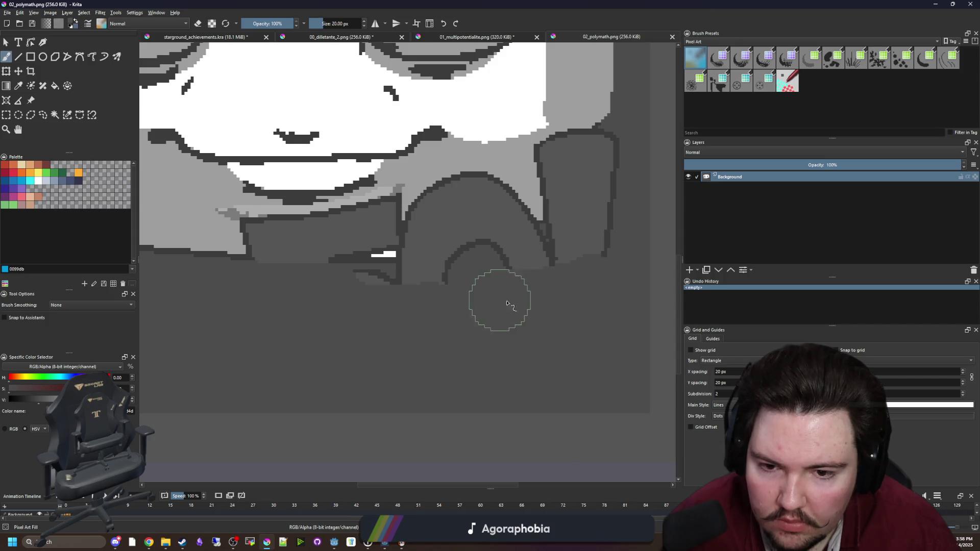
click(494, 35)
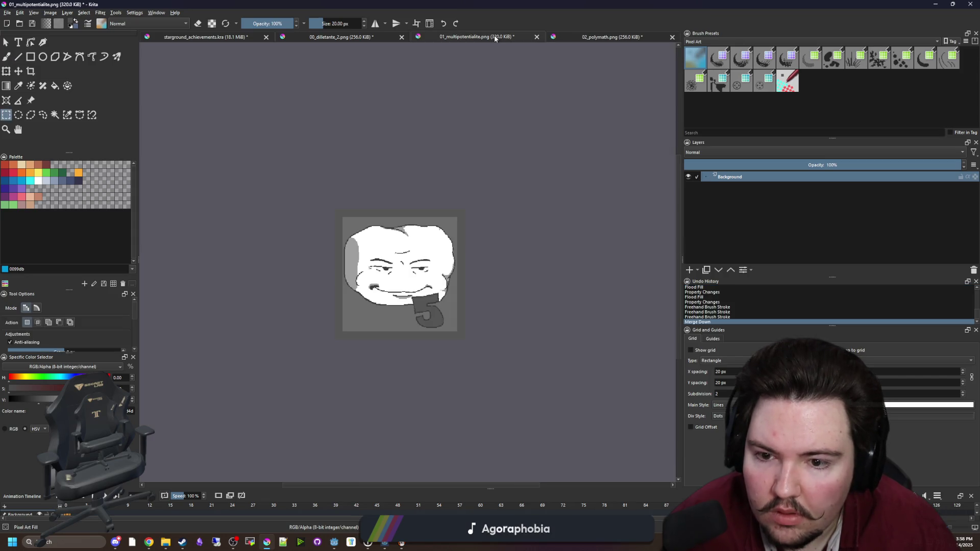
- Undo the Merge Down on 01_multipotentialite.png to restore Paint Layer 1, then cycle to 02_polymath.png
click(336, 39)
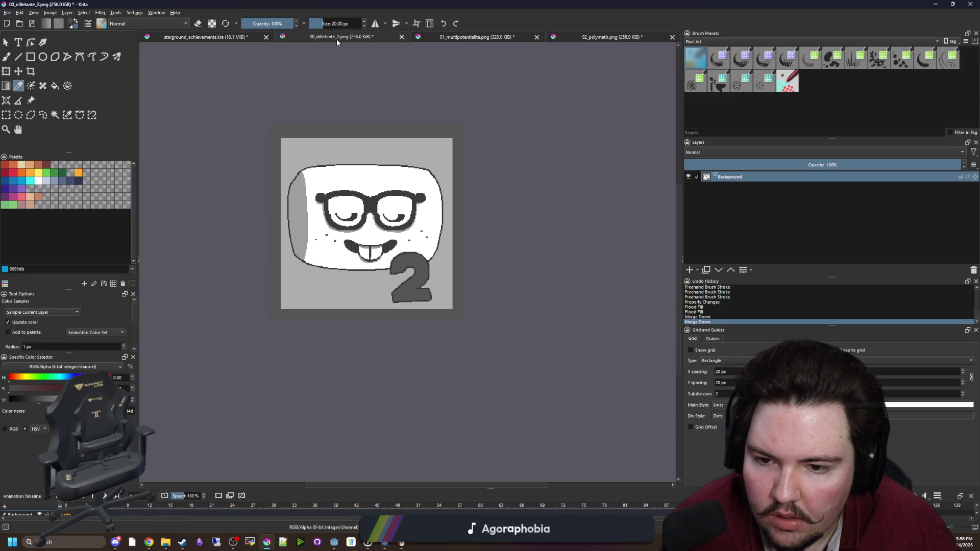
click(237, 39)
scroll(396, 304, down, 2)
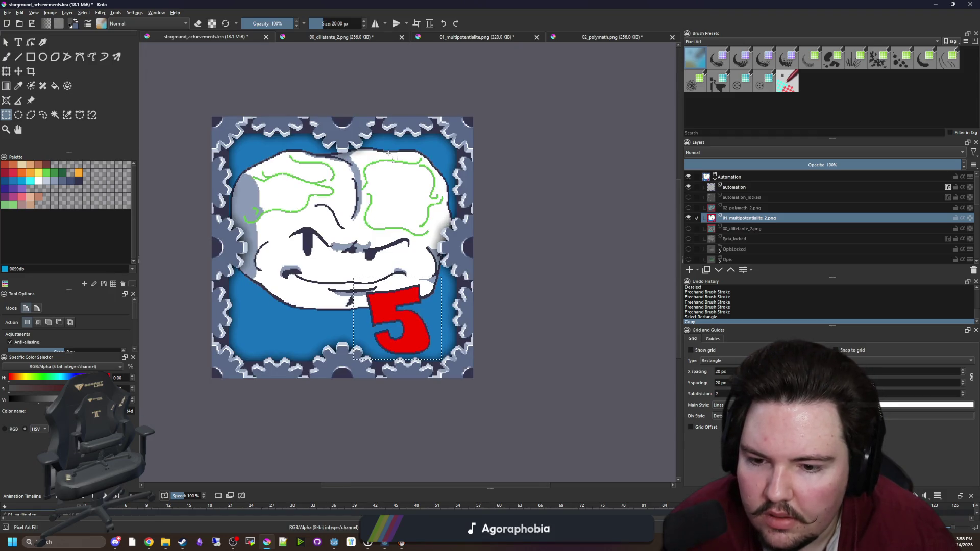
click(376, 38)
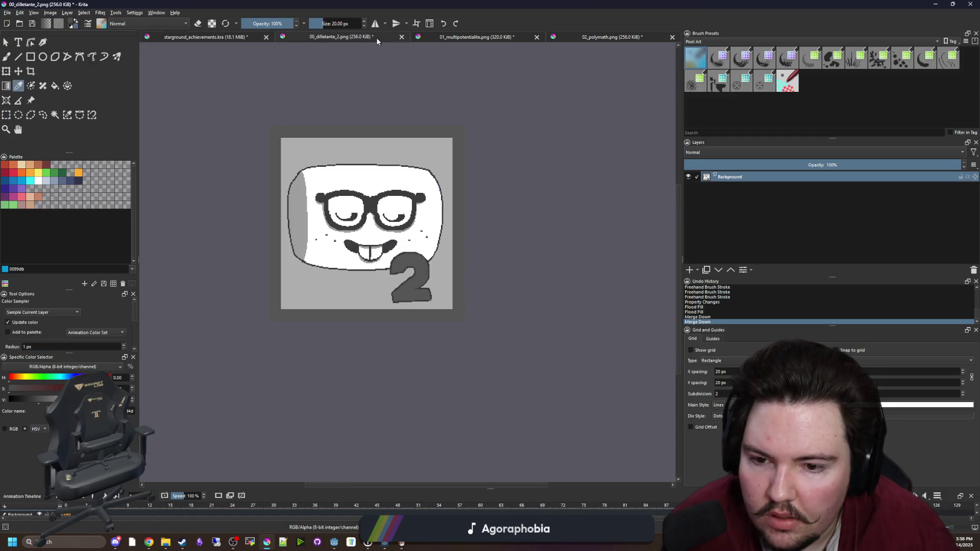
click(448, 36)
key(ctrl+z)
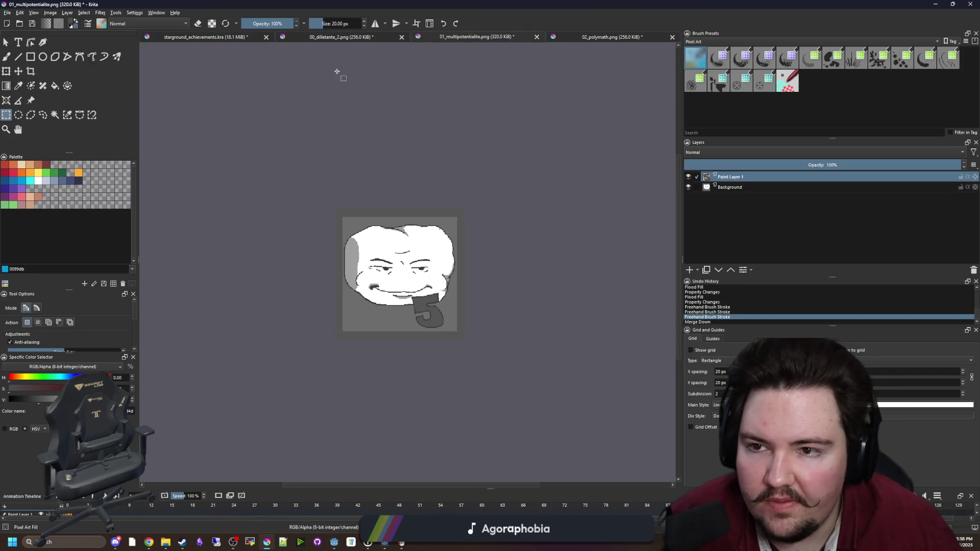
key(ctrl+shift+Tab)
key(ctrl+Tab)
key(ctrl+Tab)
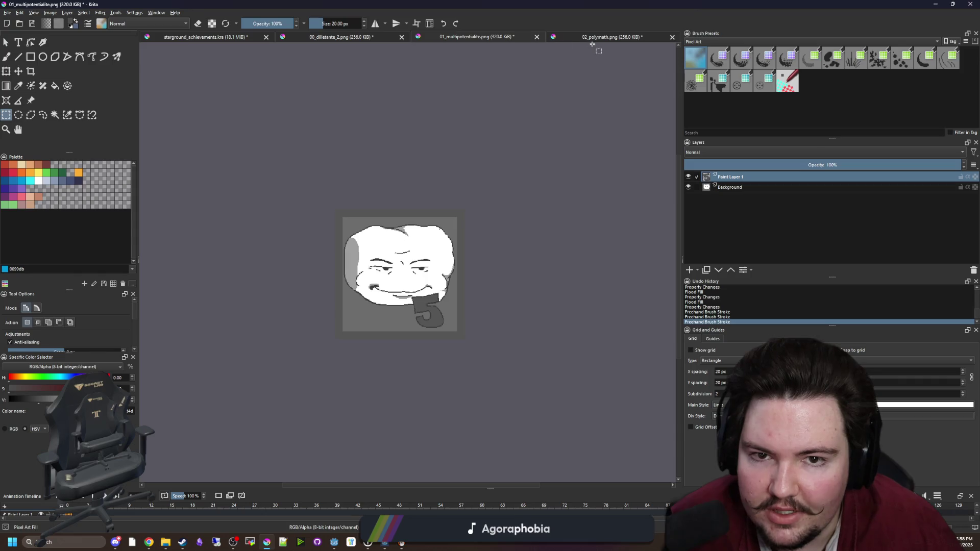
scroll(471, 287, down, 2)
- Paint light grey over the old badge's lower edge, right outline and dark stepped edge
scroll(568, 240, up, 1)
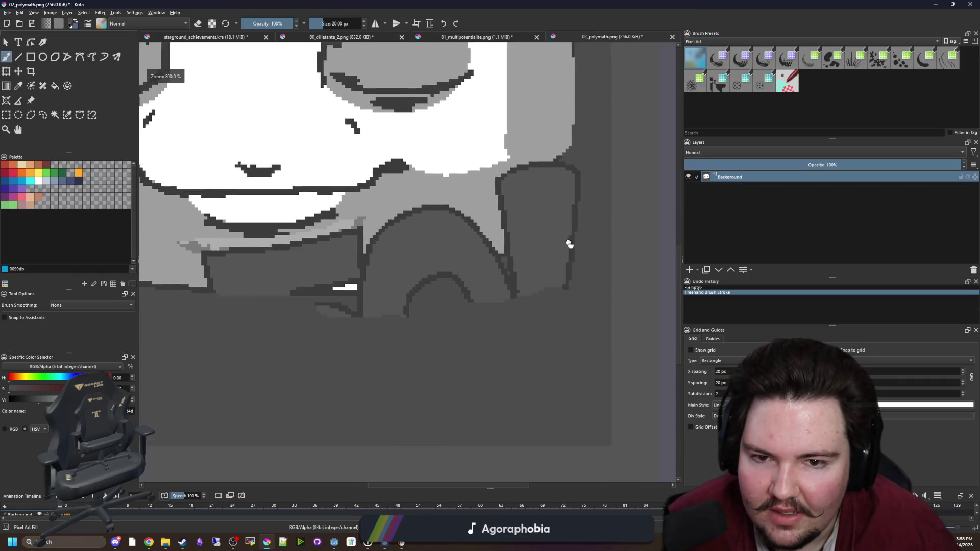
scroll(568, 241, down, 4)
scroll(573, 321, up, 4)
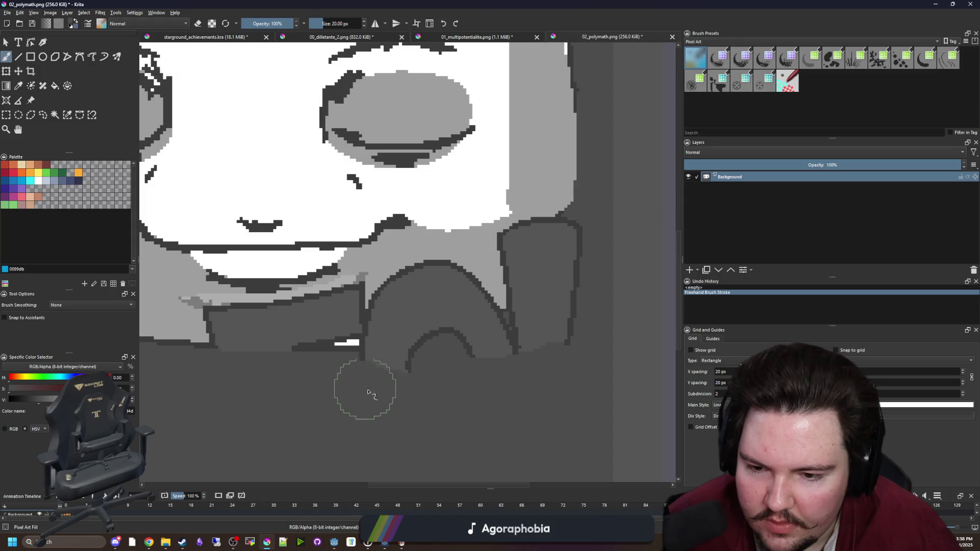
mouse_move(361, 389)
mouse_down()
mouse_move(525, 377)
mouse_move(526, 351)
mouse_move(541, 350)
mouse_move(391, 385)
mouse_up()
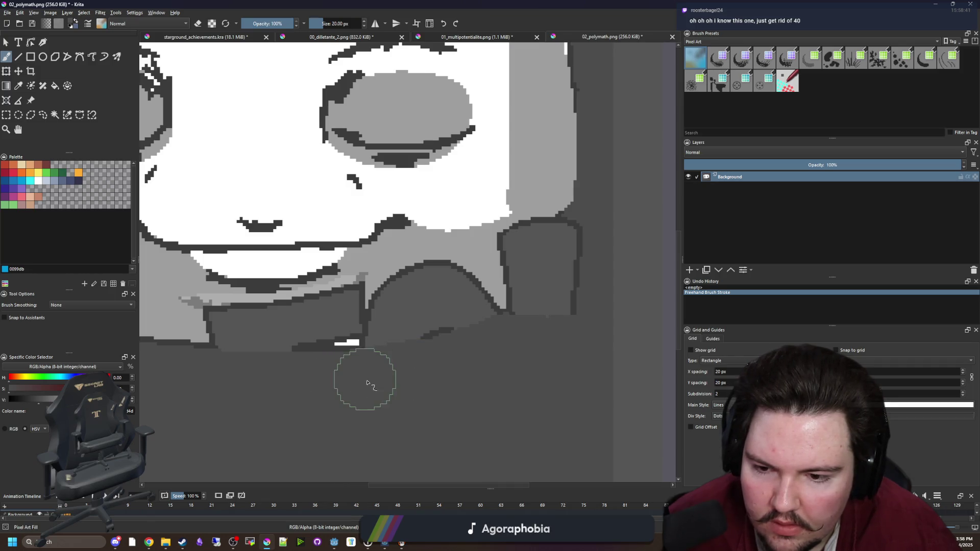
mouse_move(516, 347)
mouse_down()
mouse_move(547, 329)
mouse_move(601, 220)
mouse_up()
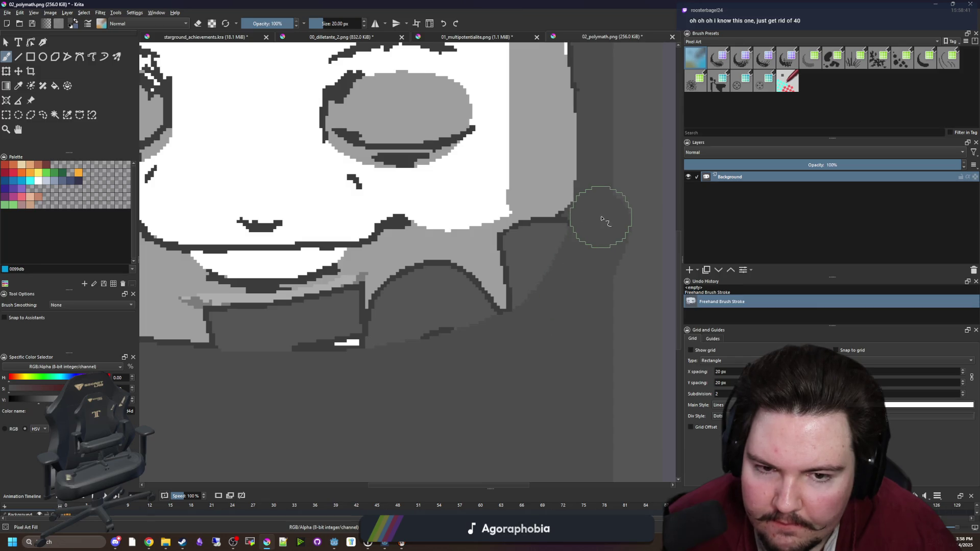
scroll(520, 267, up, 3)
mouse_move(484, 354)
mouse_down()
mouse_move(508, 361)
mouse_move(516, 231)
mouse_move(507, 229)
mouse_move(507, 377)
mouse_move(503, 224)
mouse_up()
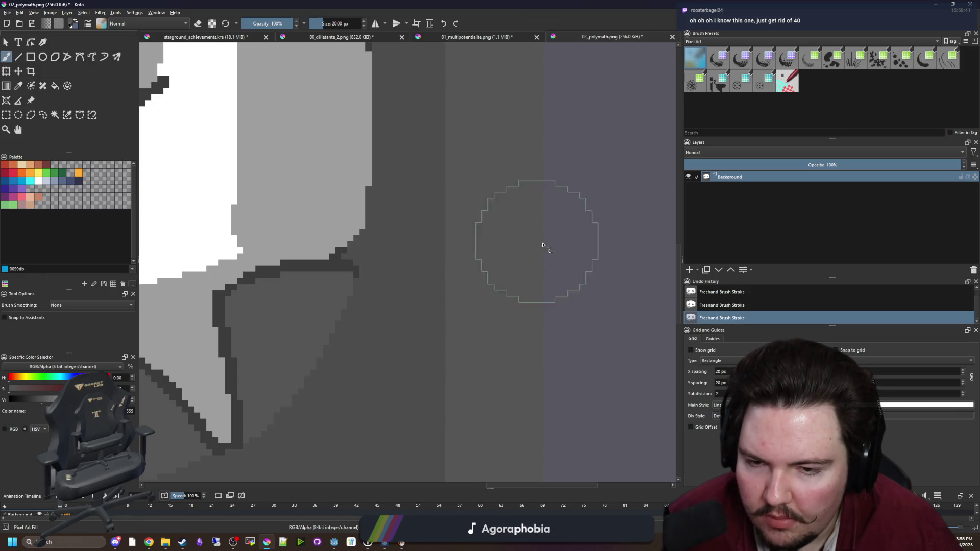
scroll(533, 265, down, 3)
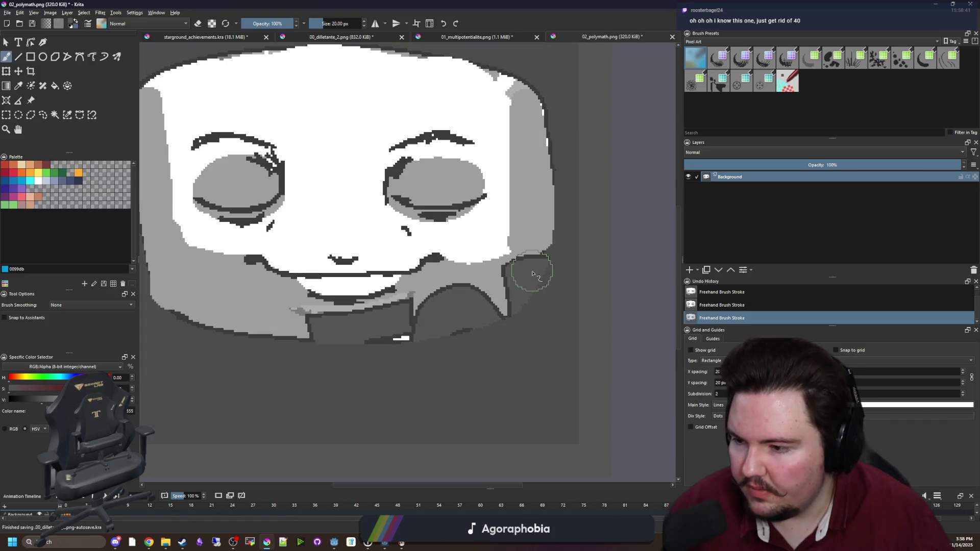
- Show the 02_polymath layer's 10! badge in starground_achievements.kra instead of 01_multipotentialite
key(p)
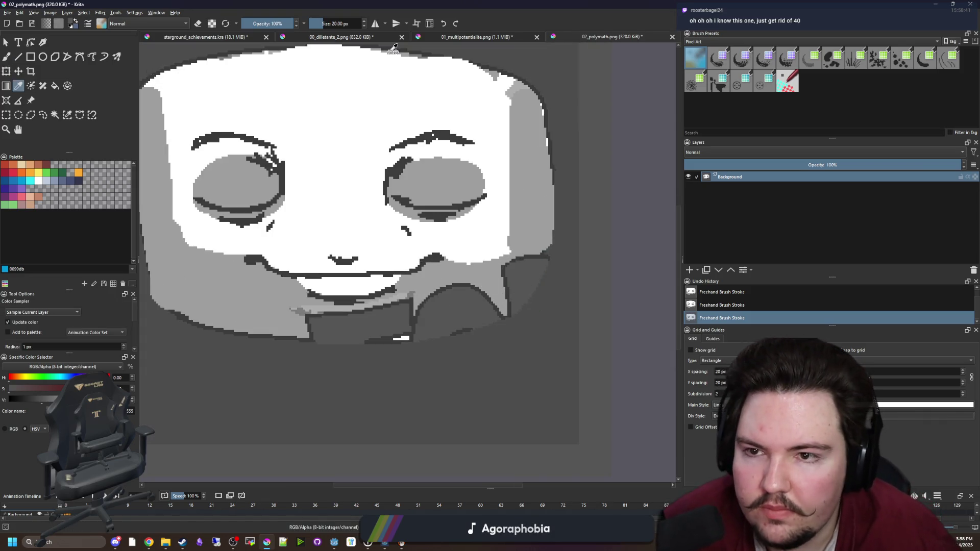
key(ctrl+Tab)
key(ctrl+Tab)
key(ctrl+Tab)
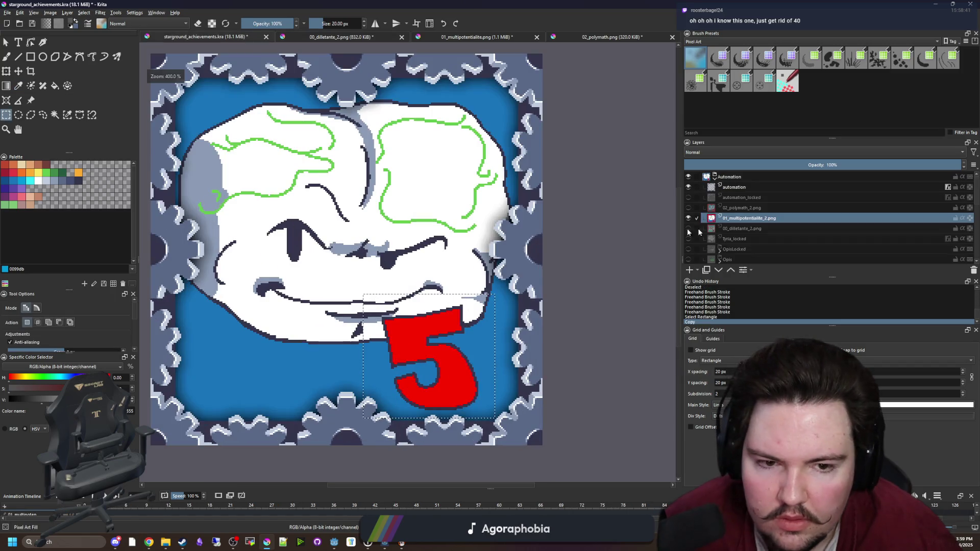
click(689, 218)
click(689, 208)
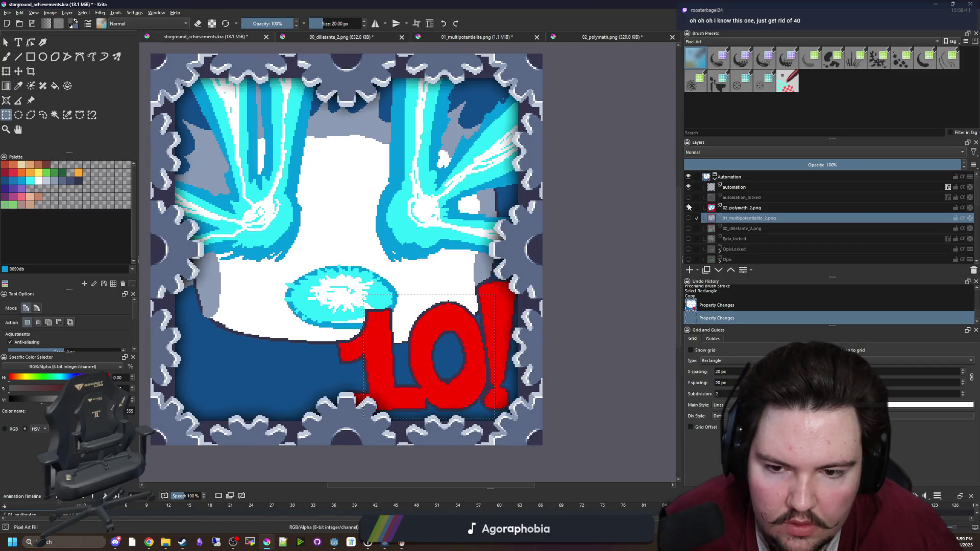
click(602, 38)
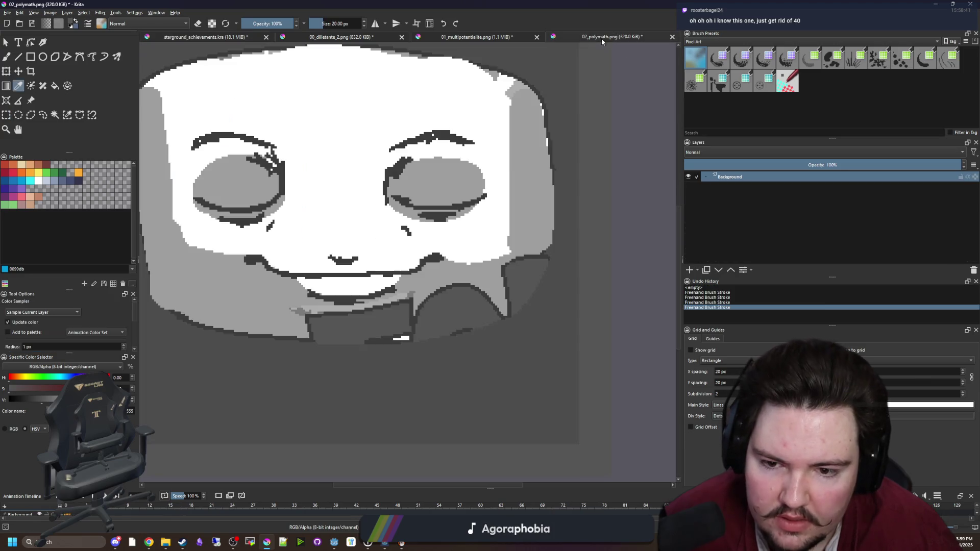
- In 02_polymath.png, shrink the brush to 11 px and touch up the face outline near the cheek
scroll(518, 274, up, 8)
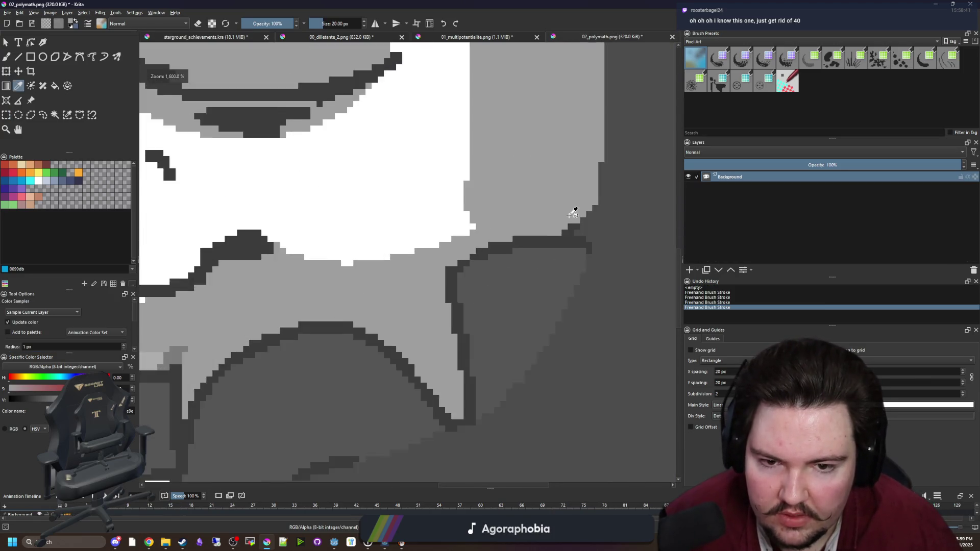
scroll(551, 204, down, 4)
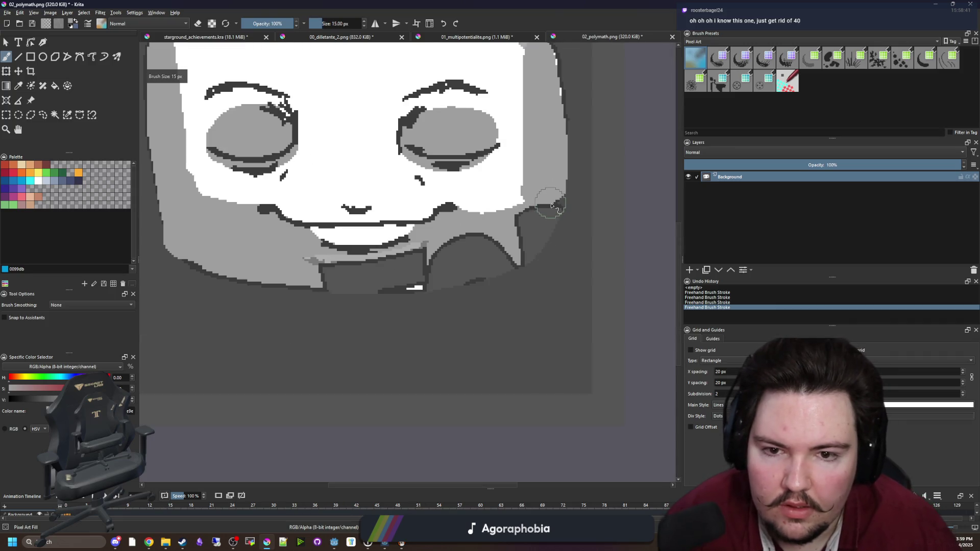
scroll(551, 206, up, 3)
key(bracketleft)
key(bracketleft)
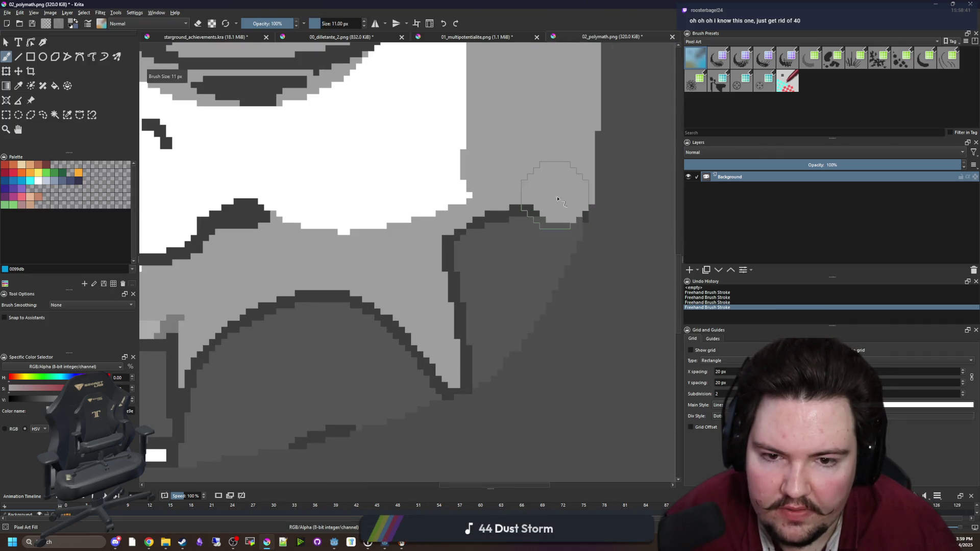
drag(503, 252, 449, 262)
scroll(461, 280, down, 3)
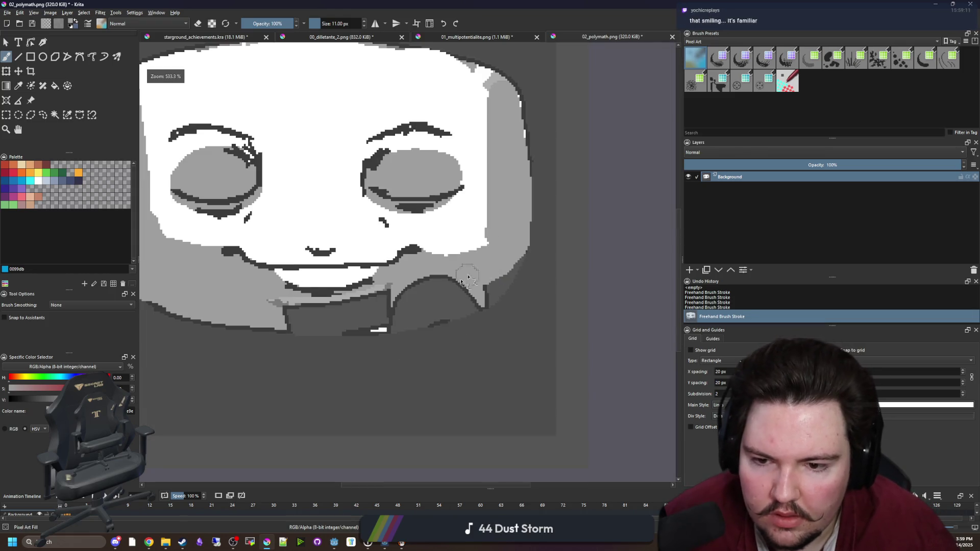
scroll(461, 281, up, 2)
- Fill the number box, the arch region and the area beside the arch with light grey
key(f)
click(415, 306)
scroll(358, 301, down, 2)
key(ctrl+z)
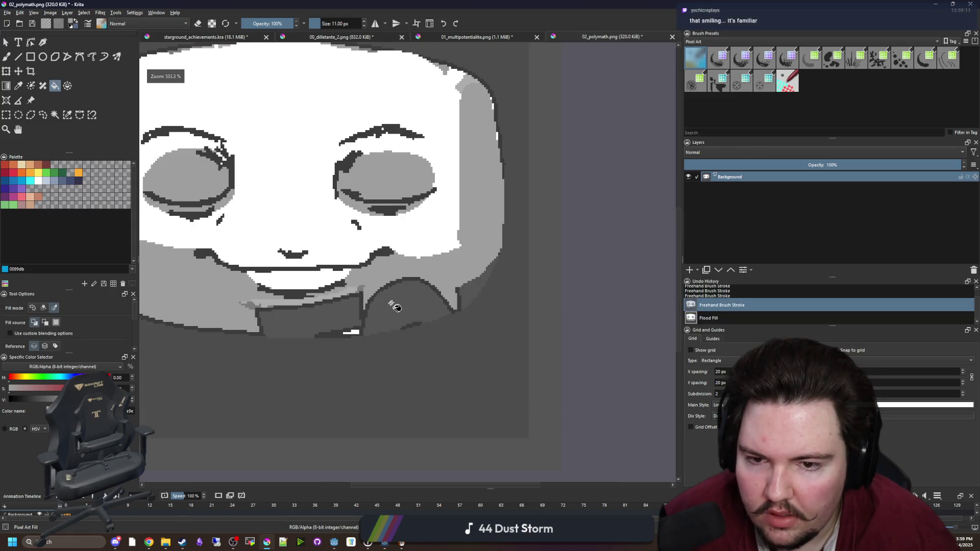
click(397, 306)
key(ctrl+z)
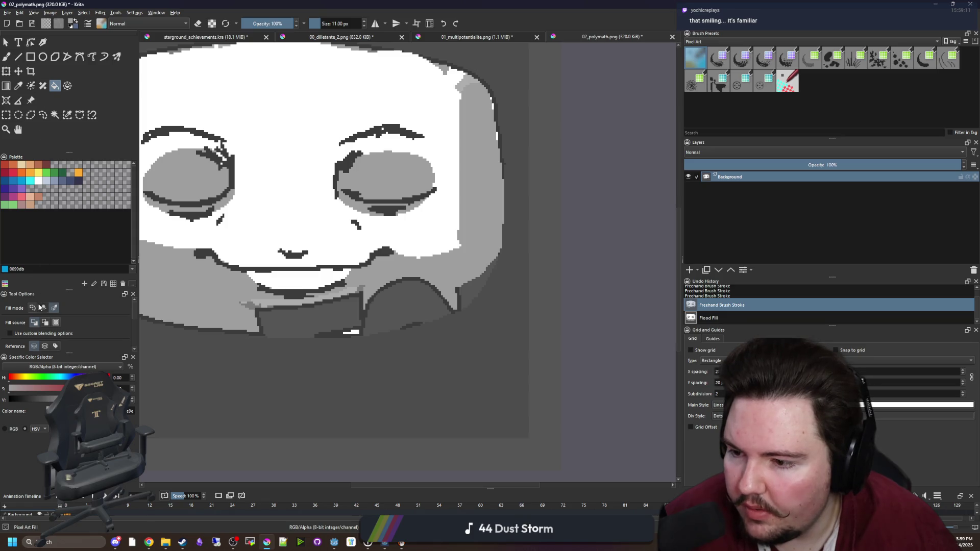
click(305, 335)
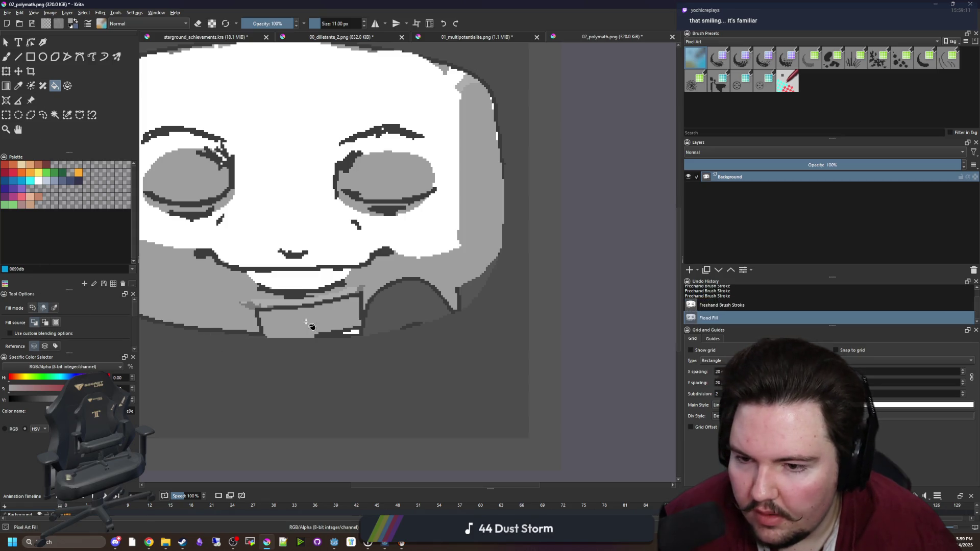
click(393, 317)
scroll(403, 316, down, 3)
scroll(533, 272, up, 5)
scroll(533, 271, up, 2)
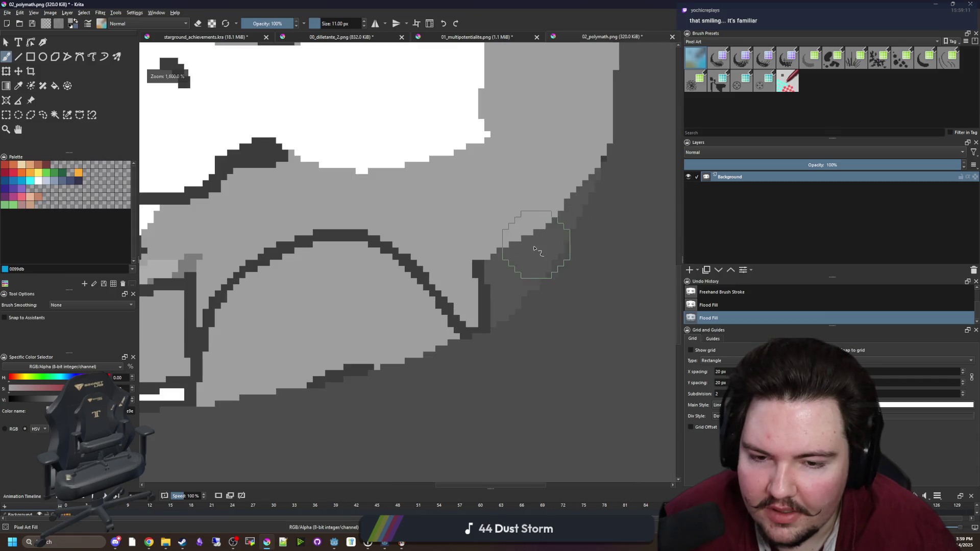
click(521, 258)
- Brush light grey over the leftover dark arch-line pixels below the mouth
key(b)
drag(466, 274, 285, 258)
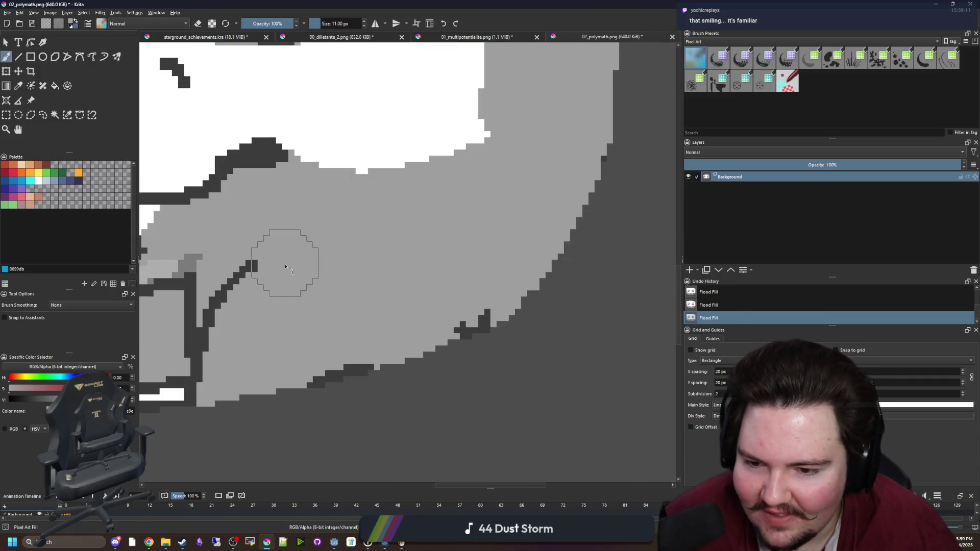
drag(490, 321, 459, 334)
drag(358, 370, 317, 378)
key(f)
scroll(427, 351, down, 2)
scroll(337, 347, up, 1)
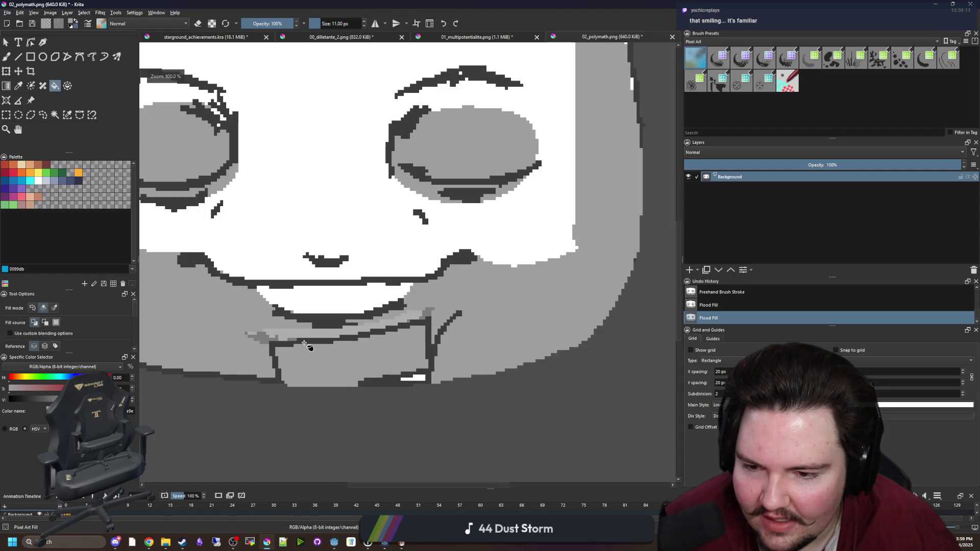
click(316, 346)
scroll(414, 359, down, 3)
key(ctrl+z)
key(ctrl+z)
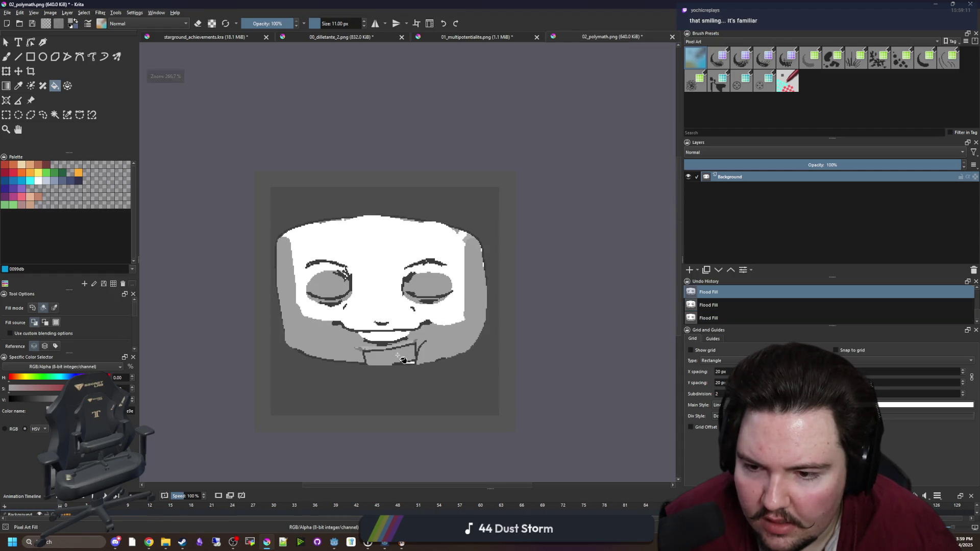
scroll(407, 359, up, 2)
- Paint out the dark pixels at lower left and fill the remaining patches below the mouth grey
key(ctrl+shift+z)
scroll(404, 356, up, 4)
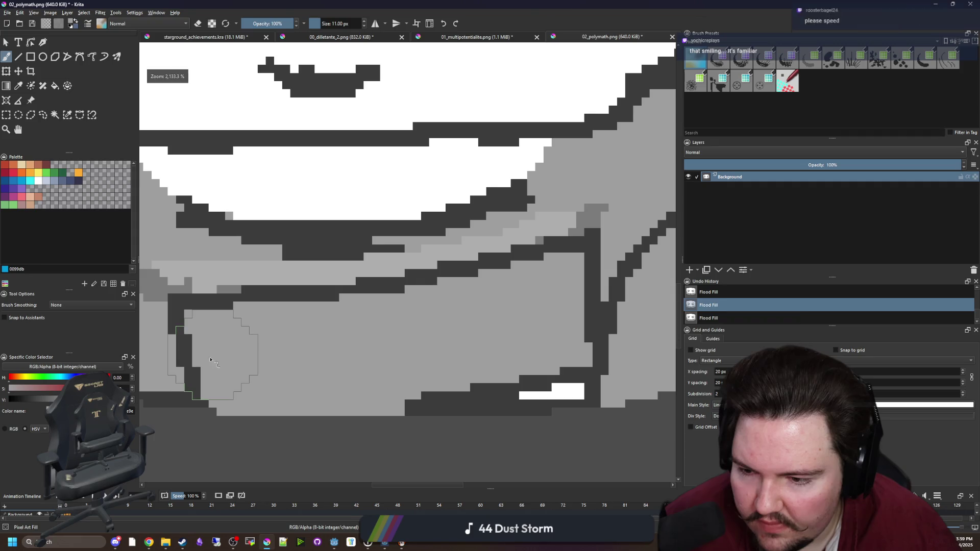
drag(218, 350, 255, 352)
click(270, 299)
scroll(270, 302, down, 2)
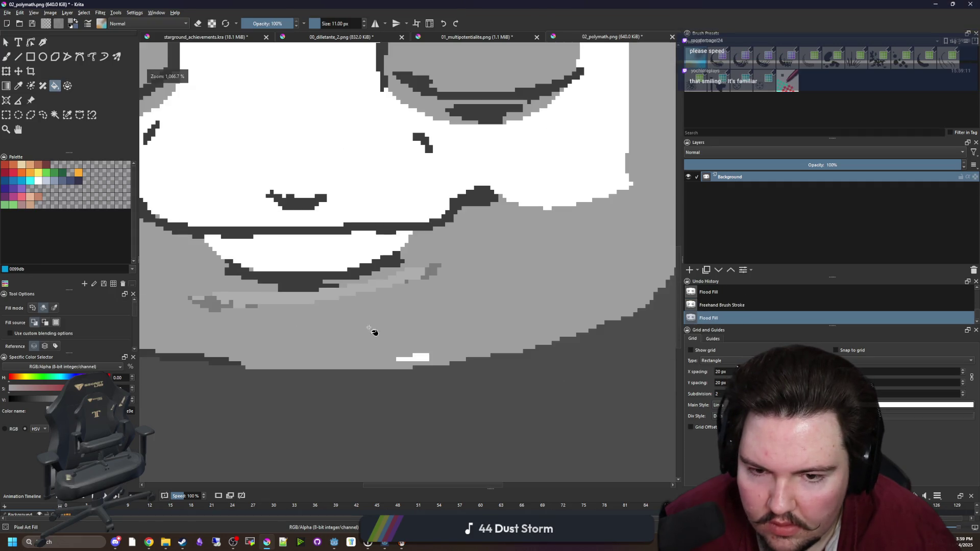
key(ctrl+z)
click(414, 284)
click(415, 284)
scroll(415, 356, up, 3)
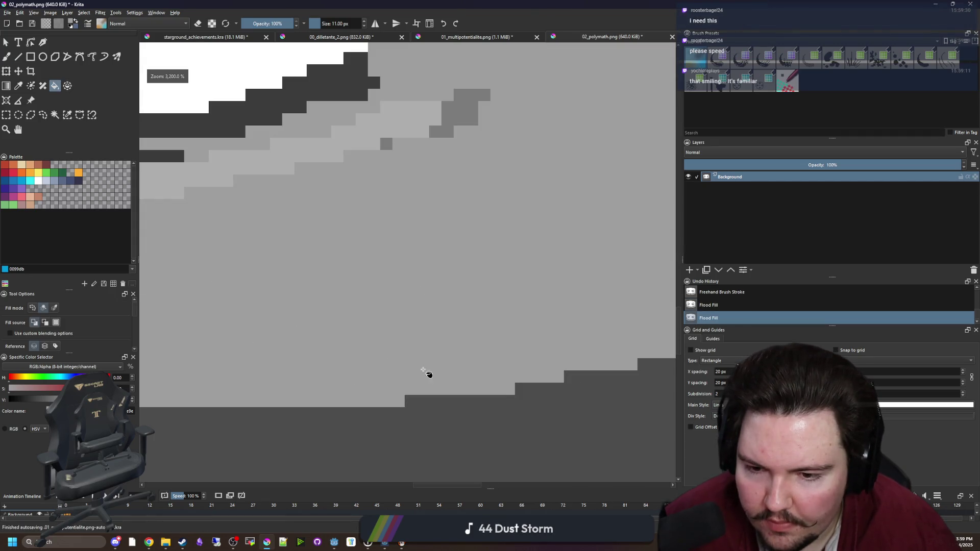
scroll(460, 347, down, 3)
scroll(329, 329, up, 3)
- Select the light grey chin area, brush a darker grey shadow under the lower lip, then deselect
key(p)
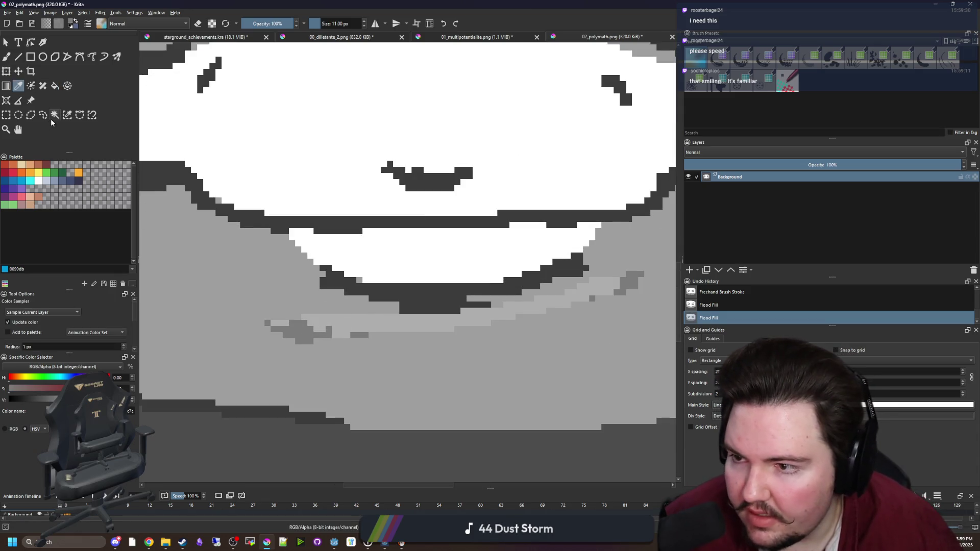
click(54, 115)
click(466, 357)
key(b)
key(bracketleft)
key(bracketleft)
key(bracketleft)
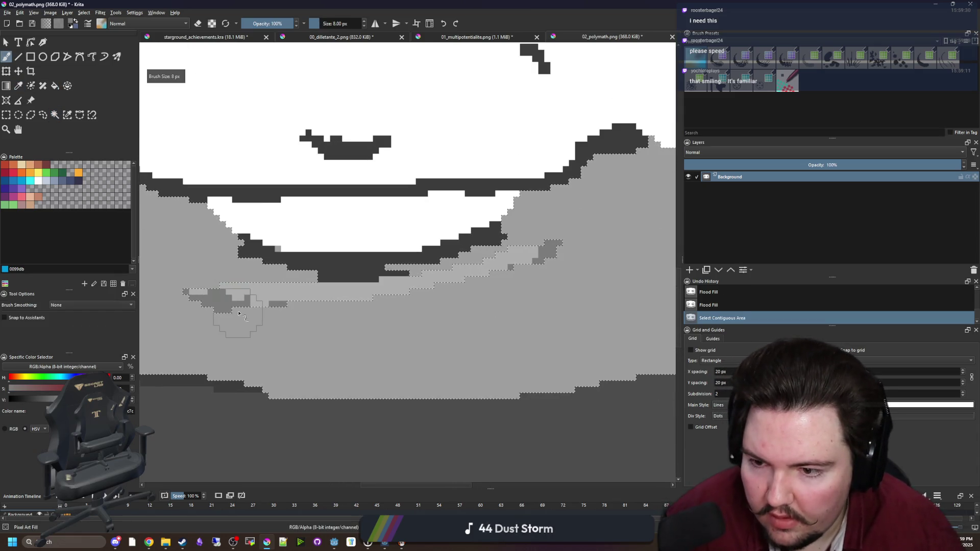
key(bracketleft)
key(bracketleft)
mouse_move(225, 317)
mouse_down()
mouse_move(332, 324)
mouse_move(533, 262)
mouse_move(449, 293)
mouse_up()
key(bracketleft)
key(bracketleft)
key(bracketleft)
scroll(423, 314, down, 2)
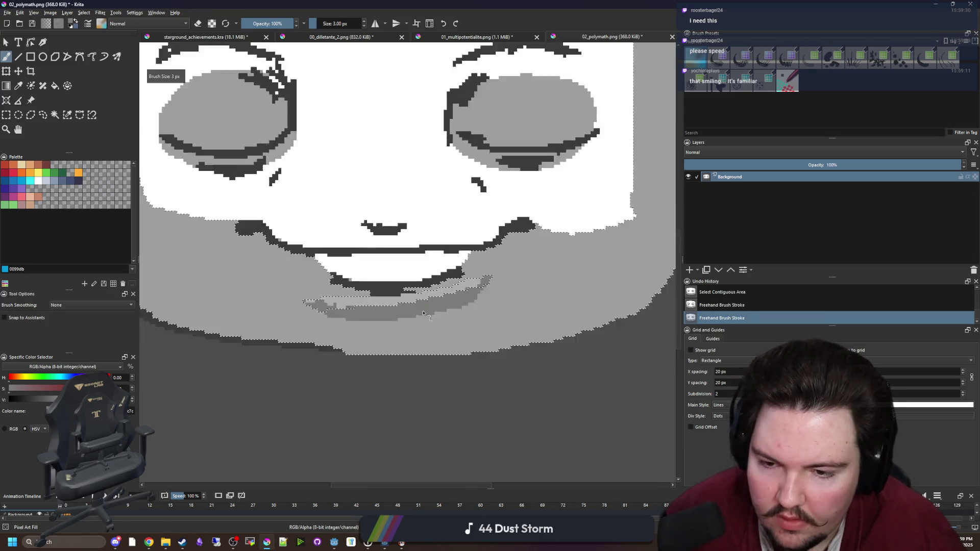
key(ctrl+shift+a)
scroll(423, 314, down, 6)
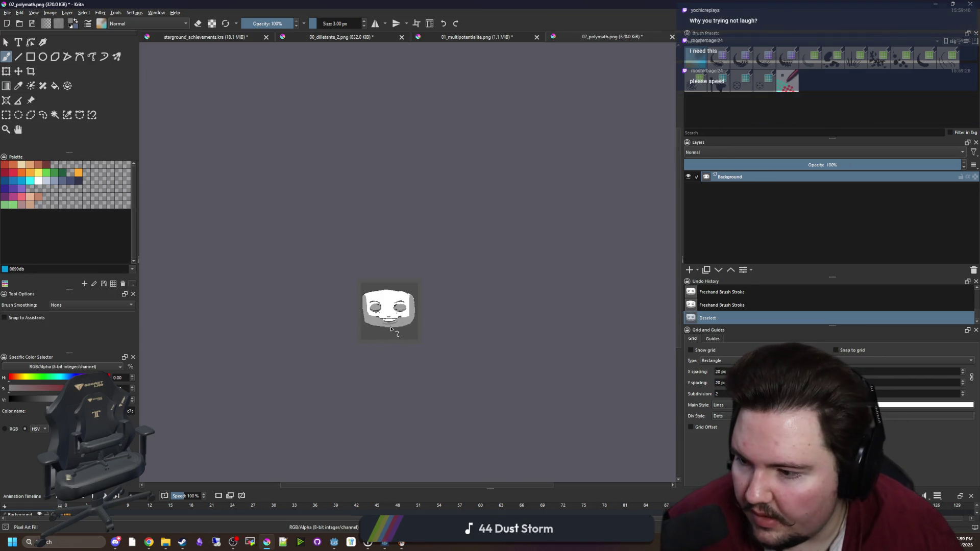
scroll(391, 329, up, 4)
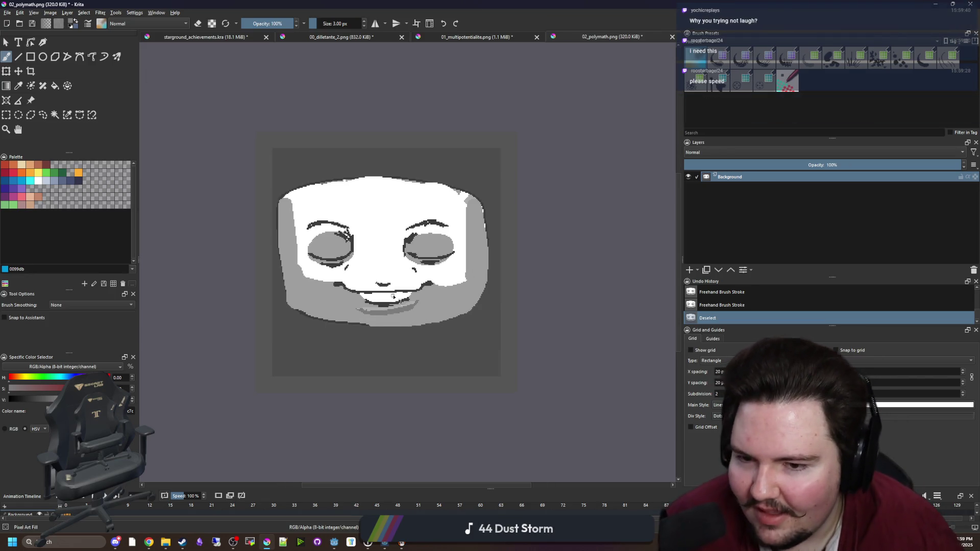
scroll(393, 296, up, 1)
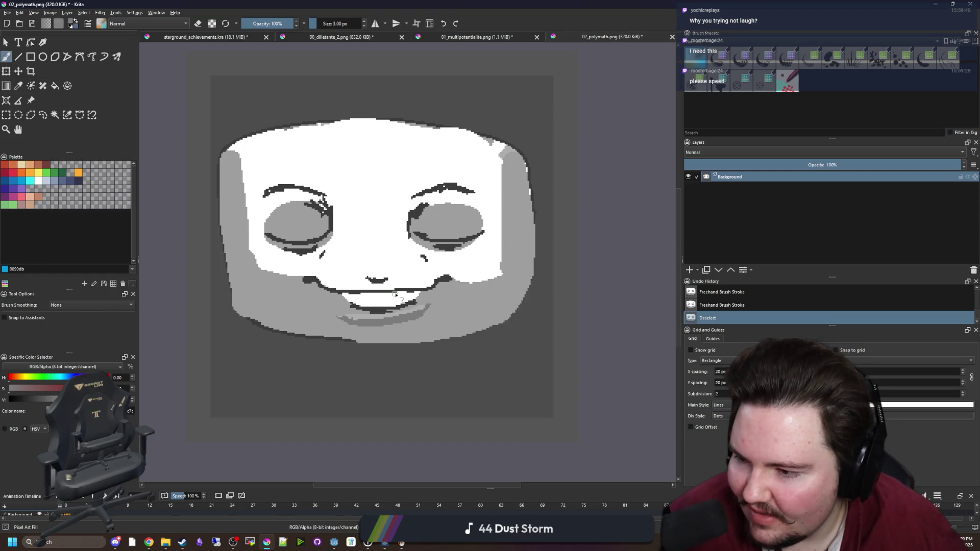
scroll(411, 341, up, 2)
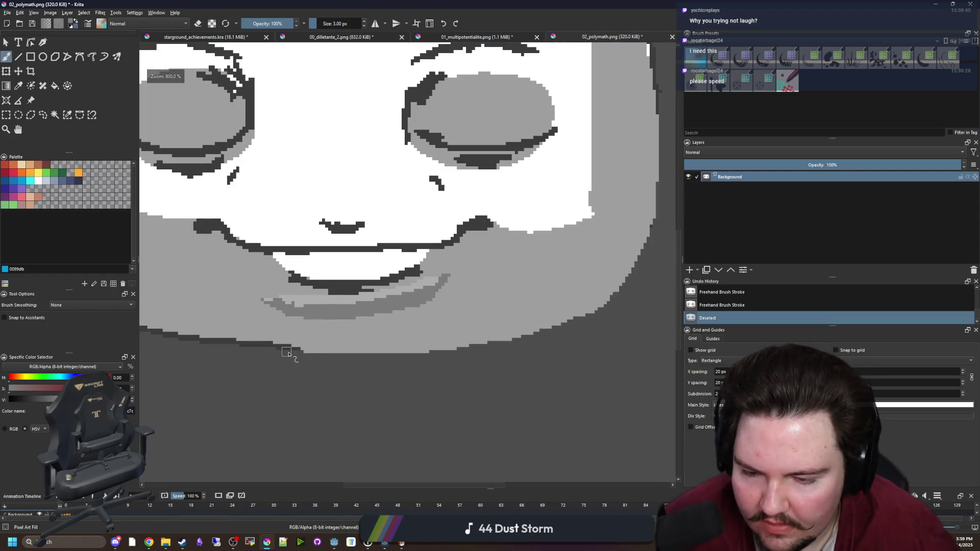
- Select the grey face region and repaint the dark outline along the face's bottom edge
scroll(289, 354, up, 3)
key(p)
key(b)
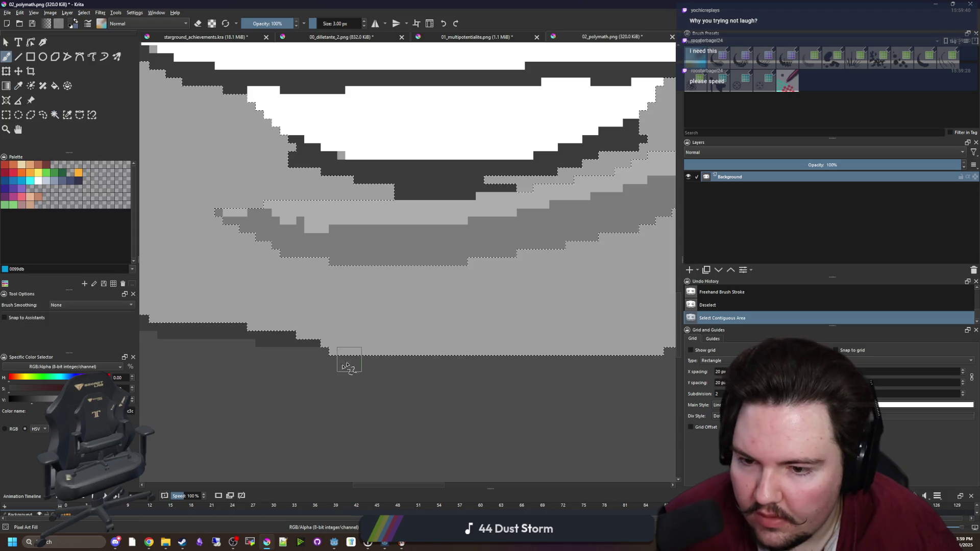
click(302, 355)
mouse_move(317, 356)
mouse_down()
mouse_move(405, 357)
mouse_move(309, 350)
mouse_move(579, 361)
mouse_up()
key(ctrl+shift+a)
scroll(319, 353, down, 4)
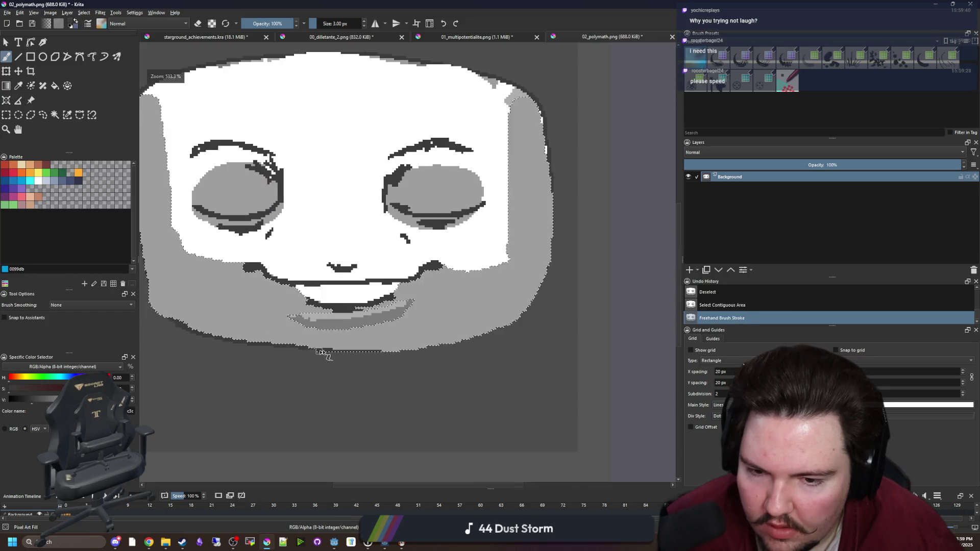
scroll(352, 372, up, 5)
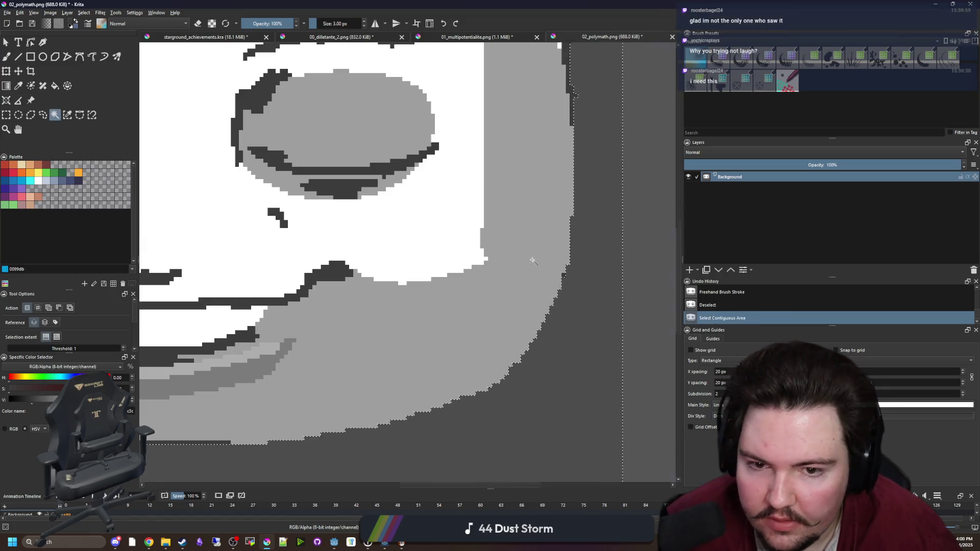
- Select the right-side grey region and darken the outline down the right and upper right edges
click(571, 104)
mouse_move(580, 97)
mouse_down()
mouse_move(582, 255)
mouse_move(569, 323)
mouse_move(515, 460)
mouse_up()
scroll(515, 449, down, 3)
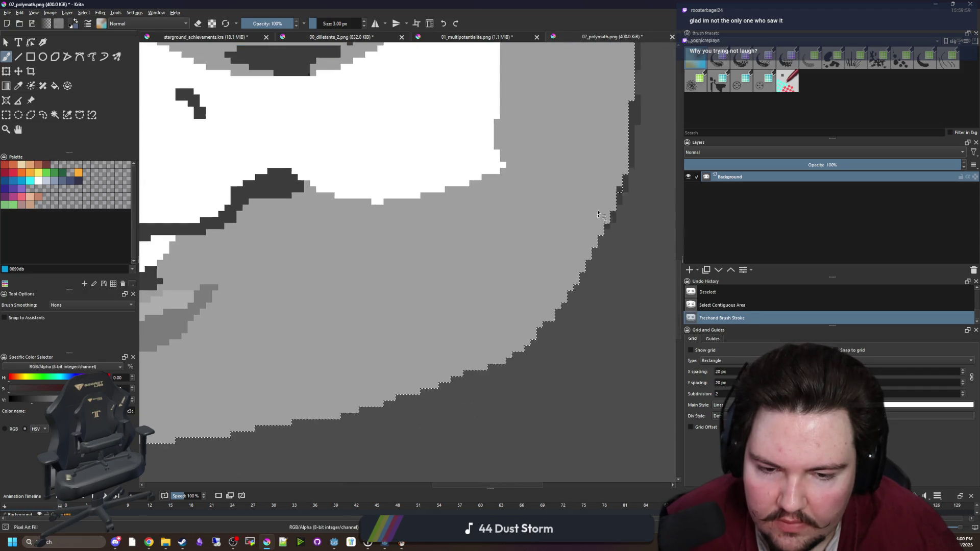
mouse_move(633, 105)
mouse_down()
mouse_move(603, 234)
mouse_move(564, 306)
mouse_move(446, 380)
mouse_move(332, 419)
mouse_move(650, 373)
mouse_move(424, 397)
mouse_up()
key(ctrl+shift+a)
scroll(349, 439, down, 4)
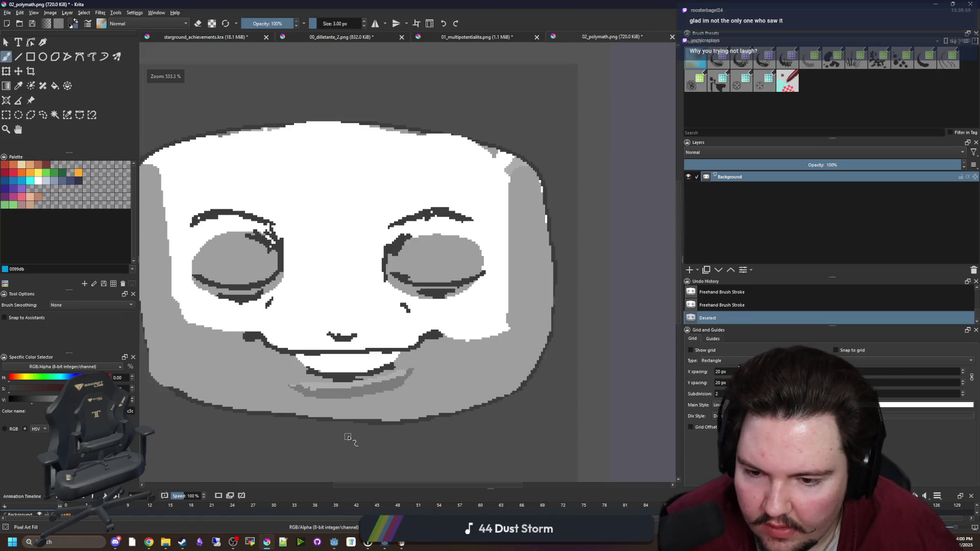
scroll(539, 236, up, 7)
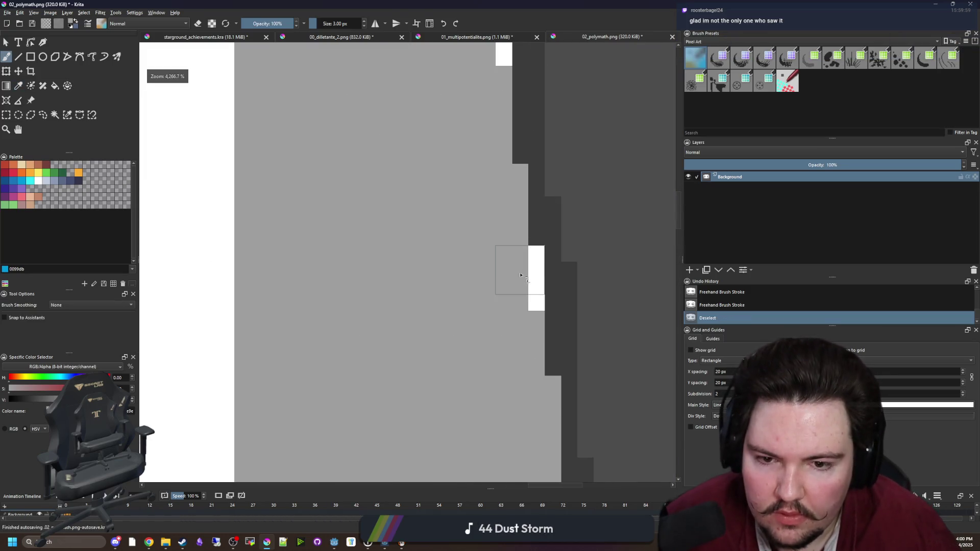
- Paint over the stray white pixels along the face's right edge with a 1 px brush
click(512, 285)
click(512, 285)
scroll(508, 271, down, 2)
scroll(508, 271, up, 2)
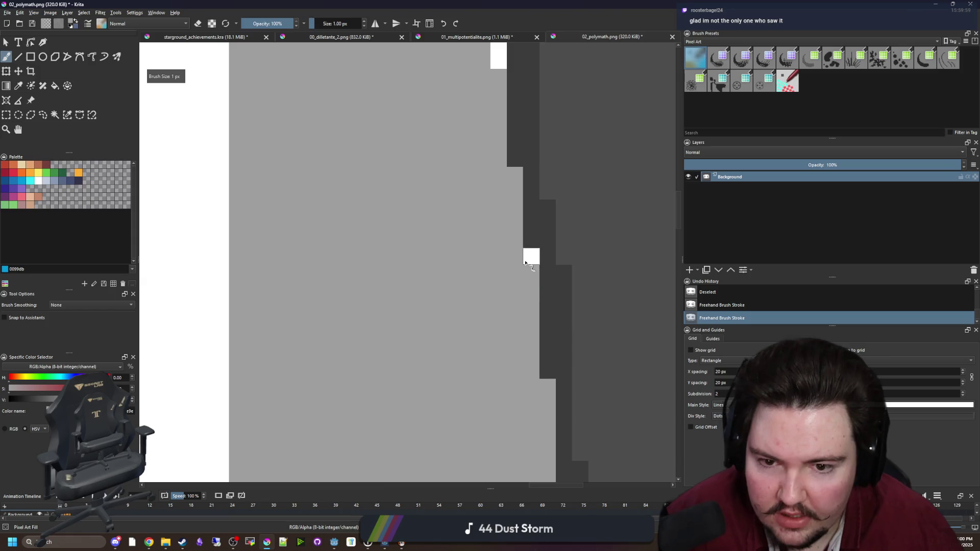
key(bracketleft)
key(bracketleft)
scroll(500, 281, down, 2)
scroll(506, 197, up, 2)
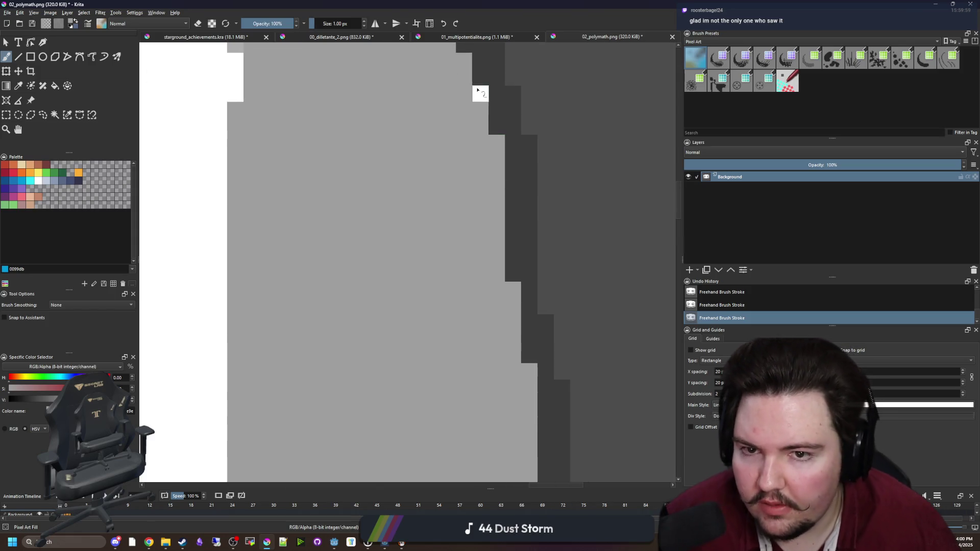
scroll(465, 209, down, 5)
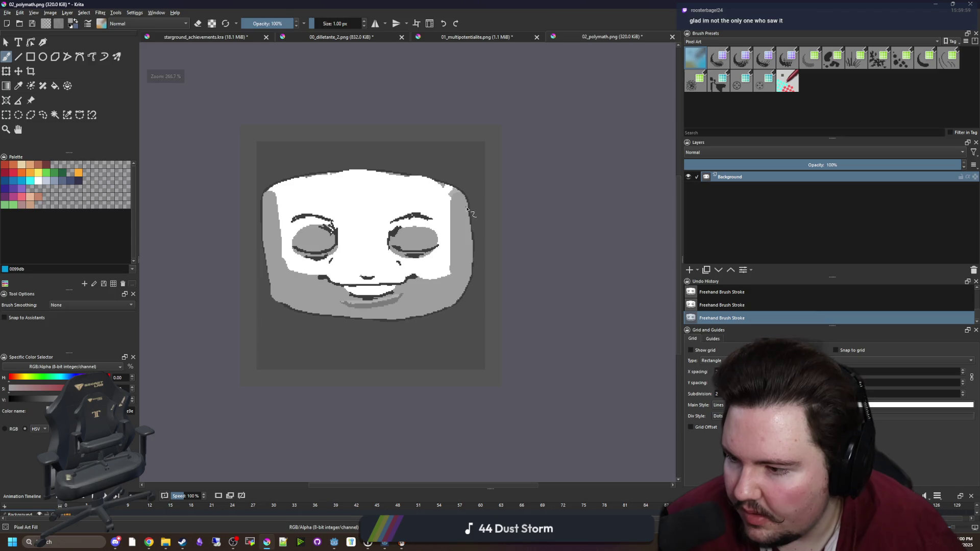
scroll(344, 146, up, 10)
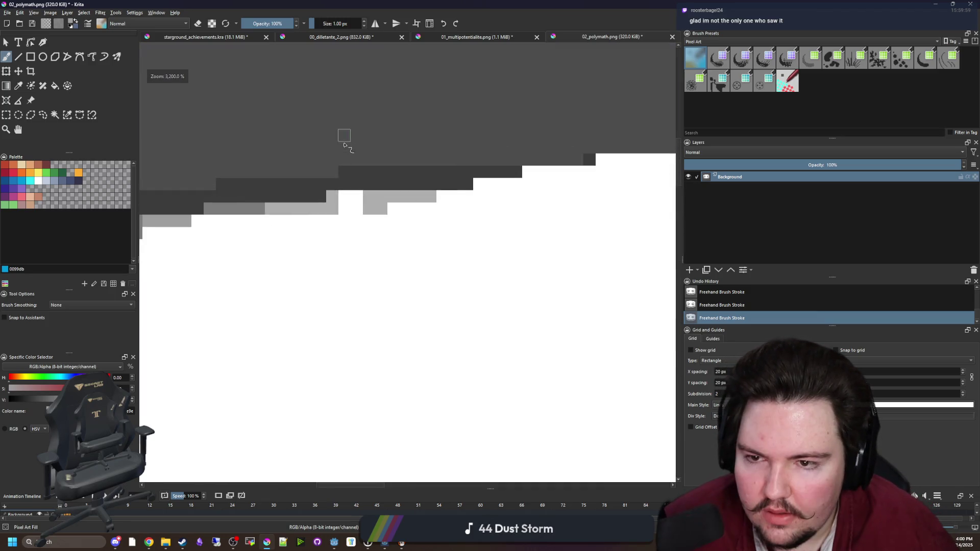
scroll(344, 146, up, 2)
scroll(420, 258, down, 5)
scroll(405, 245, up, 3)
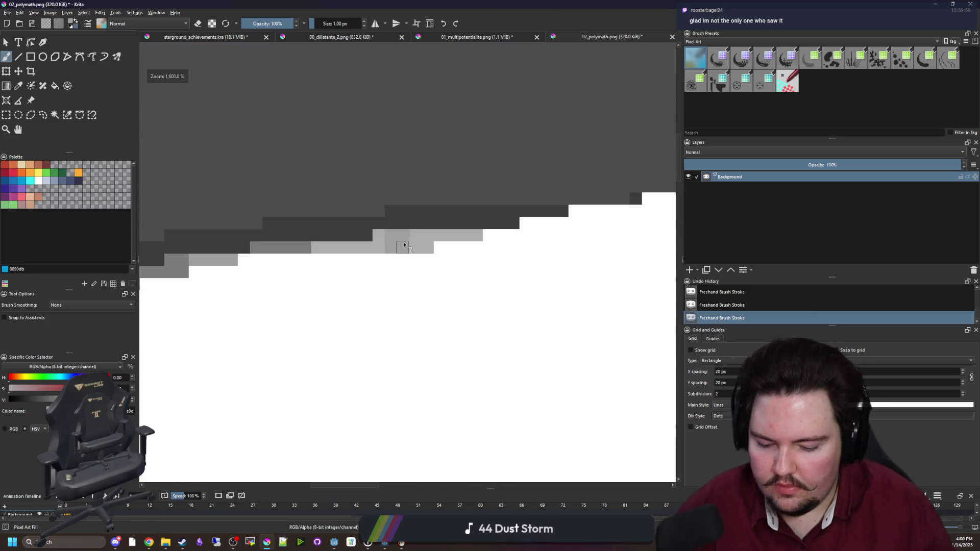
scroll(388, 229, down, 6)
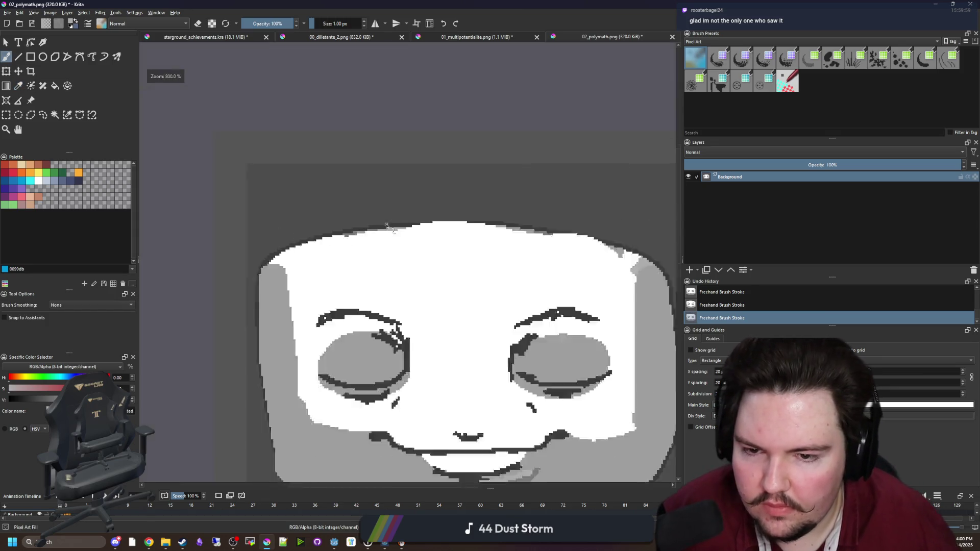
scroll(417, 246, down, 5)
scroll(417, 247, up, 4)
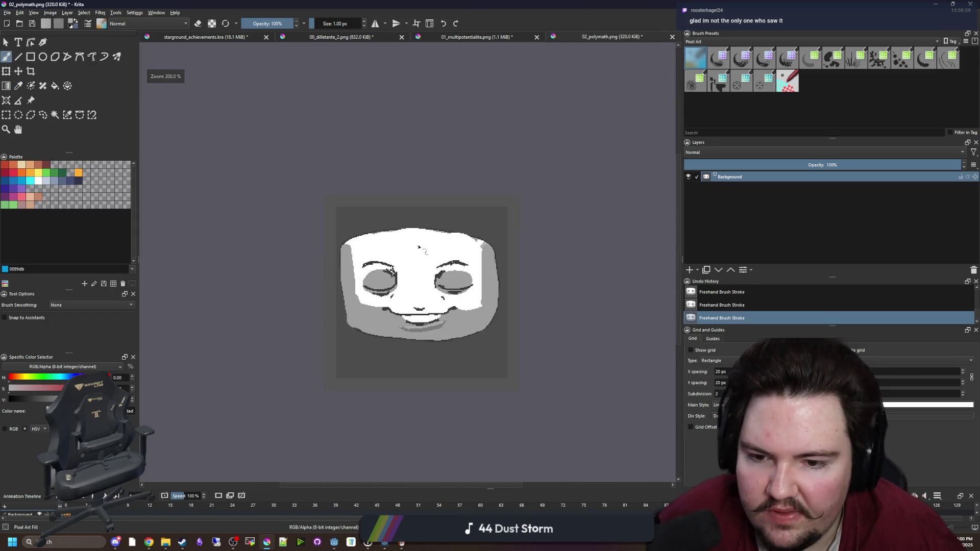
- Cycle through the open images back to starground_achievements.kra
click(498, 37)
scroll(439, 277, up, 2)
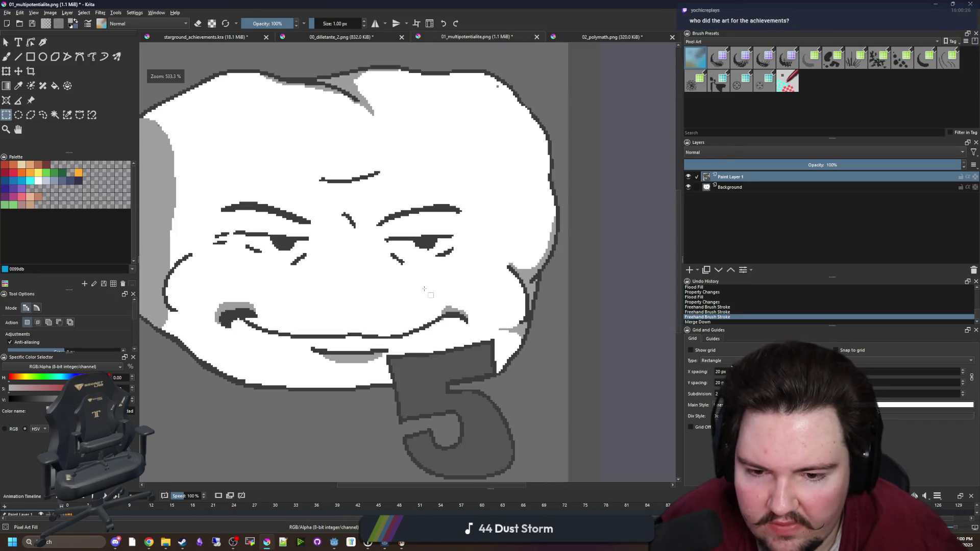
click(363, 38)
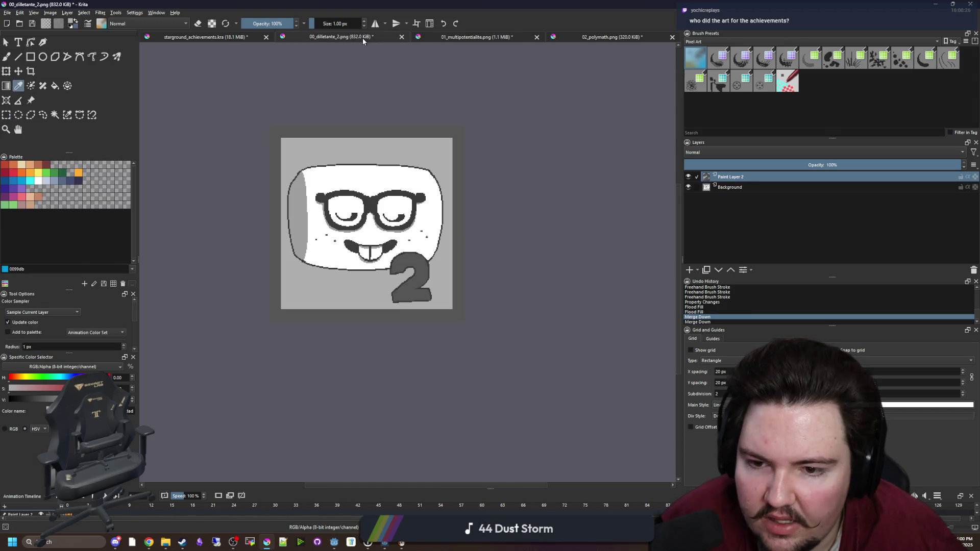
click(586, 38)
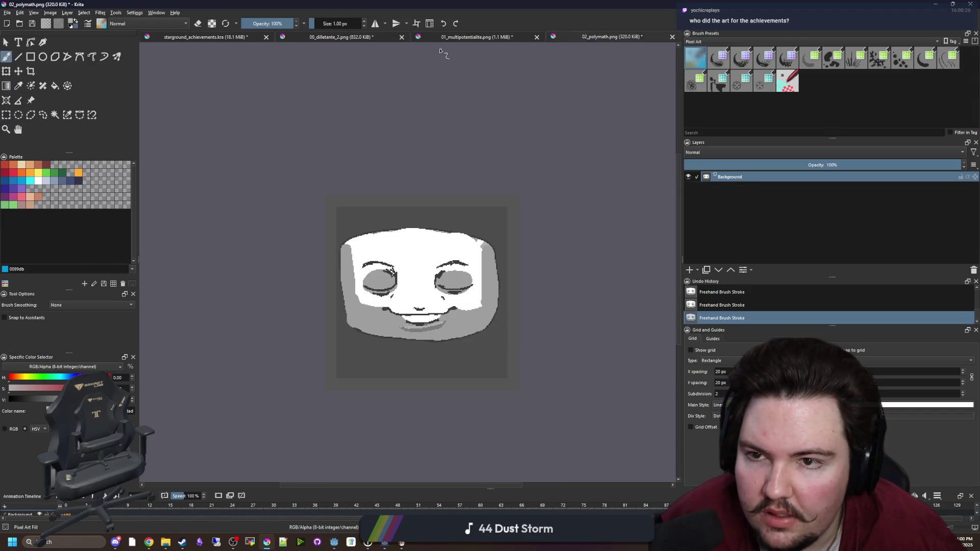
click(219, 37)
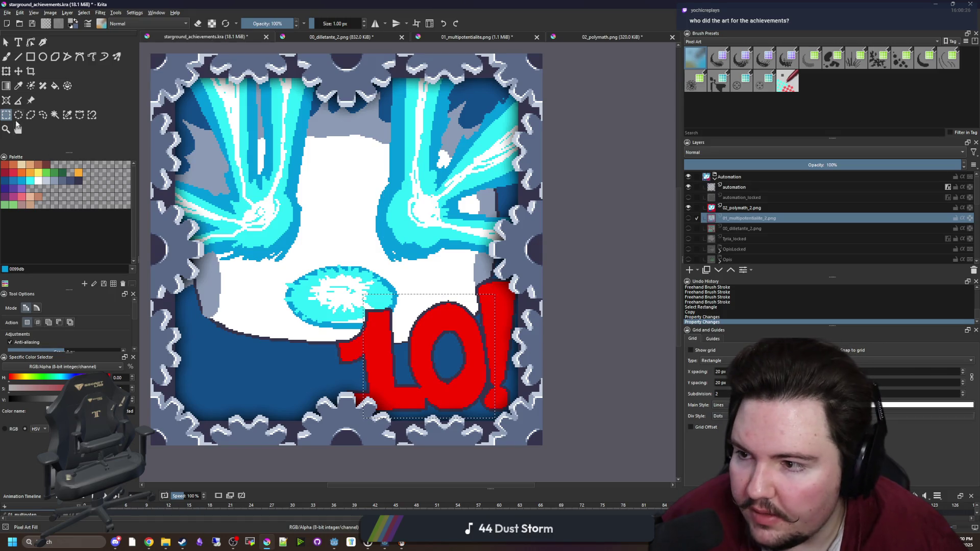
- Make layer 02_polymath_2.png active, rectangle-select the 10! badge, then go to 02_polymath.png
click(478, 271)
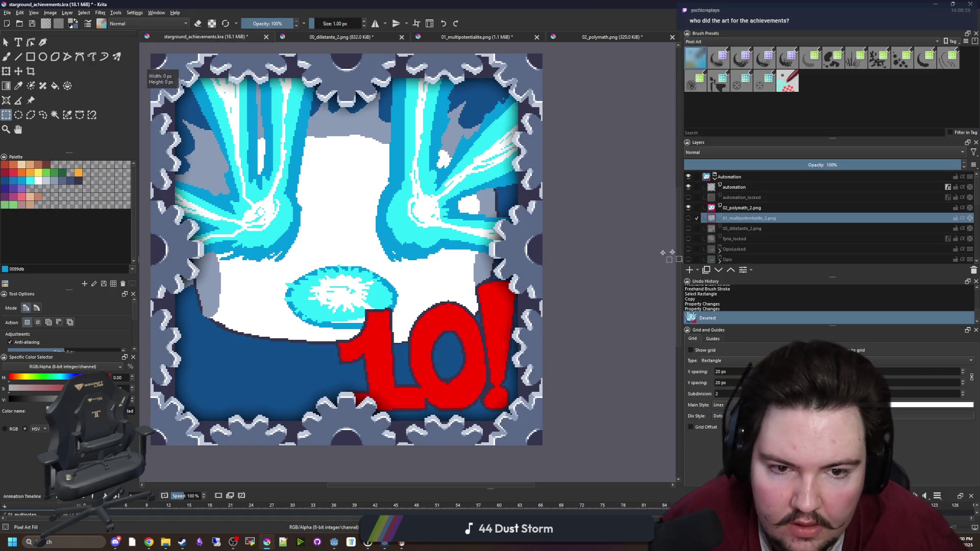
click(743, 208)
click(688, 208)
click(688, 207)
mouse_move(327, 263)
mouse_down()
mouse_move(523, 413)
mouse_move(544, 444)
mouse_up()
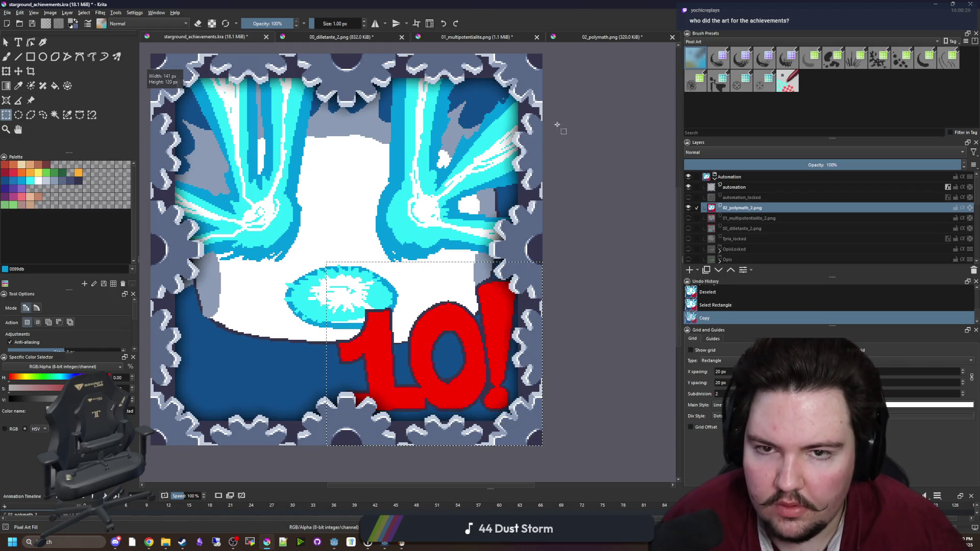
click(602, 37)
scroll(554, 324, up, 1)
- Paste the copied 10! badge onto a new empty layer of the polymath face
click(689, 270)
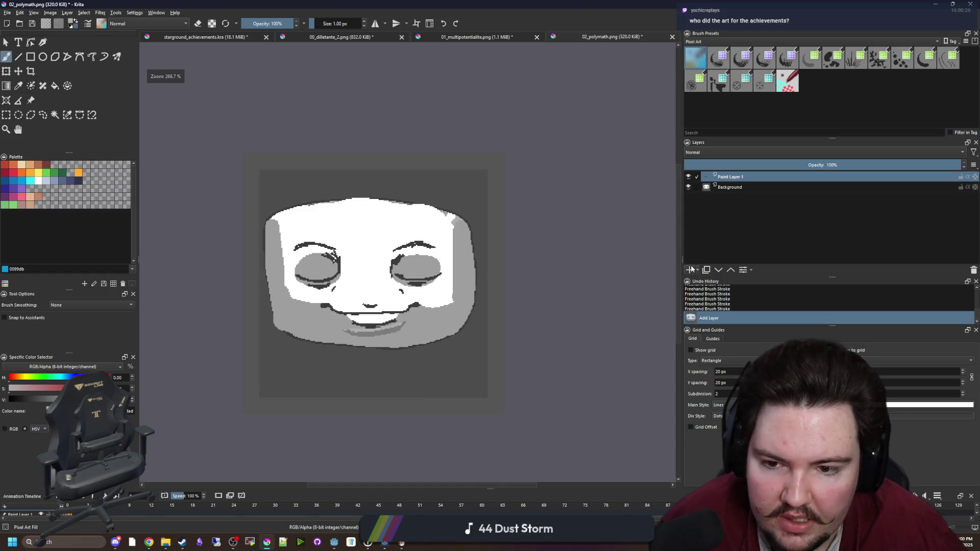
key(ctrl+alt+v)
scroll(440, 396, up, 2)
key(Return)
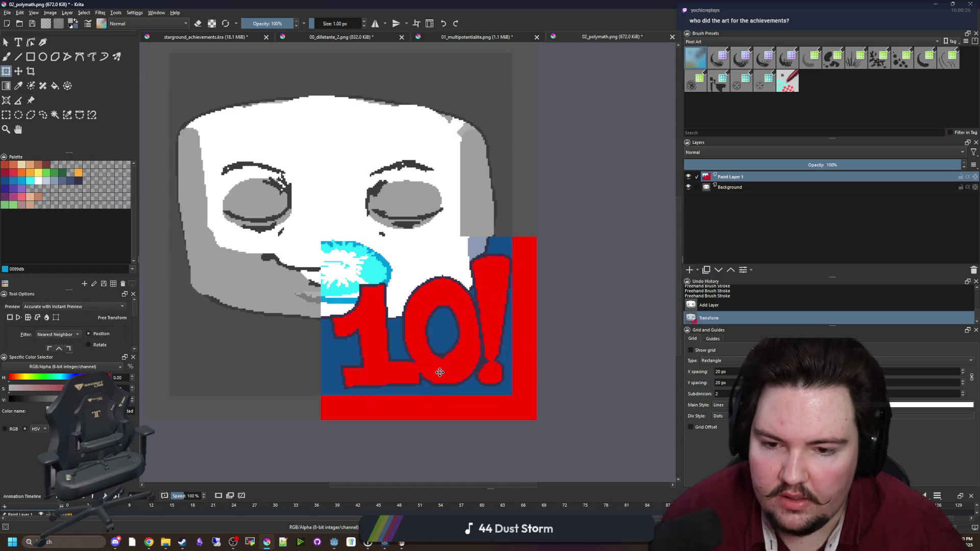
- Delete the red border, dark-blue patch and white area around the badge, hiding the face layer
click(59, 115)
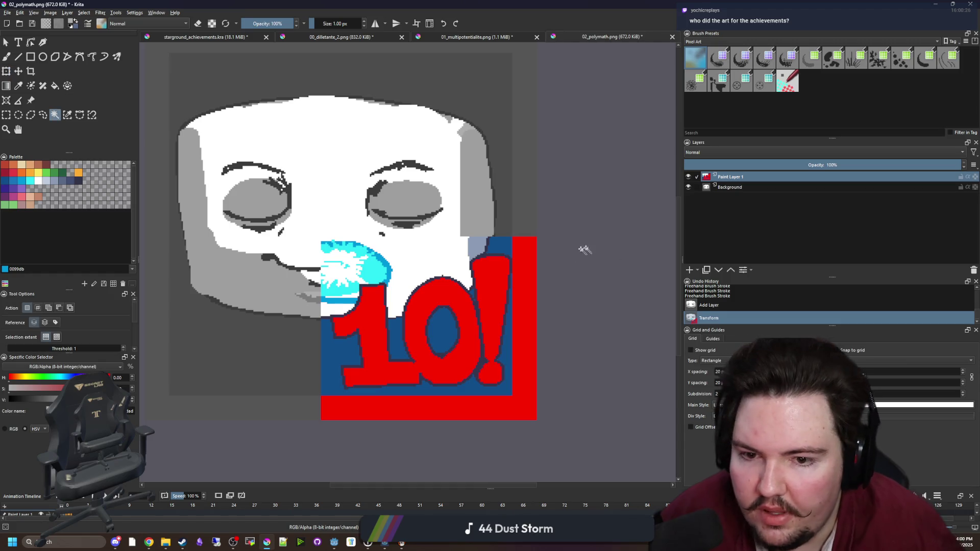
click(528, 258)
key(Delete)
click(498, 248)
key(Delete)
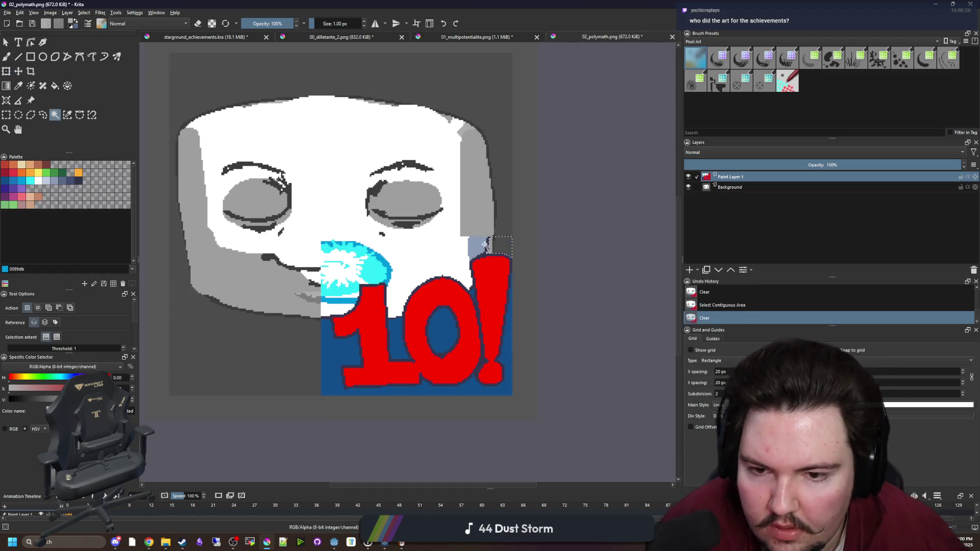
click(443, 253)
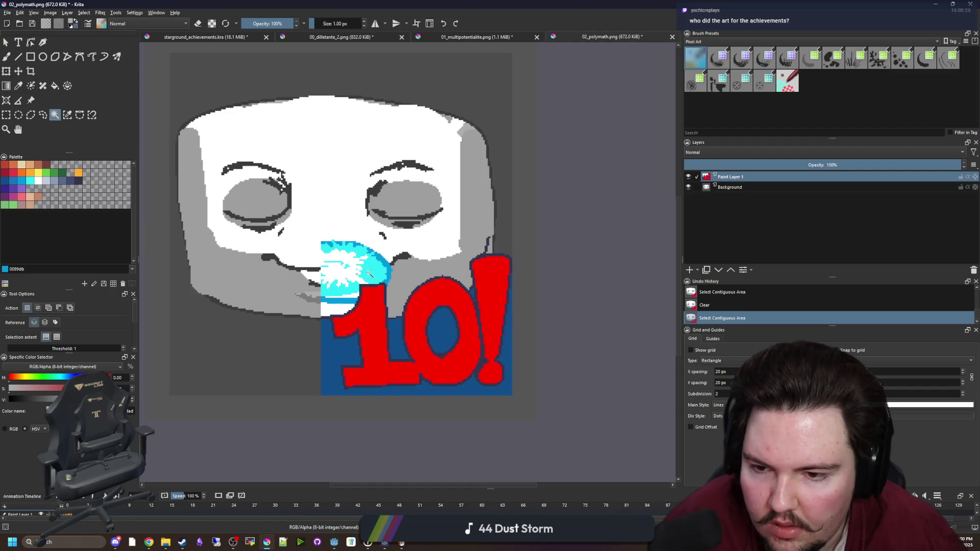
click(689, 187)
key(Delete)
- Clear the dark-blue background around the letters and inside the 0, then deselect
key(plus)
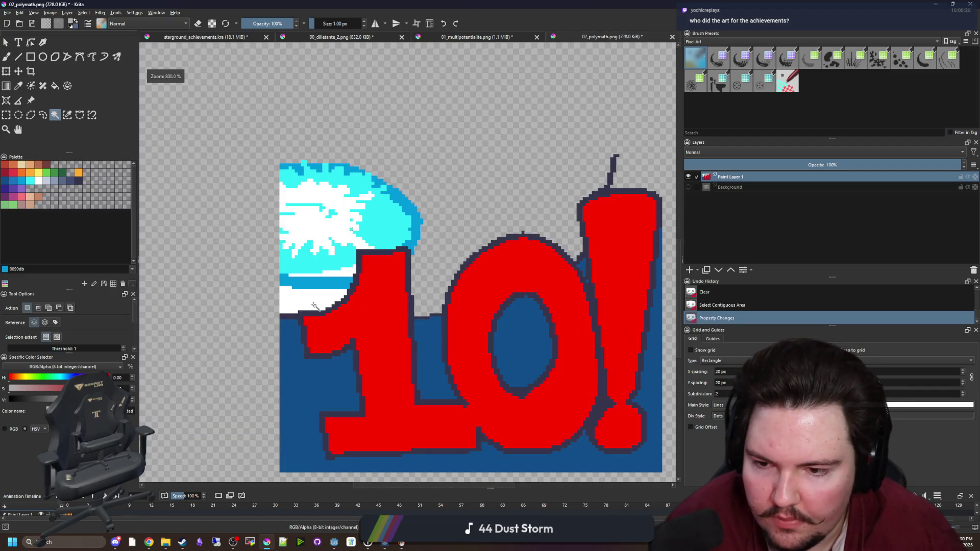
click(399, 360)
key(Delete)
click(456, 352)
key(Delete)
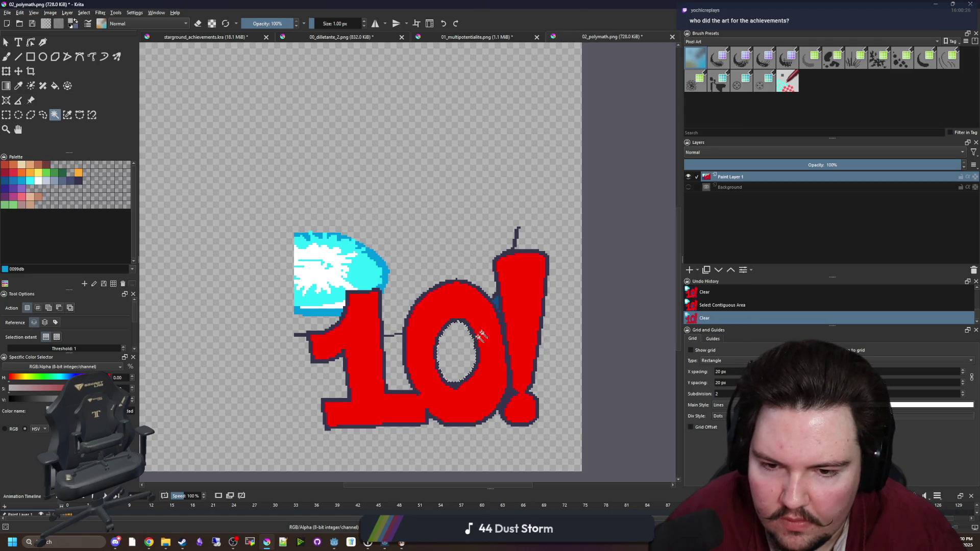
key(plus)
key(ctrl+shift+a)
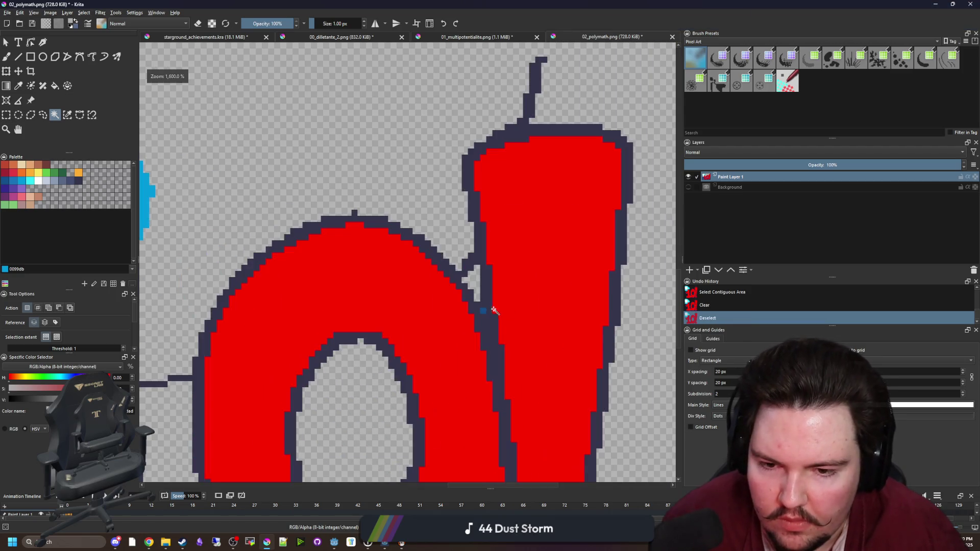
- Repaint the missing outline pixels in the dark-blue outline colour
key(b)
key(plus)
key(e)
ctrl+click(479, 280)
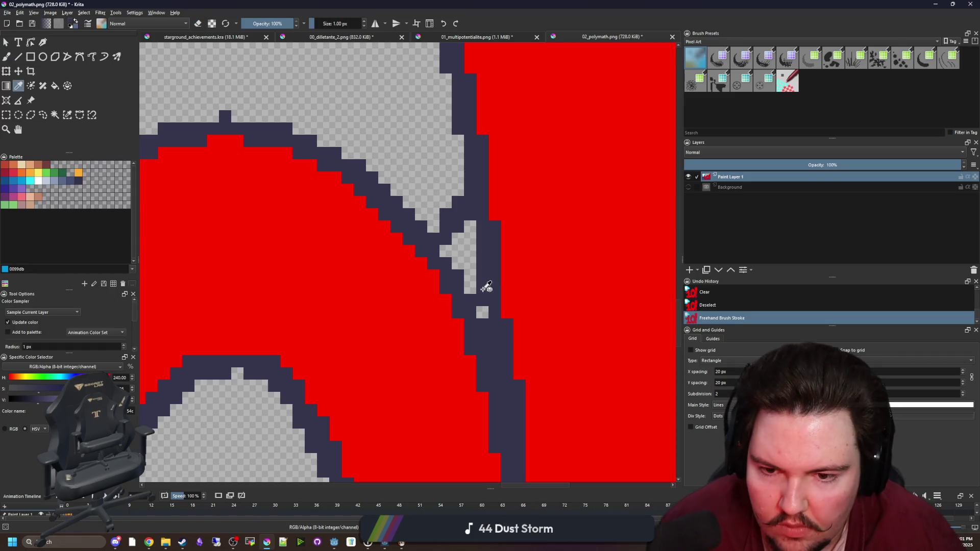
click(482, 312)
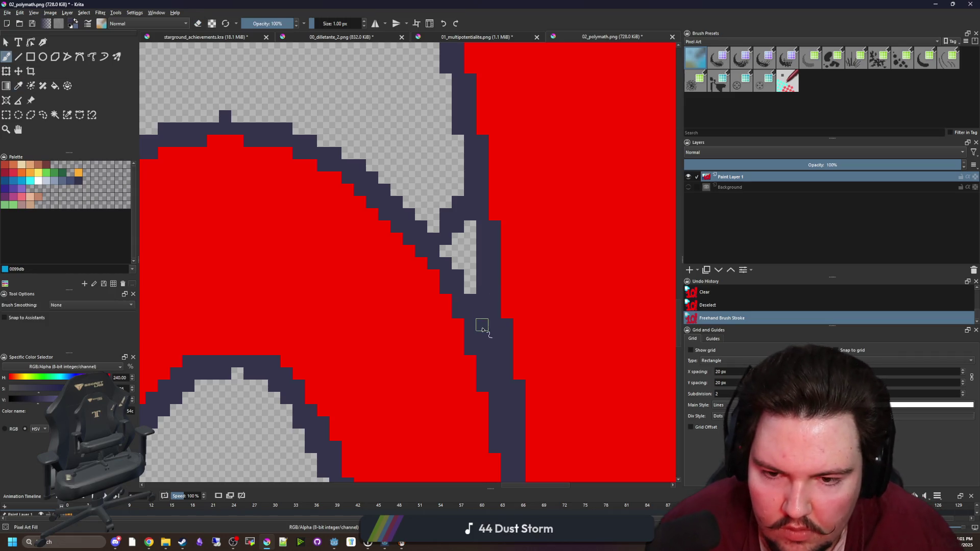
click(458, 215)
key(minus)
key(minus)
key(minus)
key(plus)
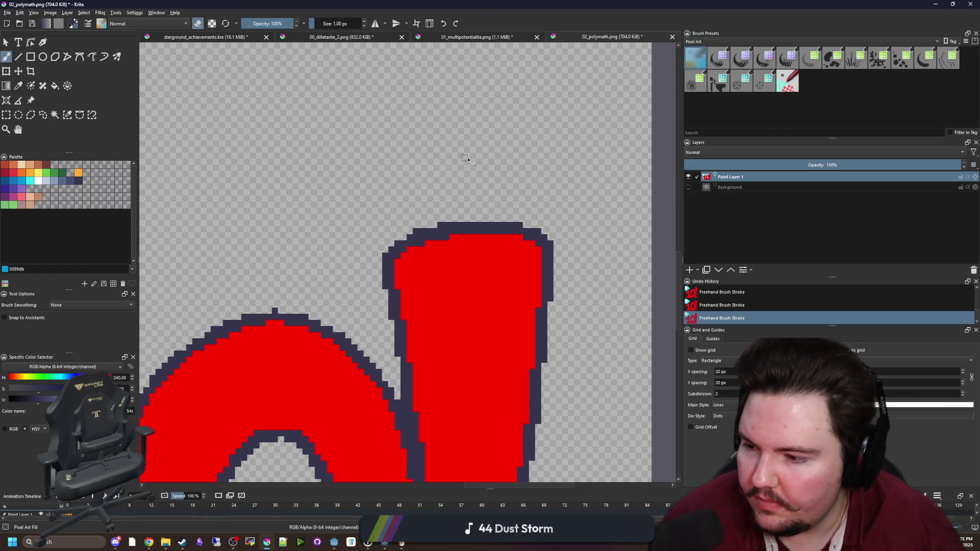
- Erase the stray lines between the 1 and 0, left of the 1, and beside the cloud
key(minus)
key(minus)
key(minus)
key(plus)
key(plus)
key(plus)
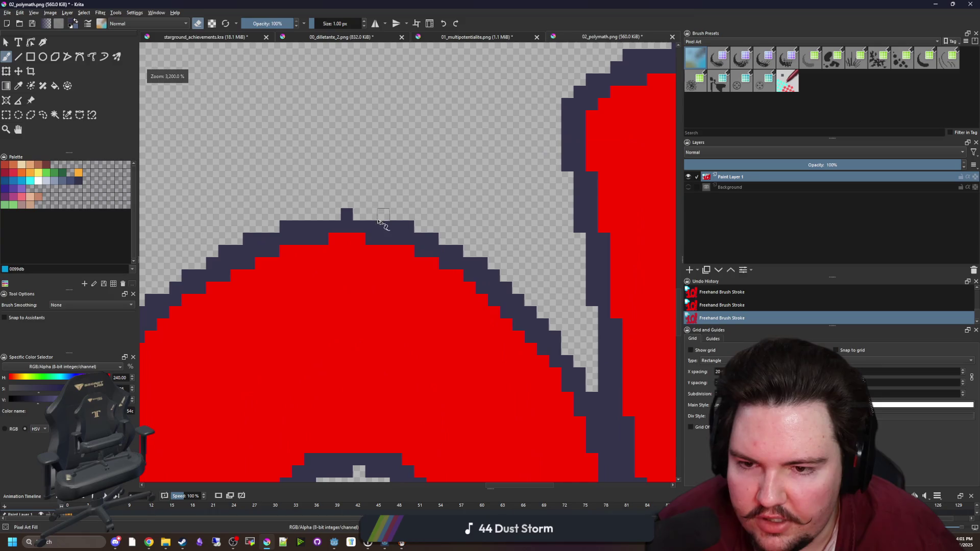
key(minus)
key(minus)
key(minus)
key(plus)
key(plus)
key(plus)
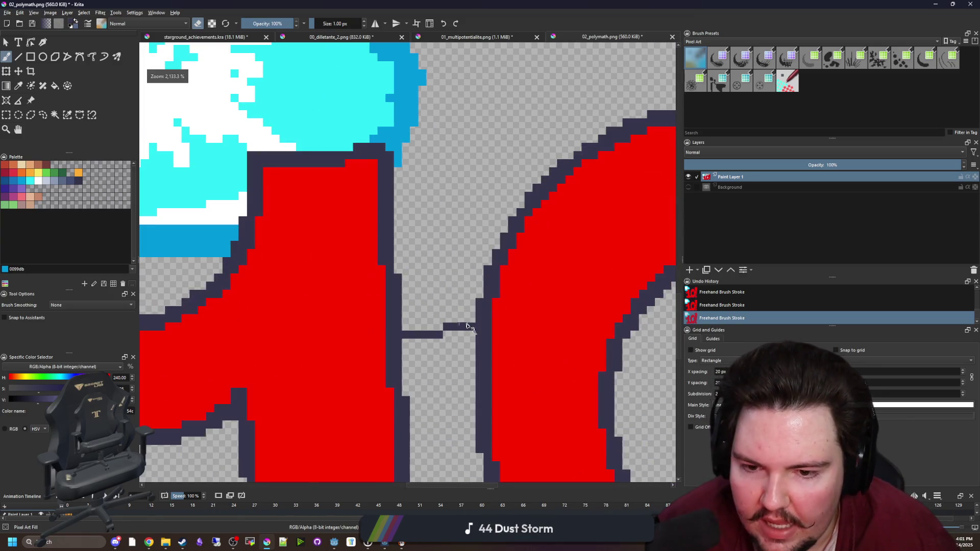
drag(446, 331, 420, 336)
key(minus)
key(minus)
key(minus)
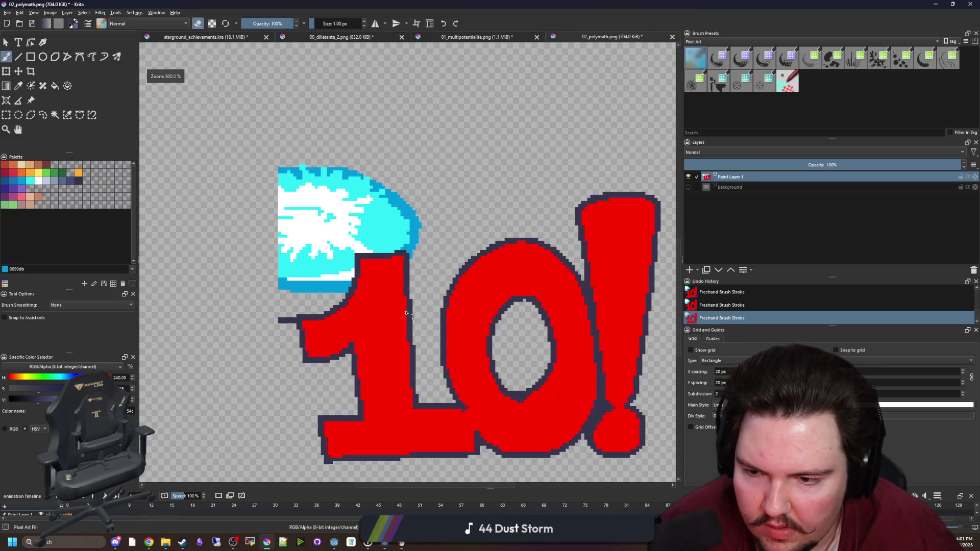
key(plus)
key(plus)
key(plus)
drag(336, 285, 279, 302)
key(minus)
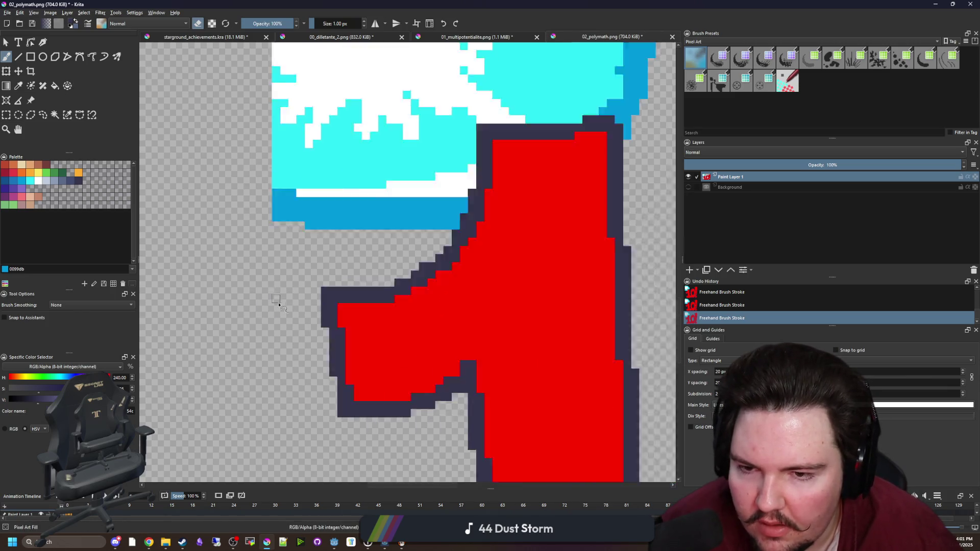
drag(422, 347, 406, 248)
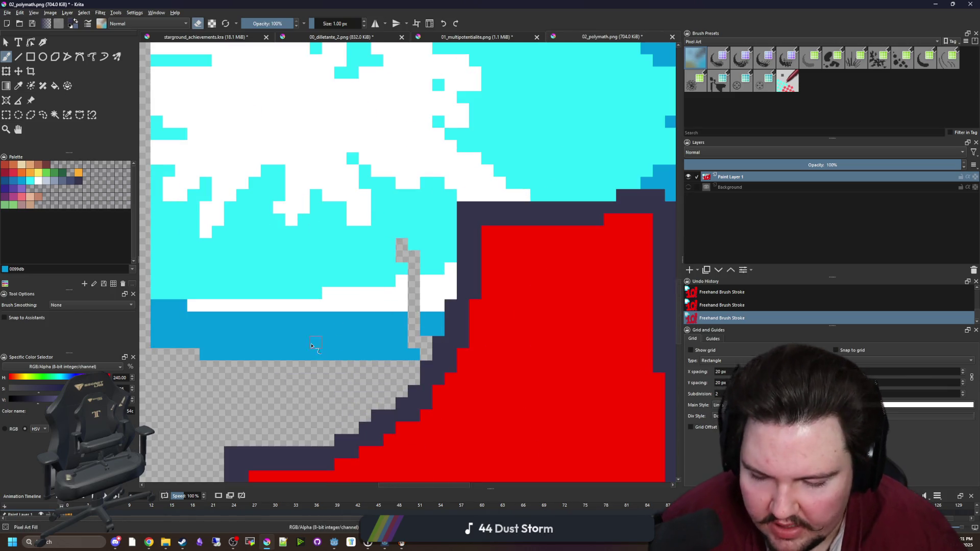
key(minus)
key(minus)
key(minus)
- Delete the cloud's blue bottom bar and its cyan and white parts
click(54, 115)
click(314, 326)
key(Delete)
key(plus)
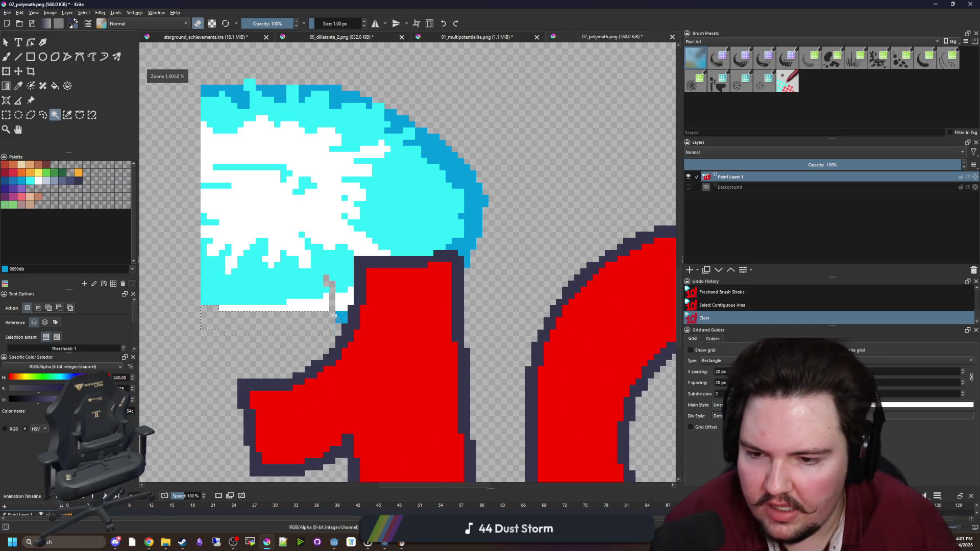
click(338, 278)
click(377, 242)
key(Delete)
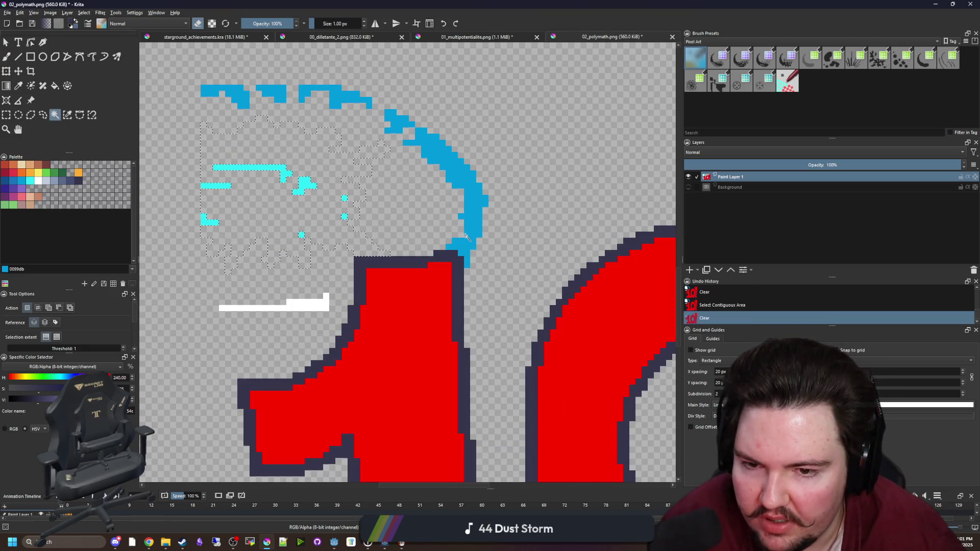
- Delete the cloud's right blue arc and top blue pieces, then deselect
click(472, 215)
key(Delete)
click(349, 96)
key(Delete)
click(270, 92)
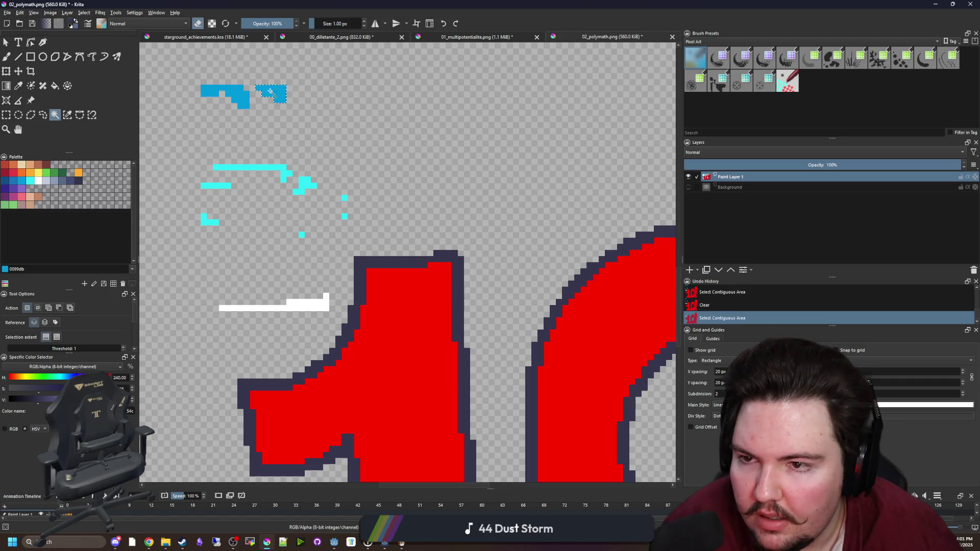
shift+click(224, 91)
key(Delete)
key(ctrl+shift+a)
- Erase the leftover white and cyan scraps with an enlarged eraser brush
key(b)
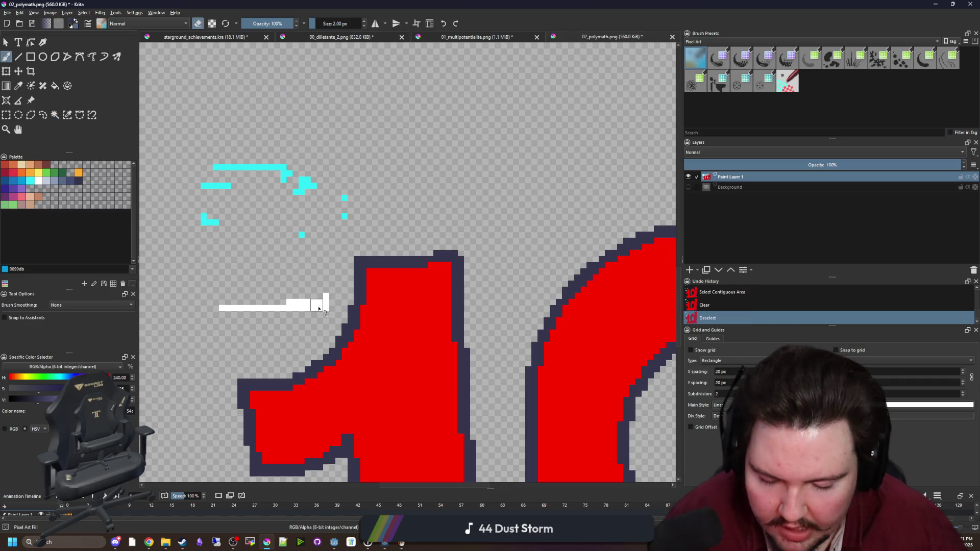
key(])
key(])
key(])
mouse_move(319, 308)
mouse_down()
mouse_move(252, 240)
mouse_move(288, 192)
mouse_move(219, 215)
mouse_up()
scroll(278, 204, down, 3)
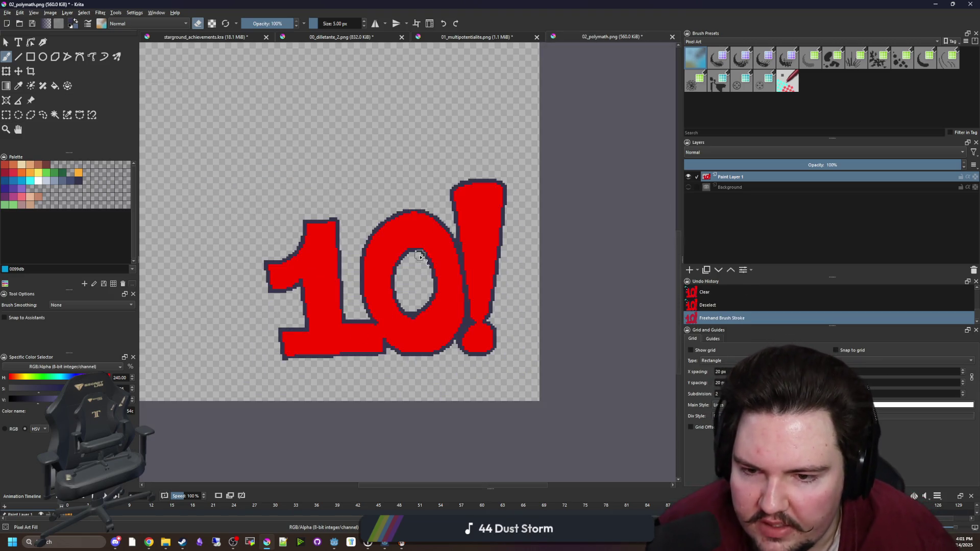
scroll(418, 241, up, 3)
- Fill the gap pixel at the top of the 0 with a single-pixel brush
key(e)
scroll(405, 286, up, 2)
key([)
key([)
key([)
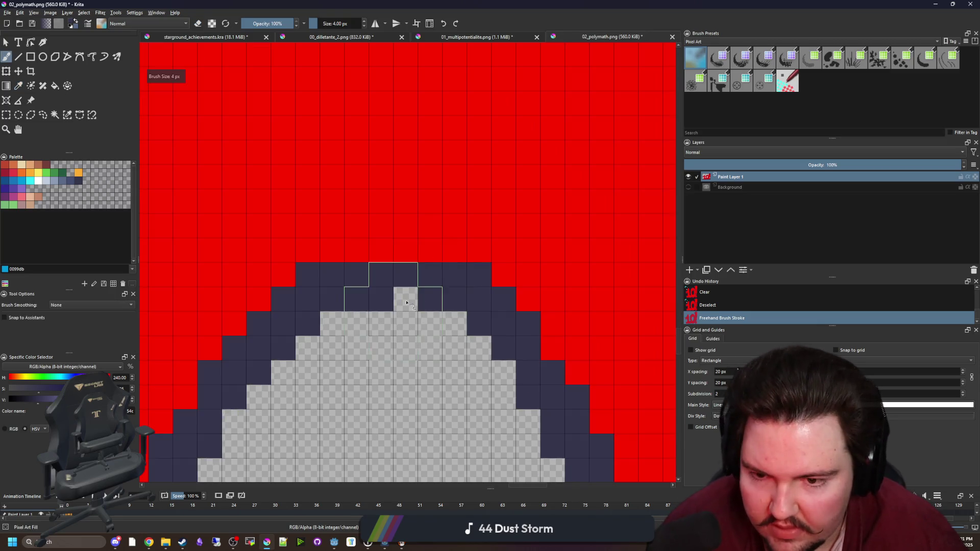
click(406, 299)
scroll(405, 298, down, 5)
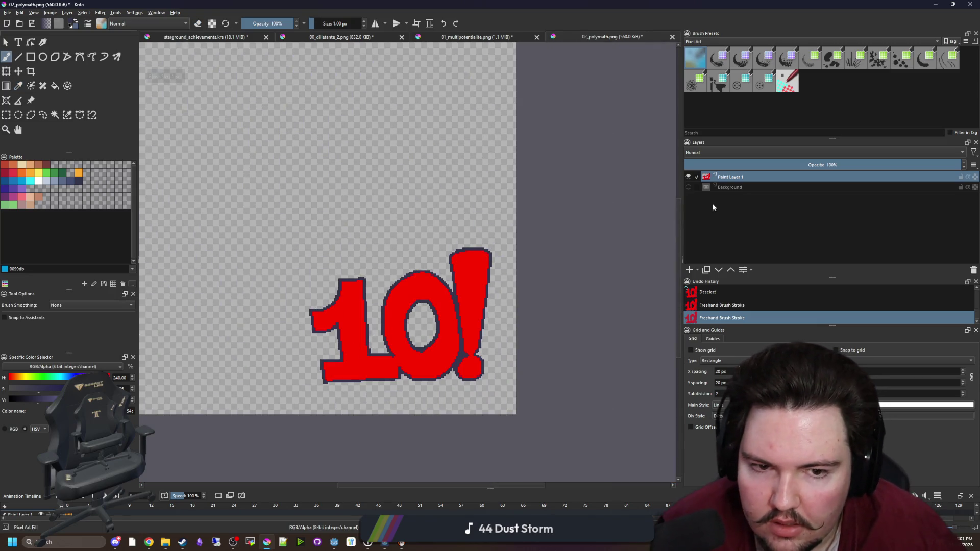
click(689, 187)
scroll(431, 181, down, 2)
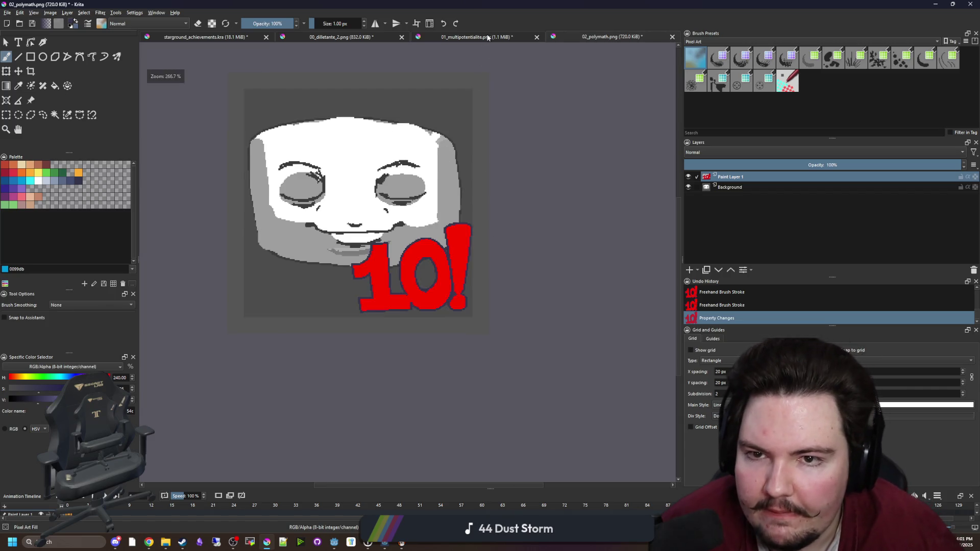
click(485, 37)
key(p)
key(b)
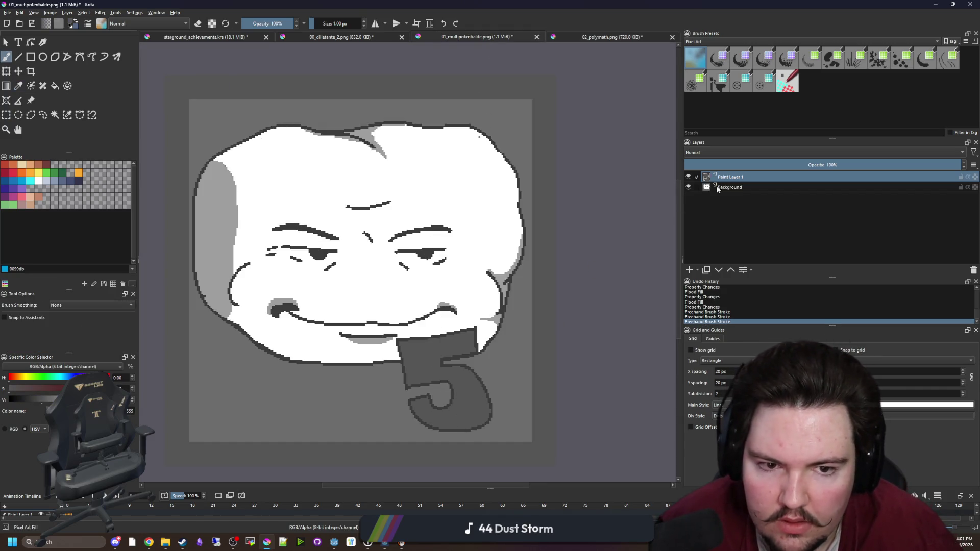
mouse_move(164, 540)
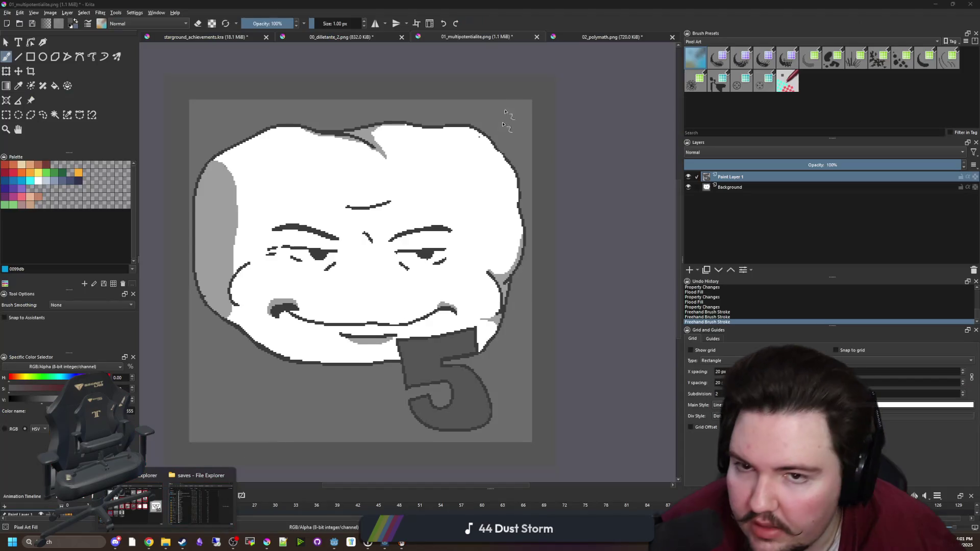
click(595, 36)
scroll(464, 280, up, 2)
key(f)
key(ctrl+z)
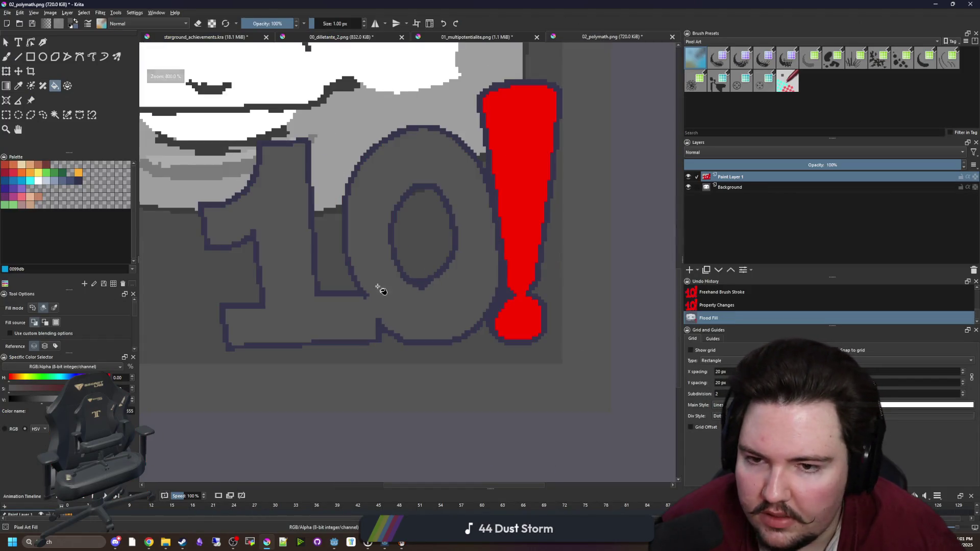
key(ctrl+shift+z)
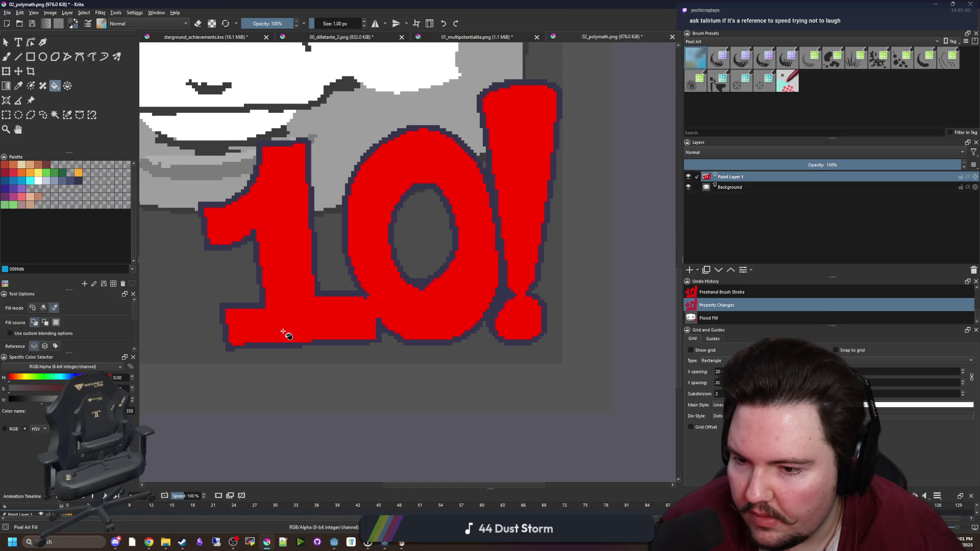
key(ctrl+shift+z)
click(507, 38)
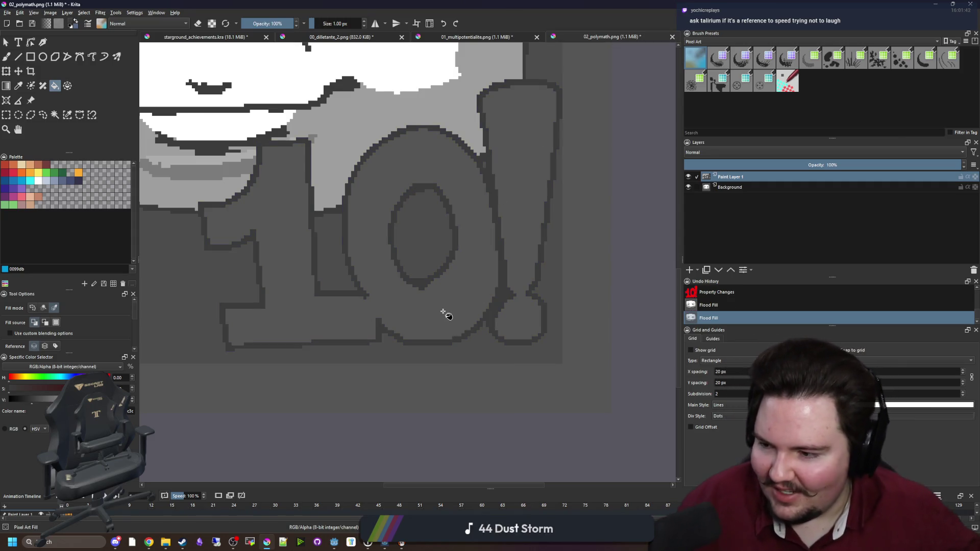
scroll(445, 313, down, 5)
scroll(450, 296, up, 3)
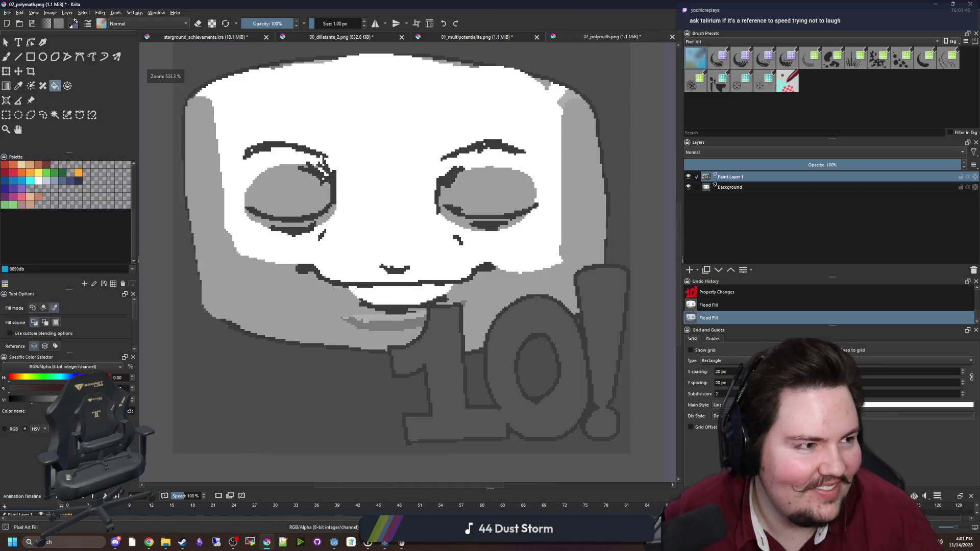
key(alt+Tab)
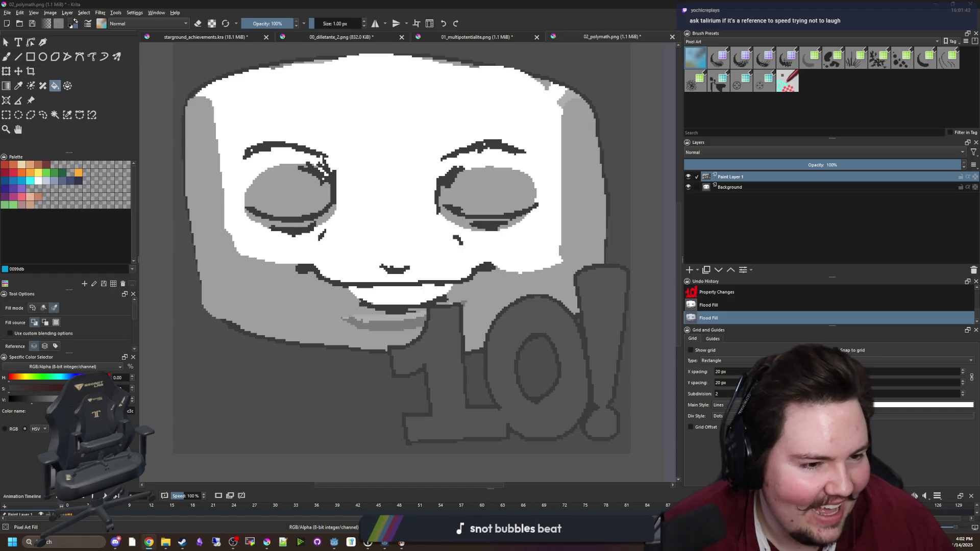
drag(979, 105, 723, 108)
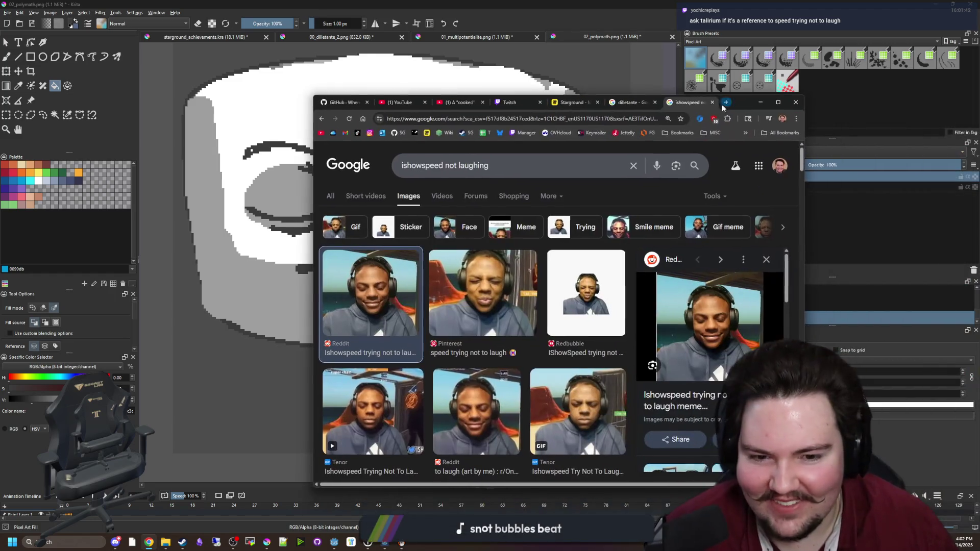
right_click(732, 307)
key(Escape)
key(alt+Tab)
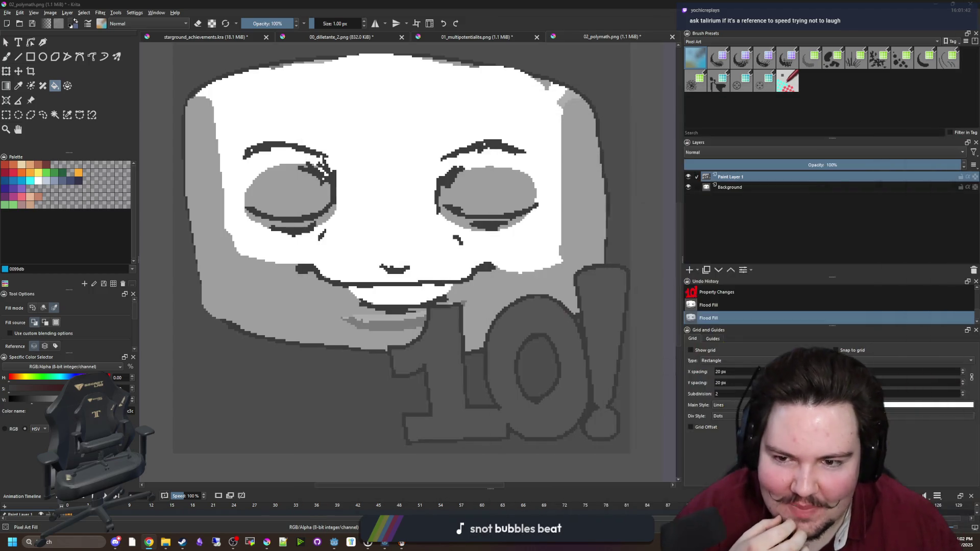
scroll(377, 204, down, 2)
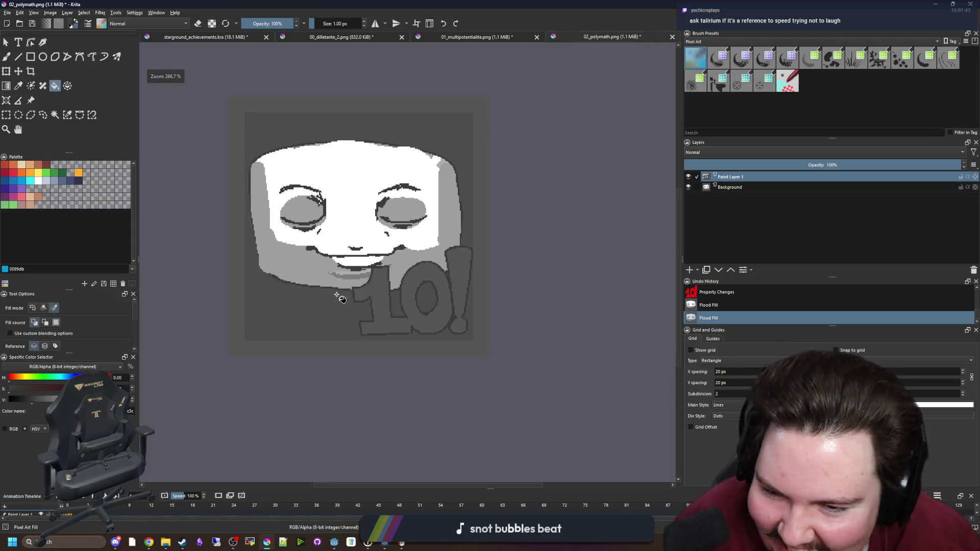
key(ctrl+shift+Tab)
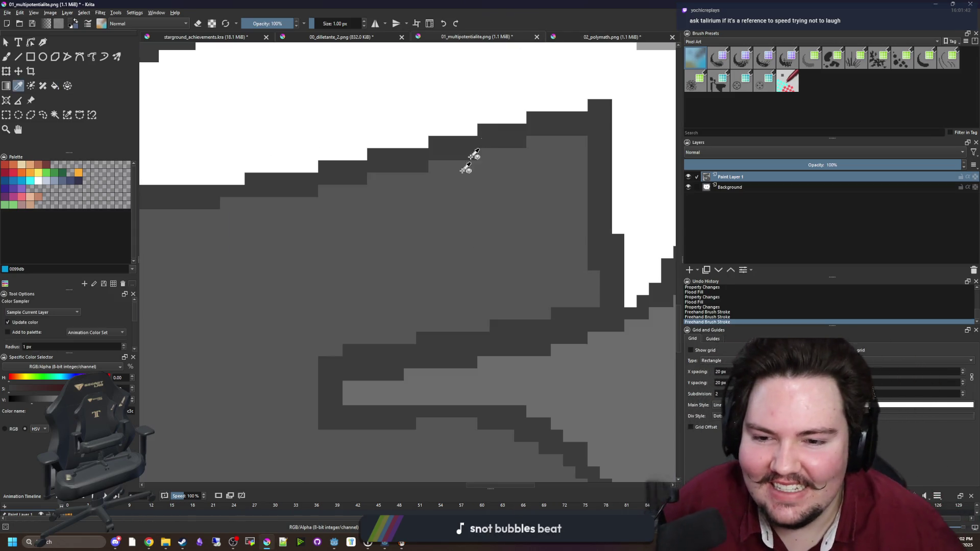
scroll(436, 261, down, 4)
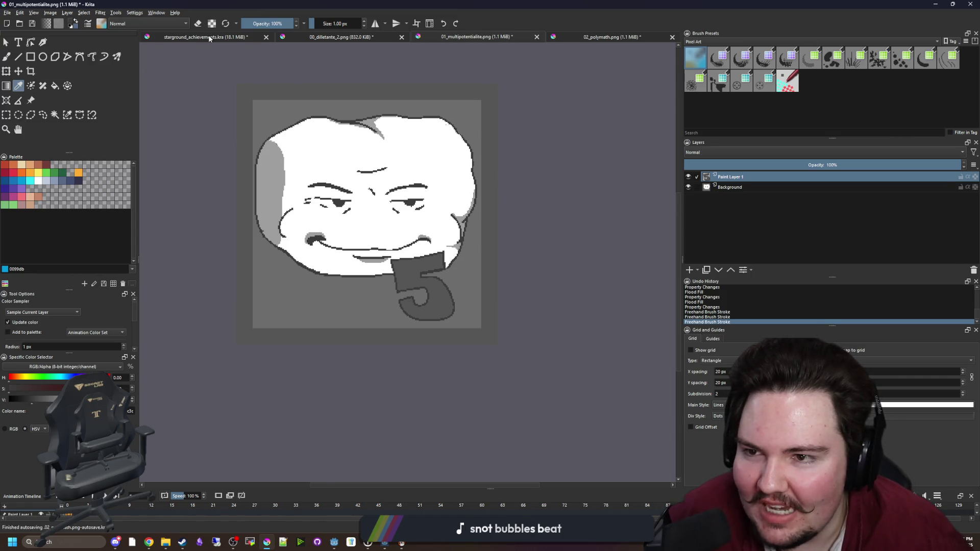
- In the achievements project, hide 02_polymath_2.png and briefly check the 01_multipotentialite_2.png layer
click(204, 37)
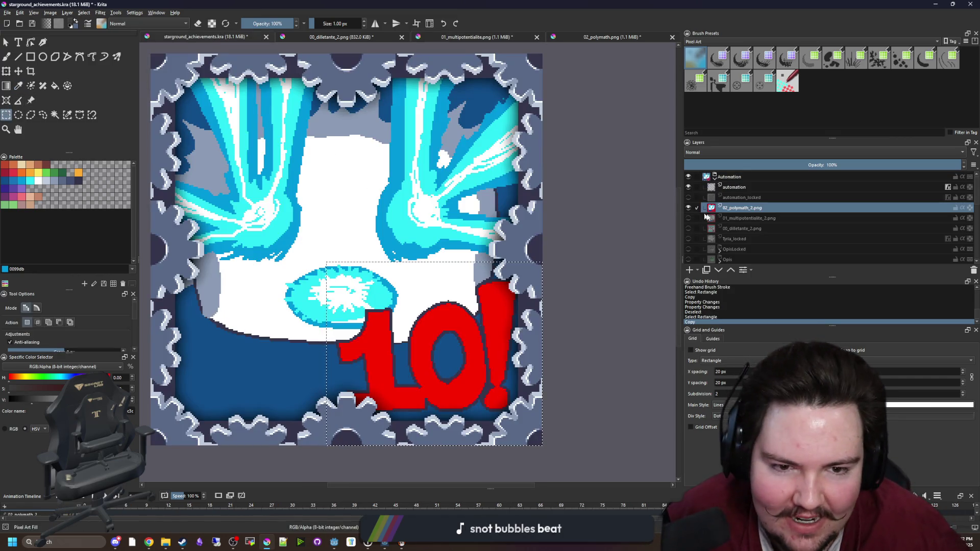
click(751, 218)
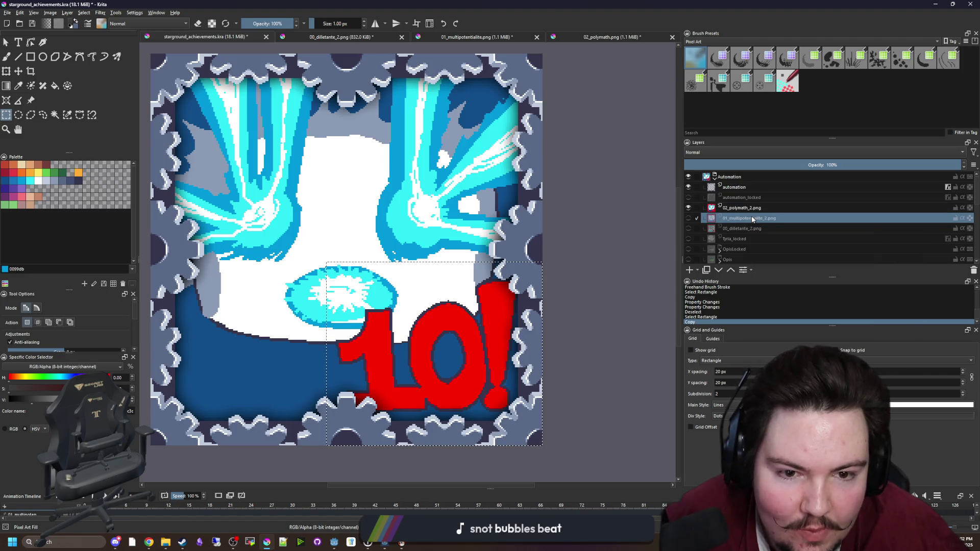
click(689, 207)
click(689, 219)
click(689, 219)
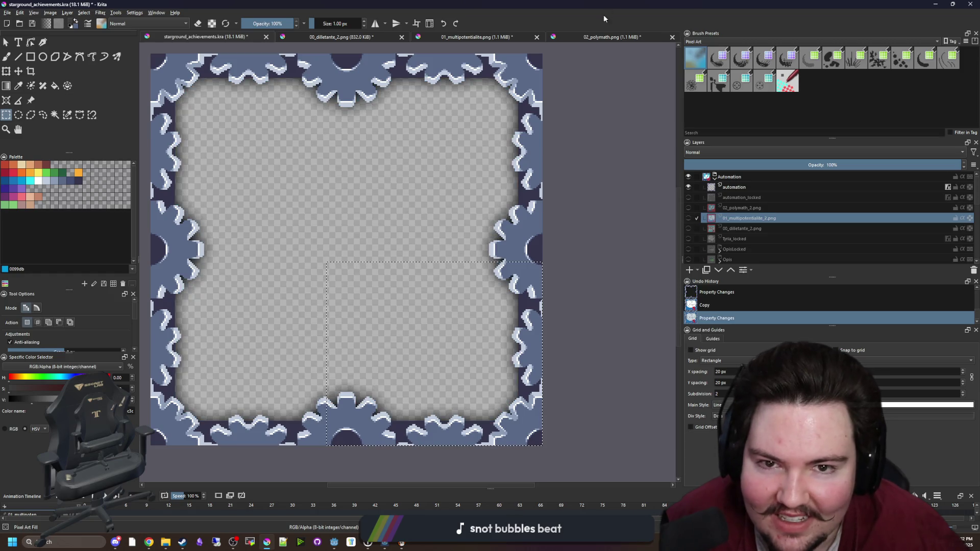
- Test-paste the icon into 01_multipotentialite.png, then delete the pasted Paint Layer 2
click(607, 36)
click(478, 37)
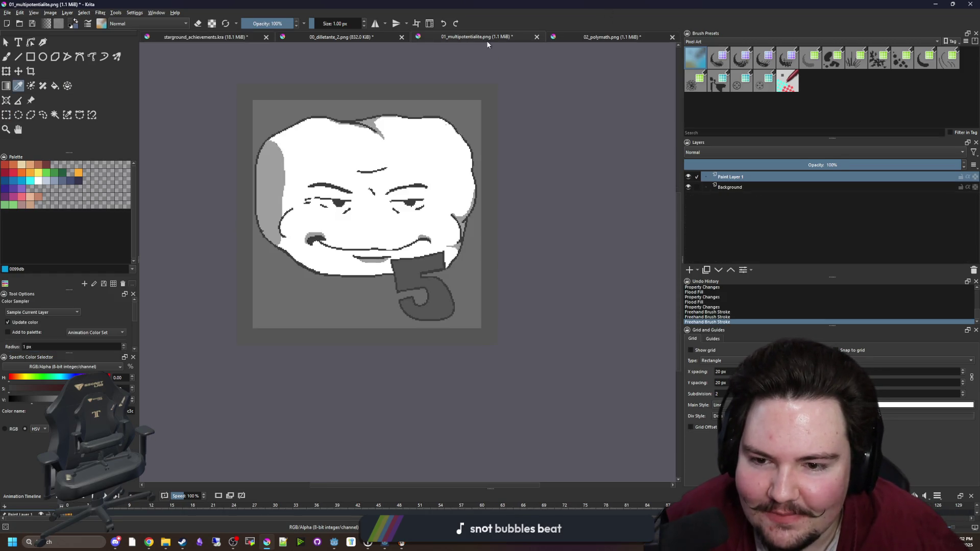
scroll(451, 153, up, 2)
key(ctrl+v)
key(ctrl+t)
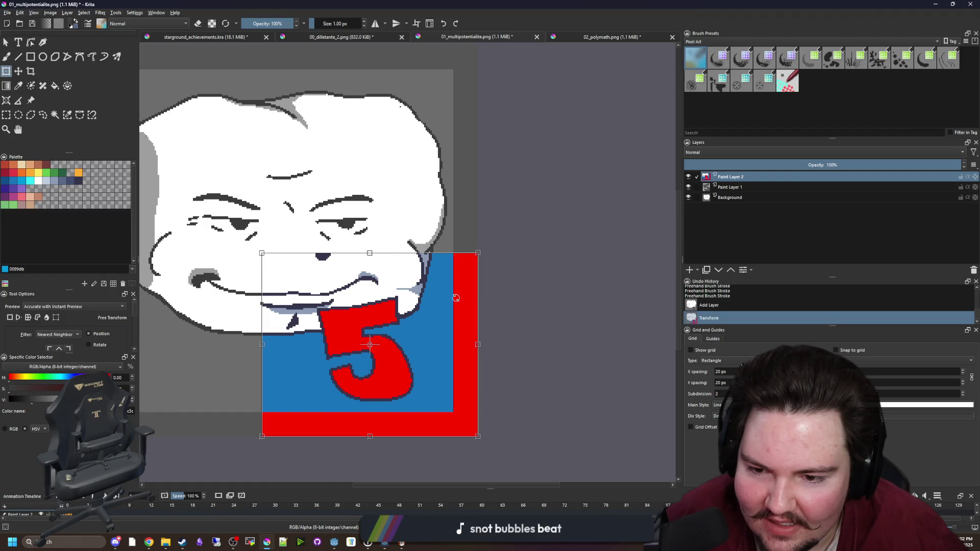
scroll(495, 292, down, 2)
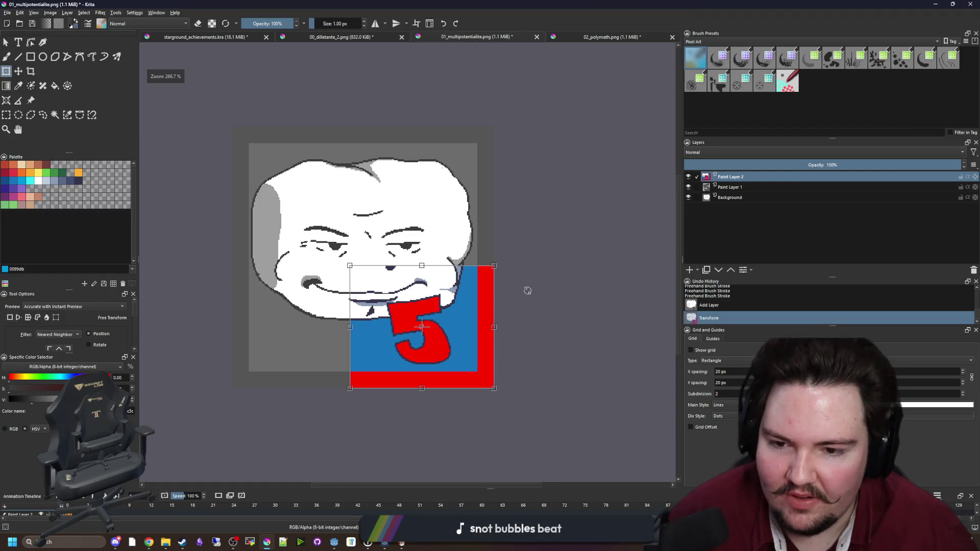
right_click(729, 177)
click(763, 254)
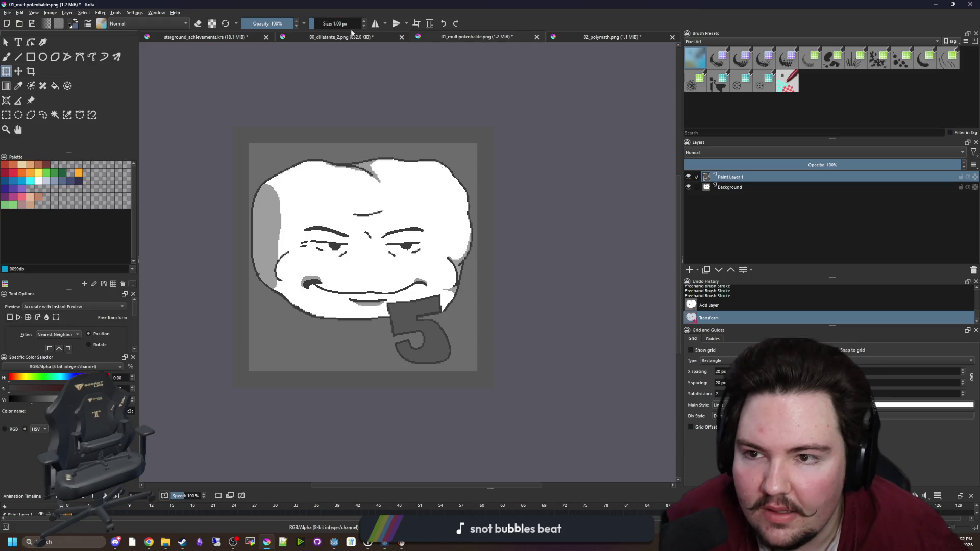
- Show the 00_dilletante_2.png icon layer in the achievements project
click(336, 36)
click(227, 37)
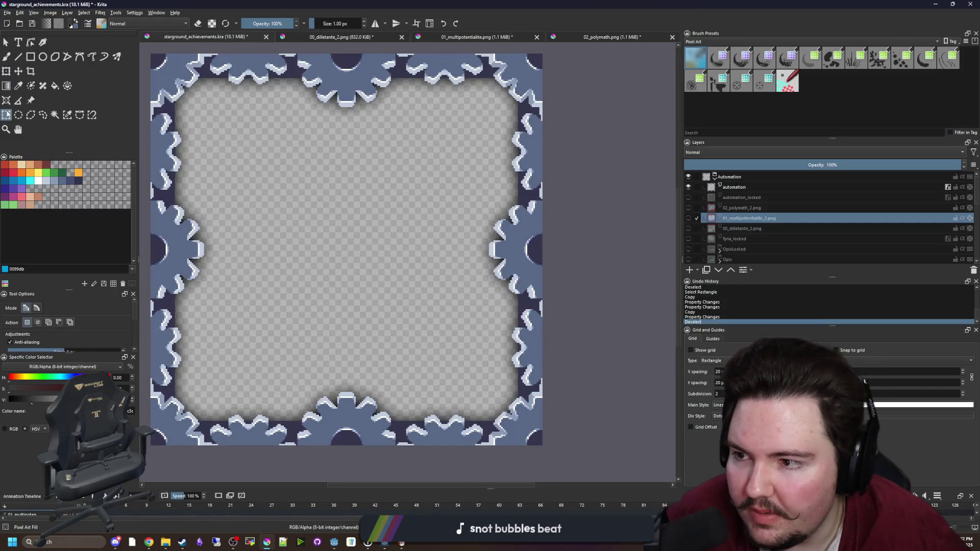
click(688, 229)
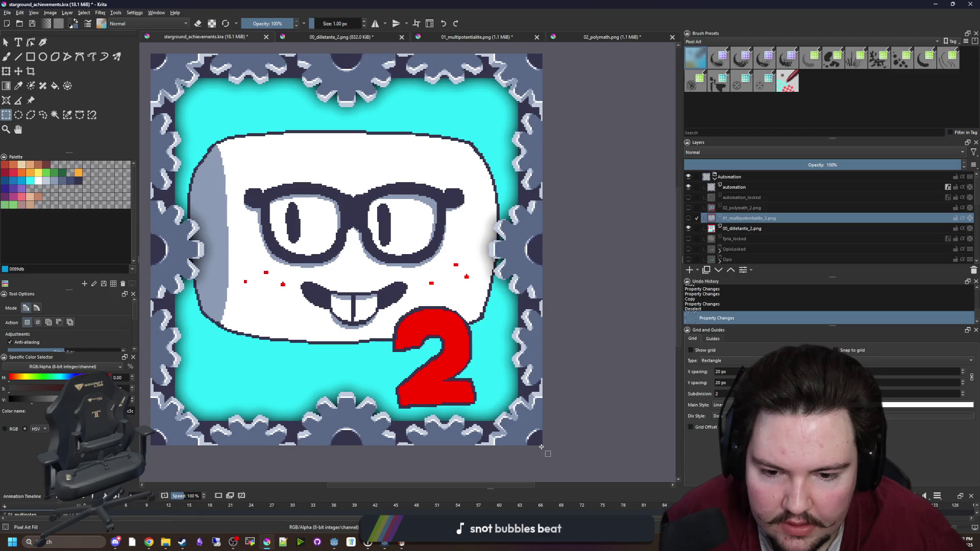
- Paste into 00_dilletante_2.png and undo the mistaken paste of the red 5
key(ctrl+Tab)
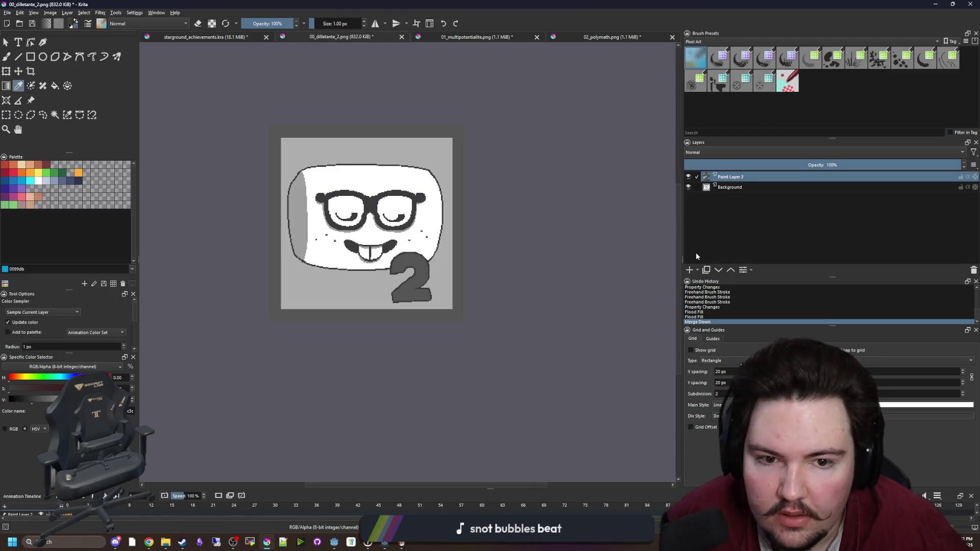
key(ctrl+v)
key(ctrl+t)
scroll(474, 269, up, 2)
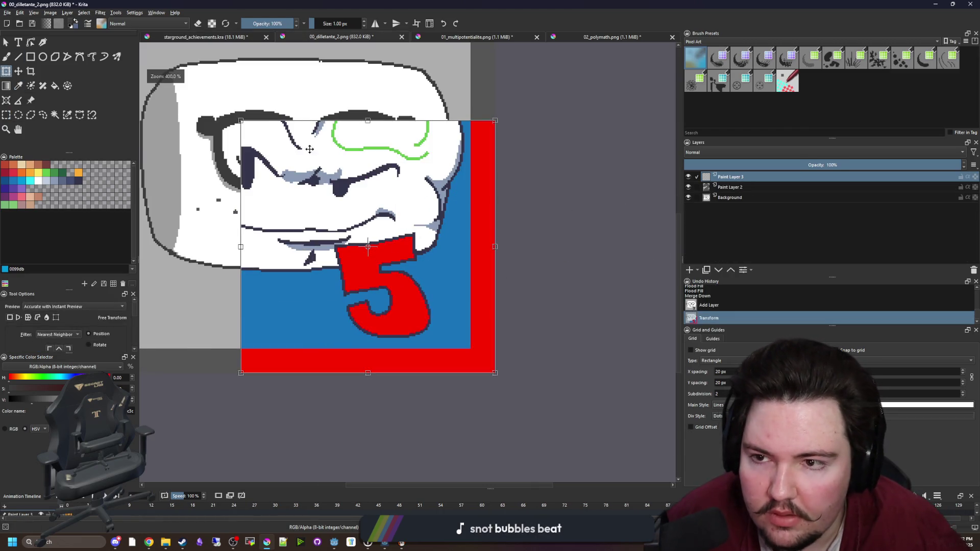
key(ctrl+z)
- Copy the coloured dilettante icon from the project and paste it into 00_dilletante_2.png
key(ctrl+Tab)
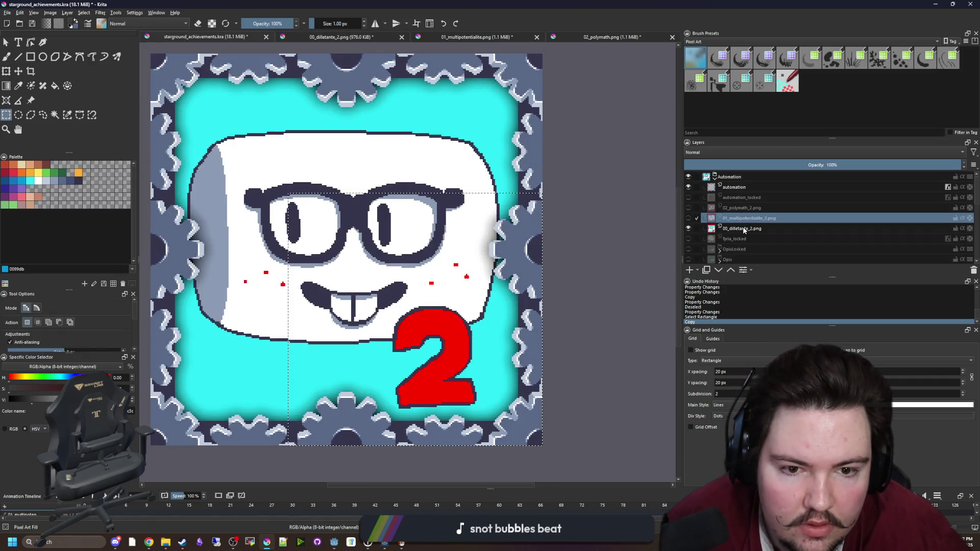
key(ctrl+c)
key(ctrl+Tab)
key(ctrl+v)
key(ctrl+t)
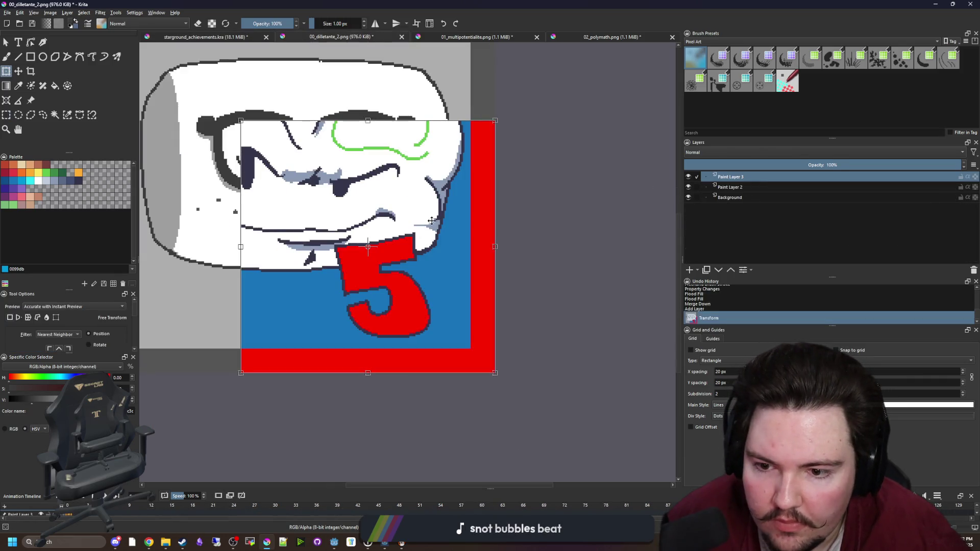
key(Return)
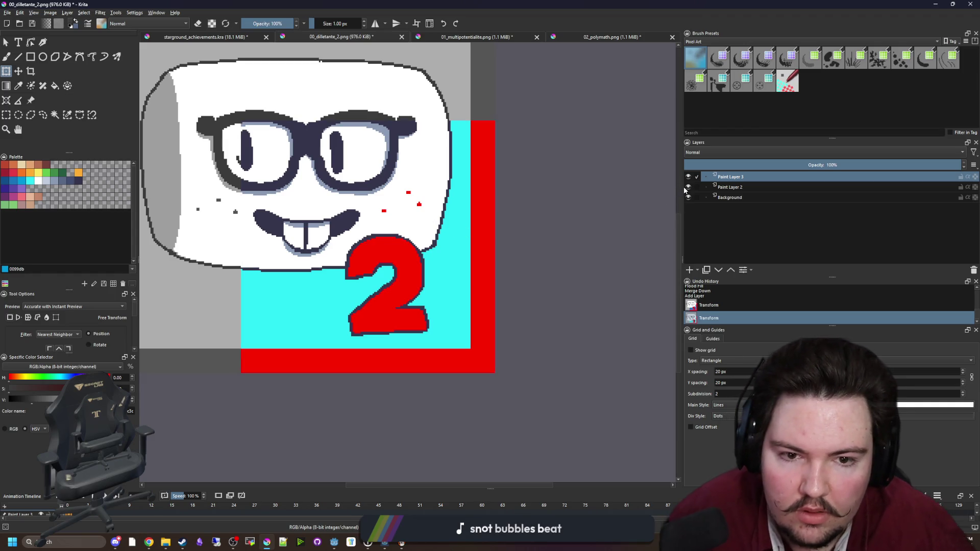
- Compare the pasted coloured icon against the grey 2 version, then delete Paint Layer 3
click(689, 177)
click(689, 177)
click(689, 177)
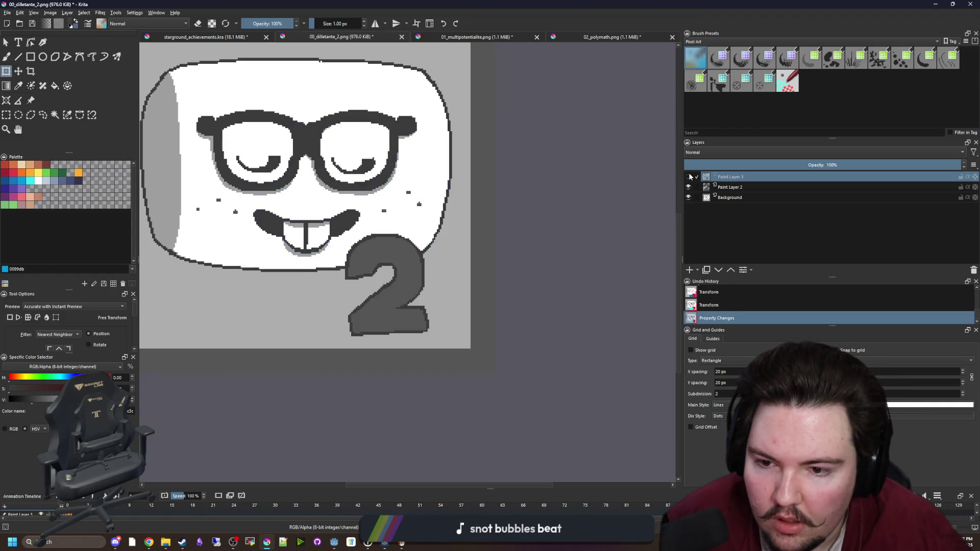
click(689, 177)
click(689, 177)
click(689, 177)
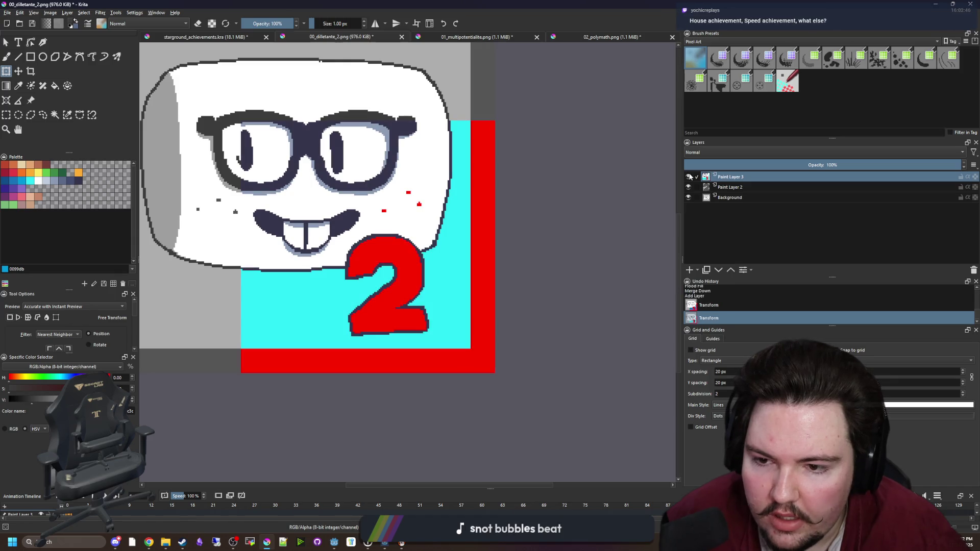
right_click(722, 178)
click(740, 232)
scroll(479, 287, down, 4)
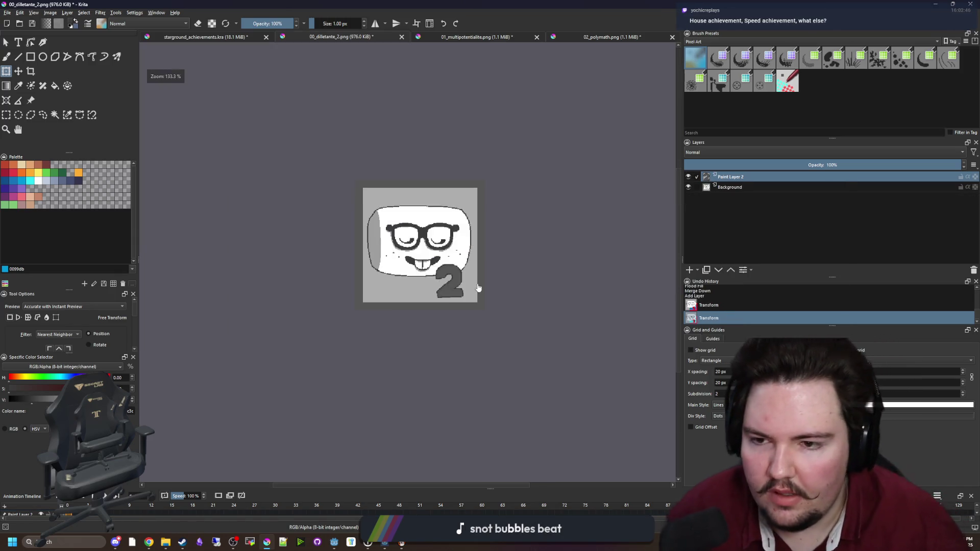
scroll(478, 268, up, 2)
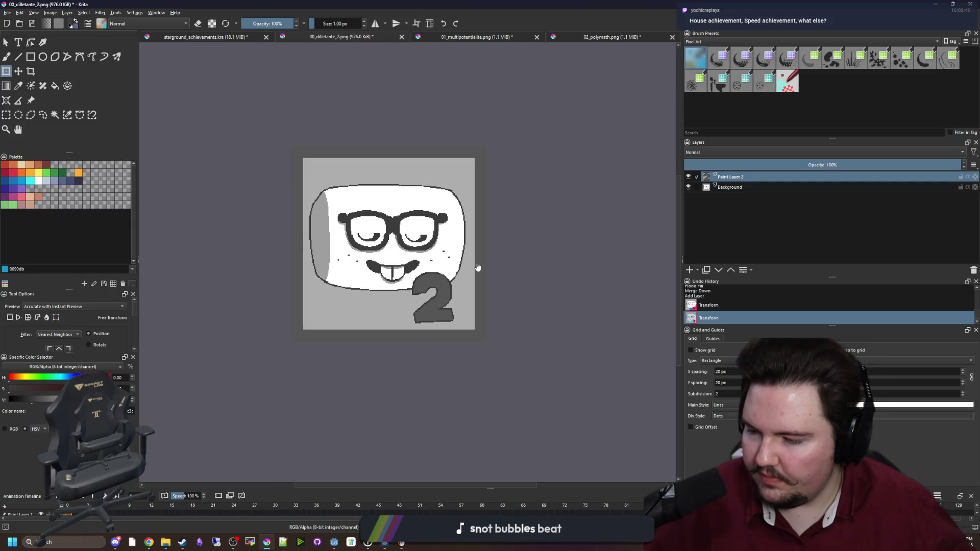
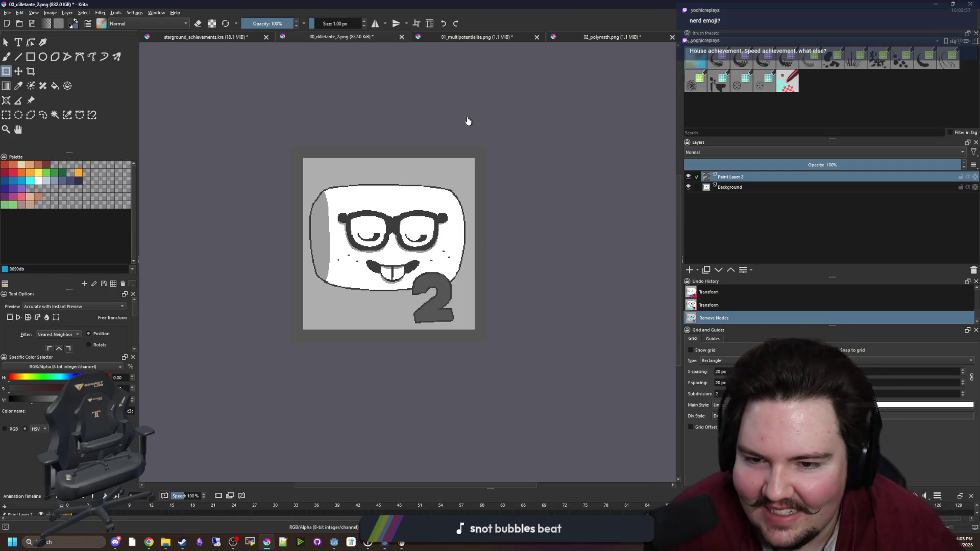
- Zoom in and pan across the 00_dilletante_2 icon to inspect it
scroll(407, 207, up, 3)
scroll(442, 286, down, 5)
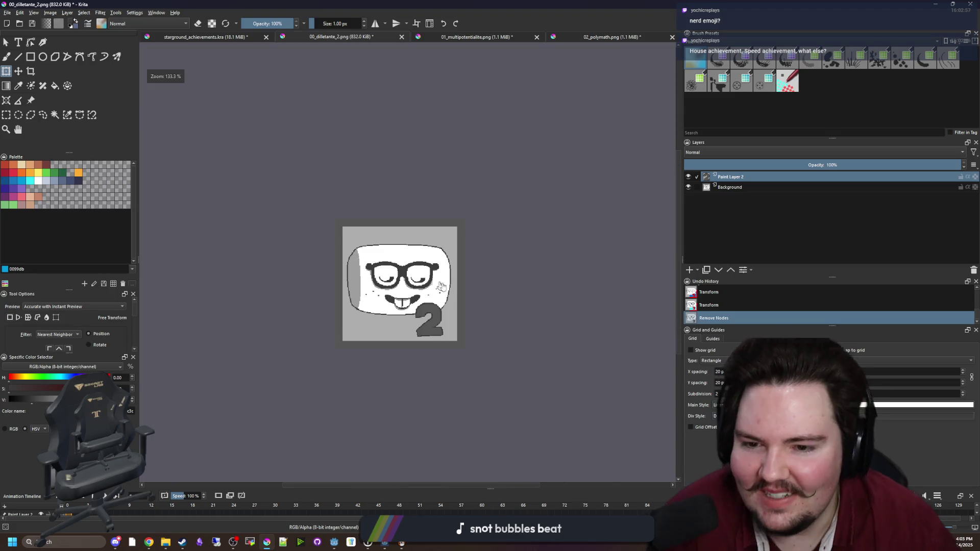
scroll(383, 287, up, 2)
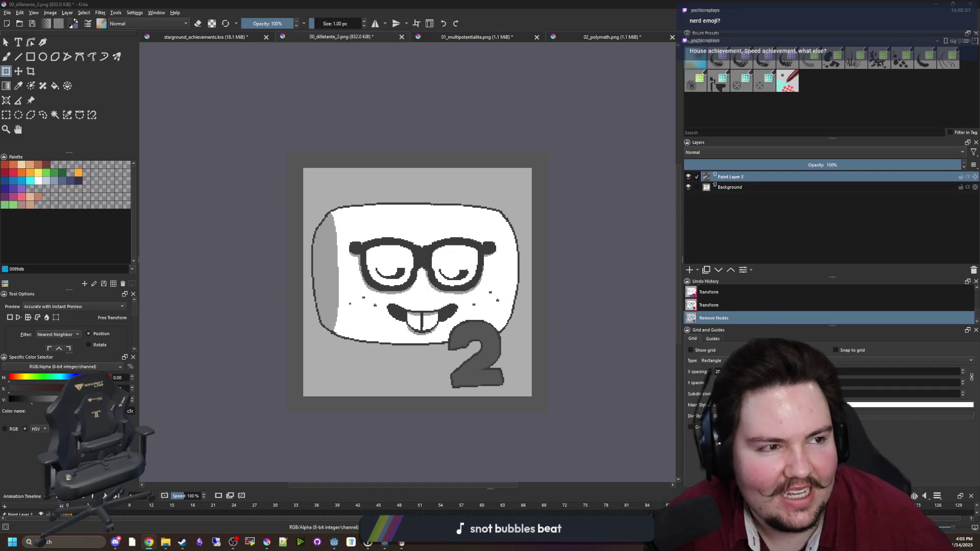
drag(439, 247, 426, 250)
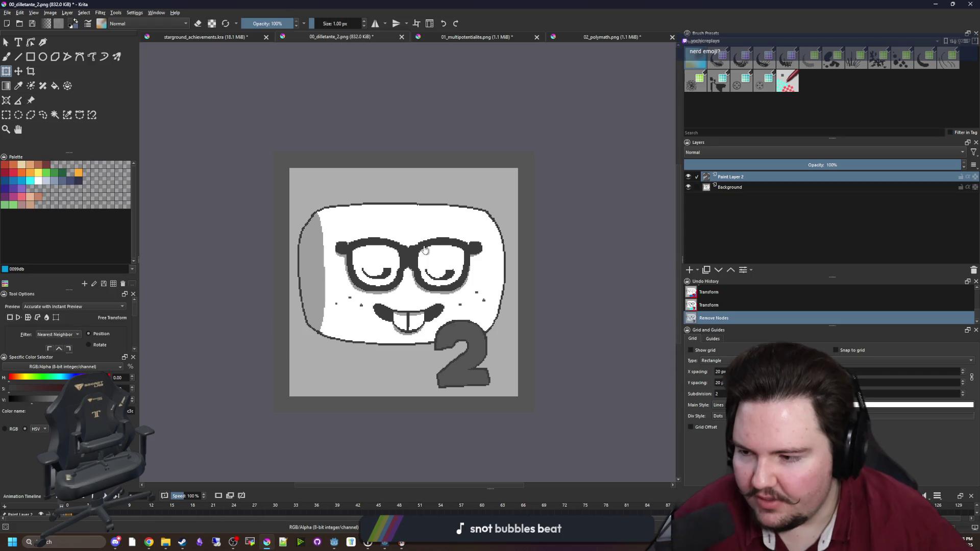
scroll(424, 275, up, 1)
scroll(424, 276, down, 1)
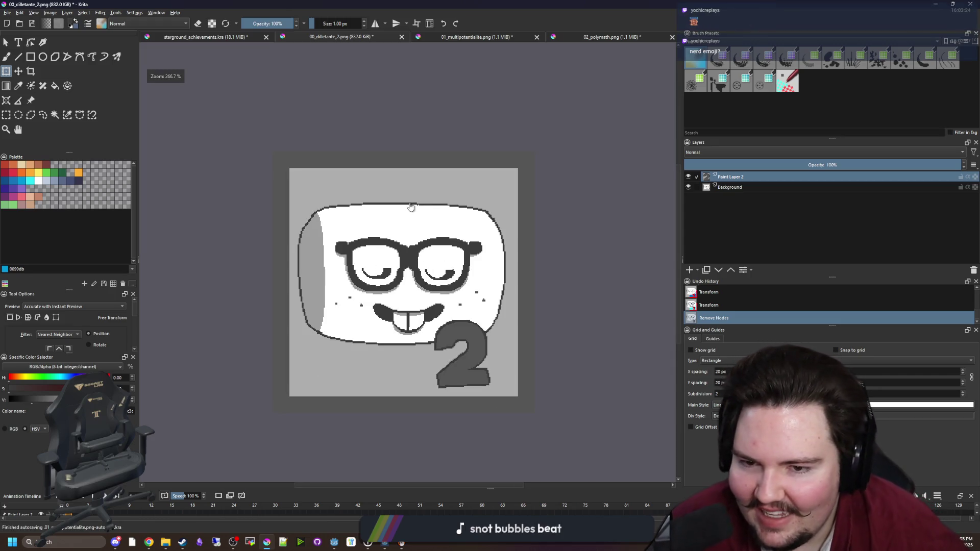
scroll(418, 201, up, 3)
scroll(418, 201, down, 3)
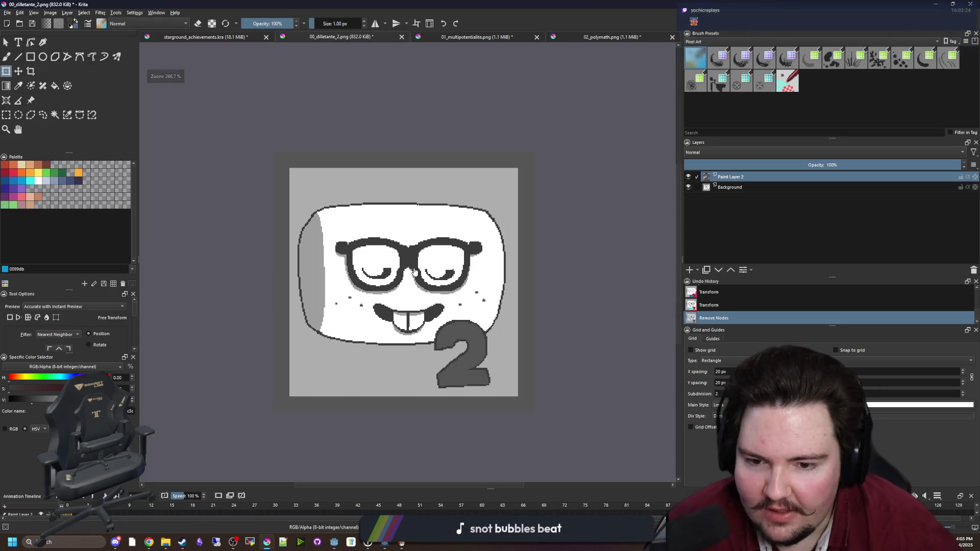
scroll(417, 240, up, 5)
- Sample a colour, select the Background layer and dab a small Freehand Brush fix
key(p)
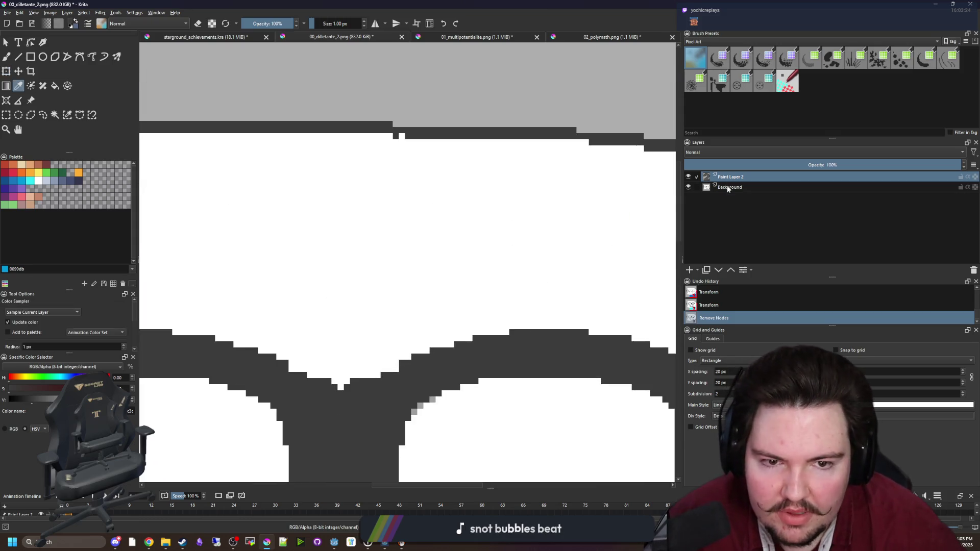
click(732, 188)
scroll(490, 136, up, 3)
key(b)
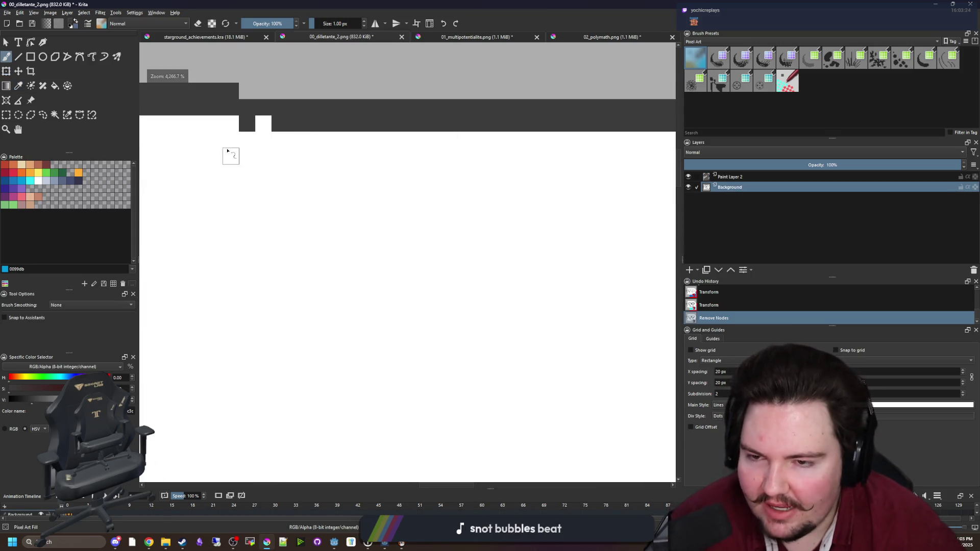
click(255, 126)
scroll(342, 254, down, 5)
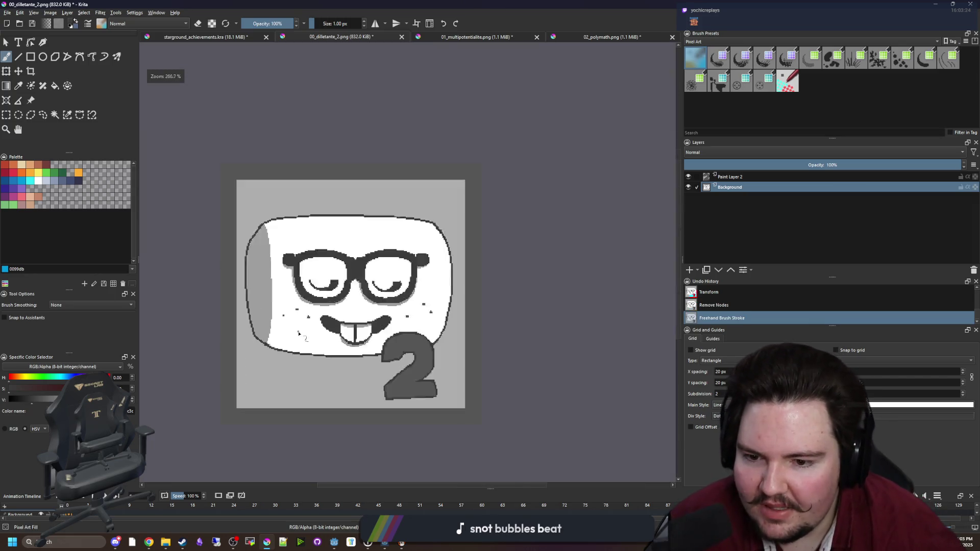
scroll(320, 335, up, 2)
scroll(319, 335, down, 2)
- Start a Save As for the icon, then cancel without writing the file
click(7, 12)
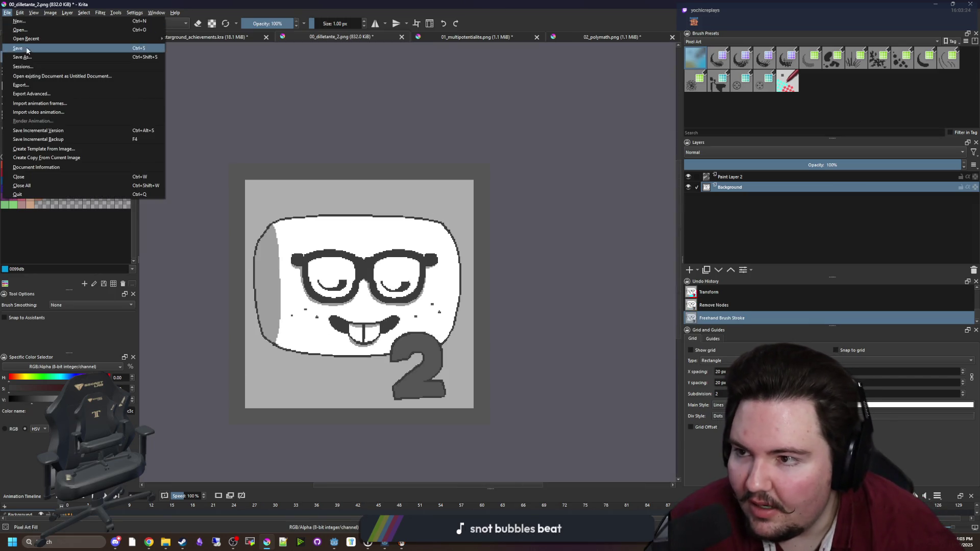
click(33, 57)
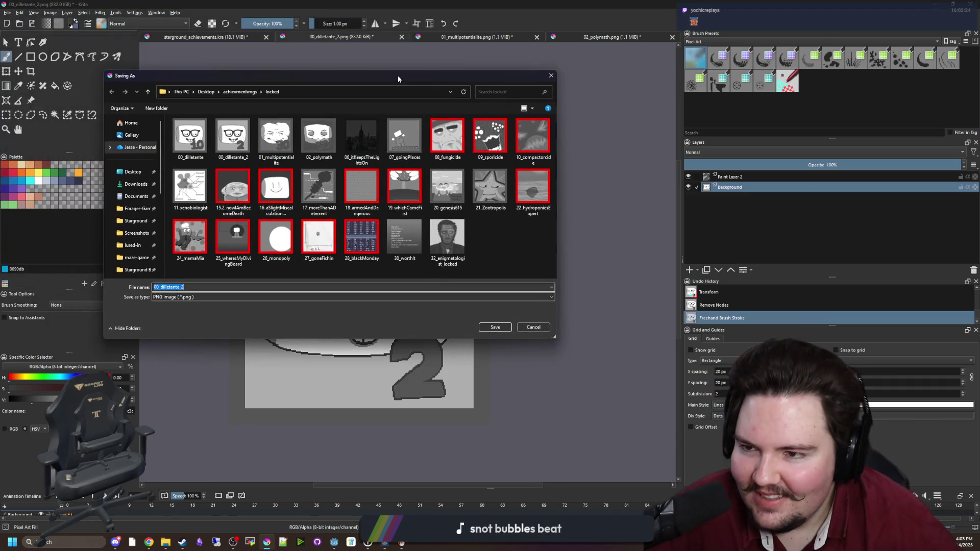
mouse_move(398, 79)
mouse_down()
mouse_move(354, 126)
mouse_move(353, 144)
mouse_up()
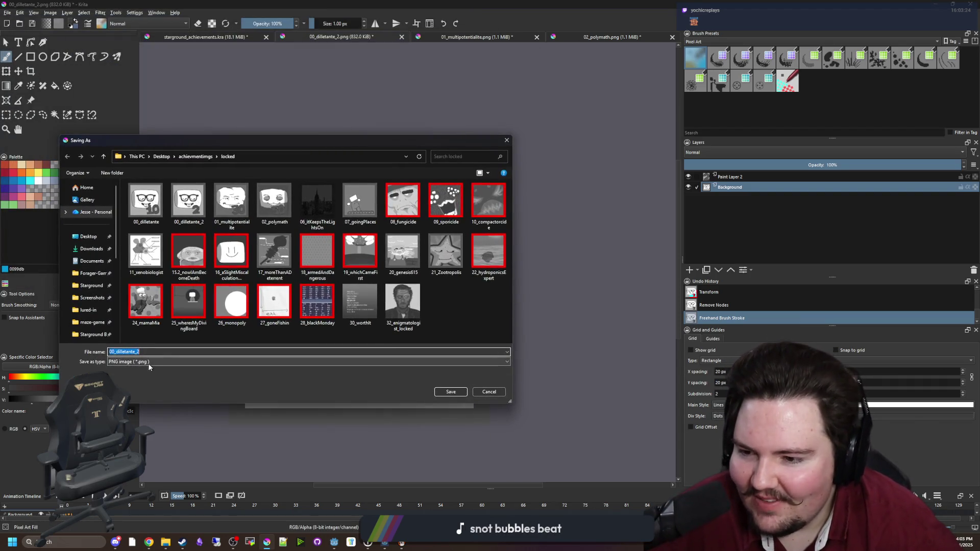
click(489, 392)
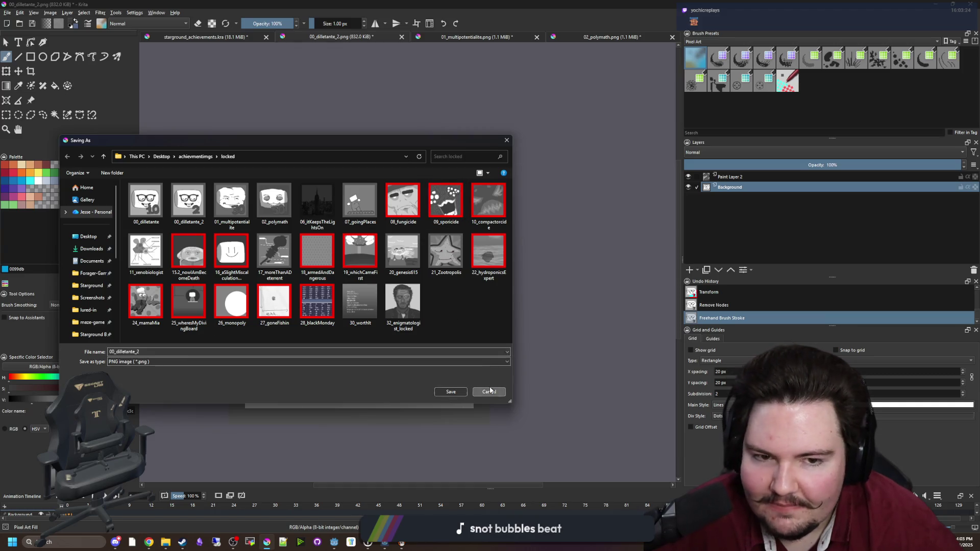
- Merge Paint Layer 2 down into the Background layer
click(5, 117)
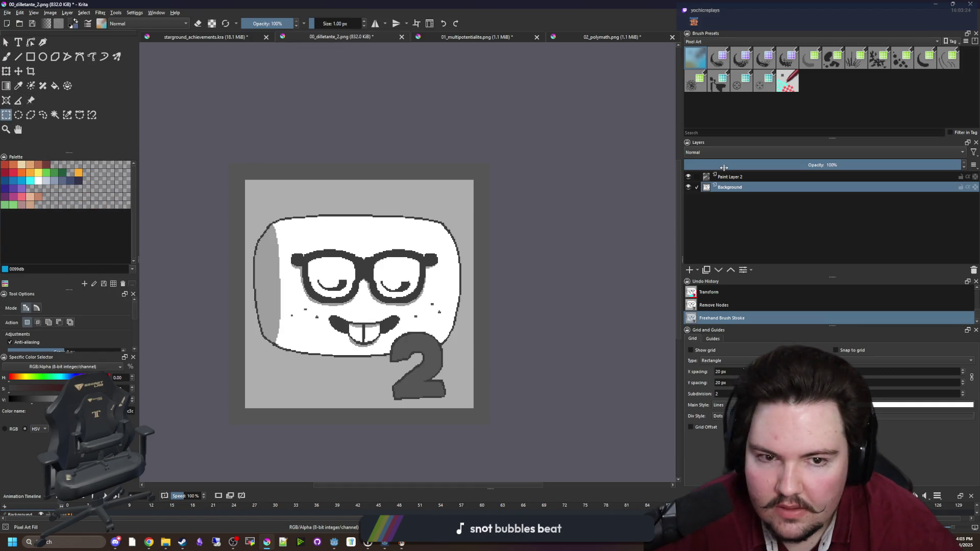
click(730, 176)
right_click(737, 176)
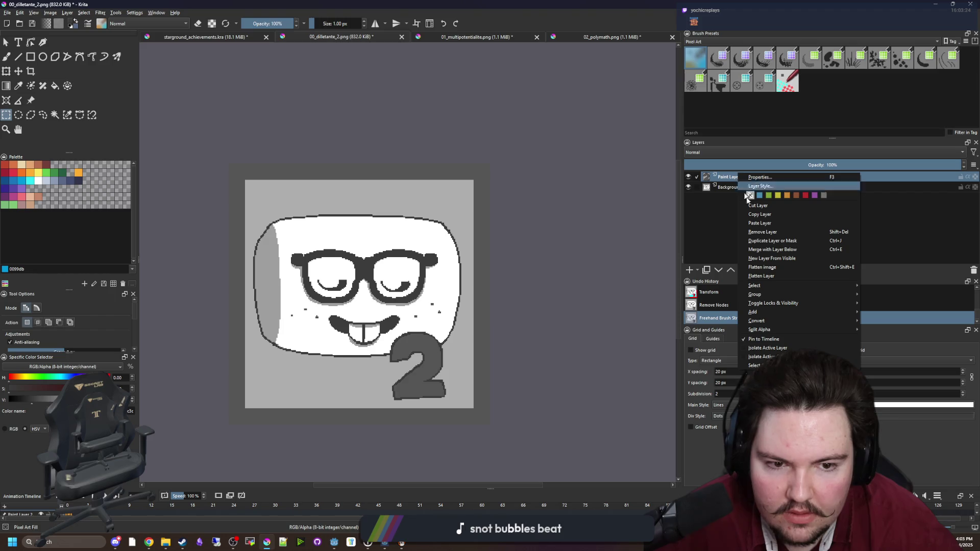
click(764, 249)
- Copy the whole icon, deselect, and switch to starground_achievements.kra
drag(495, 430, 209, 134)
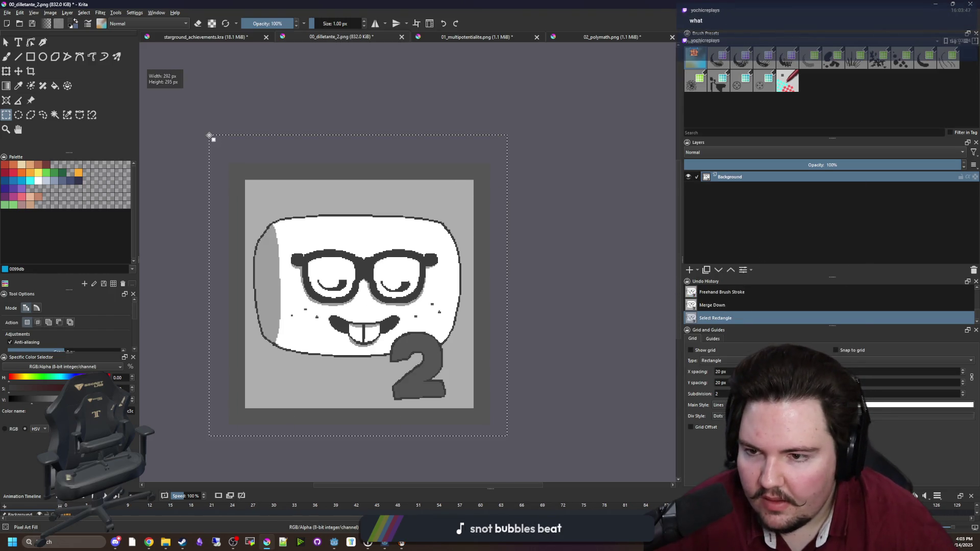
key(ctrl+c)
click(210, 46)
click(206, 37)
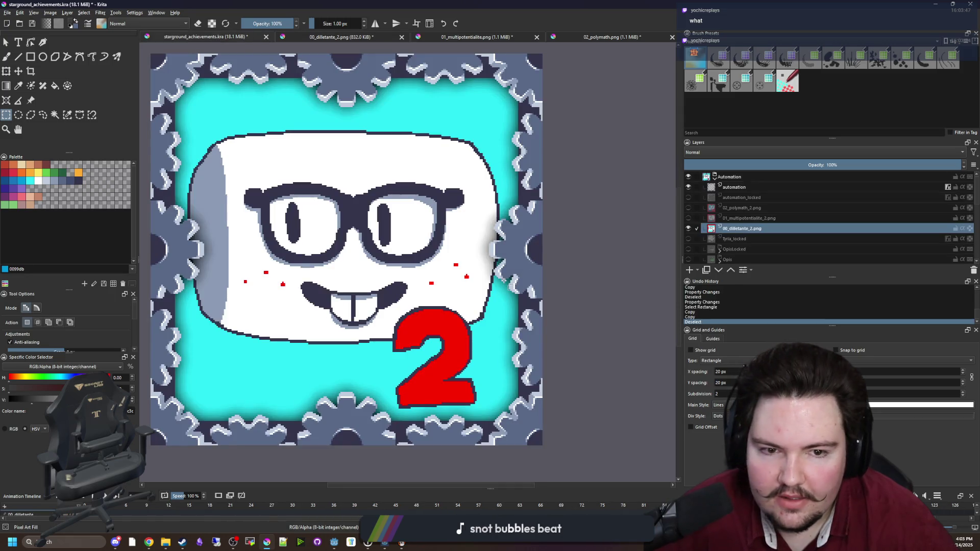
- Toggle the 00_dilletante_2.png layer's visibility and cancel a started transform
key(ctrl+Tab)
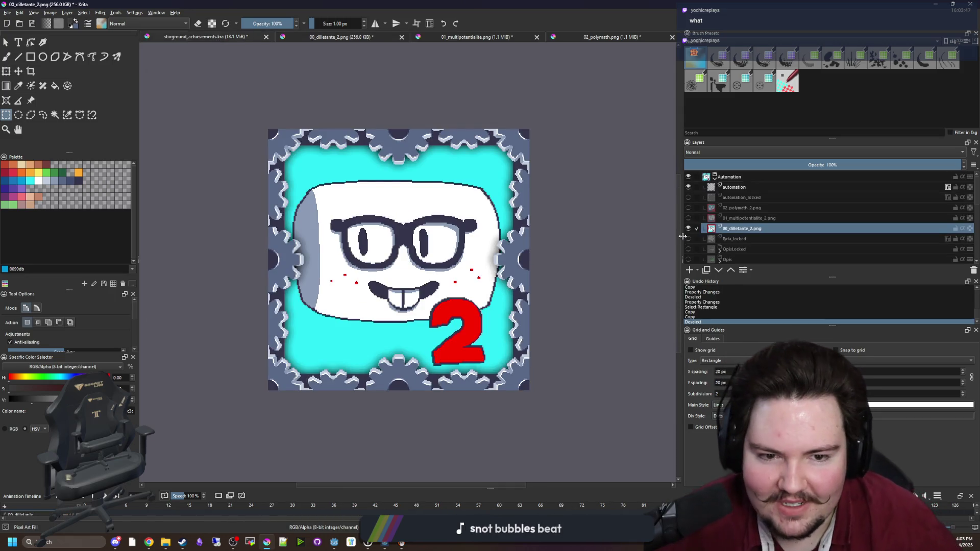
click(689, 229)
click(689, 228)
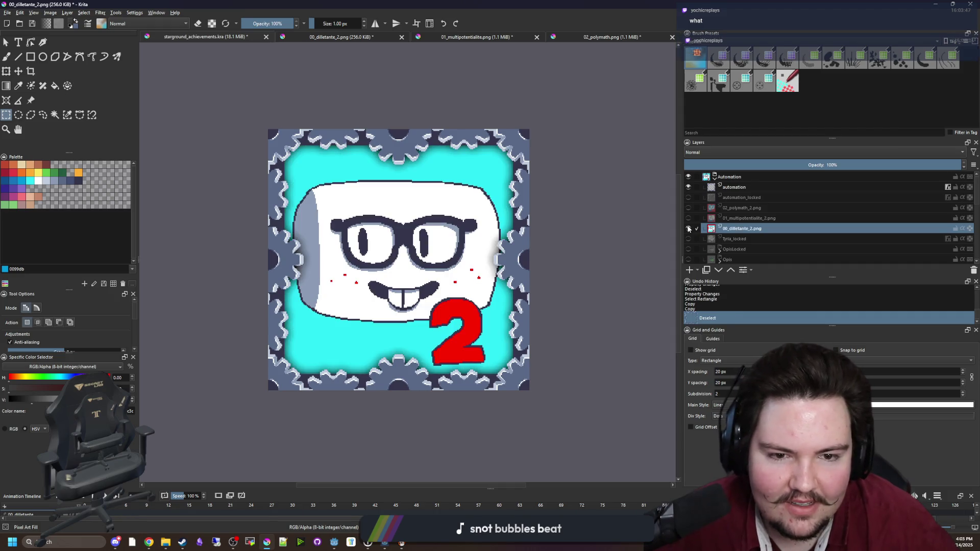
key(ctrl+t)
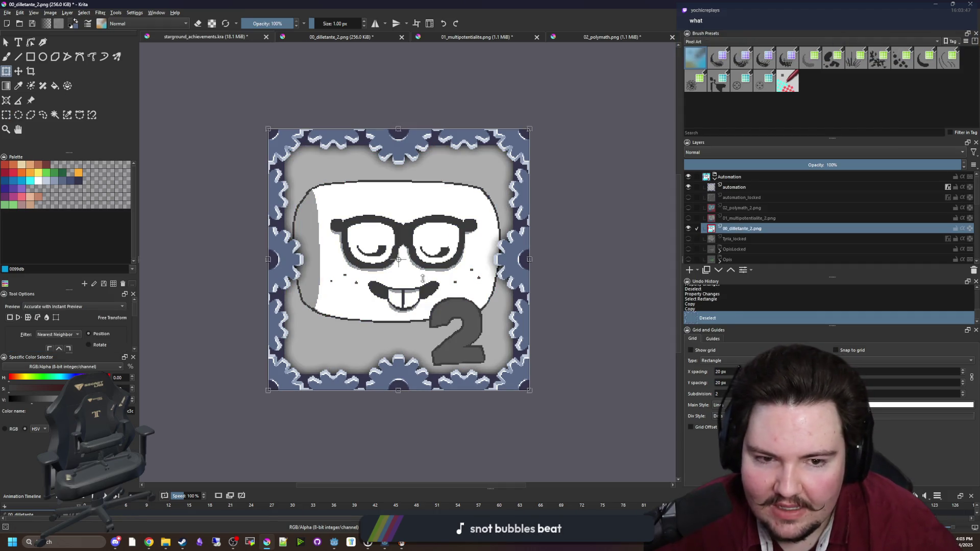
key(Return)
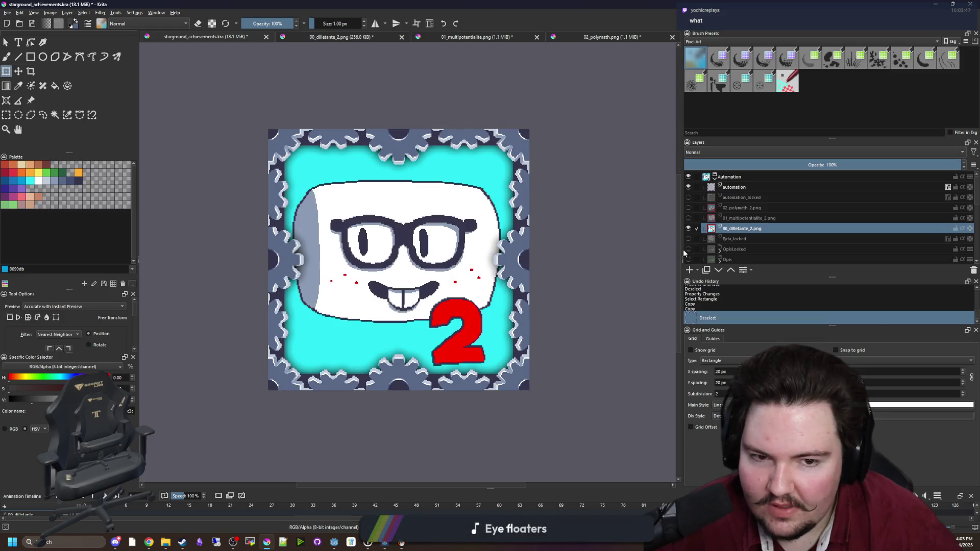
- Paste the grey dilletante icon as a new layer and toggle layers to compare with the frame
click(694, 270)
key(ctrl+t)
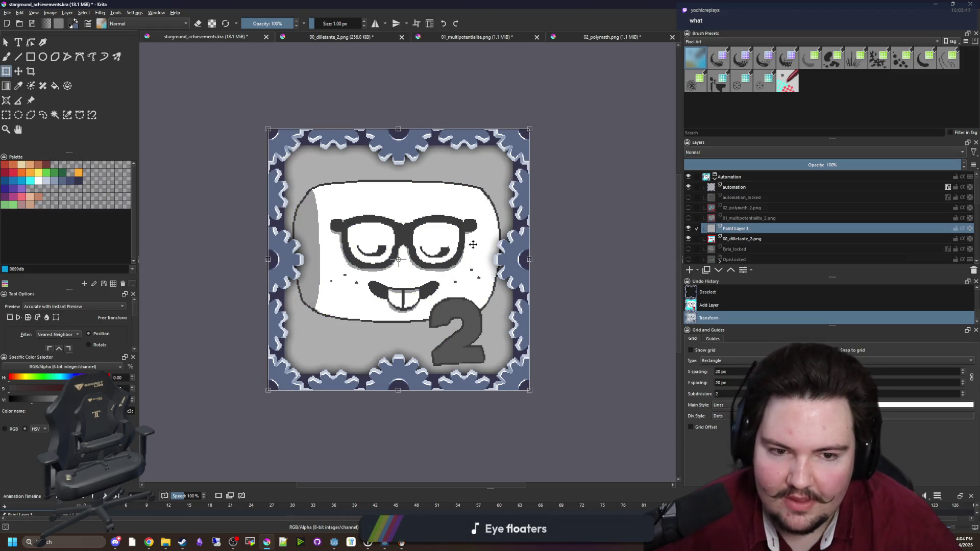
key(Return)
click(689, 229)
click(689, 229)
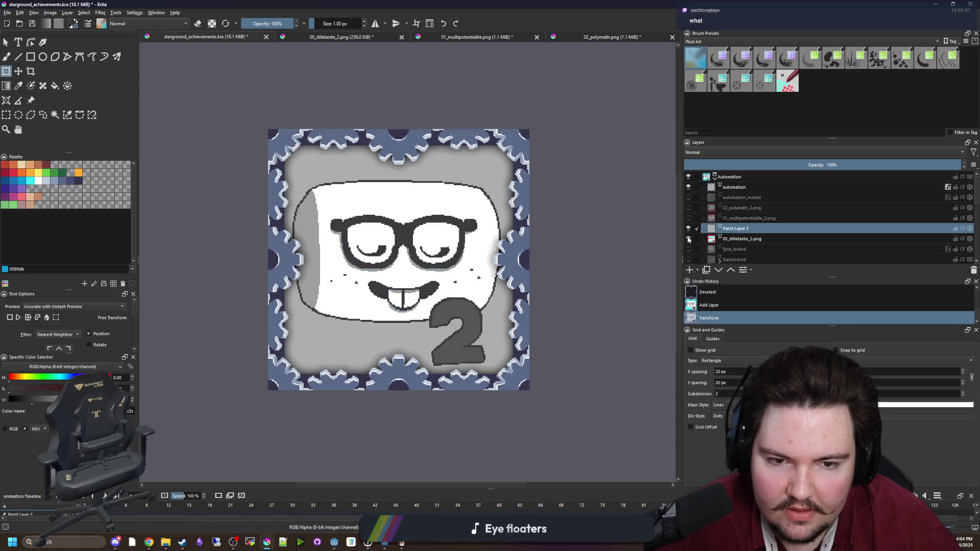
click(689, 229)
click(689, 238)
click(688, 229)
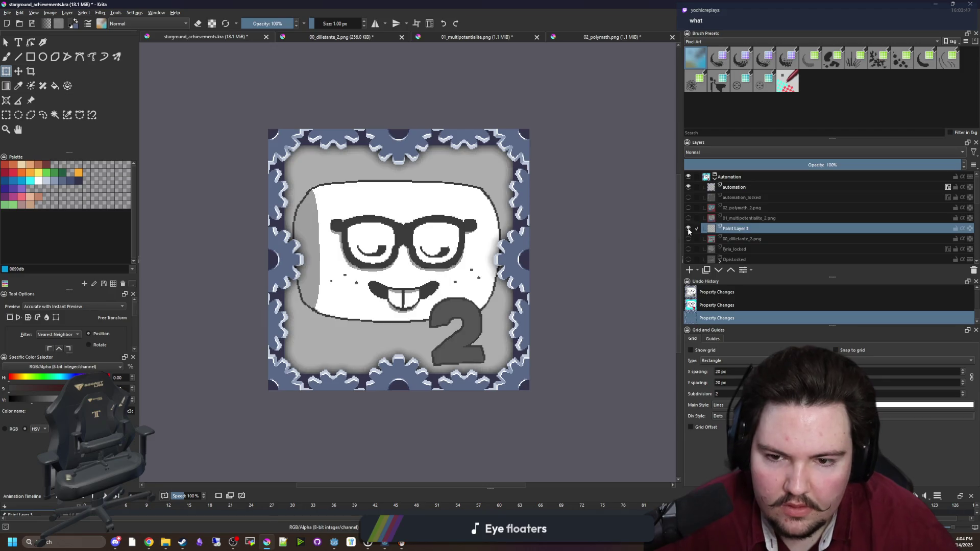
click(689, 230)
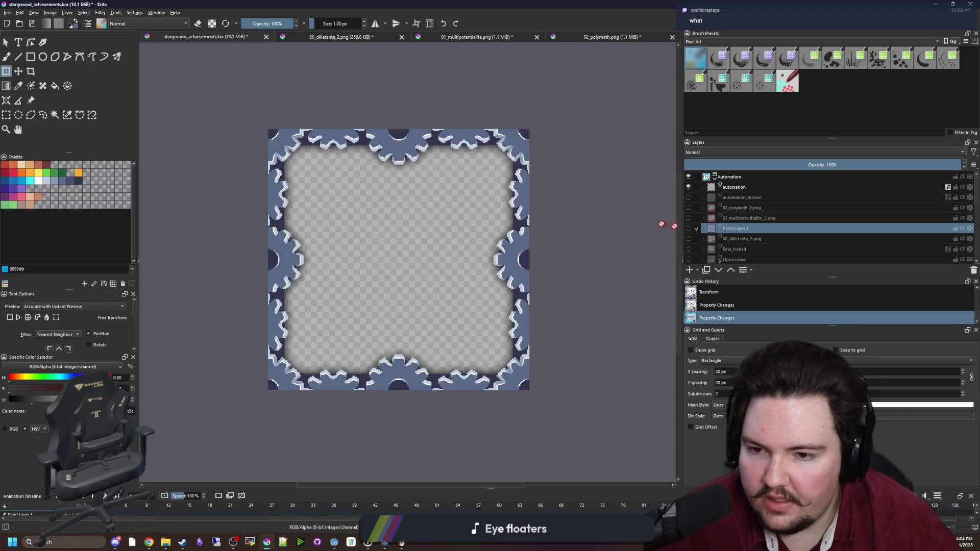
click(689, 229)
- Rename Paint Layer 3 to 00_dilletante_locked
double_click(740, 229)
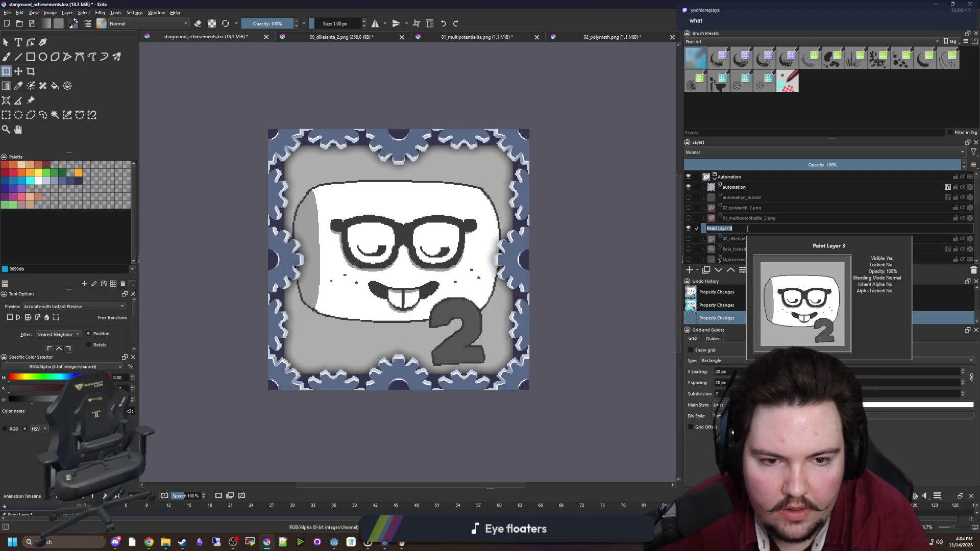
text(dilletante_locked)
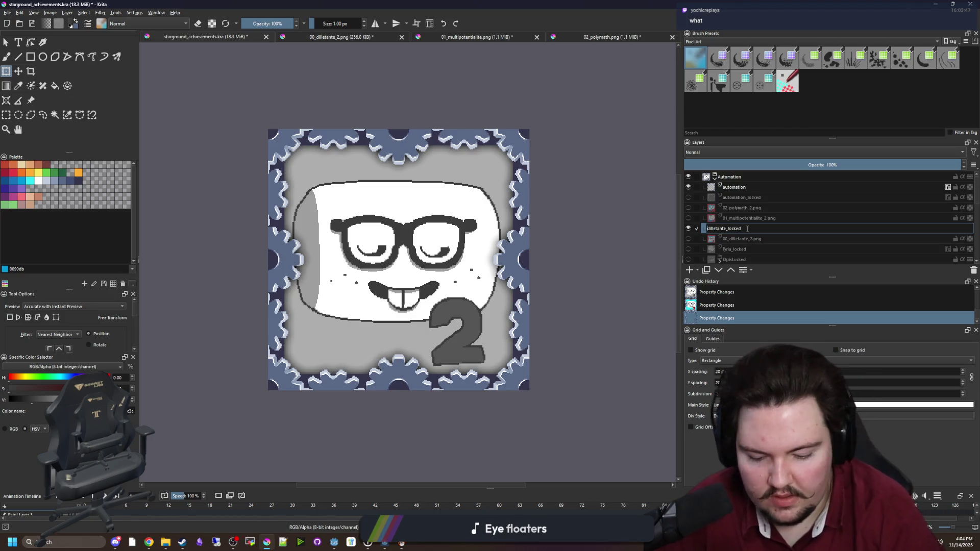
text(00_)
key(Return)
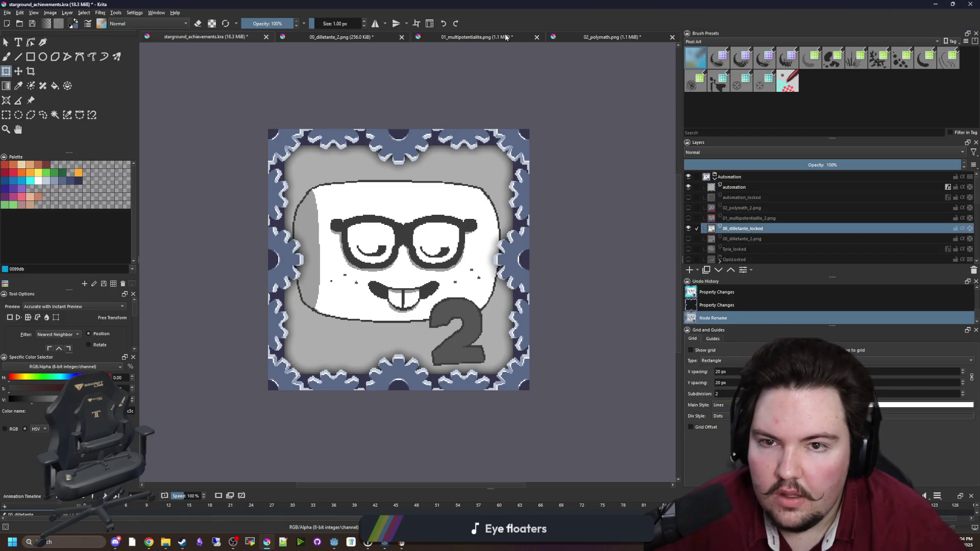
- In 01_multipotentialite.png, merge Paint Layer 1 down into the Background
click(492, 38)
click(6, 115)
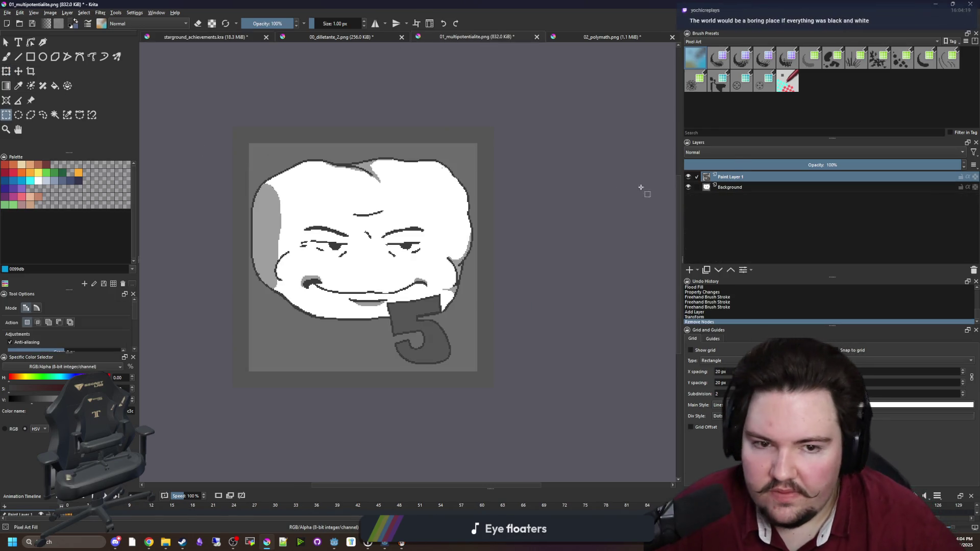
right_click(736, 177)
click(773, 254)
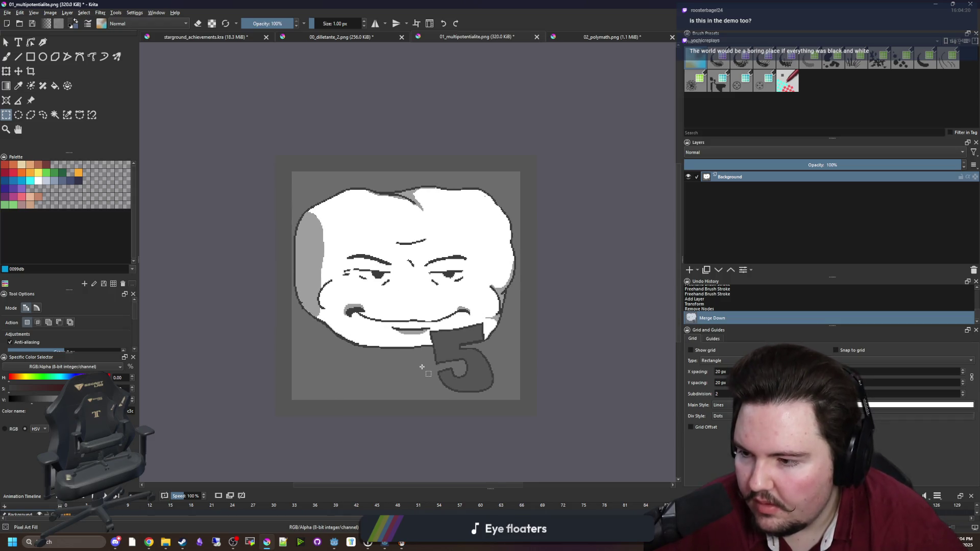
- Select the whole 5 image and paste it as a new layer in the achievements file
drag(549, 449, 262, 110)
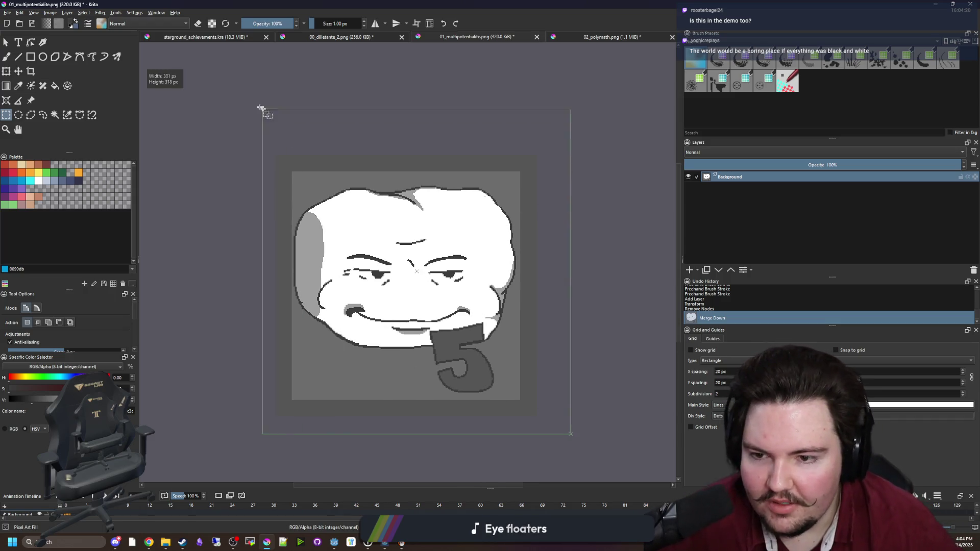
click(204, 37)
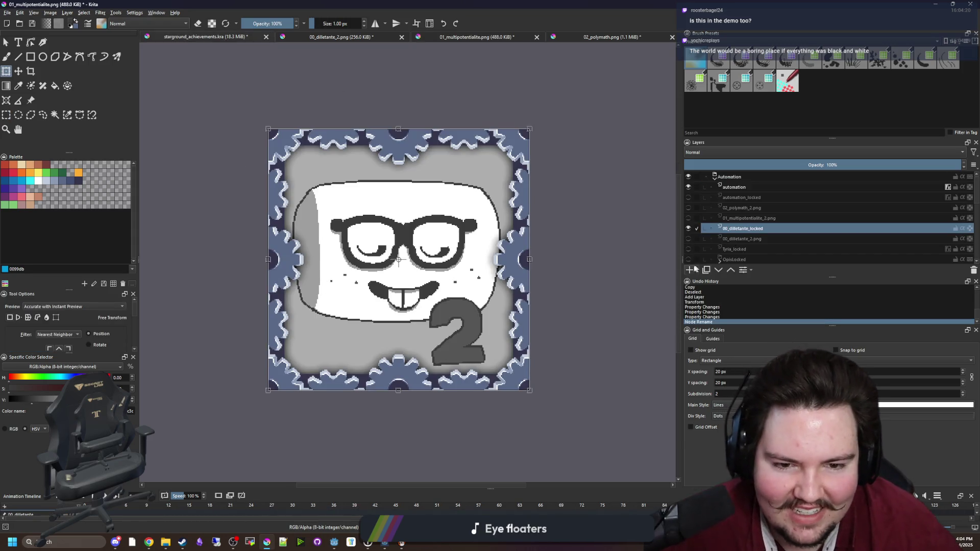
key(ctrl+v)
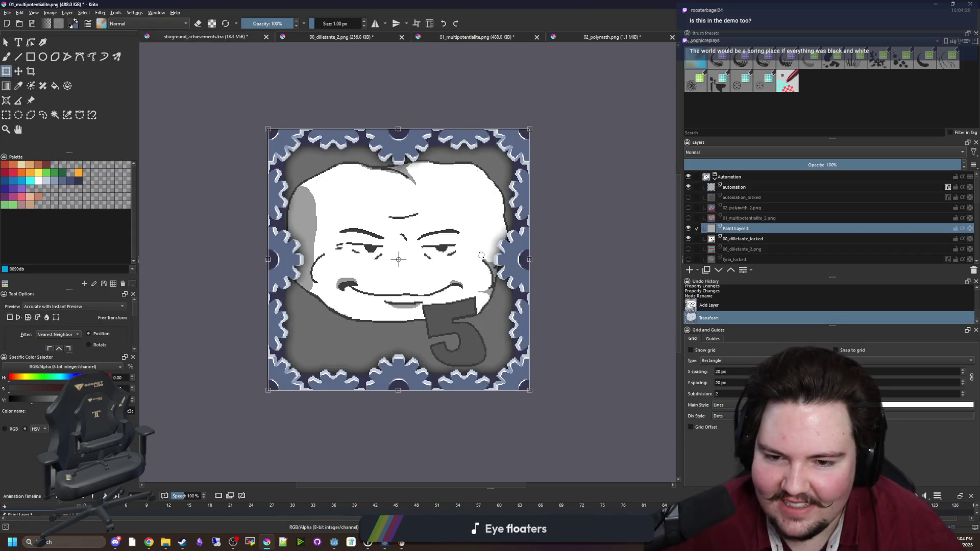
key(Return)
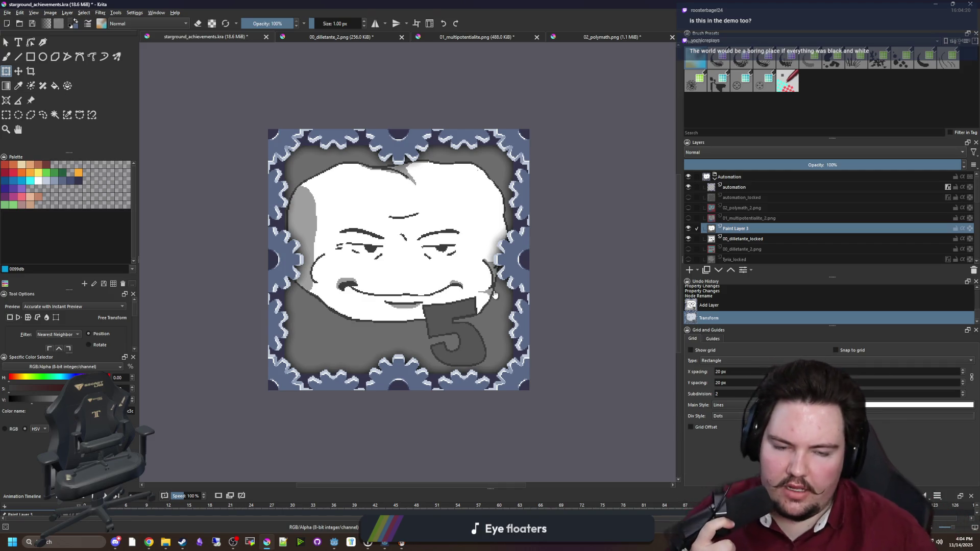
- Check the new layer's visibility and rename it multipotentialite_locked
mouse_move(720, 236)
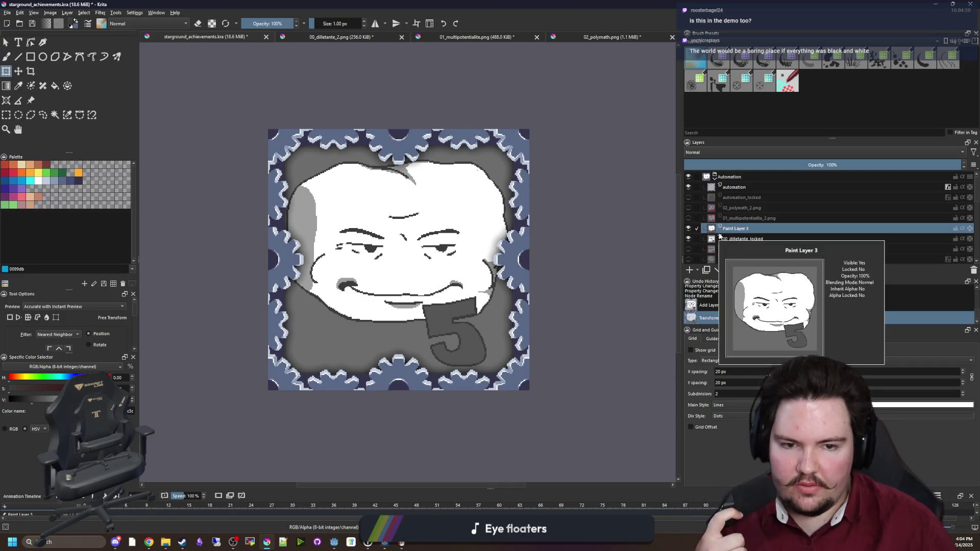
double_click(689, 229)
click(689, 229)
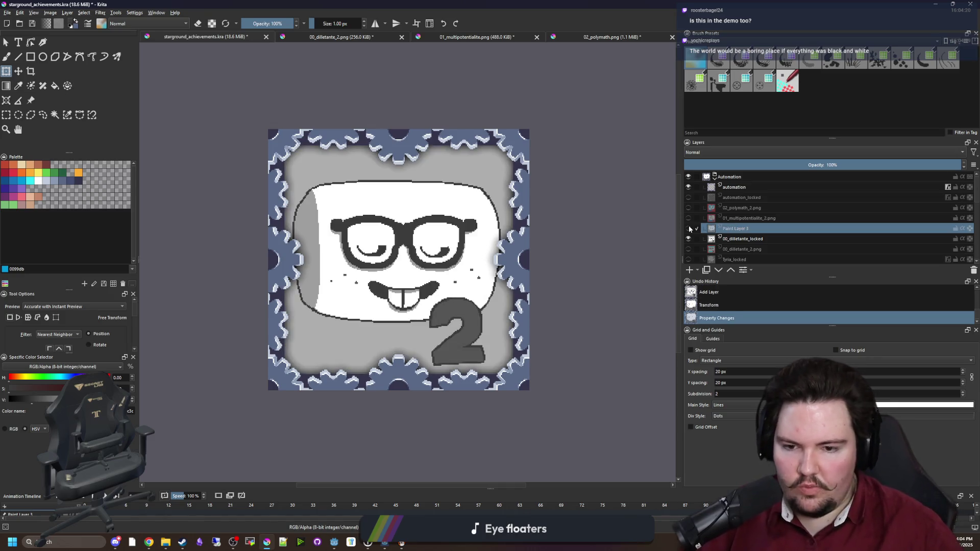
click(689, 229)
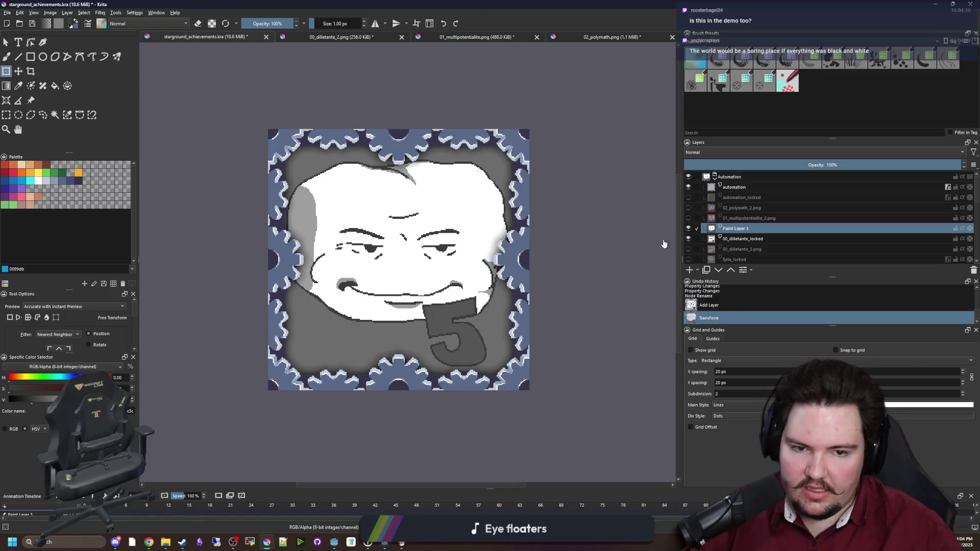
double_click(737, 229)
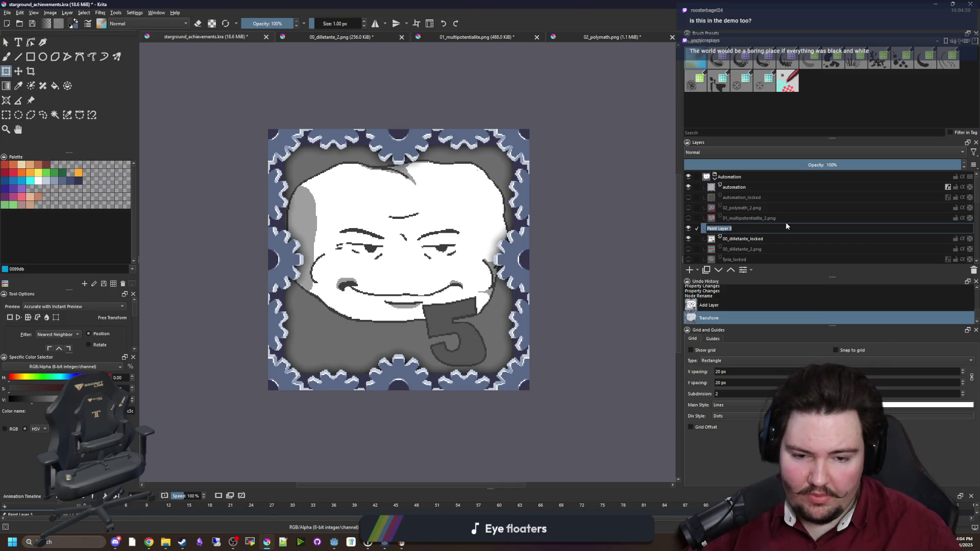
text(multipotent)
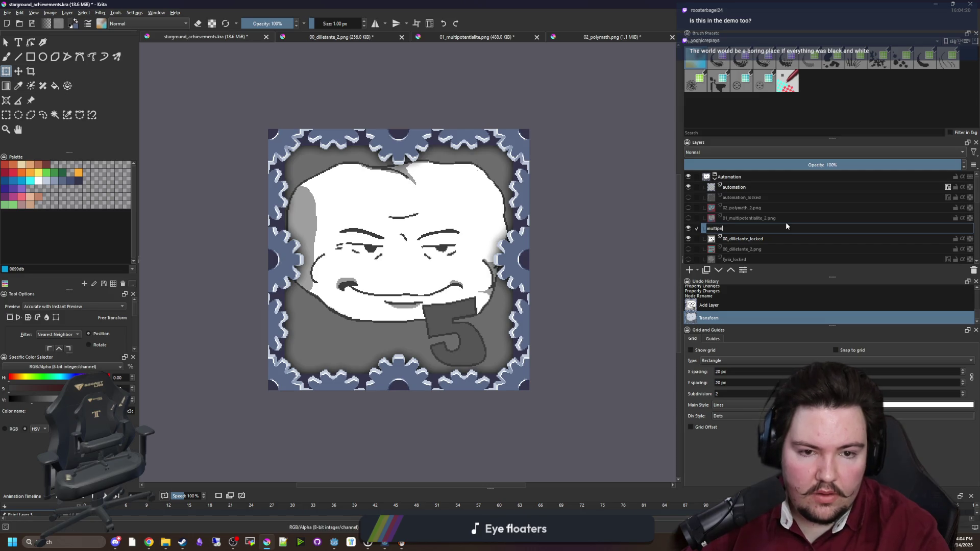
text(ialit)
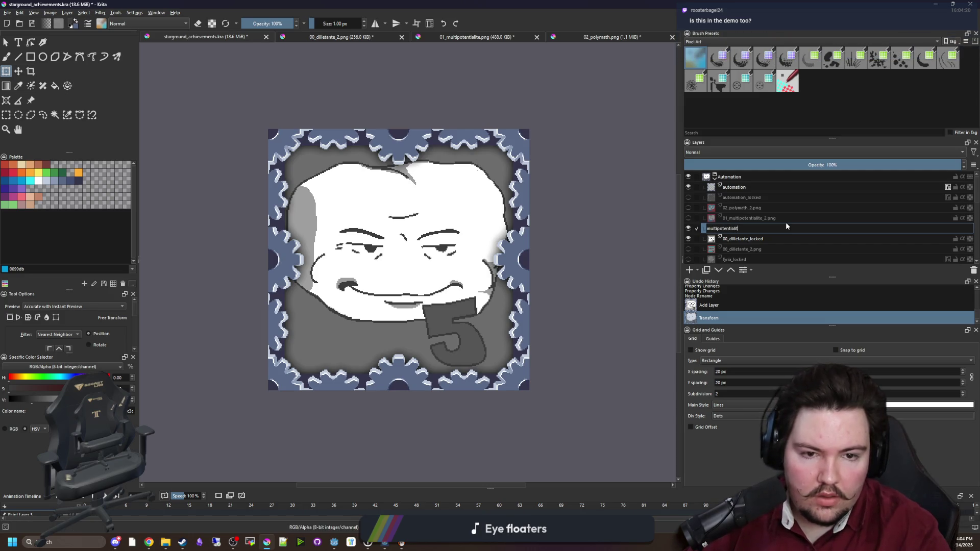
text(e_locked)
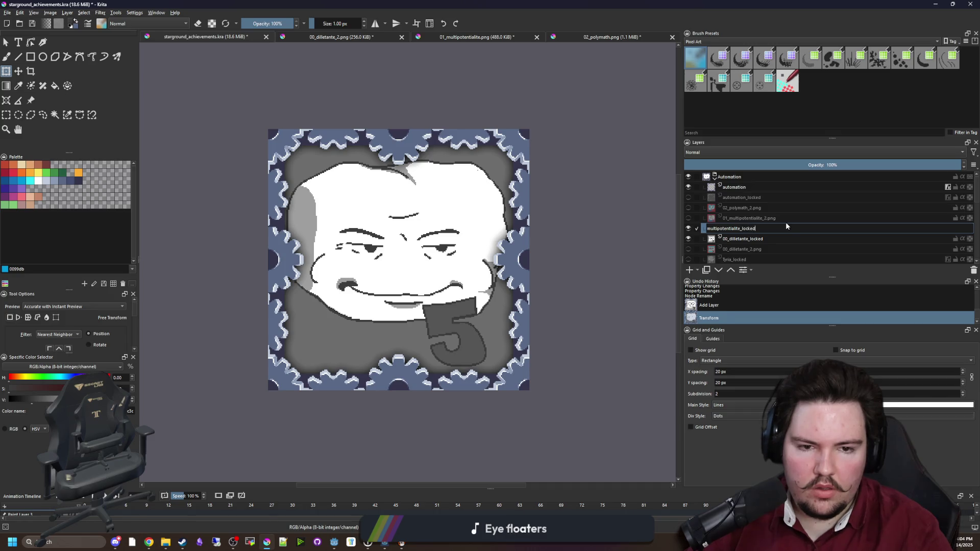
key(Return)
- Switch to 02_polymath.png and rectangle-select the whole 10! image
key(ctrl+Tab)
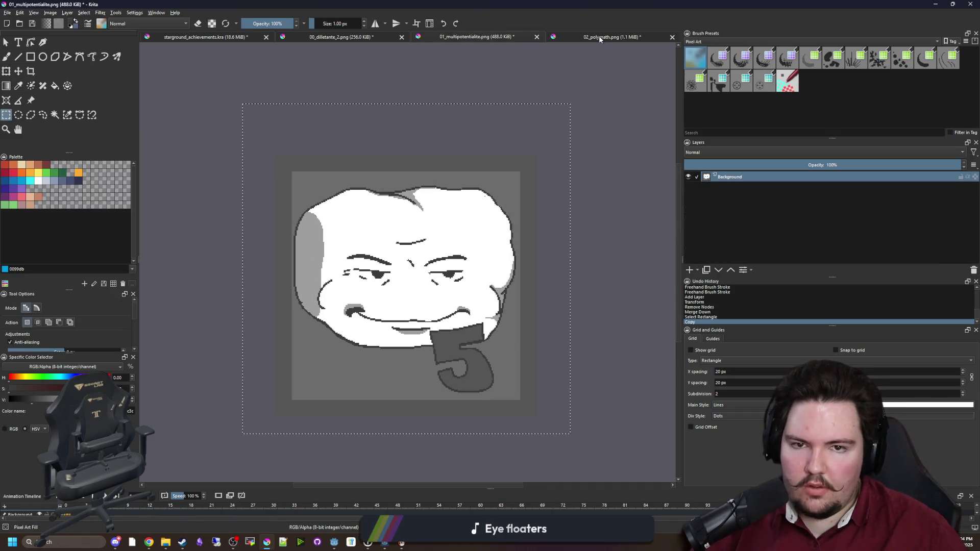
key(ctrl+Tab)
click(5, 114)
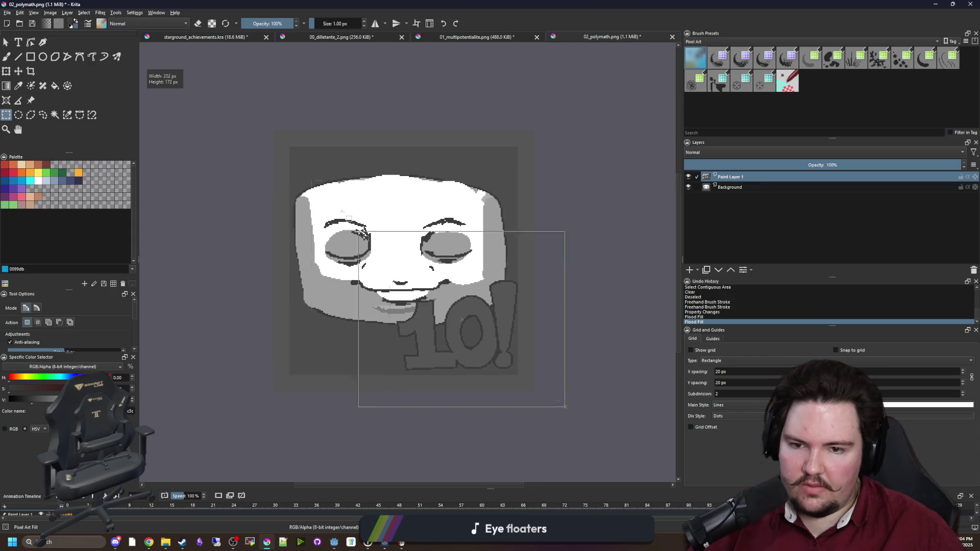
drag(564, 407, 256, 89)
- Paste the 10! image into the achievements file, undo it, and return to 02_polymath's Paint Layer 1
click(229, 39)
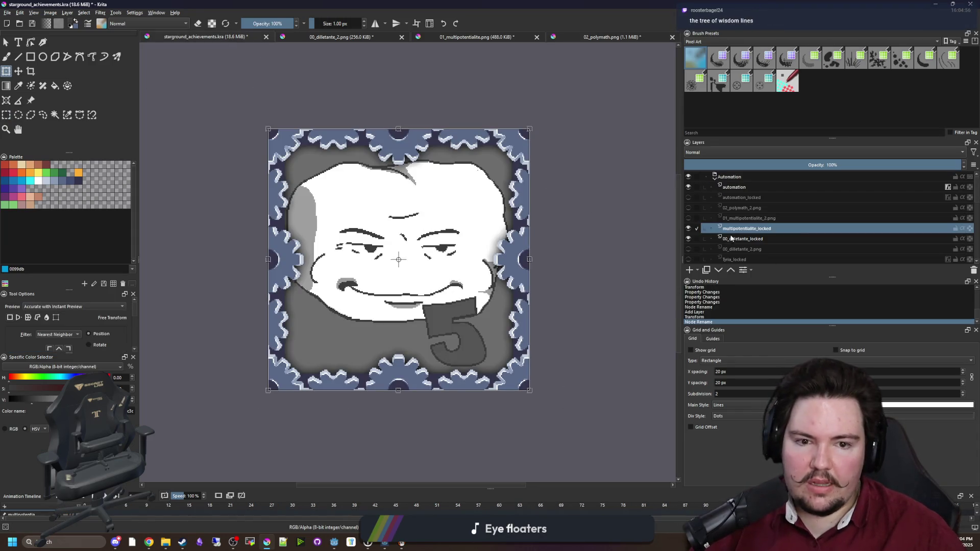
click(690, 270)
key(ctrl+alt+v)
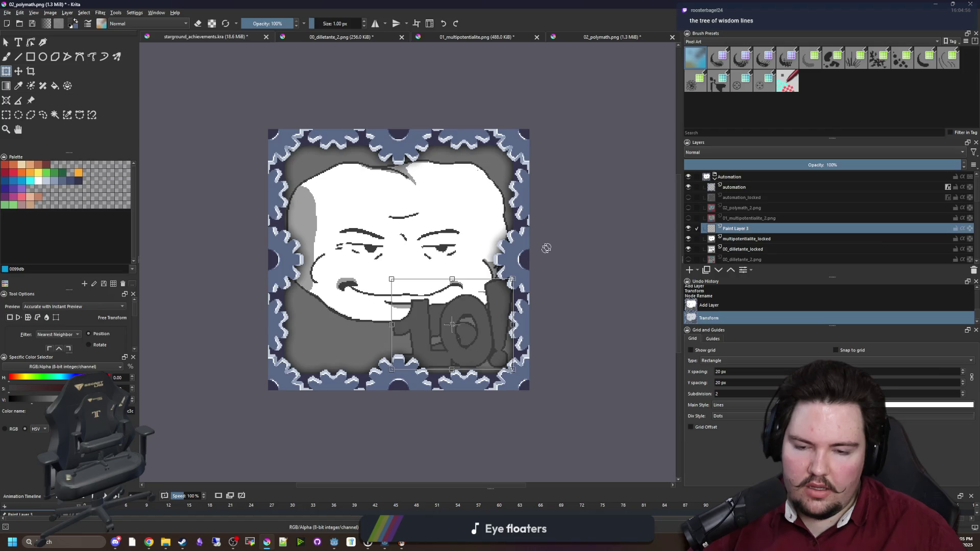
key(Escape)
click(609, 35)
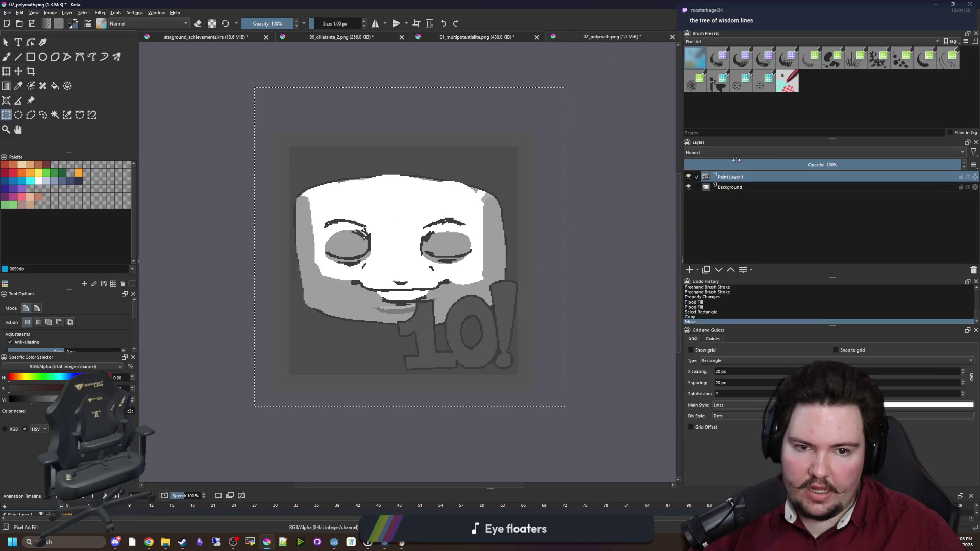
right_click(729, 179)
- Merge 02_polymath's Paint Layer 1 down, copy it, and paste it into the gear-frame file
click(759, 256)
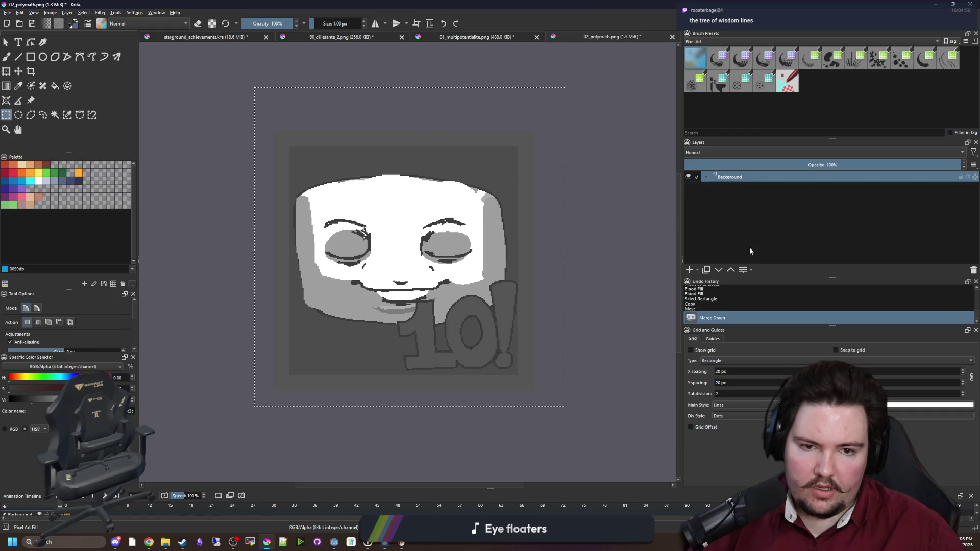
key(ctrl+c)
click(214, 40)
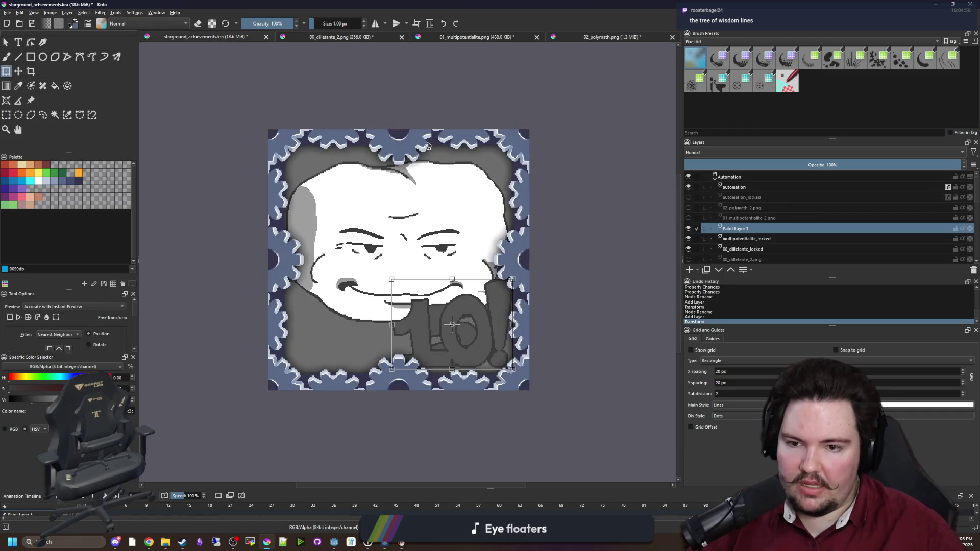
key(ctrl+t)
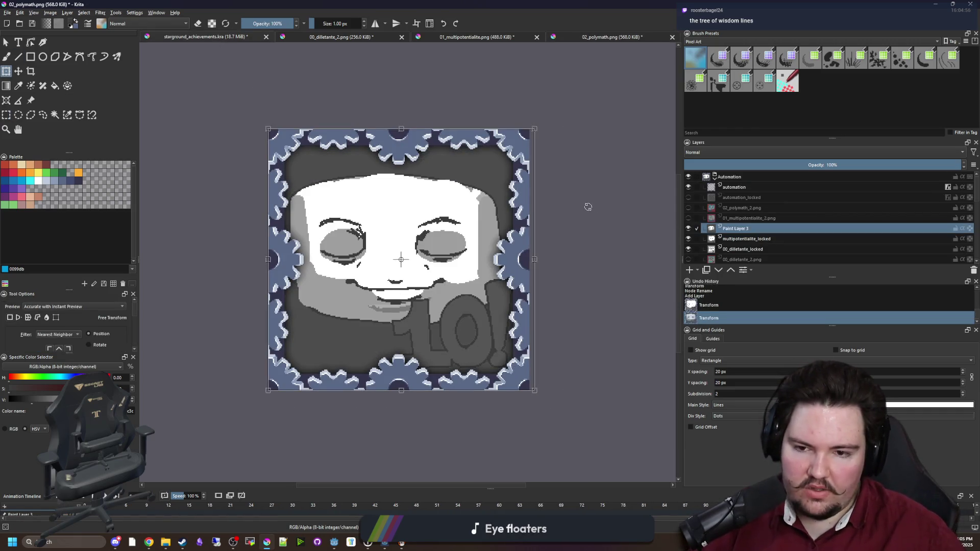
key(Return)
key(plus)
- Rename the pasted layer polymath_locked and hide all three locked icon layers
double_click(746, 232)
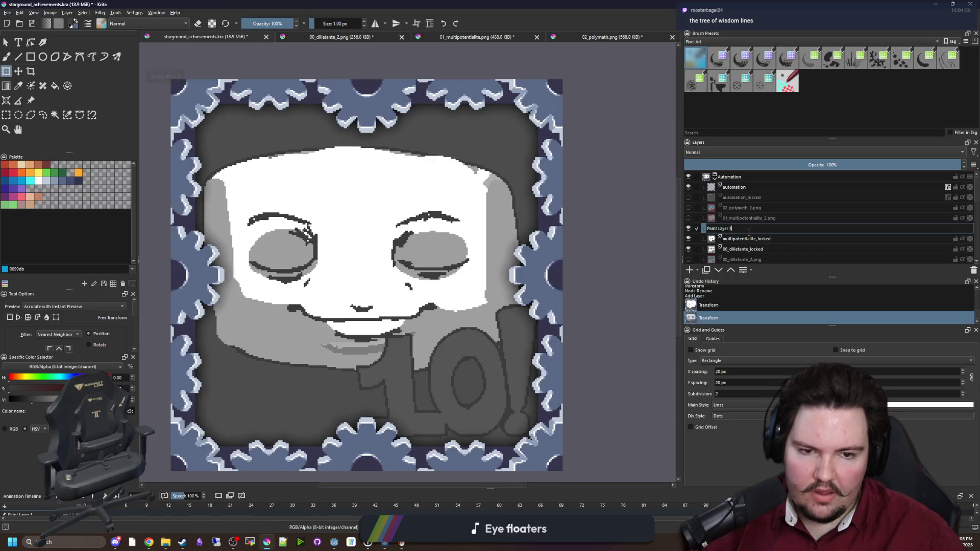
text(polyma)
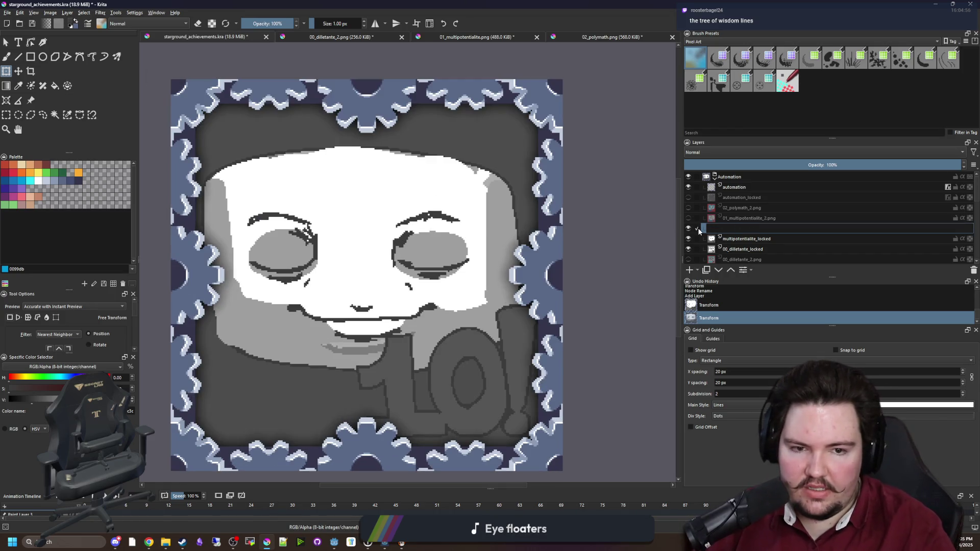
text(th_locked)
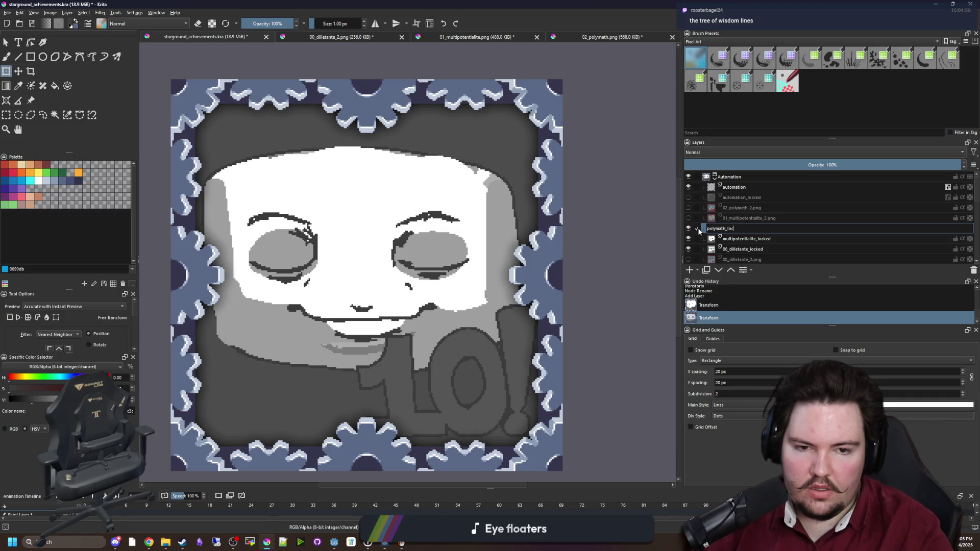
key(Return)
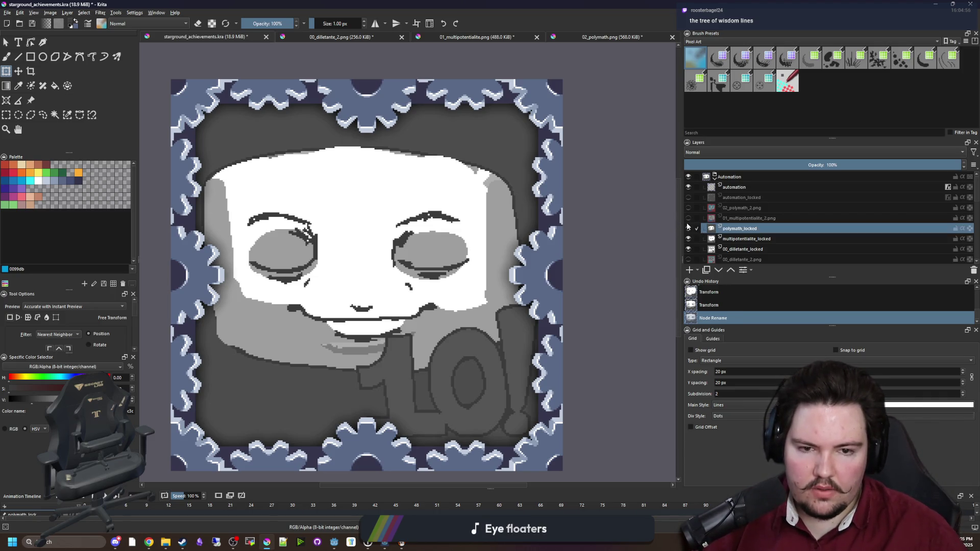
click(688, 228)
click(688, 239)
click(689, 248)
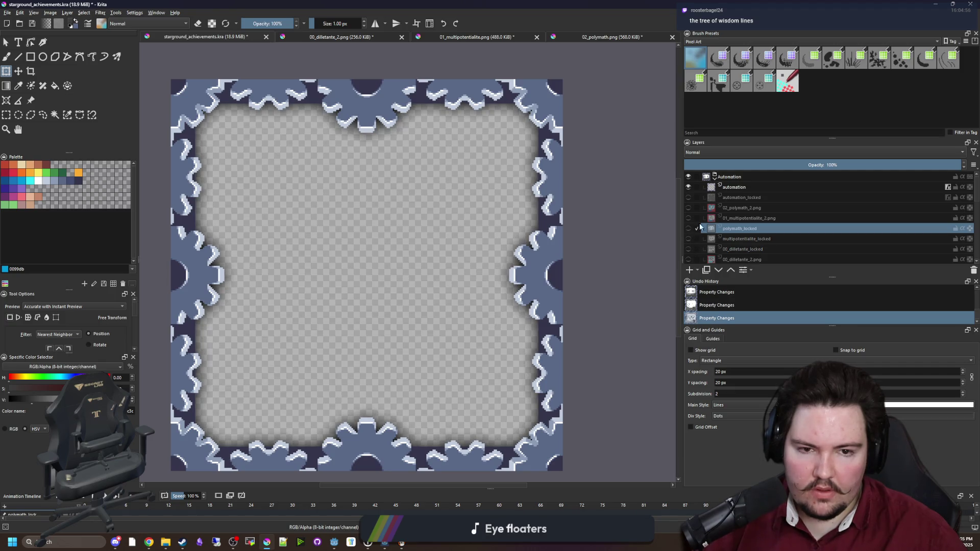
- Show the 02_polymath_2.png layer and open Save As in the achievmentimgs/final folder
click(688, 208)
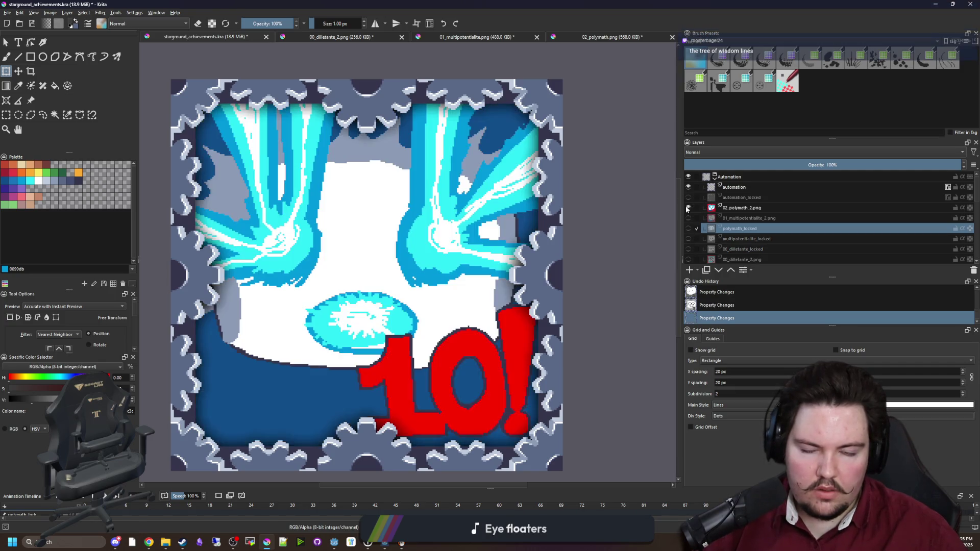
scroll(403, 255, down, 2)
click(7, 12)
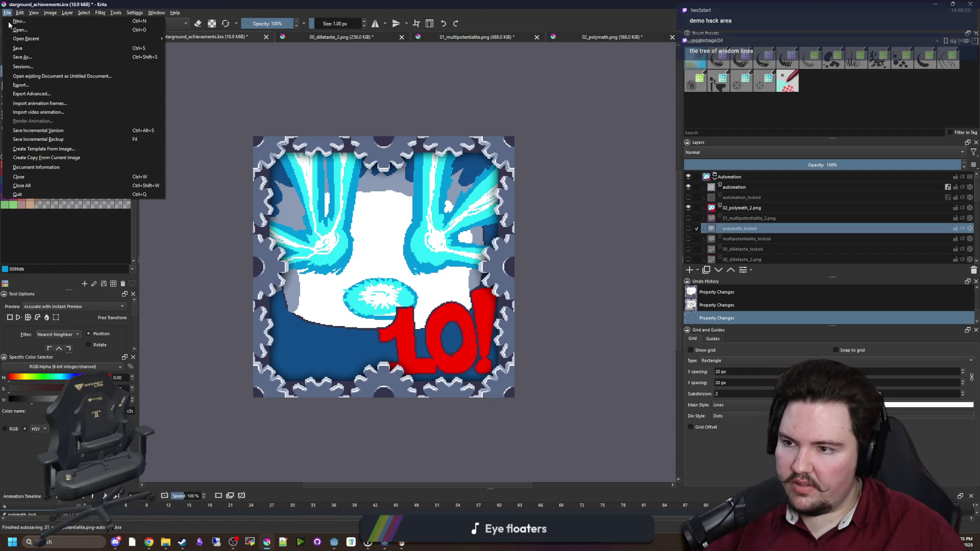
click(7, 12)
key(ctrl+shift+s)
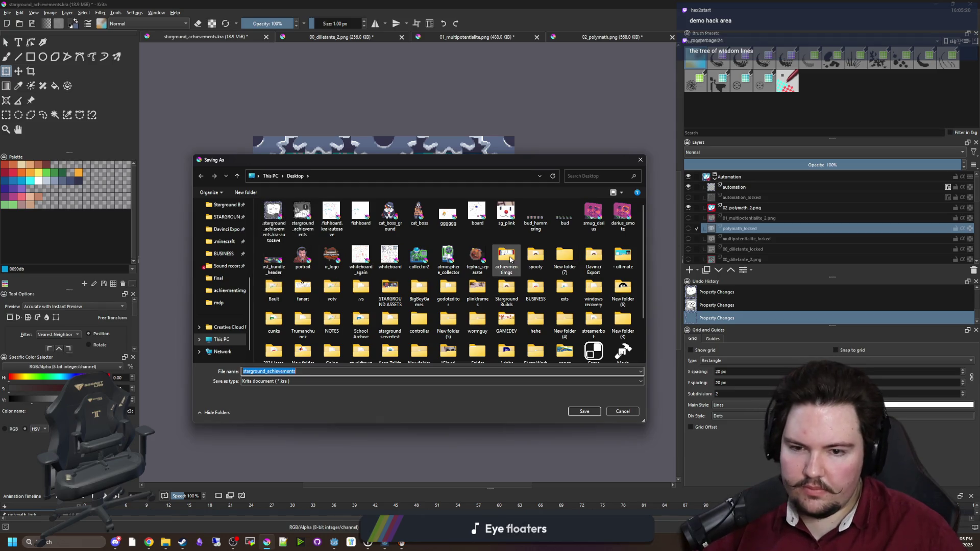
double_click(506, 257)
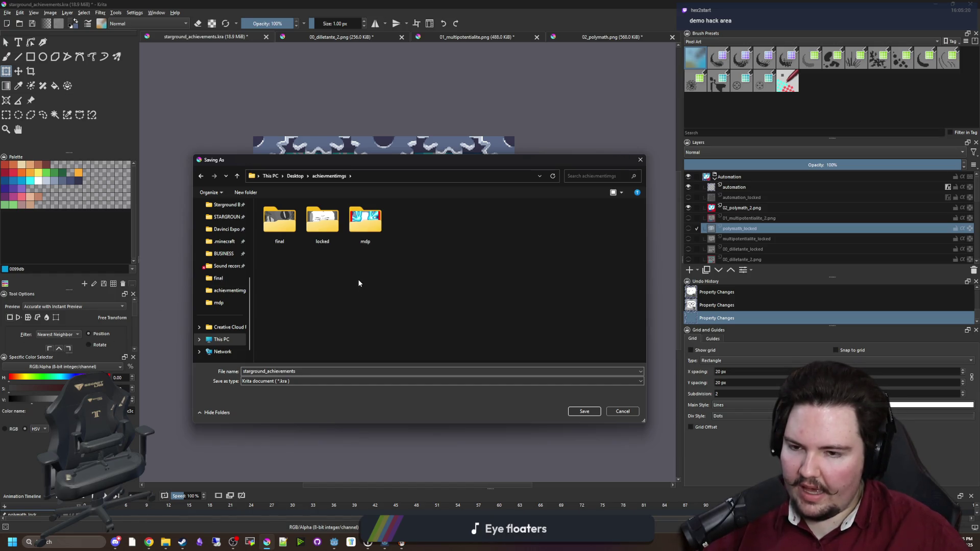
mouse_move(321, 160)
mouse_down()
mouse_move(326, 463)
mouse_move(408, 296)
mouse_move(579, 212)
mouse_move(330, 191)
mouse_up()
double_click(288, 251)
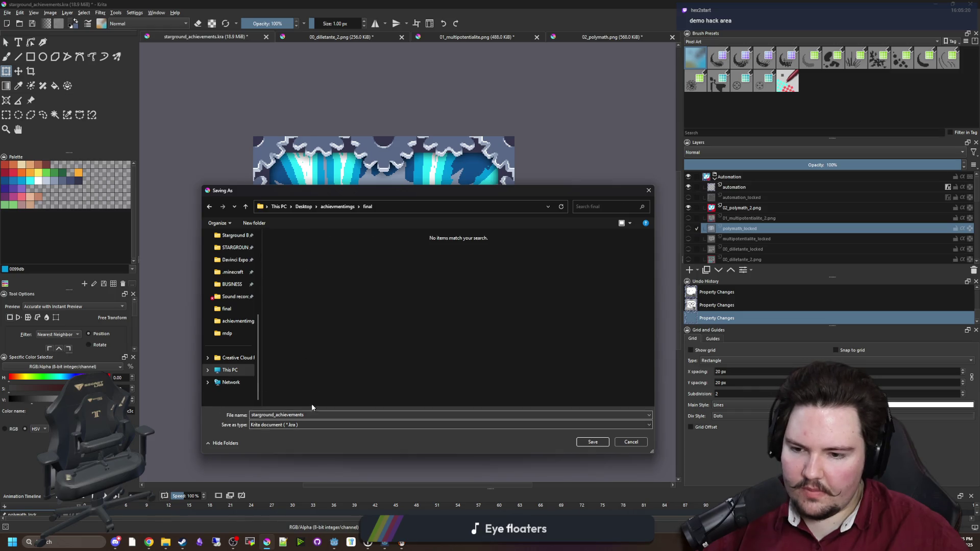
- Save the image as PNG named polymath, accepting the PNG export options
click(310, 426)
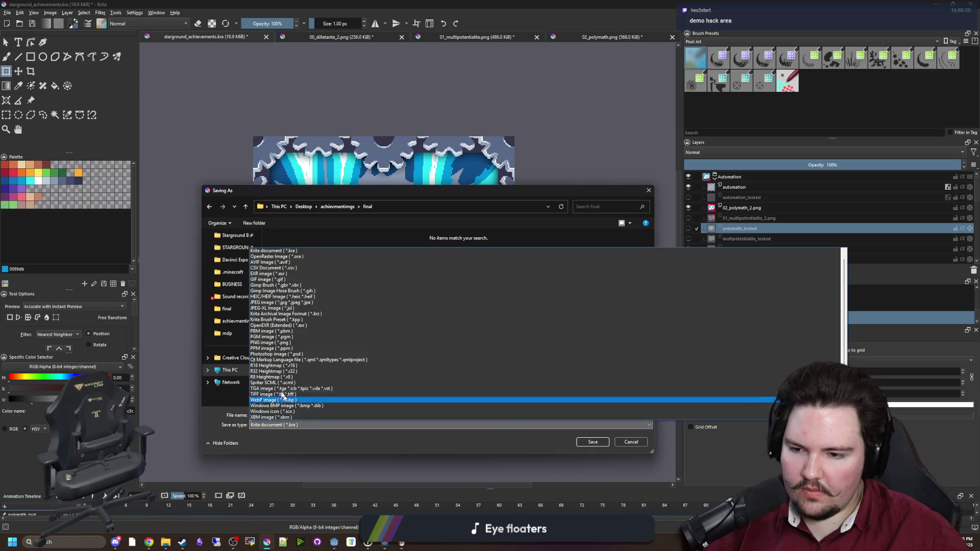
click(264, 342)
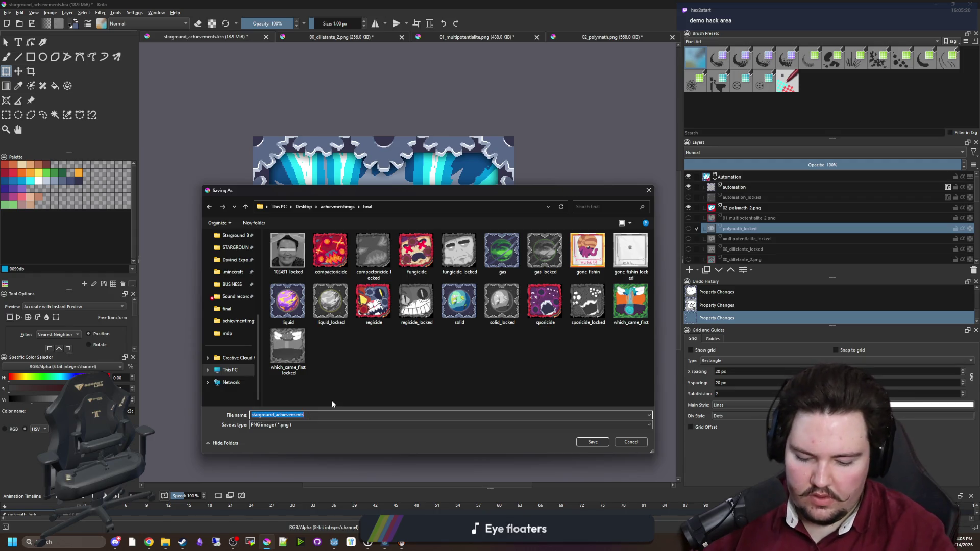
text(polymath)
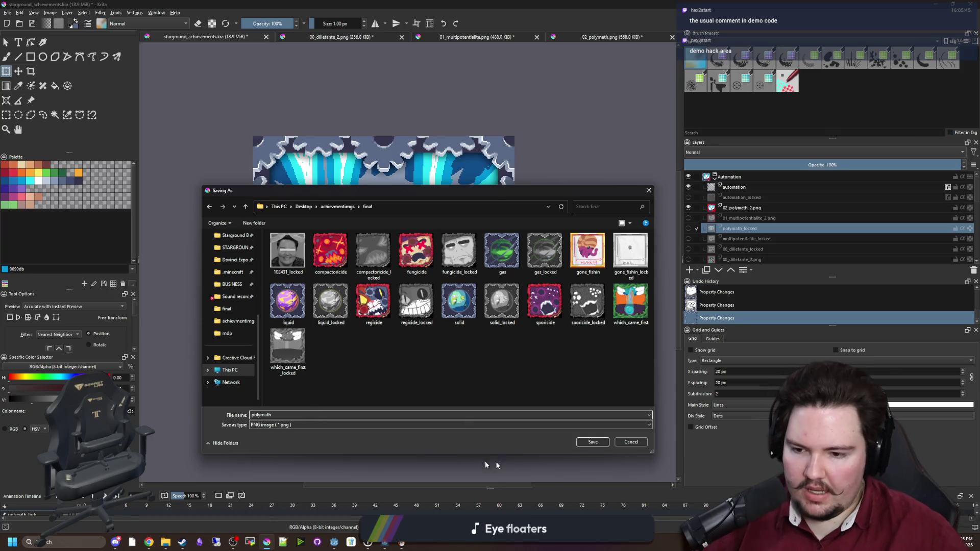
click(586, 444)
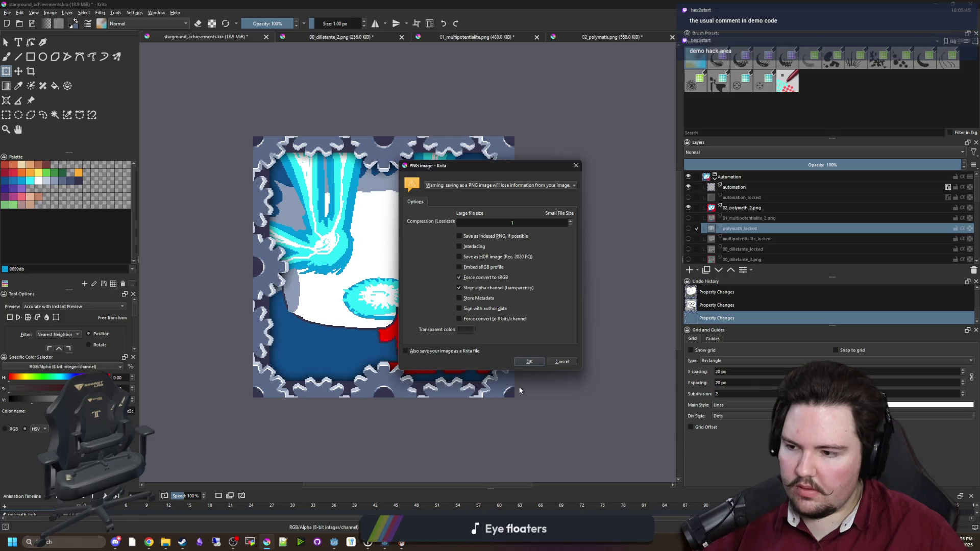
click(538, 361)
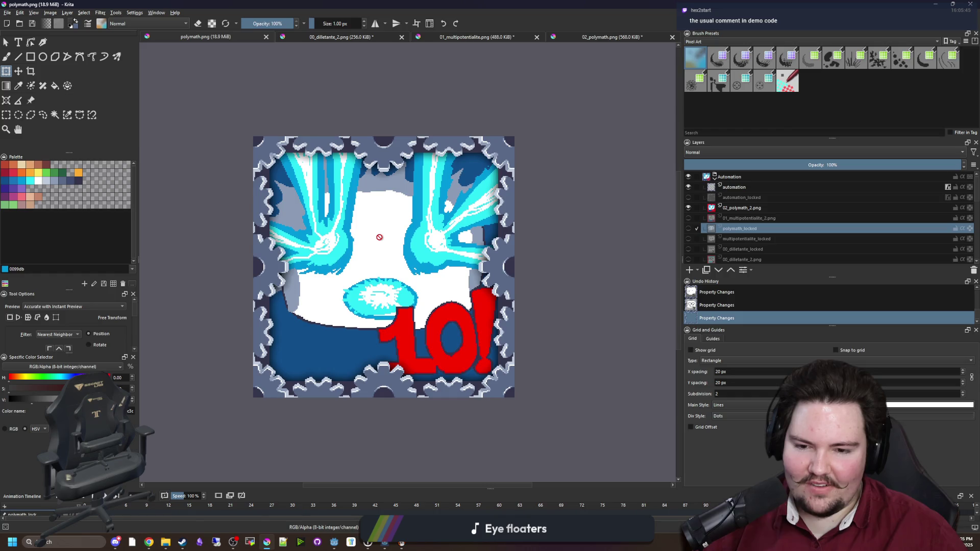
scroll(377, 224, up, 2)
- Hide the polymath artwork layer and show the multipotentialite artwork layer
scroll(377, 219, down, 2)
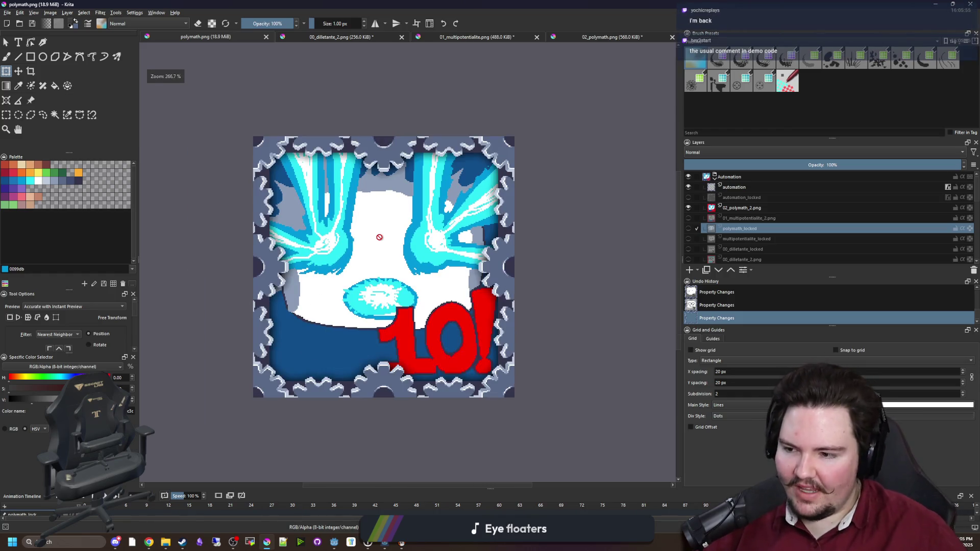
click(688, 208)
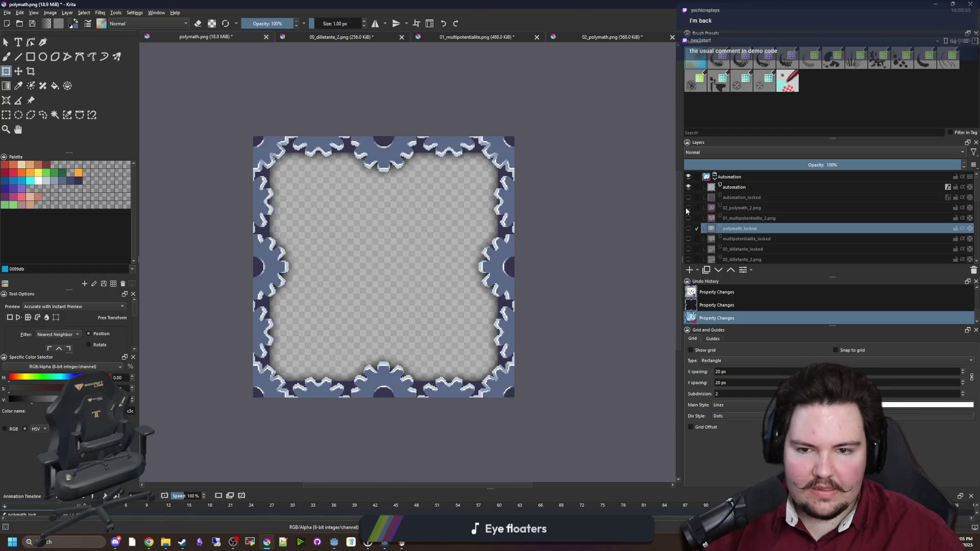
click(688, 208)
click(688, 208)
click(688, 218)
click(688, 218)
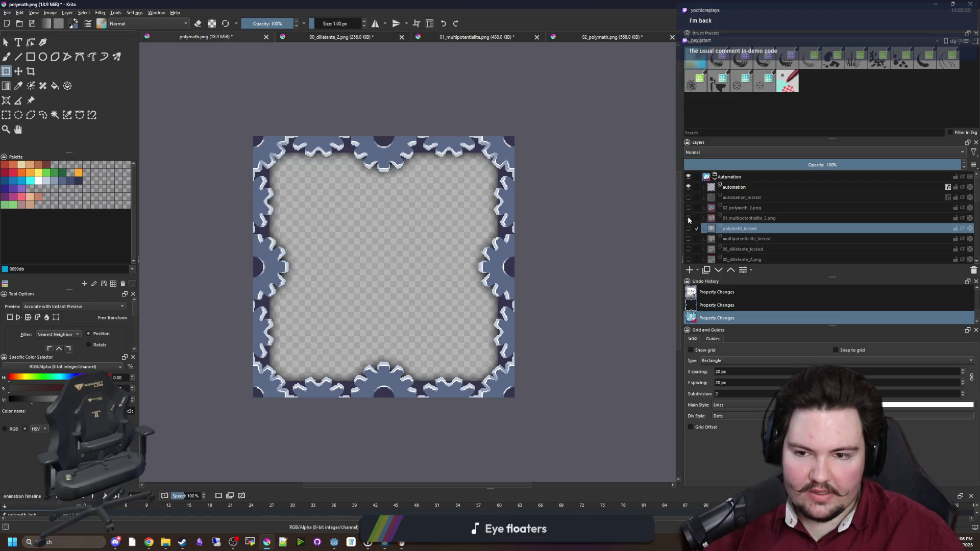
click(688, 218)
- Save the image as multipotentialite.png in the final folder, confirming PNG options
click(7, 12)
click(31, 58)
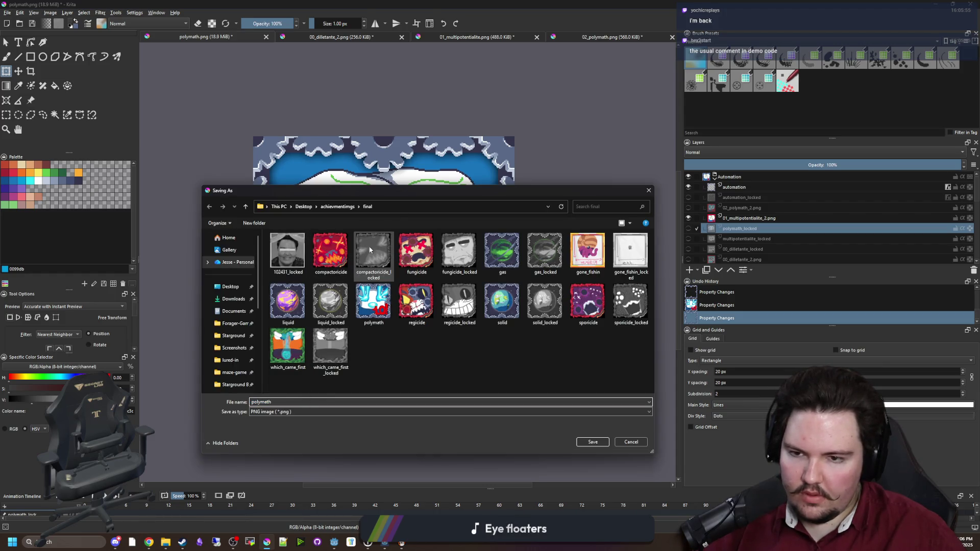
mouse_move(414, 191)
mouse_down()
mouse_move(398, 423)
mouse_move(396, 223)
mouse_move(373, 456)
mouse_move(380, 204)
mouse_up()
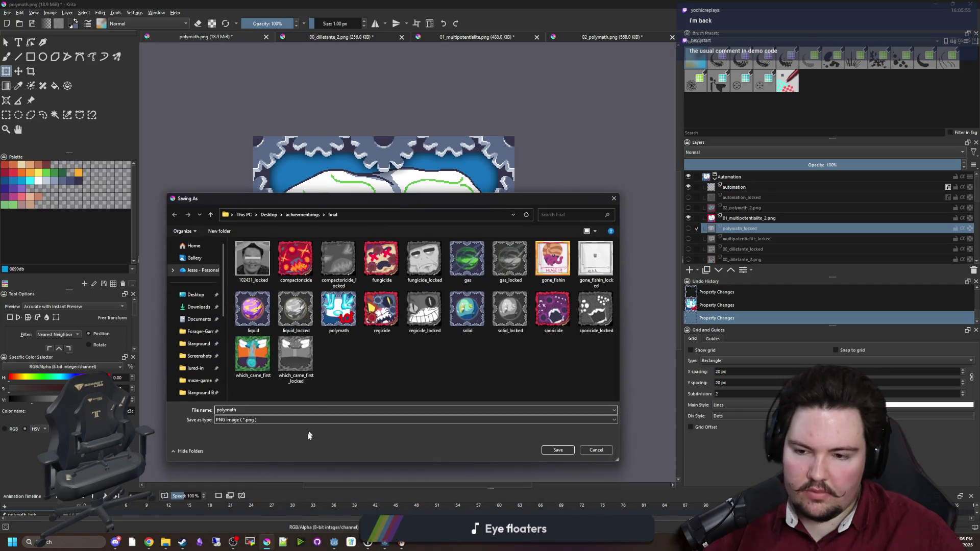
double_click(258, 408)
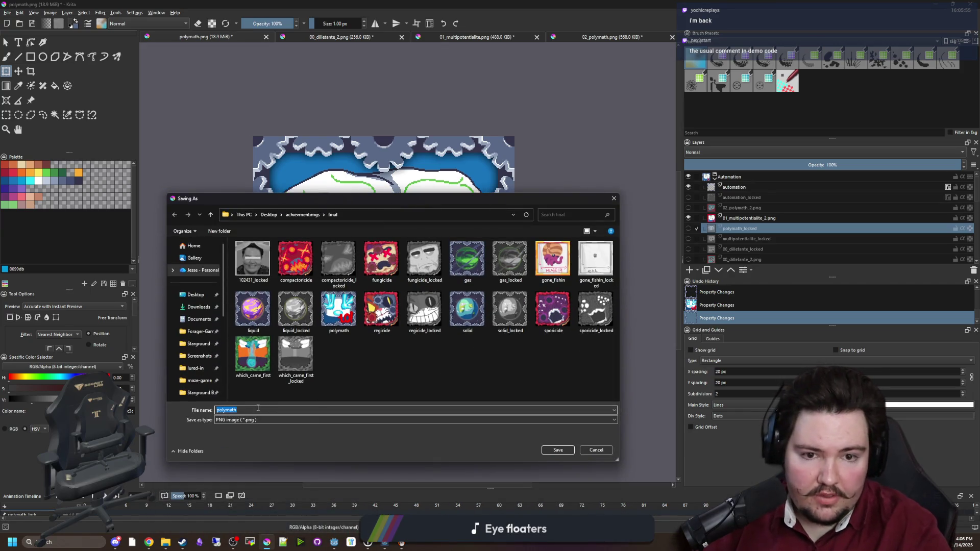
text(multipo)
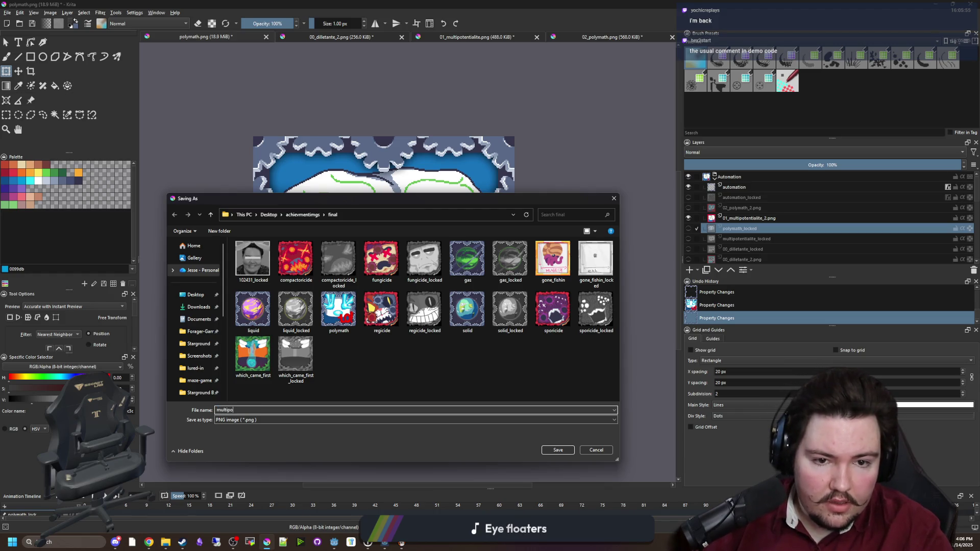
text(tentia)
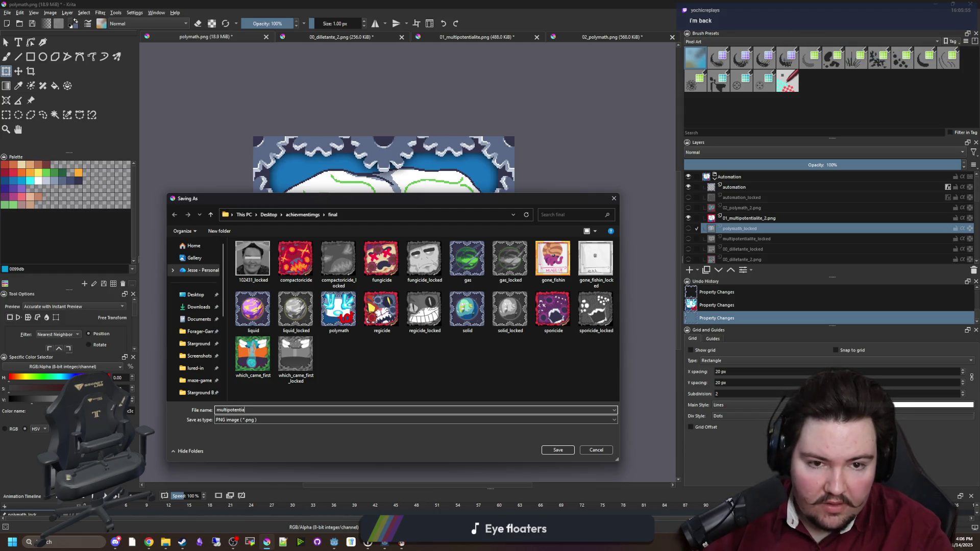
text(lite)
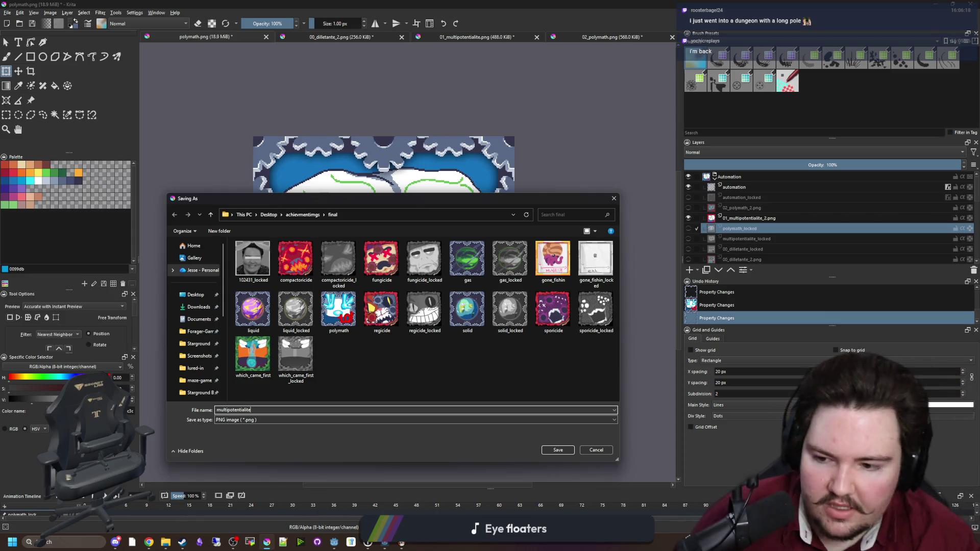
click(558, 450)
click(529, 362)
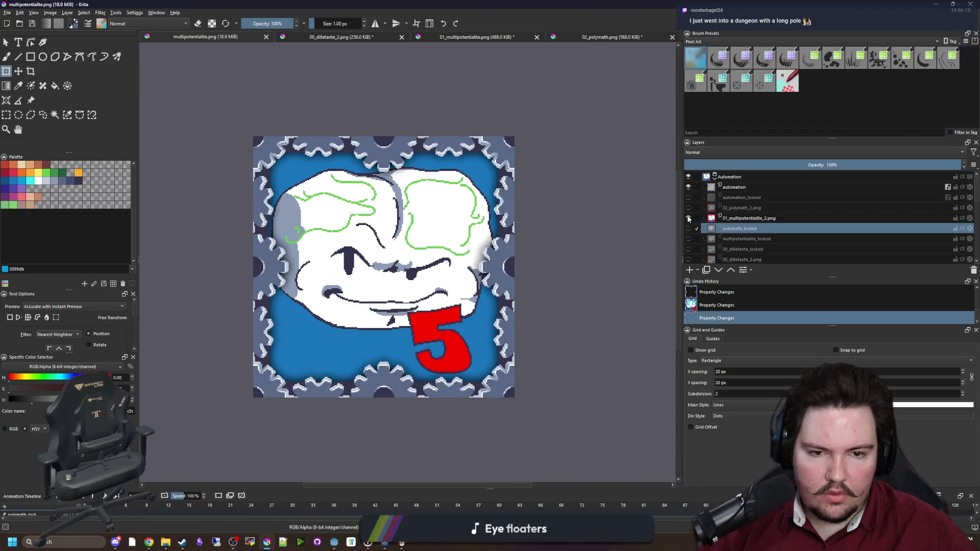
- Show the polymath layer and start a Save As as polymath, then cancel it
click(689, 218)
click(688, 208)
click(751, 207)
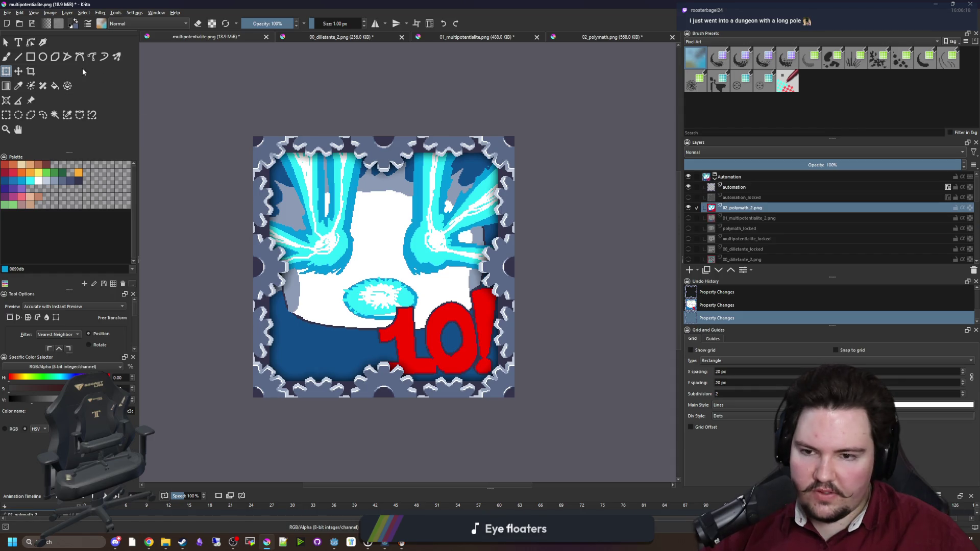
click(7, 12)
click(27, 55)
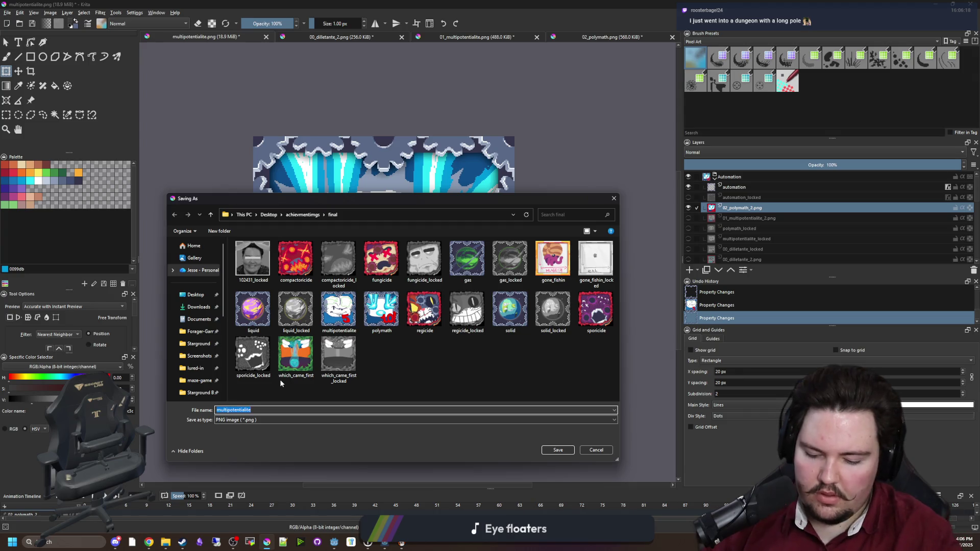
text(polymath)
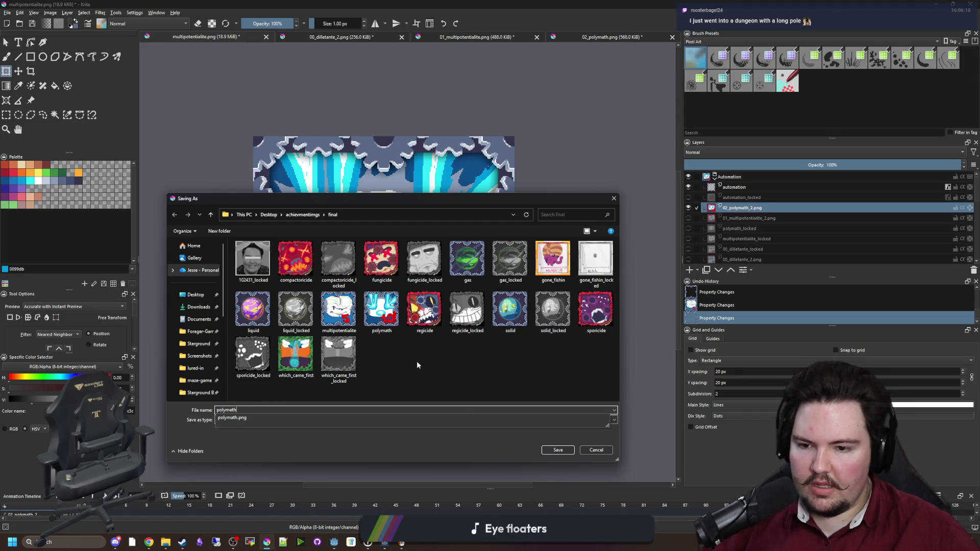
key(Escape)
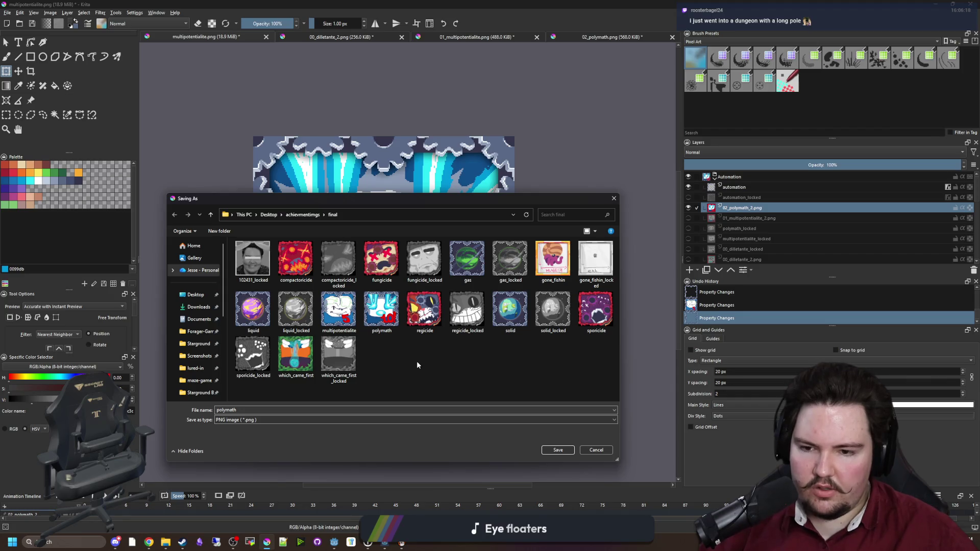
click(614, 199)
- Toggle layer visibility so only the 00_dilletante_2.png artwork shows in the frame
click(688, 207)
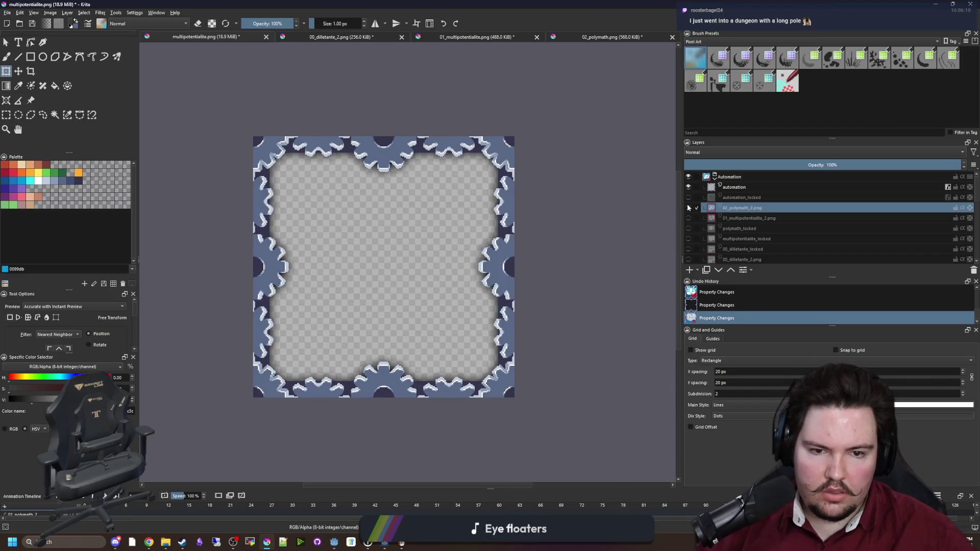
click(689, 228)
click(688, 227)
click(689, 218)
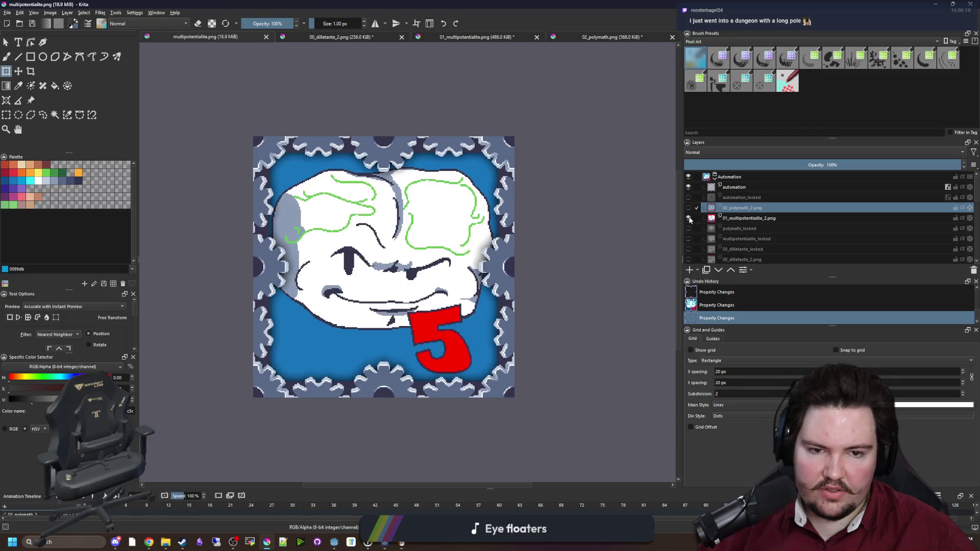
click(689, 218)
click(689, 239)
click(689, 238)
click(688, 249)
click(688, 249)
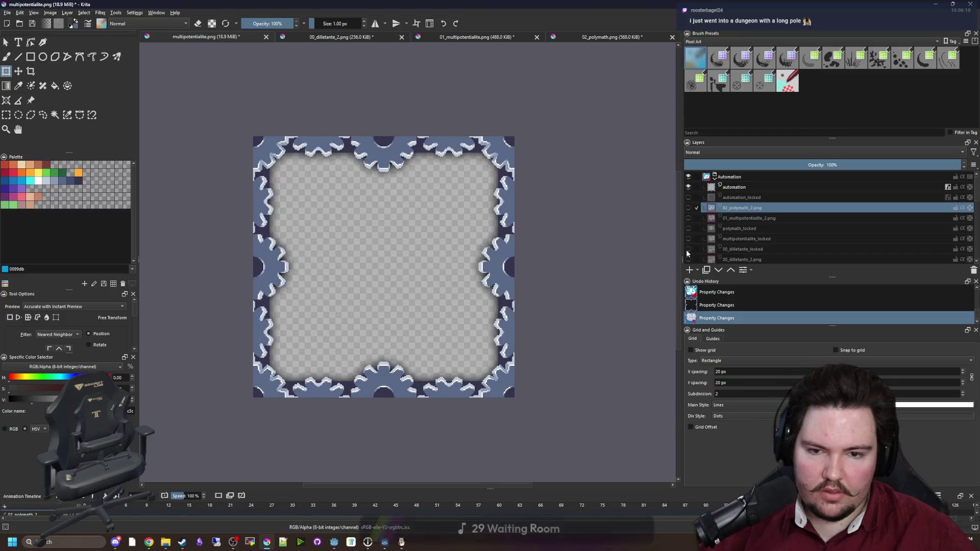
click(689, 259)
- Save the image as dilletante.png in the final folder, confirming PNG options
click(8, 12)
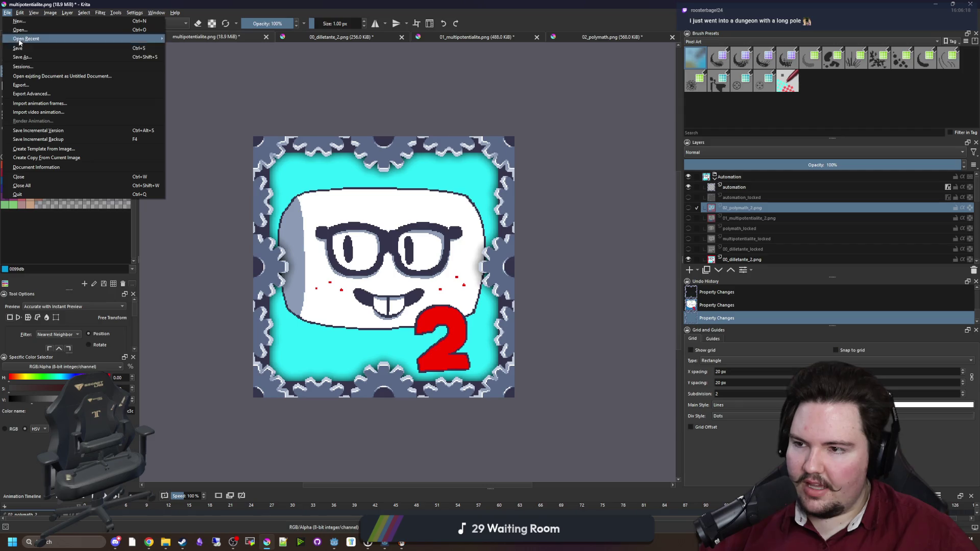
click(22, 57)
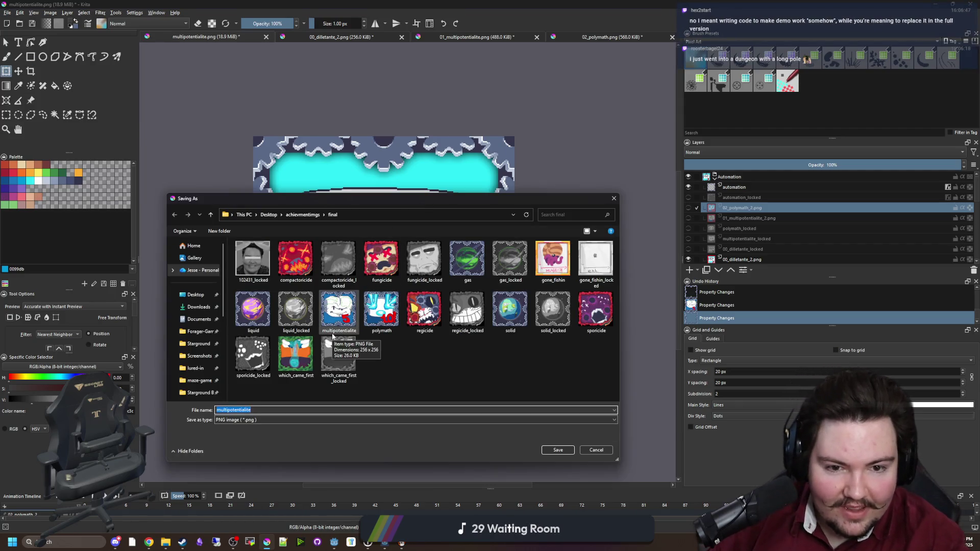
text(di)
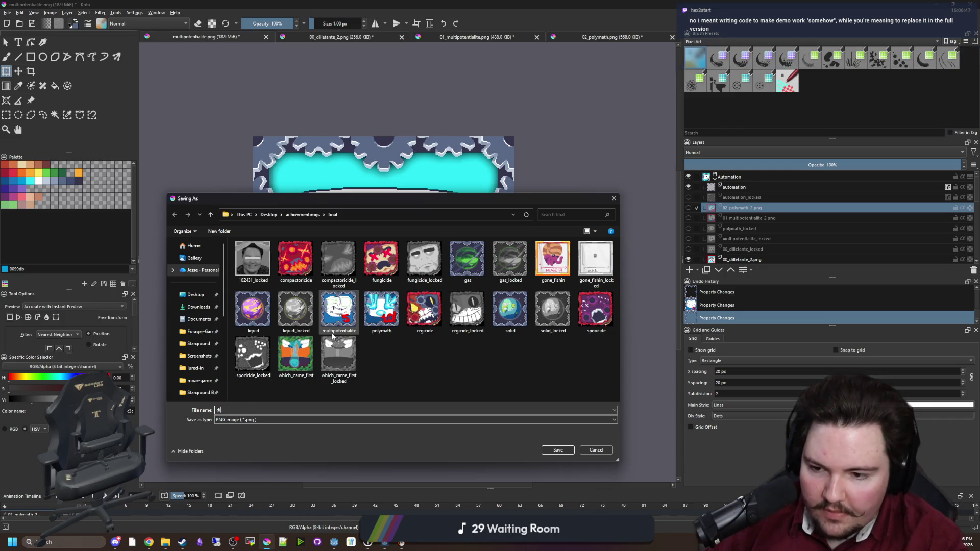
text(lled)
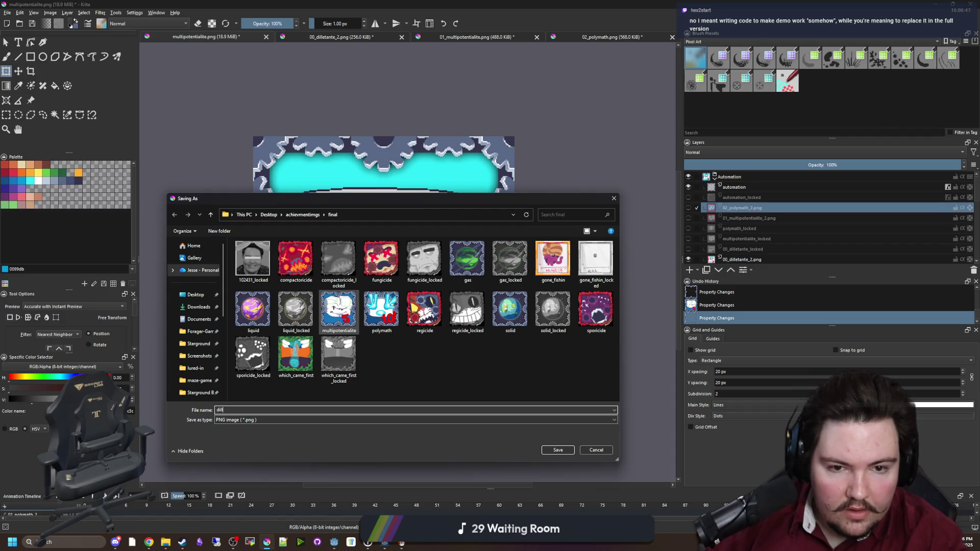
click(556, 450)
click(531, 360)
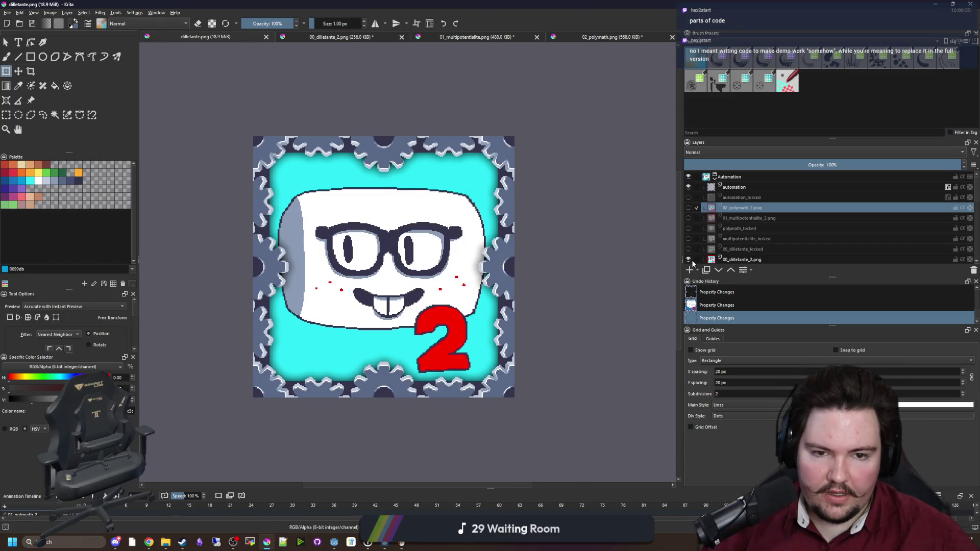
- Swap in the grey locked gear frame, reorder the artwork layers, and show polymath_locked
click(690, 260)
click(688, 187)
click(689, 197)
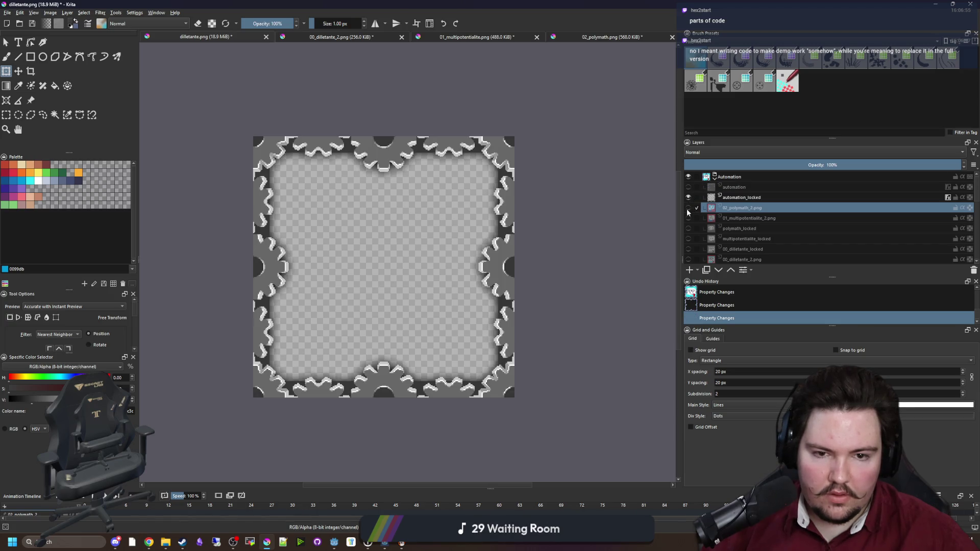
click(688, 217)
click(688, 216)
click(687, 208)
click(687, 207)
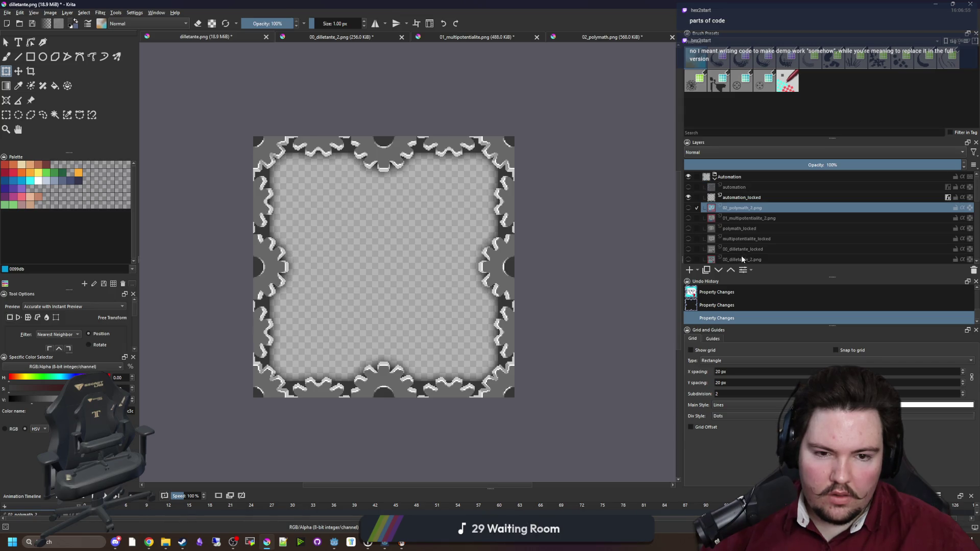
mouse_move(741, 258)
mouse_down()
mouse_move(712, 230)
mouse_move(704, 238)
mouse_up()
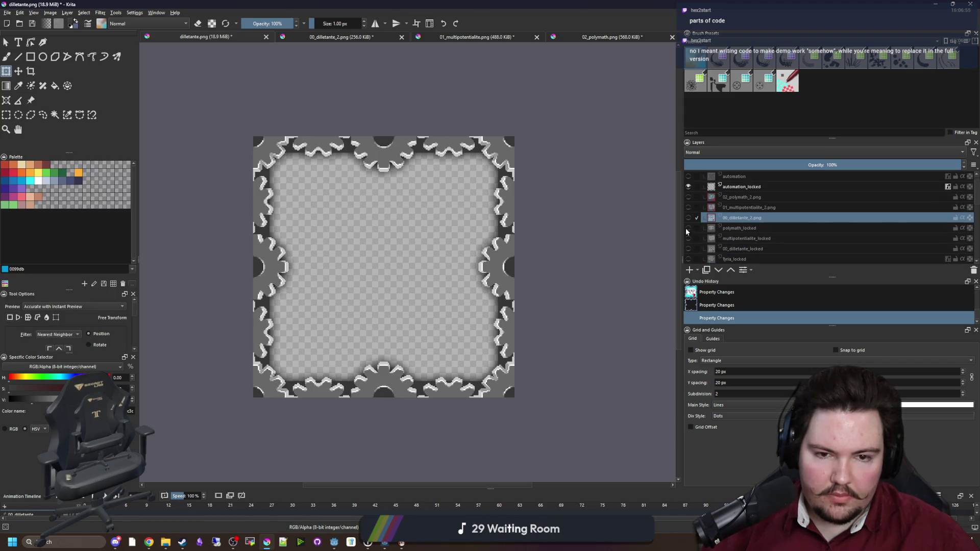
click(688, 228)
- Save the image as polymath_locked PNG, accepting the default PNG options
click(7, 13)
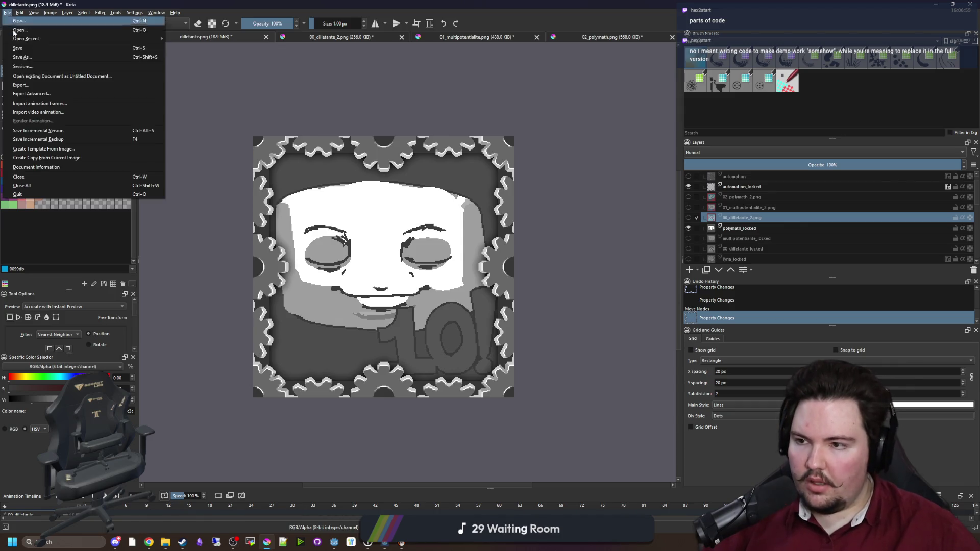
click(22, 57)
text(polyma)
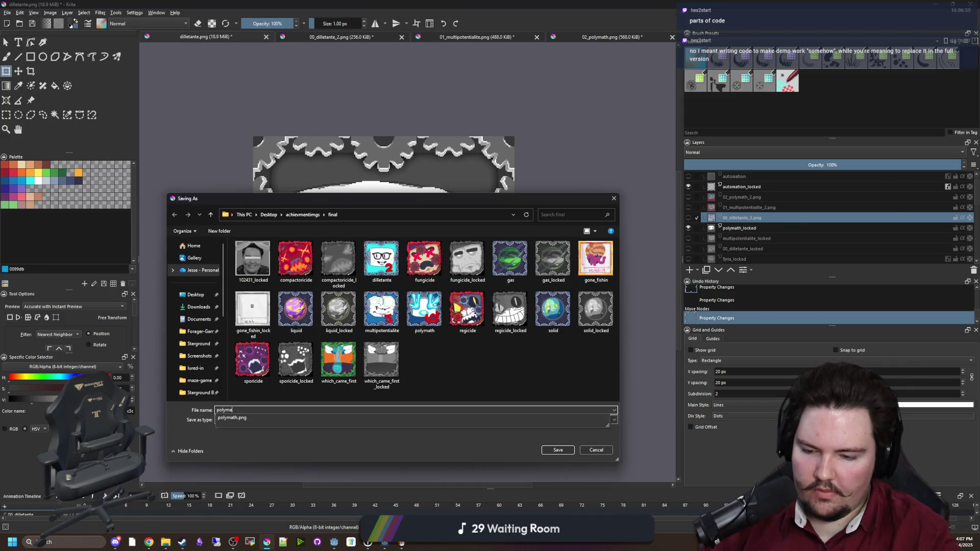
text(th_locked)
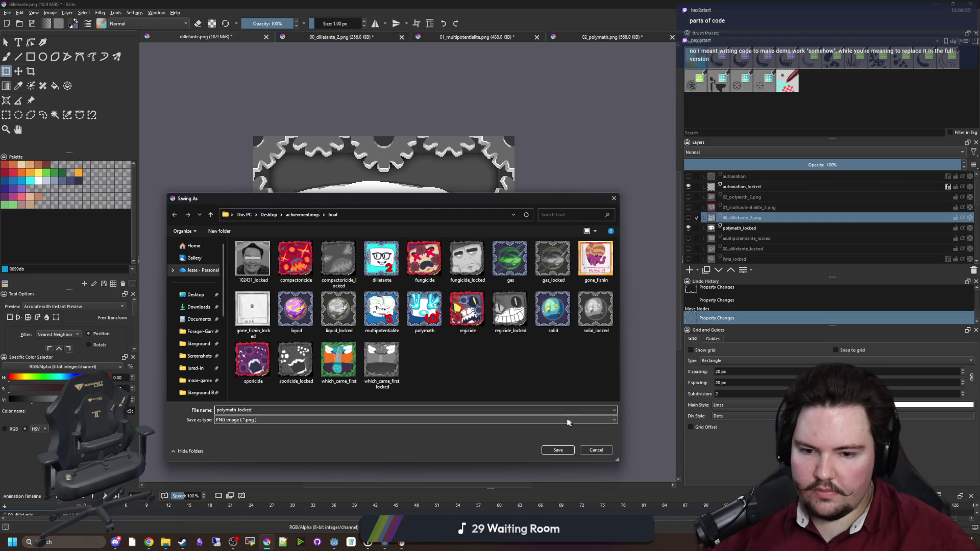
click(558, 450)
click(531, 362)
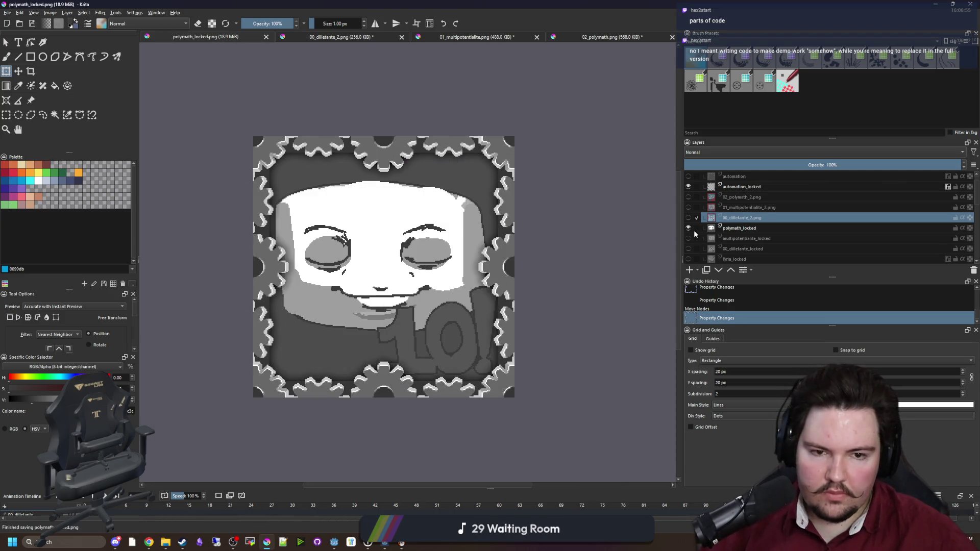
- Switch to the multipotentialite_locked layer and save it as multipotentialite_locked PNG
click(688, 228)
click(688, 238)
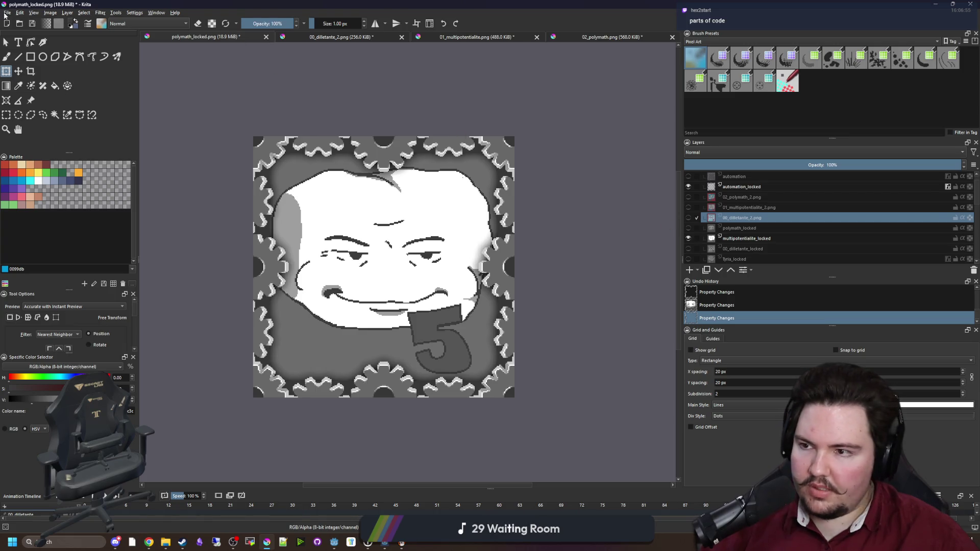
click(8, 13)
click(24, 57)
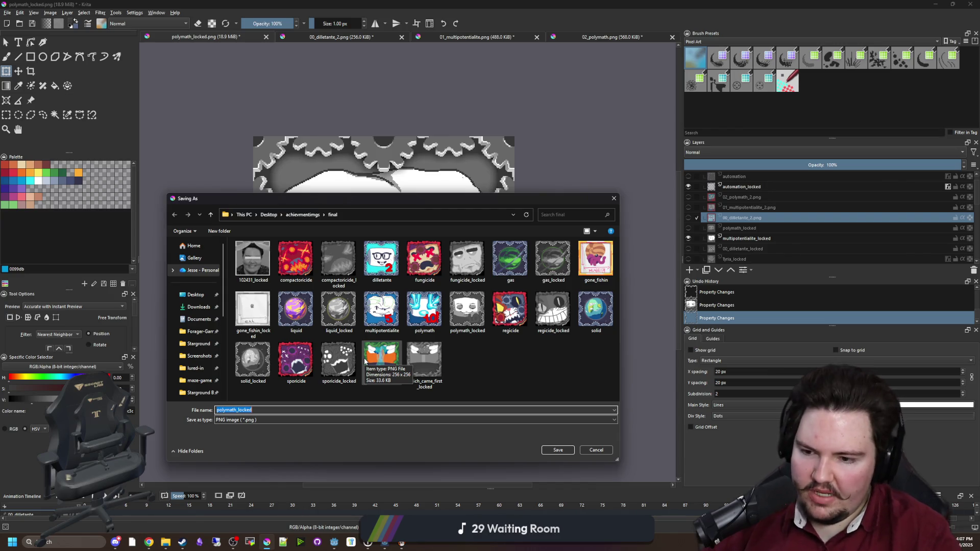
text(multipotentiali)
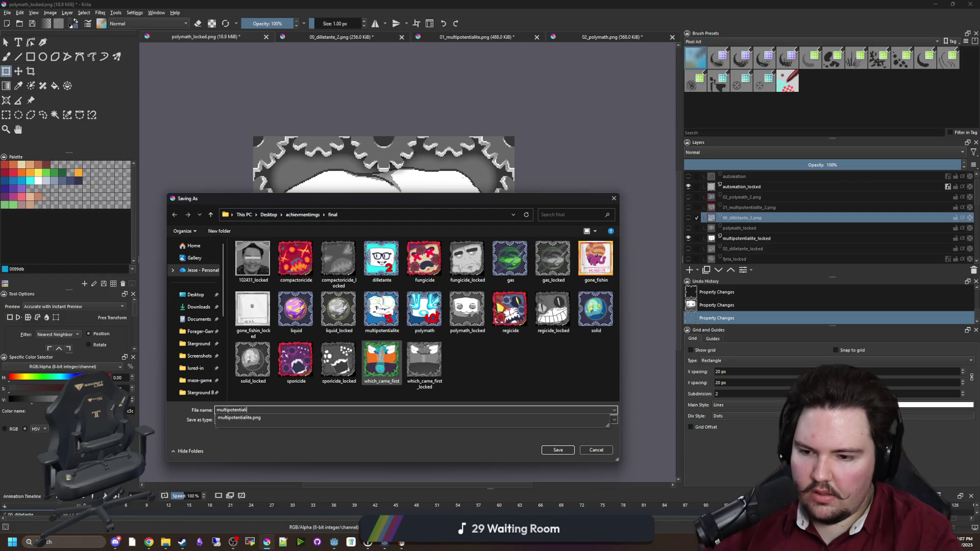
text(te_locked)
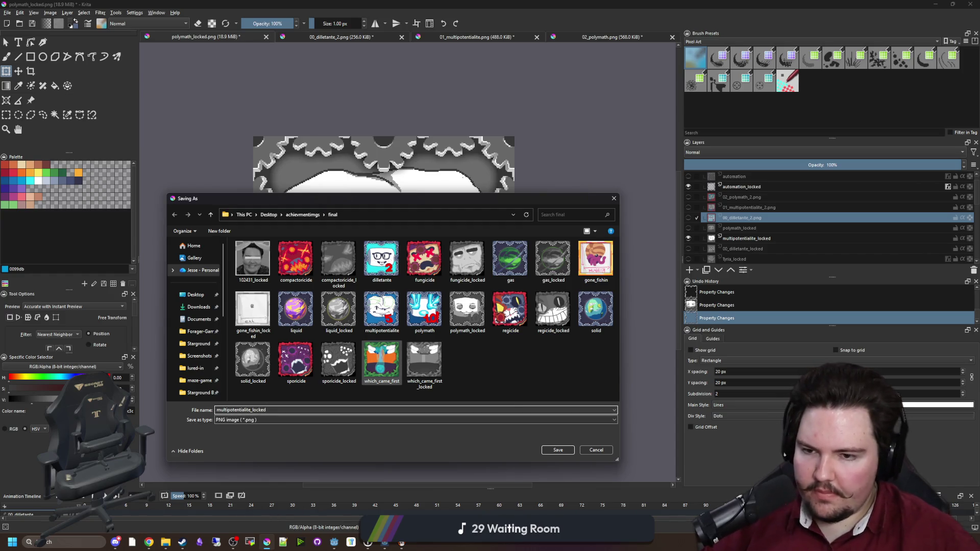
click(555, 452)
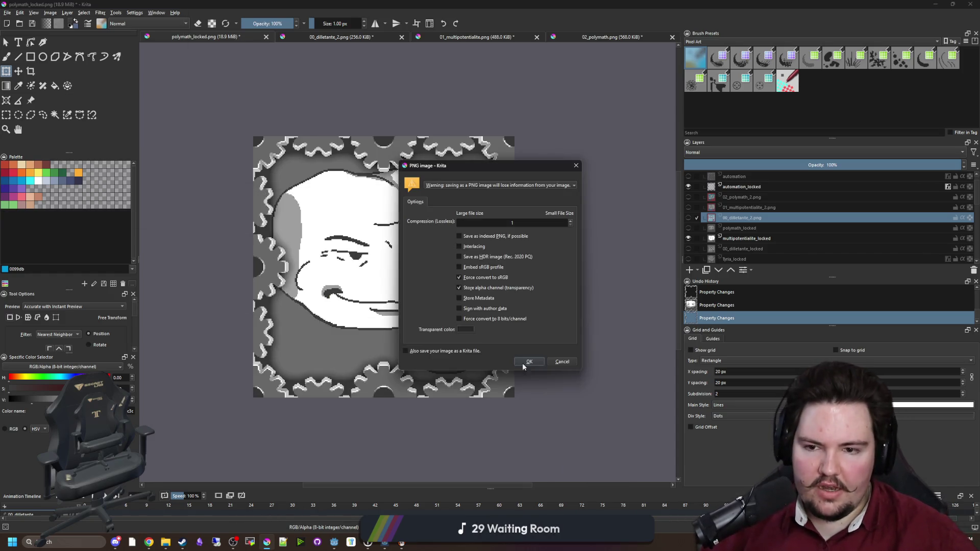
click(529, 362)
- Switch to the 00_dilletante_locked layer and save it as dilletante_locked PNG
click(688, 239)
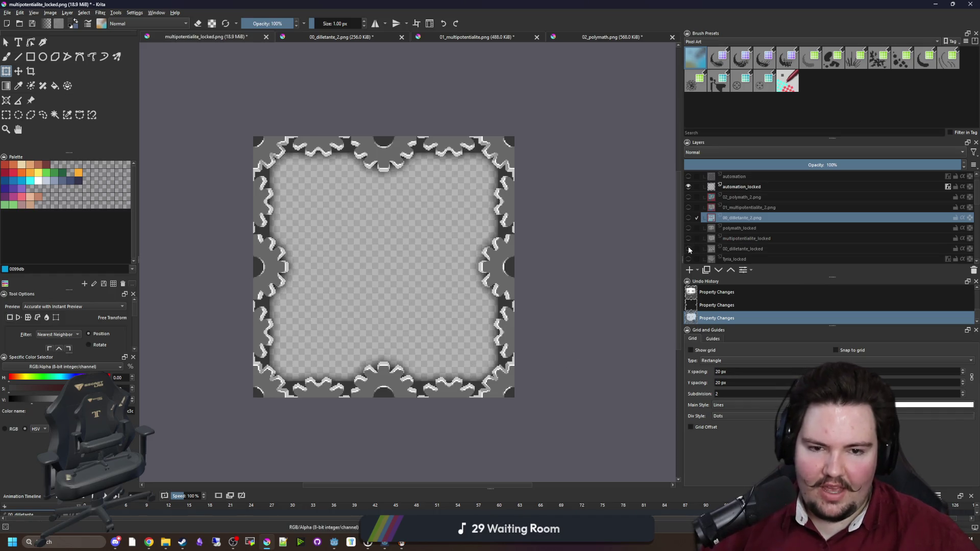
click(688, 249)
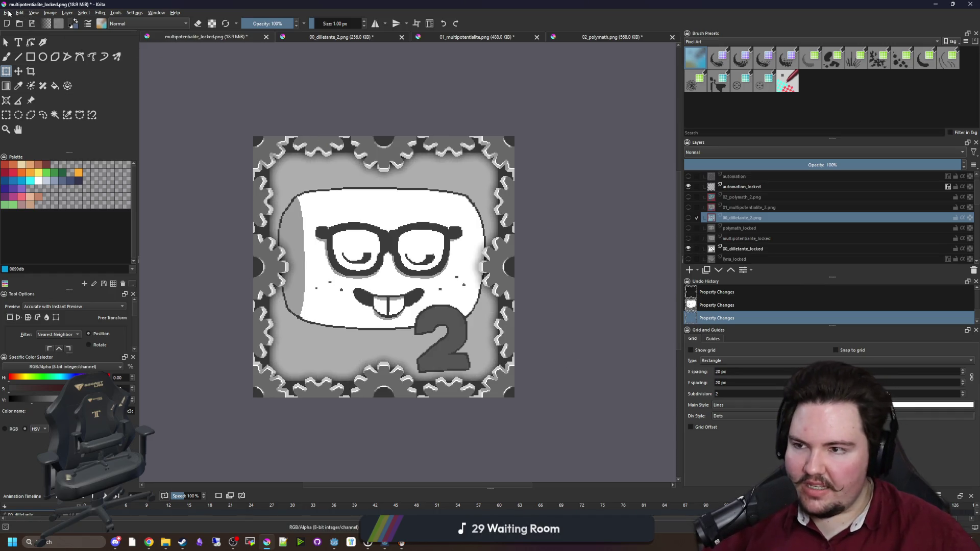
click(9, 14)
click(22, 58)
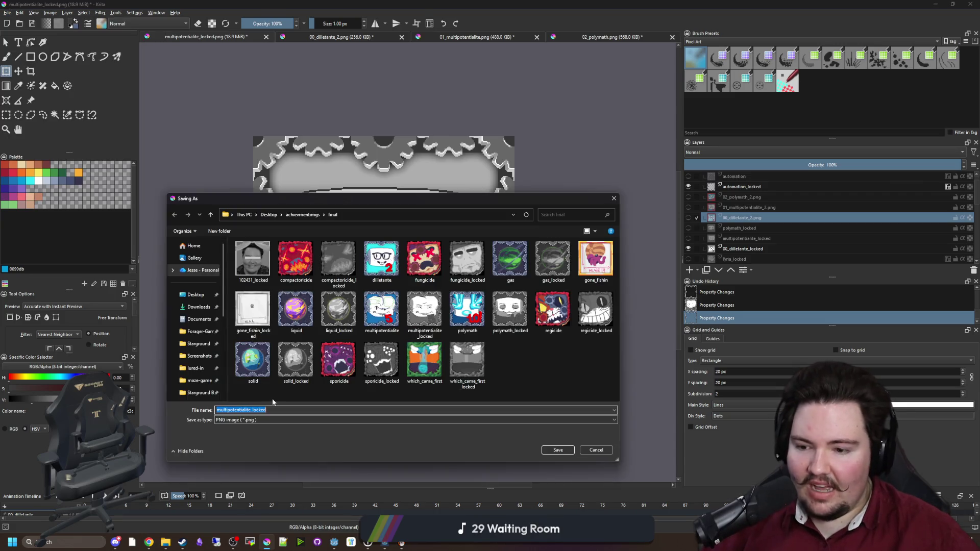
click(286, 411)
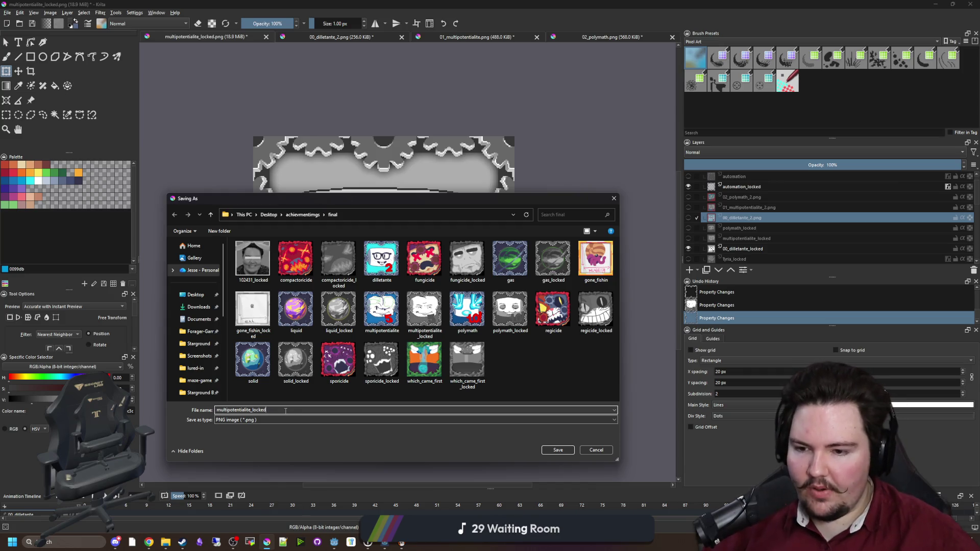
double_click(221, 410)
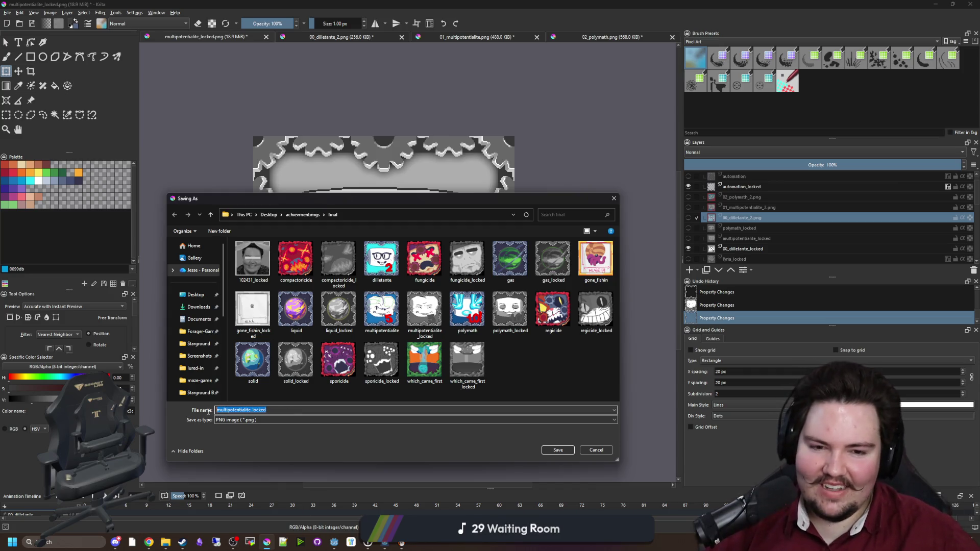
key(BackSpace)
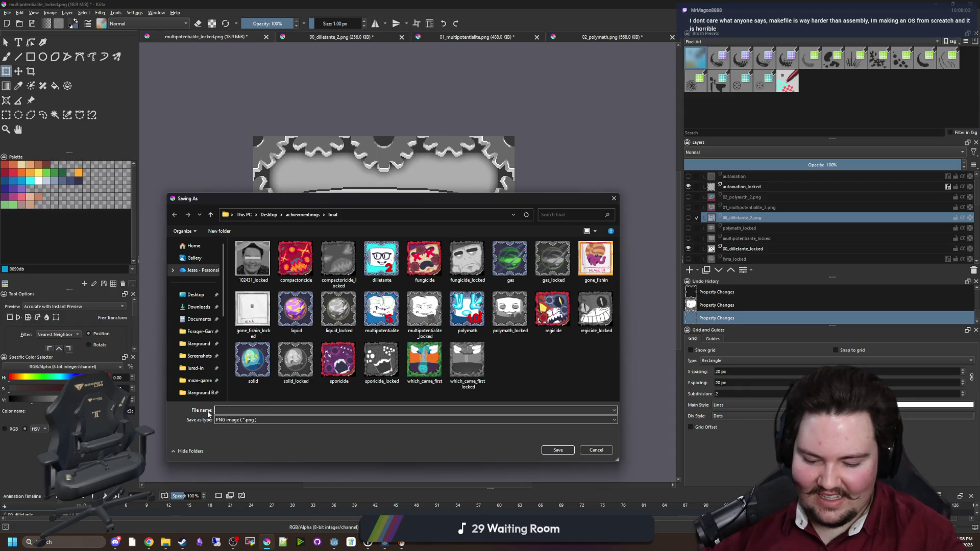
text(dillentate)
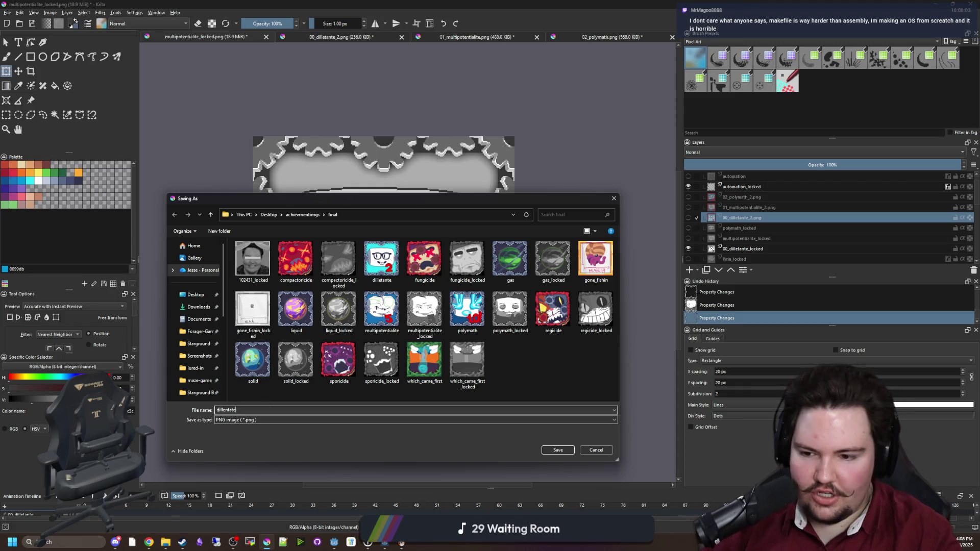
key(BackSpace)
key(BackSpace)
key(BackSpace)
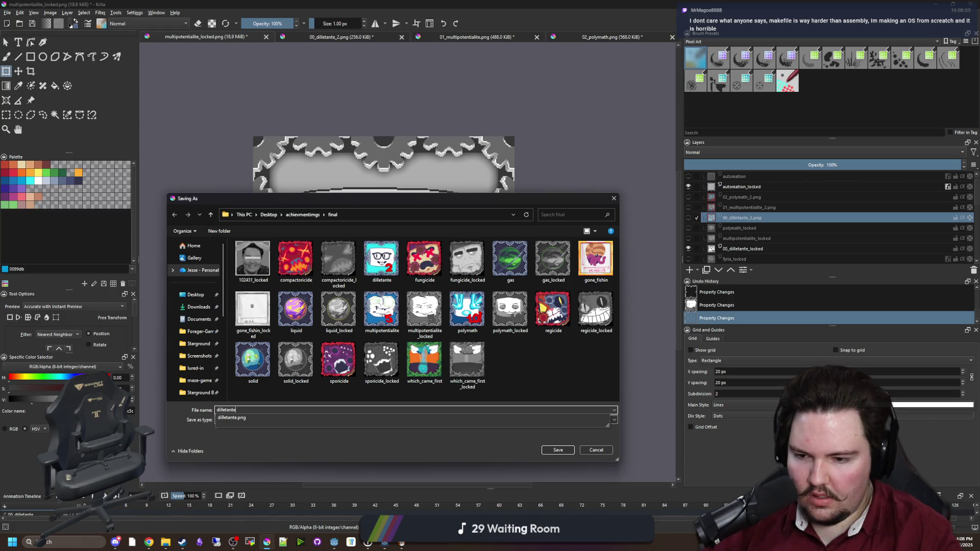
text(_locked)
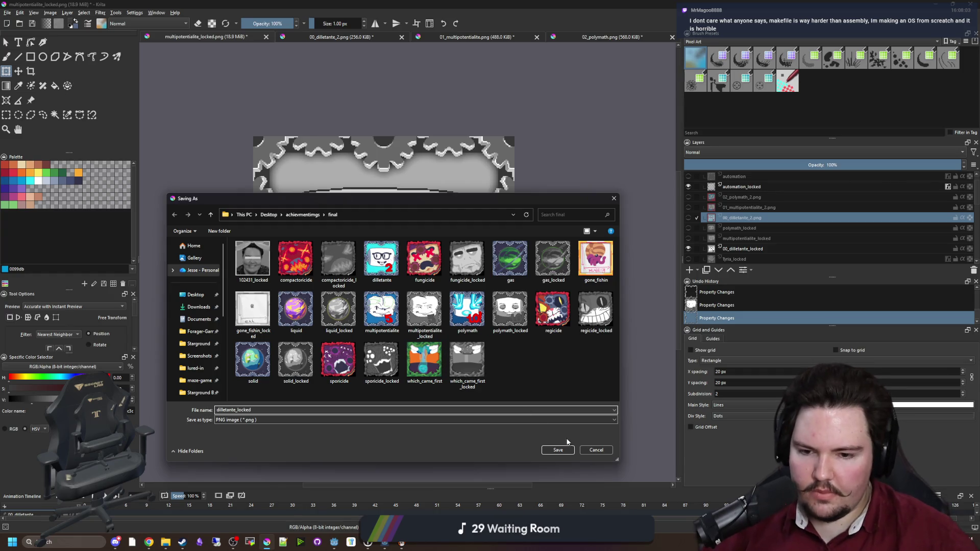
click(559, 451)
click(528, 362)
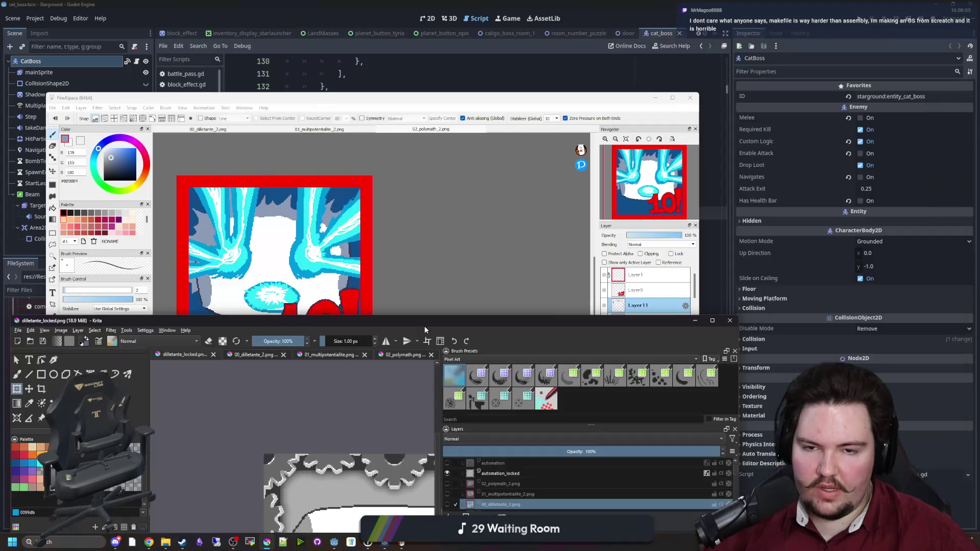
- Minimize FireAlpaca, put the caret on line 141 of recipe_table.gd, and open a new Chrome window
key(alt+Tab)
click(656, 98)
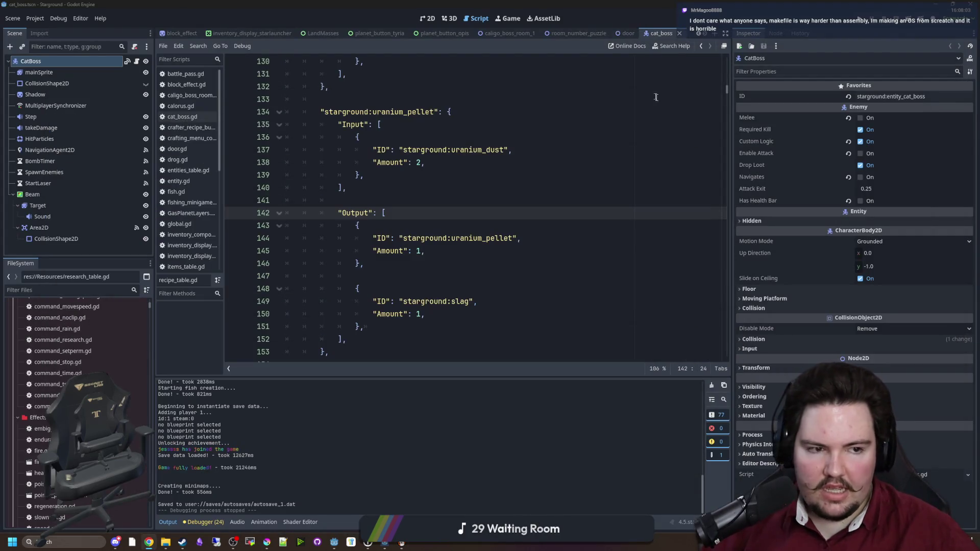
click(481, 246)
click(338, 200)
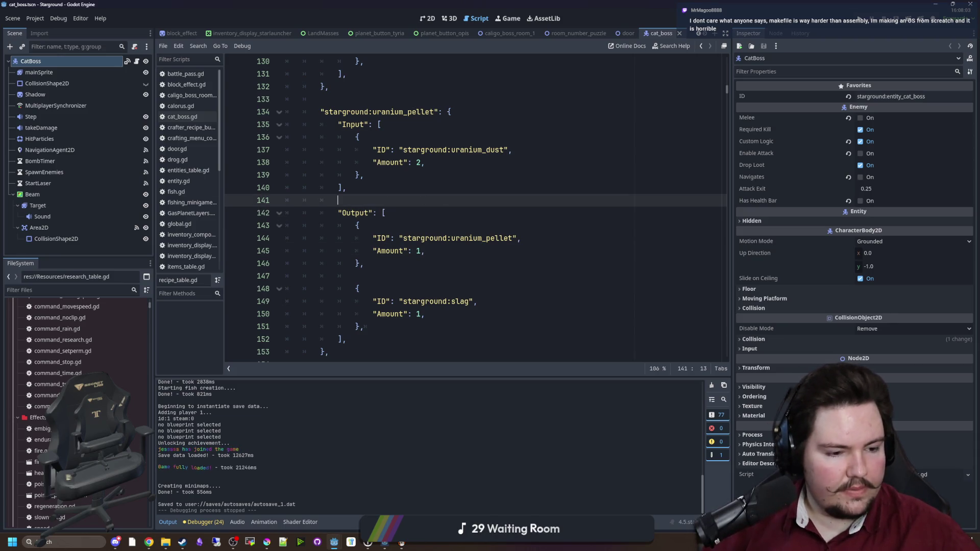
key(alt+Tab)
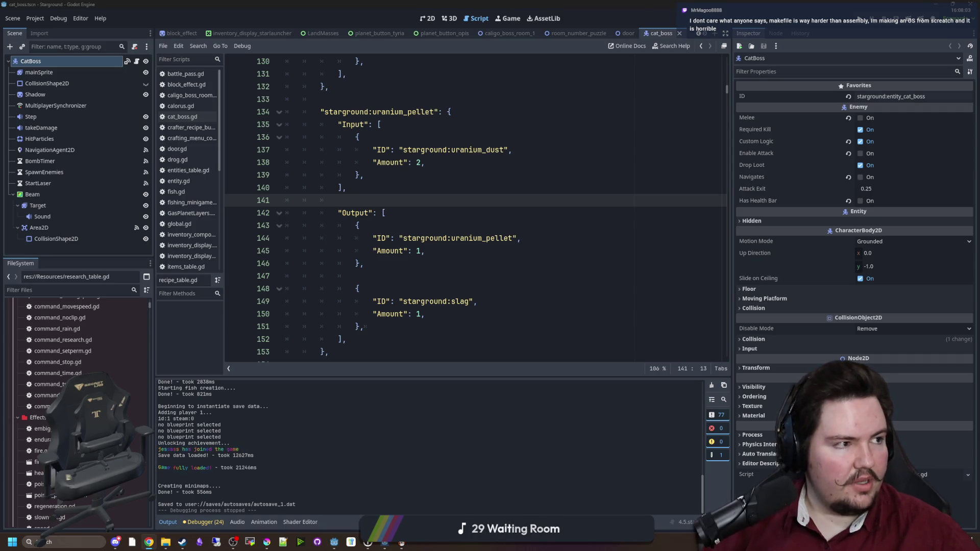
key(ctrl+n)
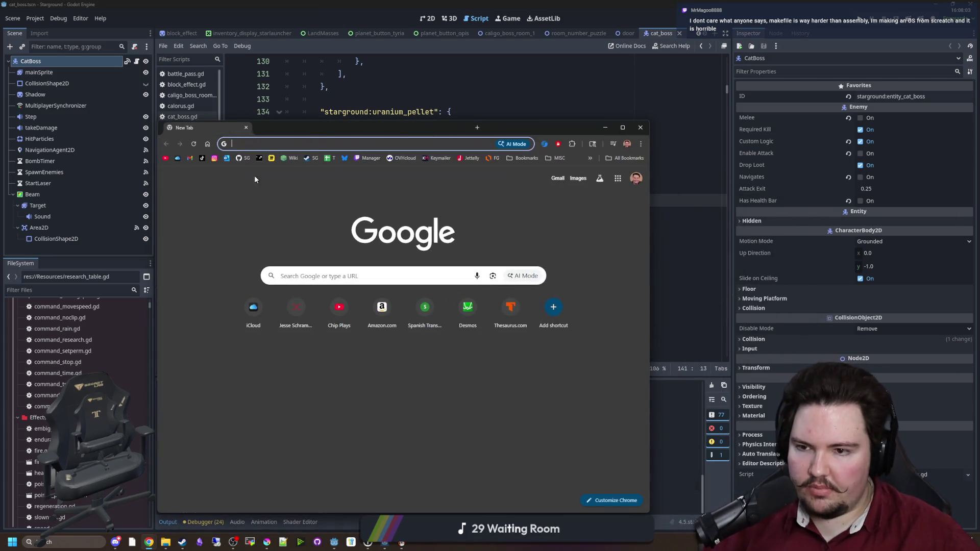
- Go from the Steamworks dashboard to Starground's Stats & Achievements > Achievements page
click(258, 162)
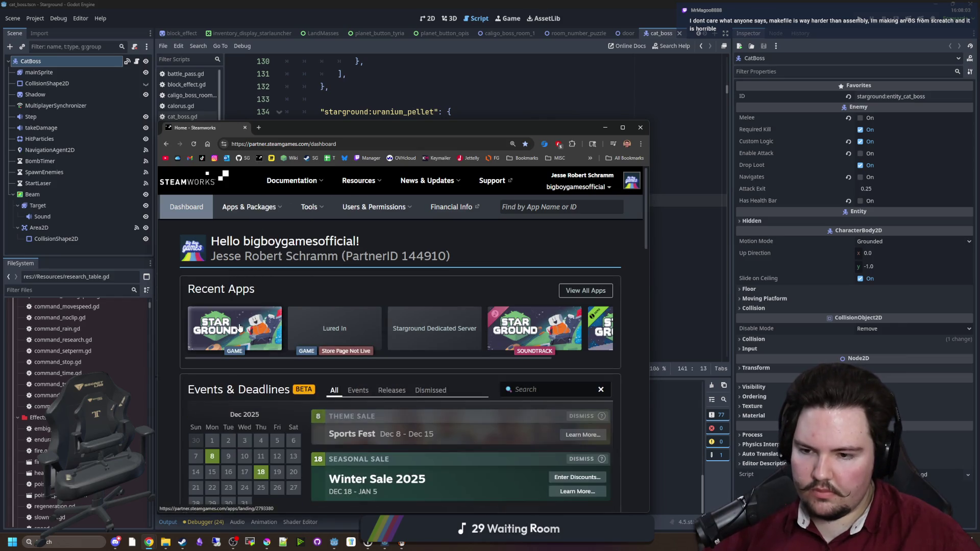
click(240, 306)
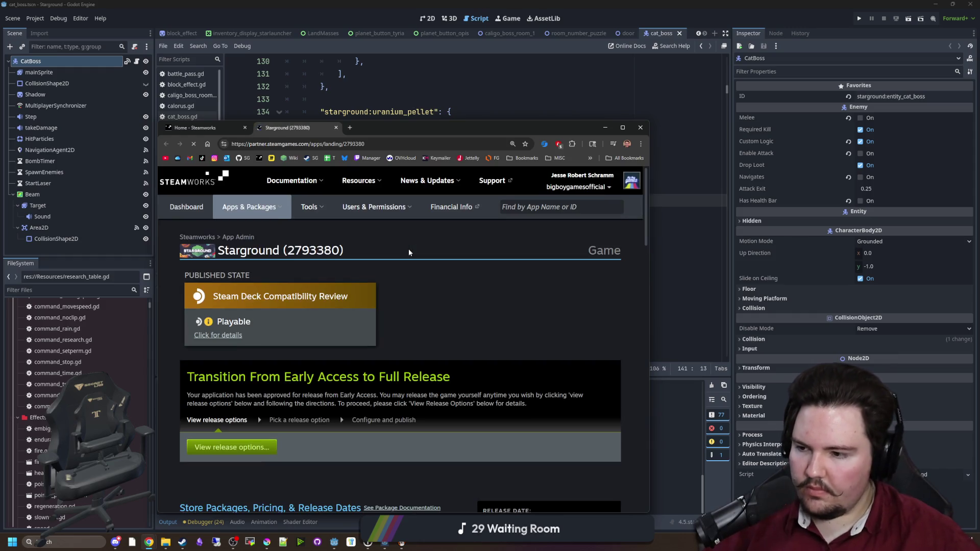
scroll(408, 249, down, 5)
scroll(403, 255, down, 5)
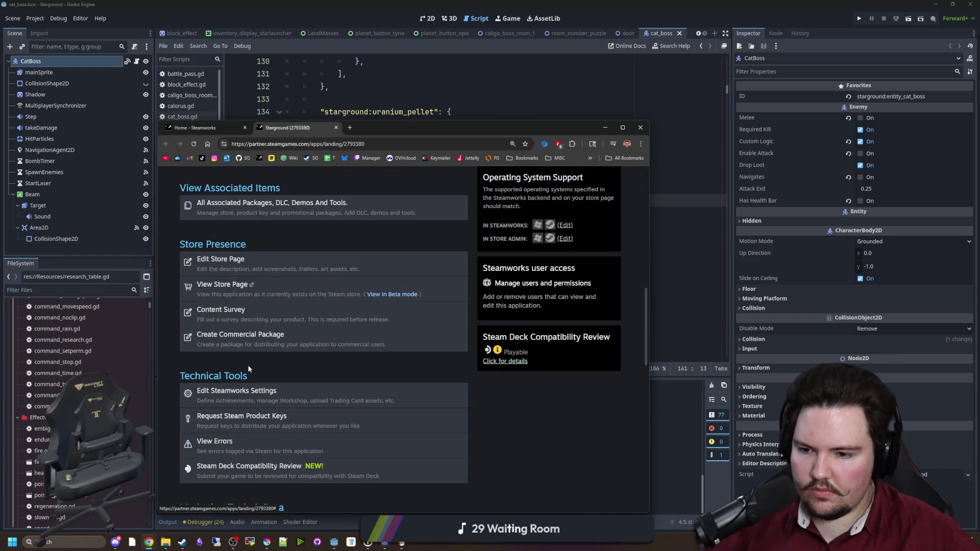
click(236, 397)
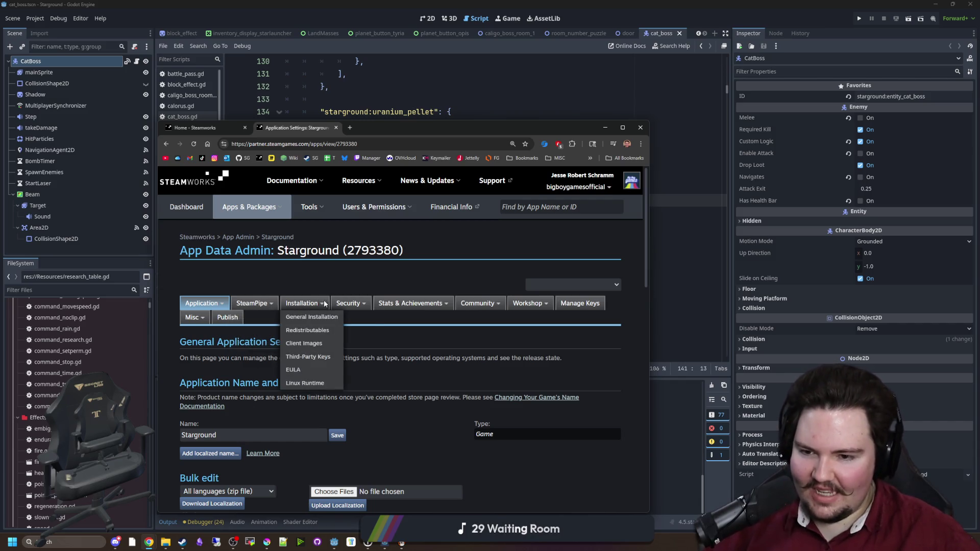
mouse_move(349, 311)
mouse_move(411, 305)
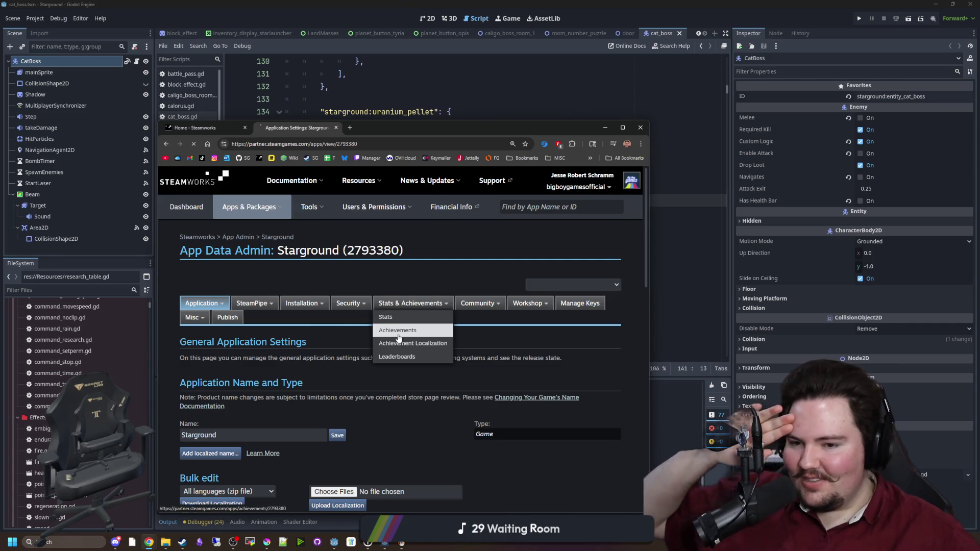
click(399, 338)
- Add a new achievement row to Starground and start replacing its placeholder API name
scroll(284, 367, down, 10)
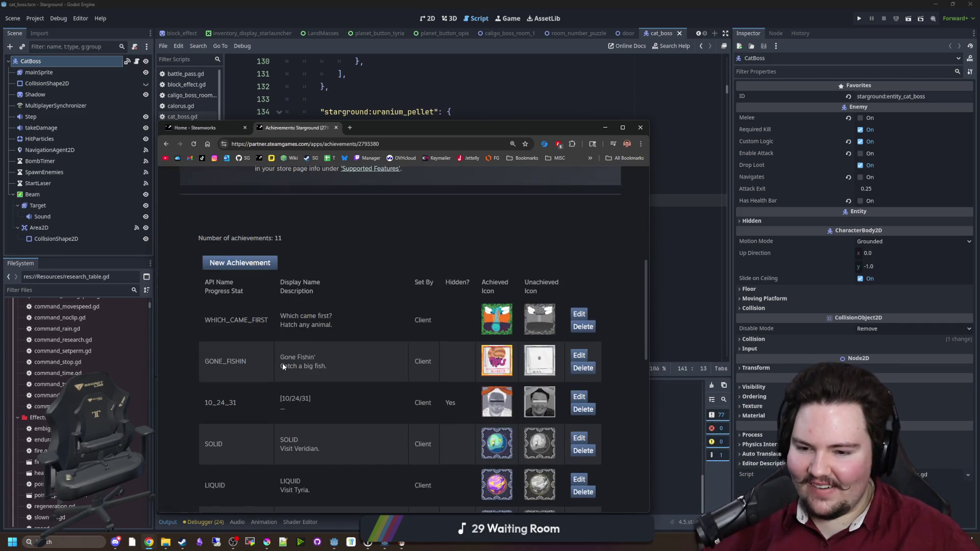
scroll(283, 367, down, 5)
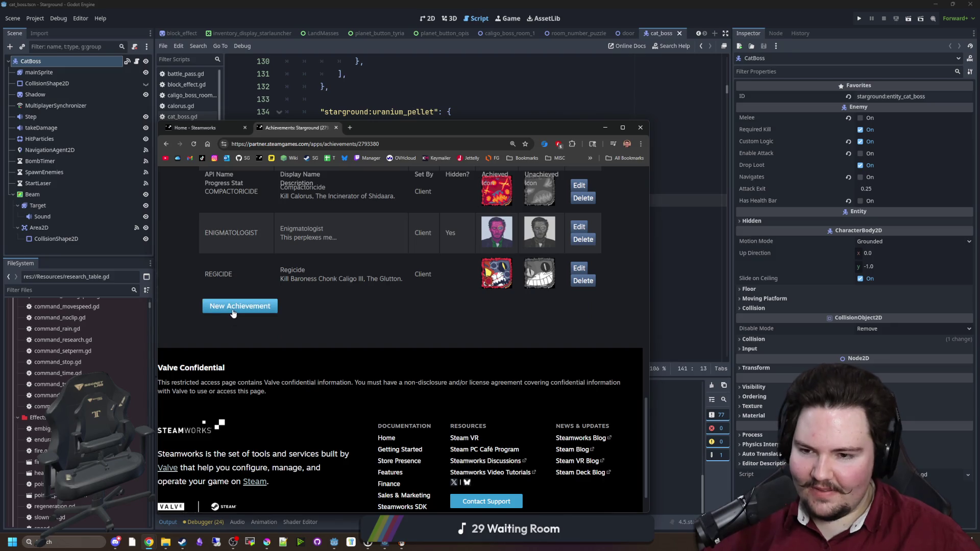
click(233, 308)
double_click(269, 313)
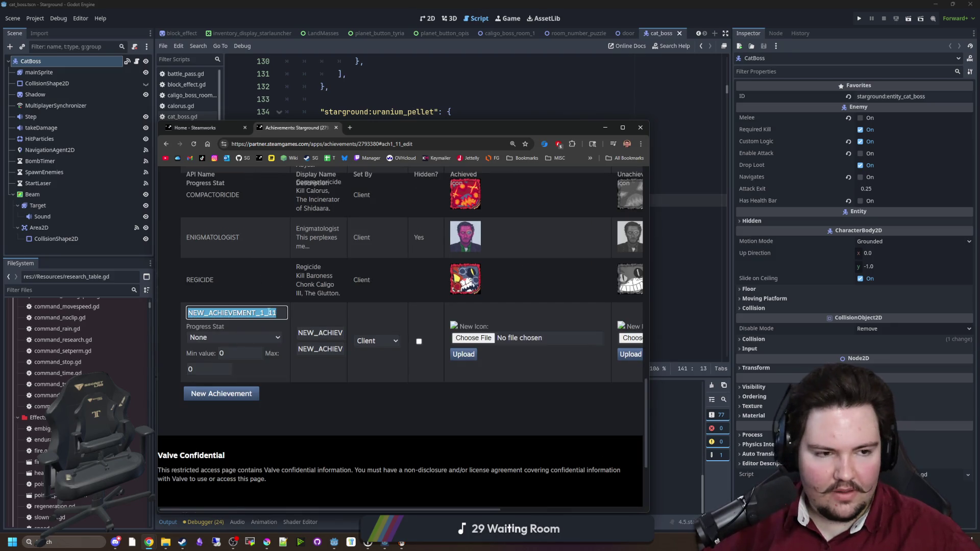
drag(454, 124, 440, 139)
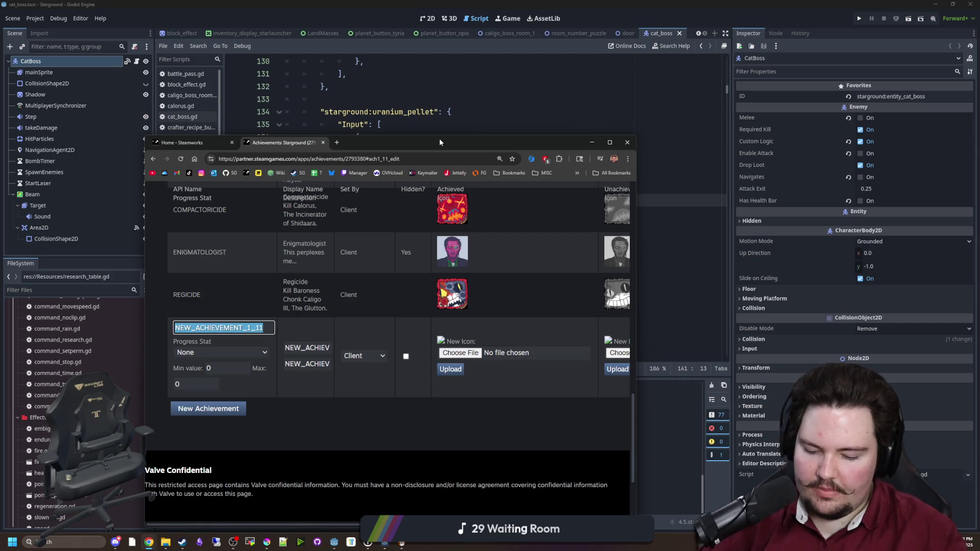
text(p)
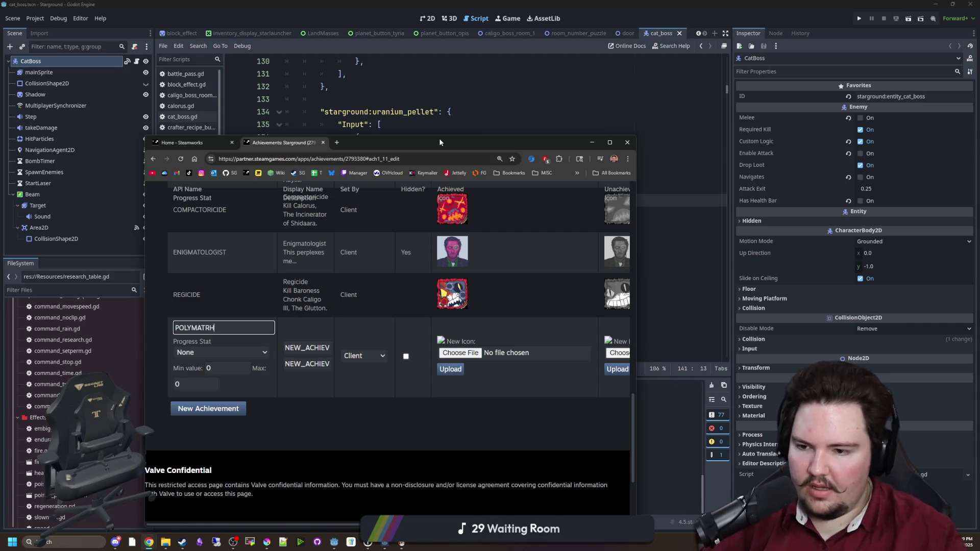
key(BackSpace)
key(BackSpace)
text(H)
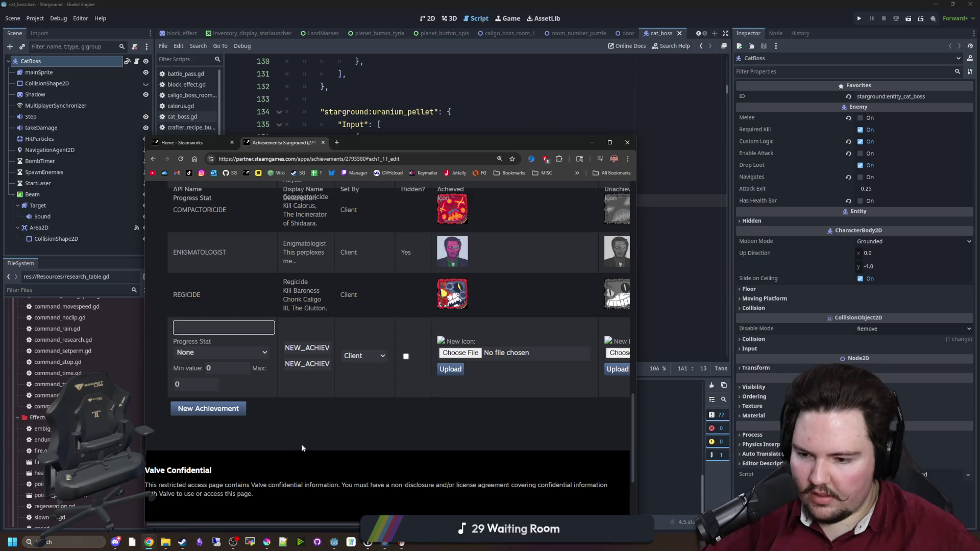
- Copy the 00_dilletante_2.png layer name in Krita and move Krita aside to reveal the form
mouse_move(266, 542)
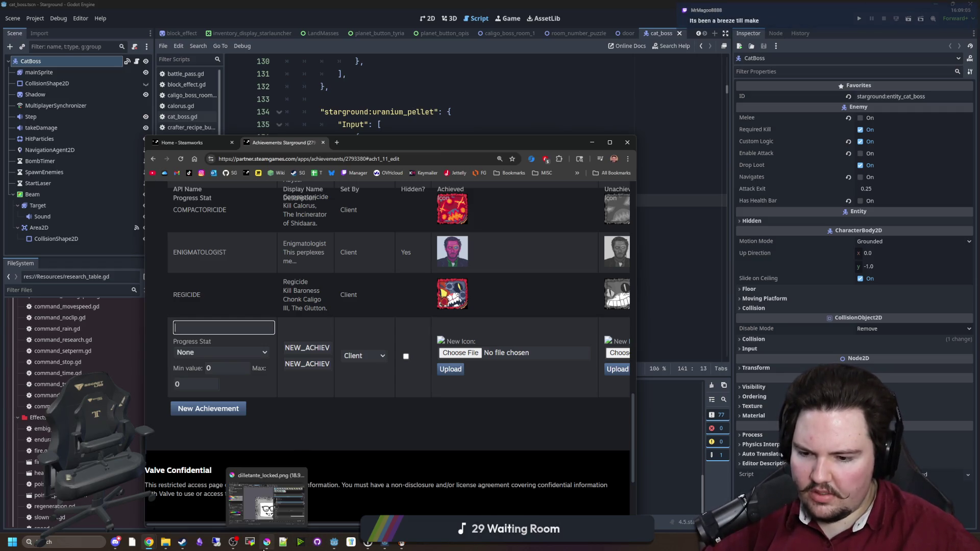
click(287, 501)
click(413, 312)
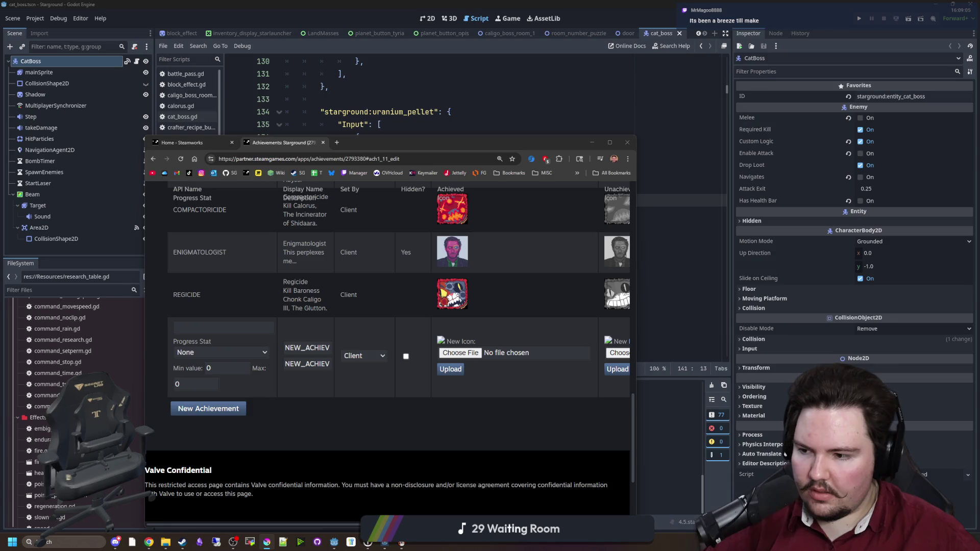
key(alt+Tab)
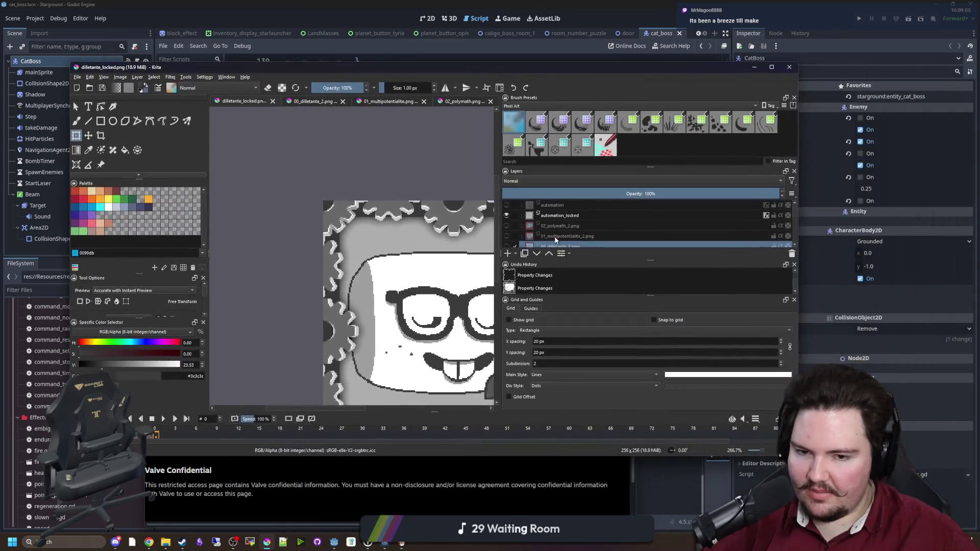
scroll(559, 234, down, 2)
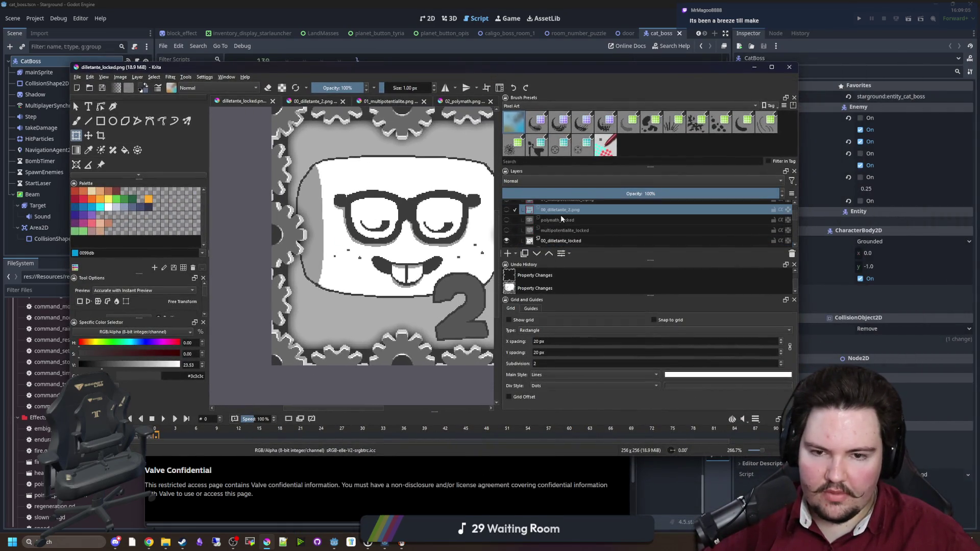
double_click(561, 210)
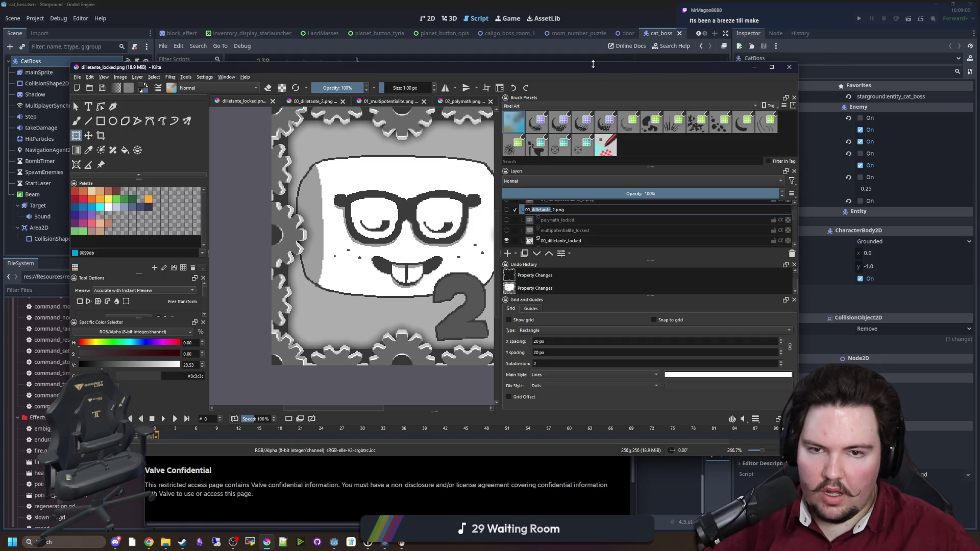
drag(584, 72, 979, 115)
- Name the new achievement with API name DILLETANTE and display name Dilletante
click(250, 326)
text(dilletante)
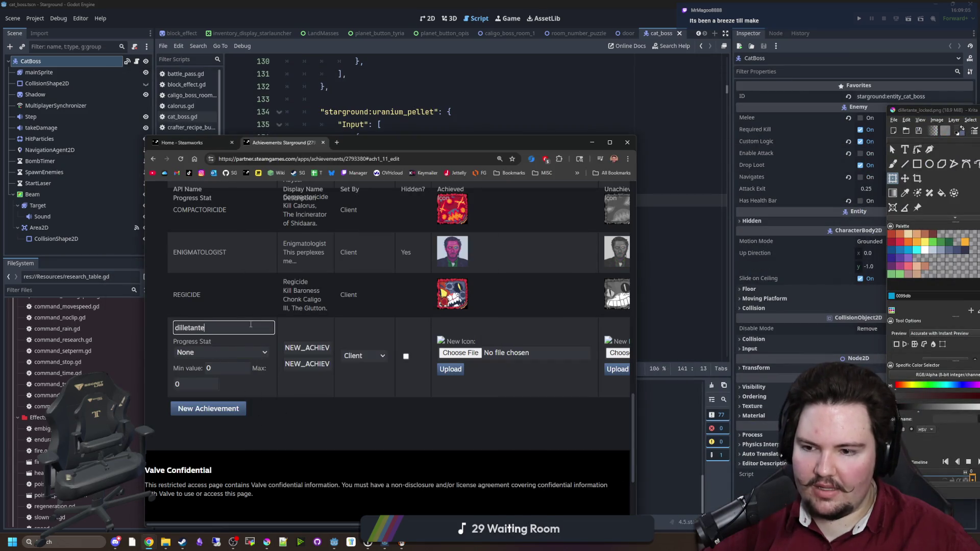
triple_click(312, 348)
text(dilletante)
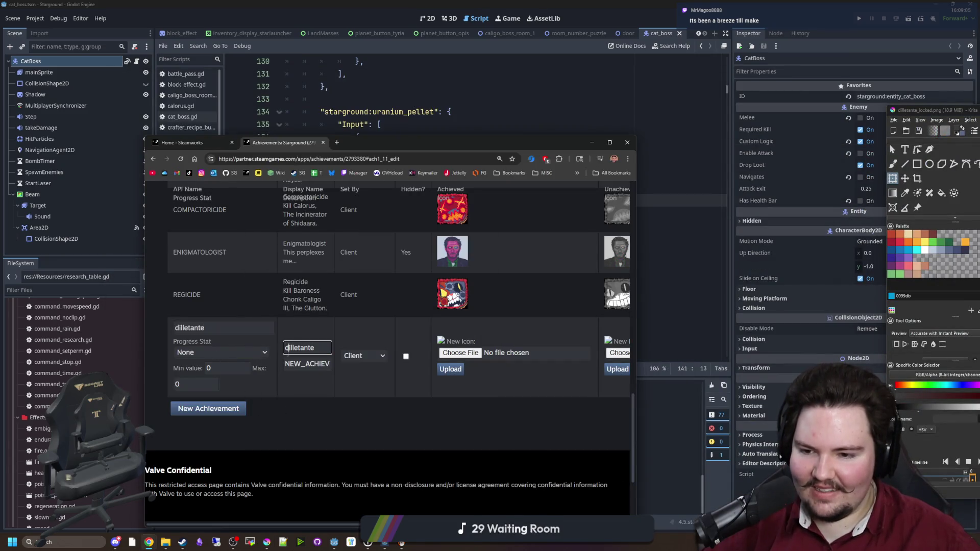
key(BackSpace)
text(D)
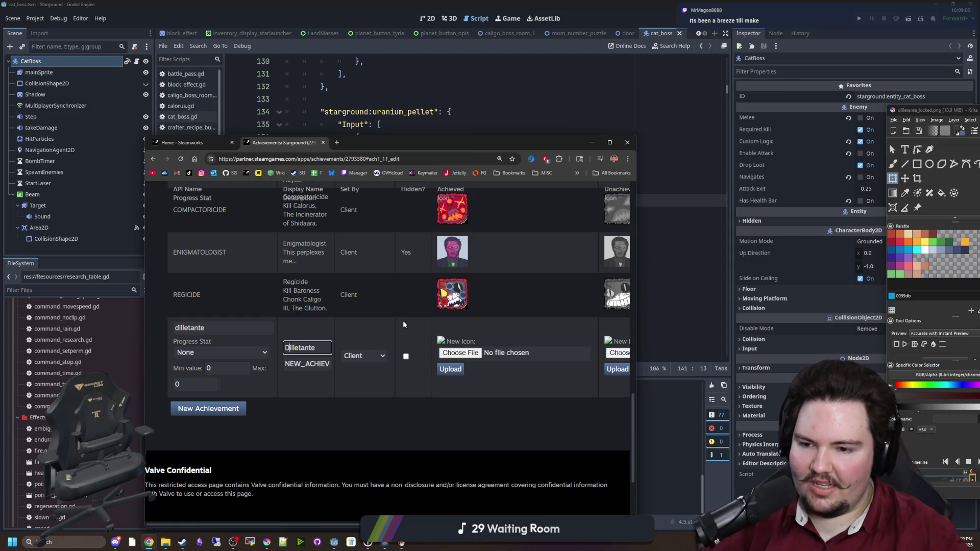
key(shift+Tab)
click(219, 332)
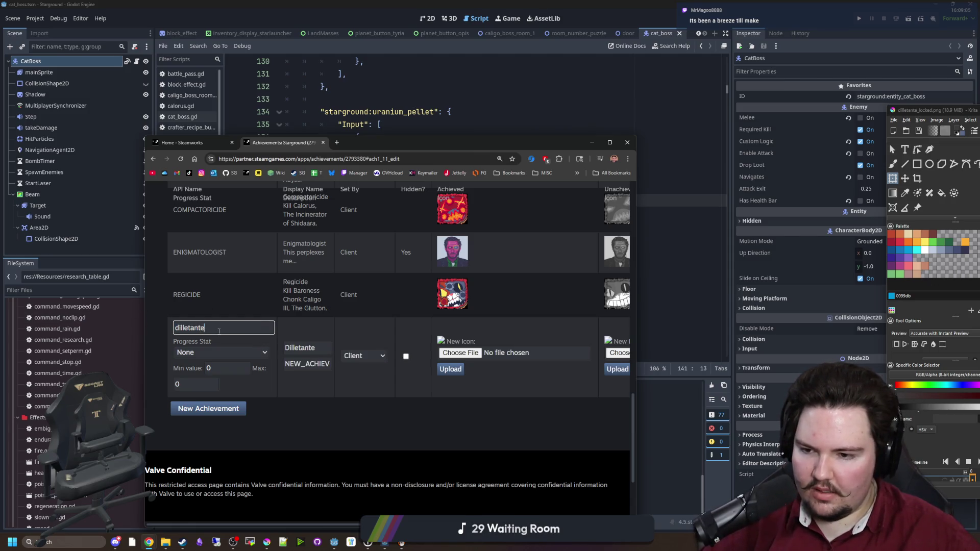
text(DIL)
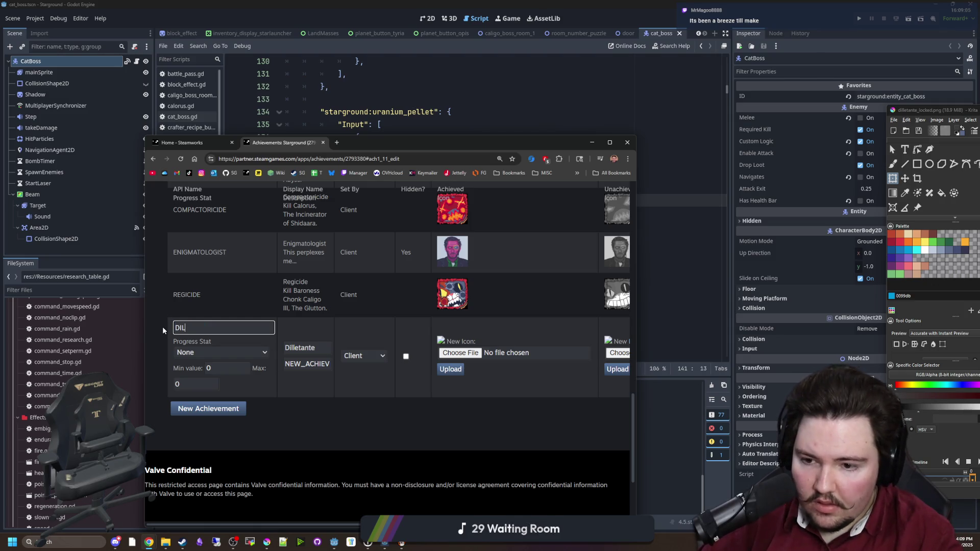
text(LETANTE)
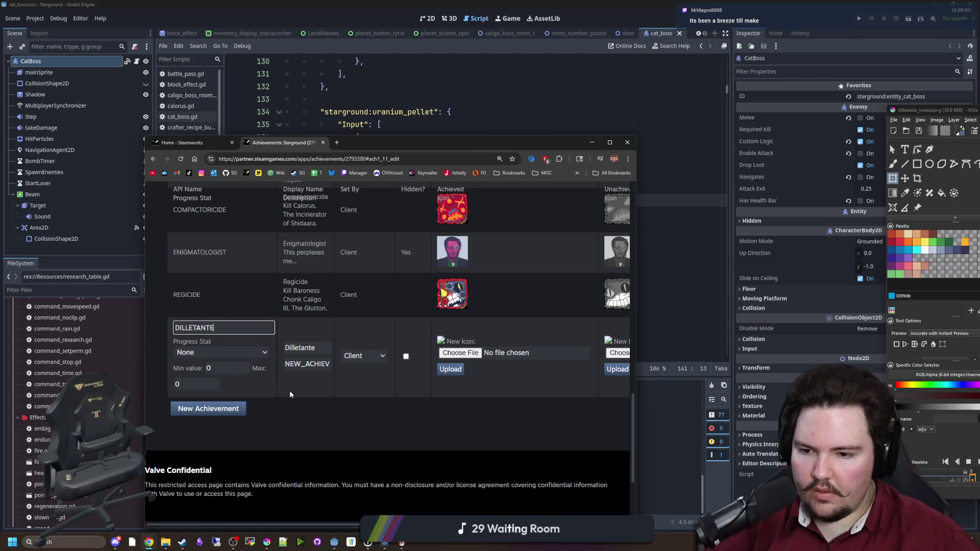
key(Tab)
key(Tab)
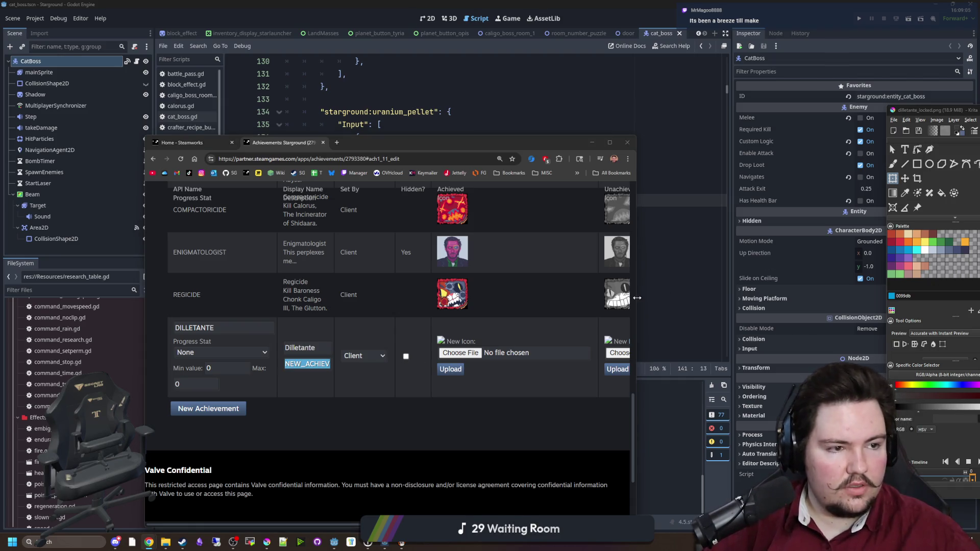
- Write Dilletante's description about reaching a level on all infinite researches and save the row
click(313, 364)
text(Rea)
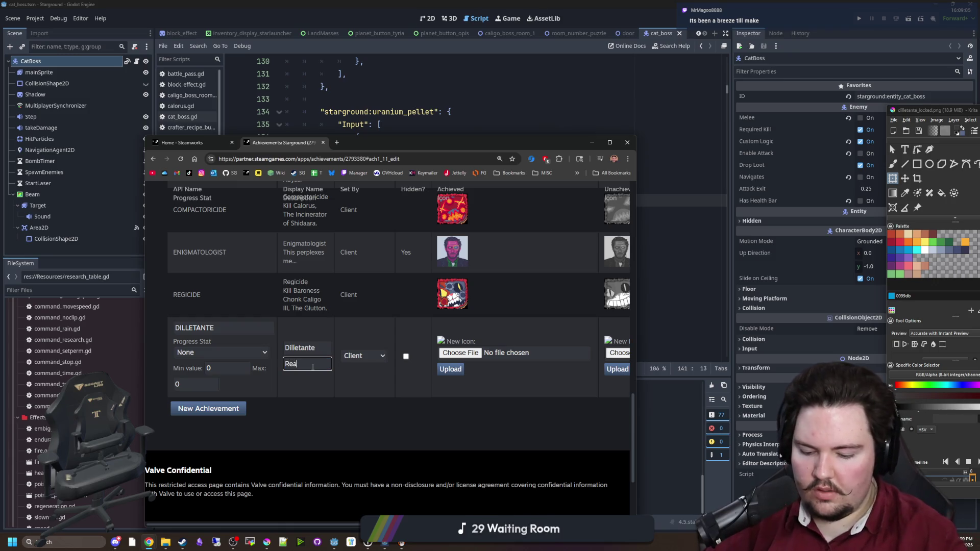
text( 10)
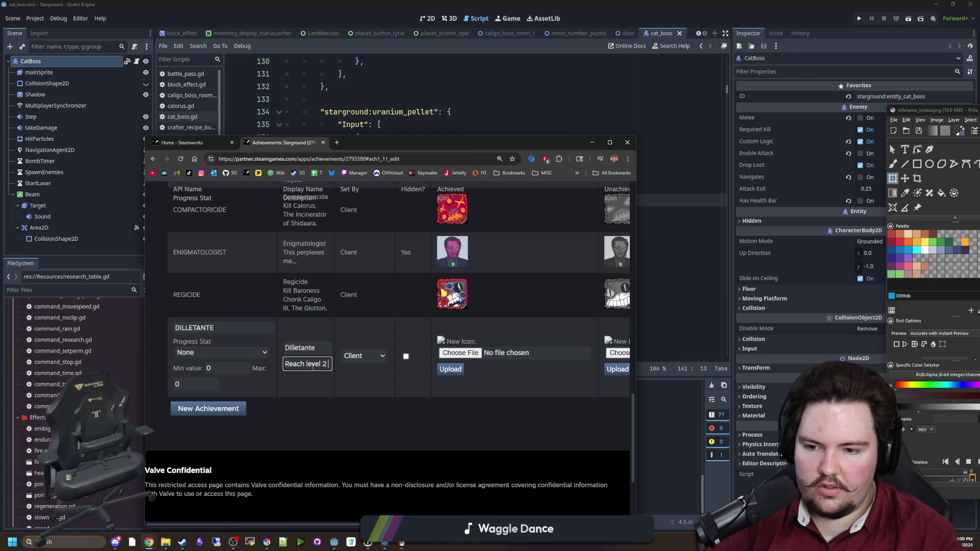
text( on all Inf)
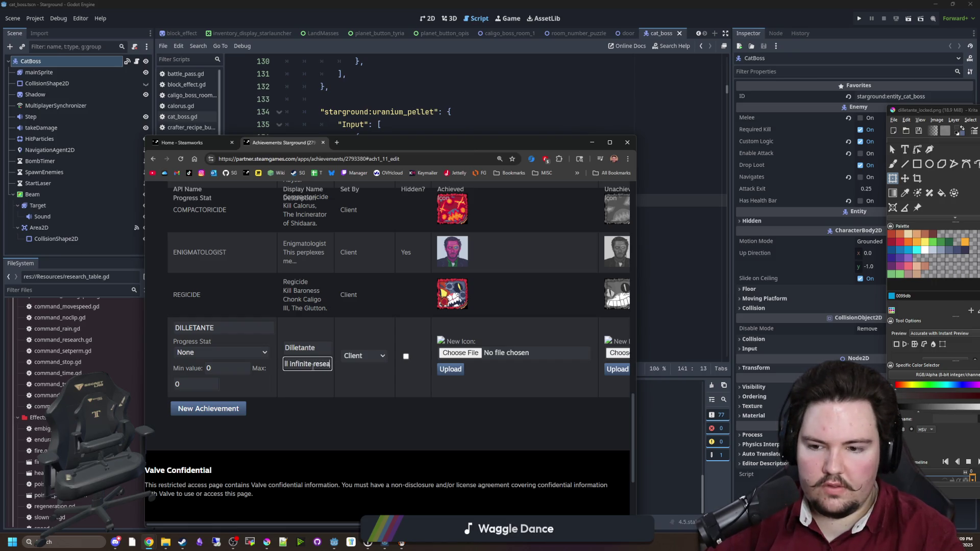
text(rches.)
click(371, 382)
scroll(371, 382, down, 3)
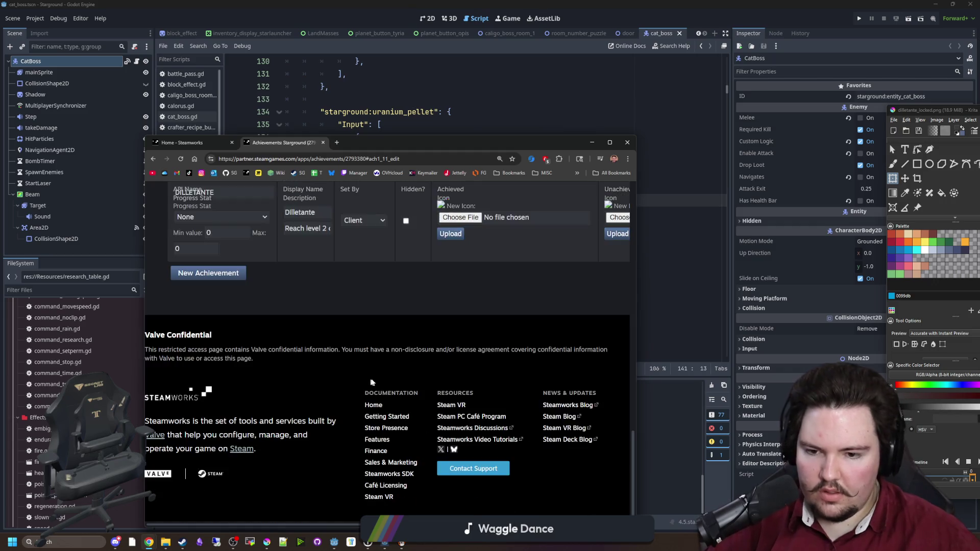
scroll(371, 383, up, 4)
drag(409, 143, 422, 4)
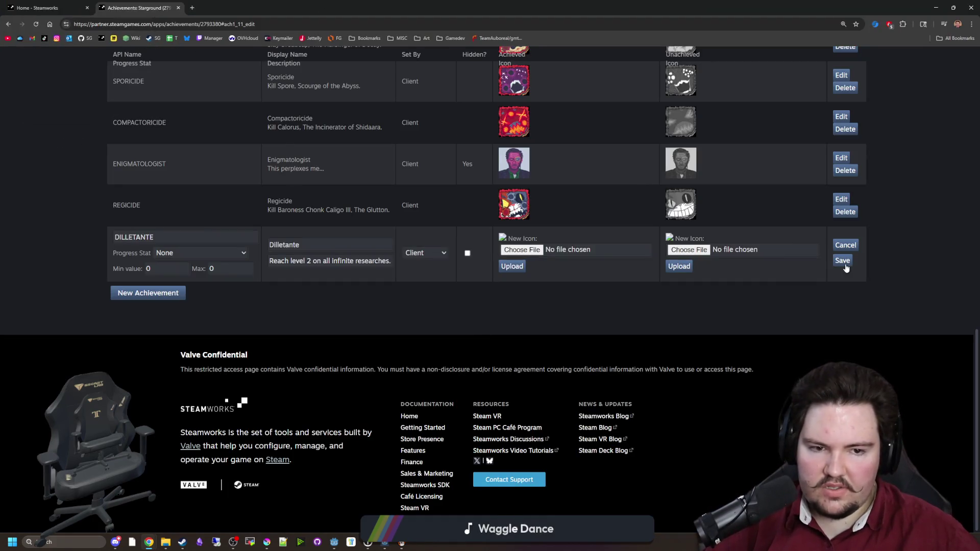
click(845, 263)
- Add two more achievement rows named POLYMATH (Polymath) and MULTIPOTENTIALITE
click(346, 292)
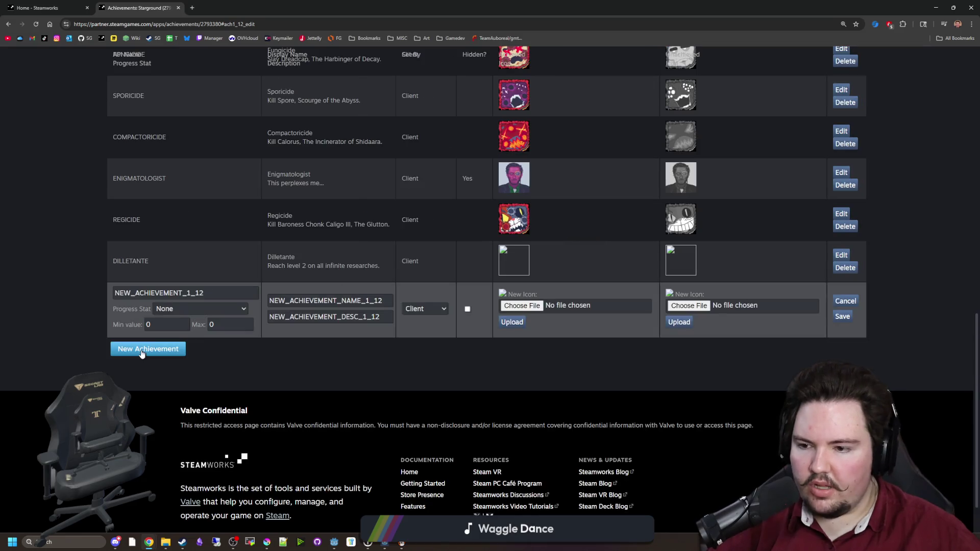
click(143, 345)
double_click(114, 293)
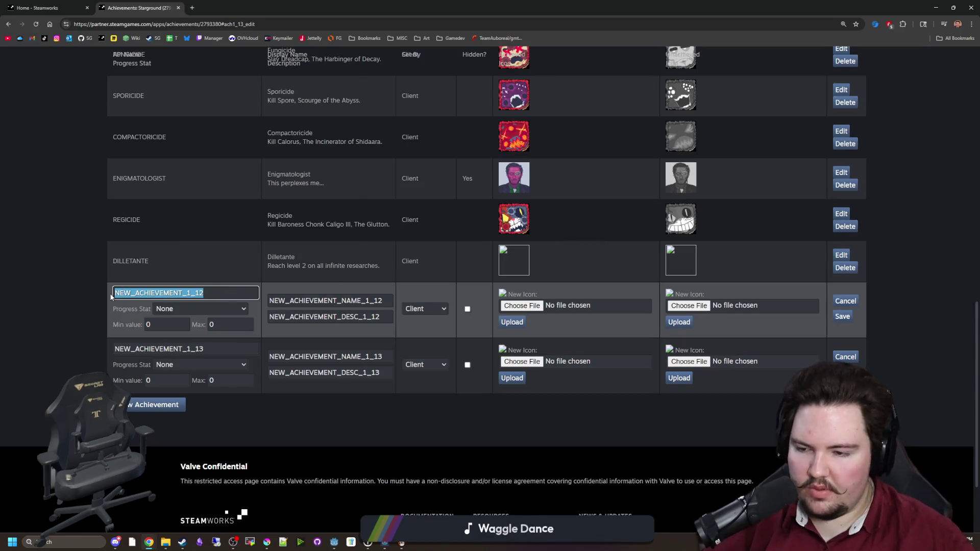
double_click(203, 349)
text(POLYM)
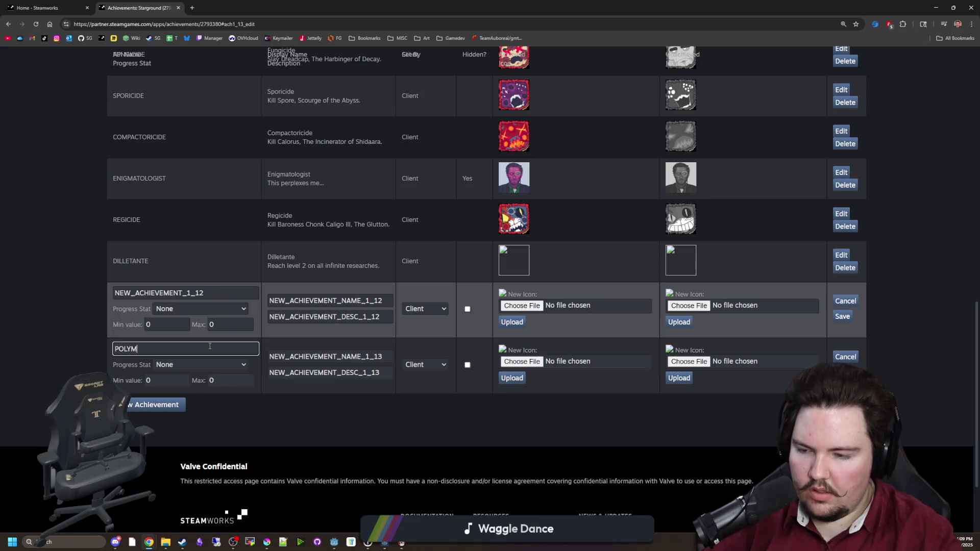
text(ATH)
double_click(361, 356)
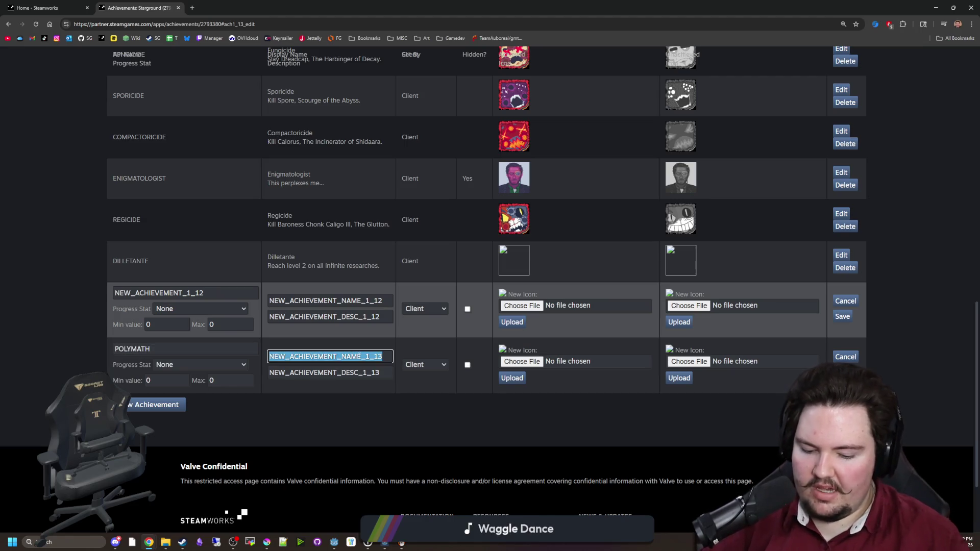
text(Polymath)
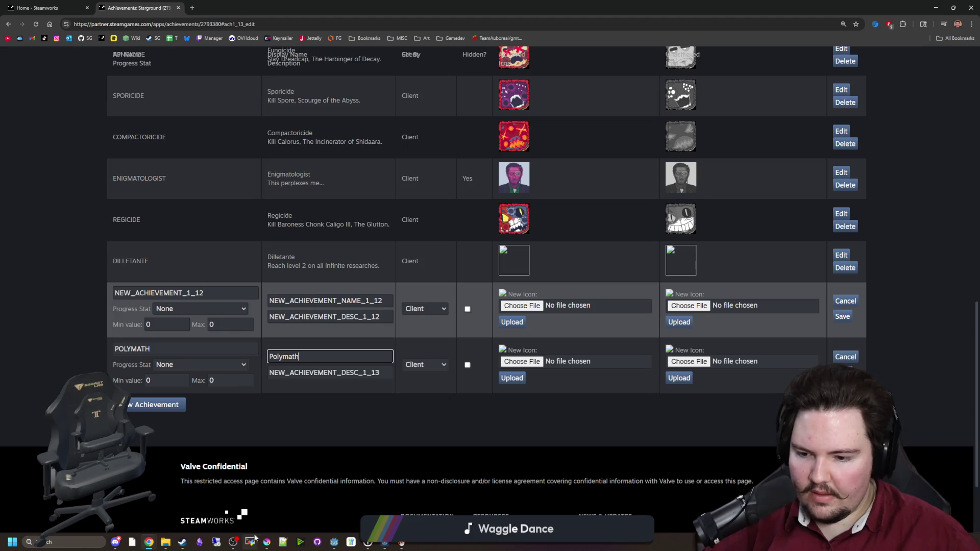
click(267, 542)
text(MULT)
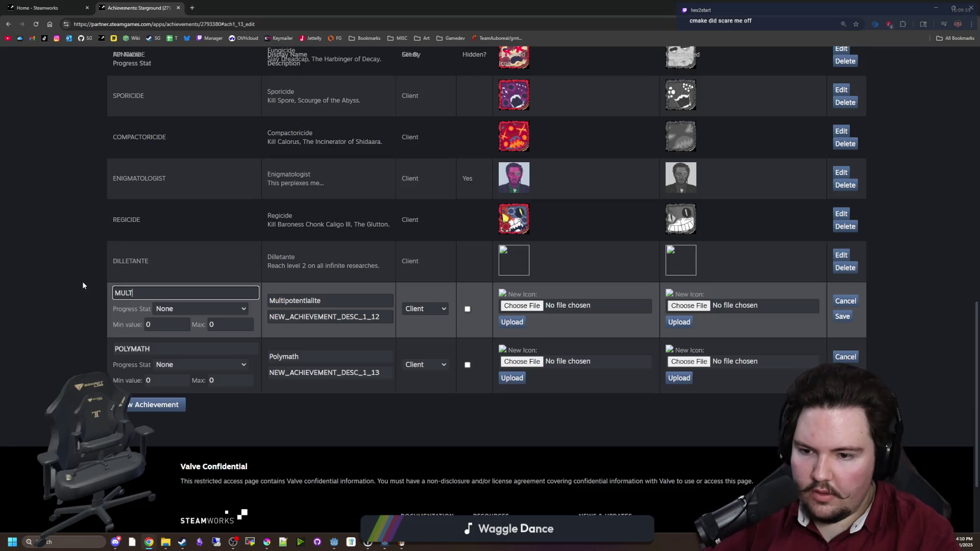
text(IPOTENTI)
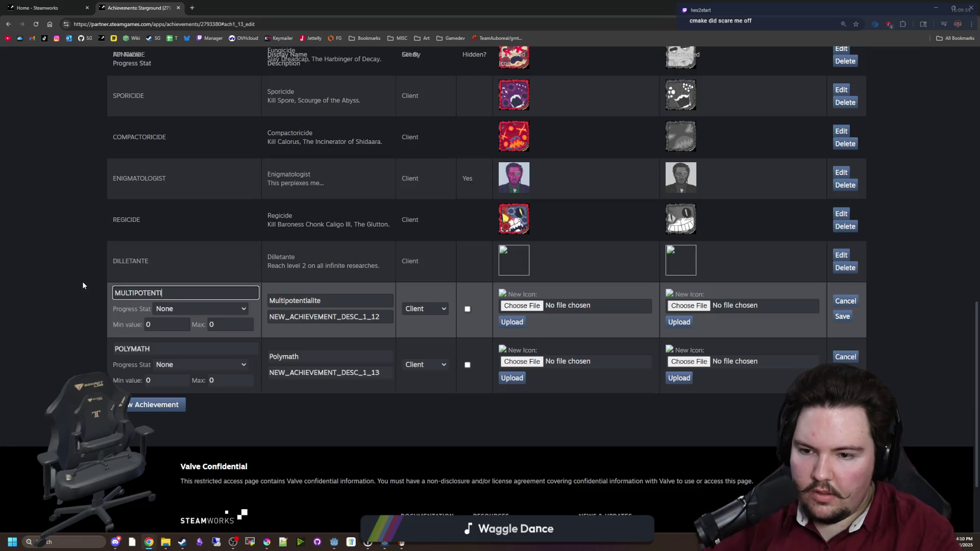
text(ALITE)
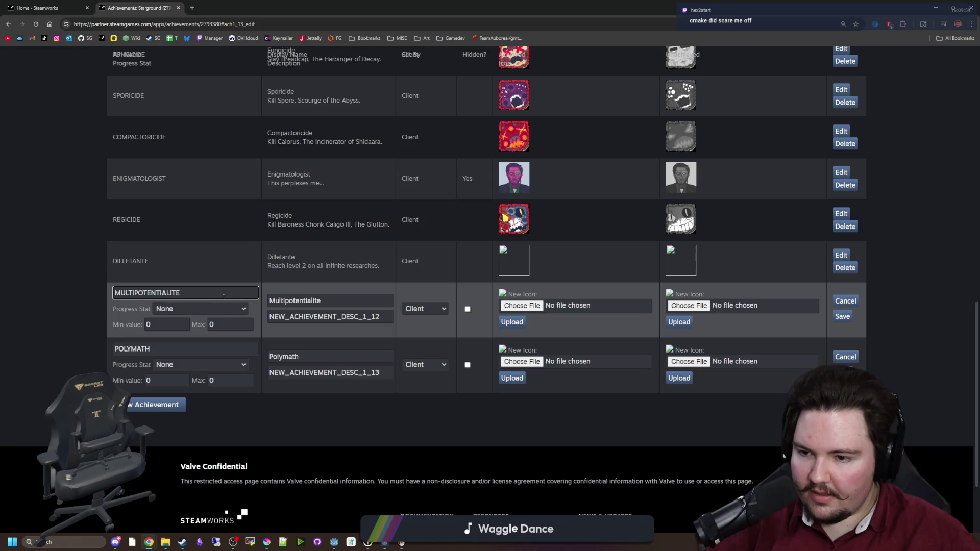
- Reuse Dilletante's description for both rows, changing the level to 5 for Multipotentialite and 10 for Polymath
triple_click(336, 266)
key(ctrl+c)
triple_click(365, 314)
key(ctrl+v)
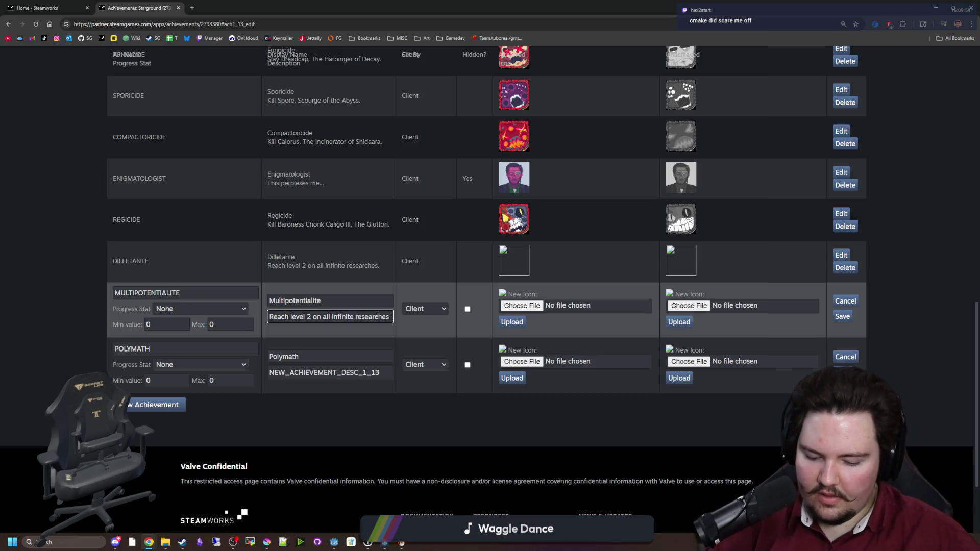
triple_click(354, 317)
triple_click(305, 373)
key(ctrl+v)
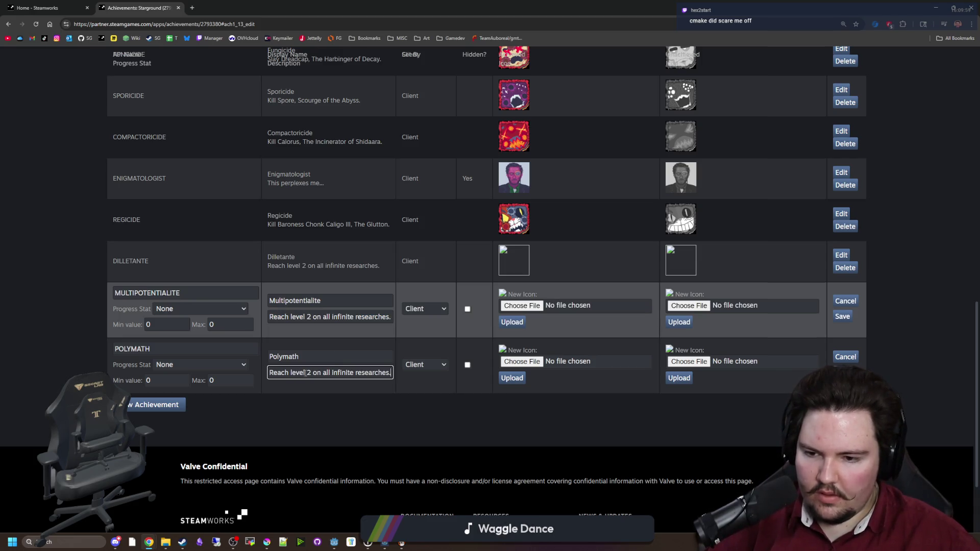
key(BackSpace)
text(10)
click(309, 319)
key(Delete)
text(5)
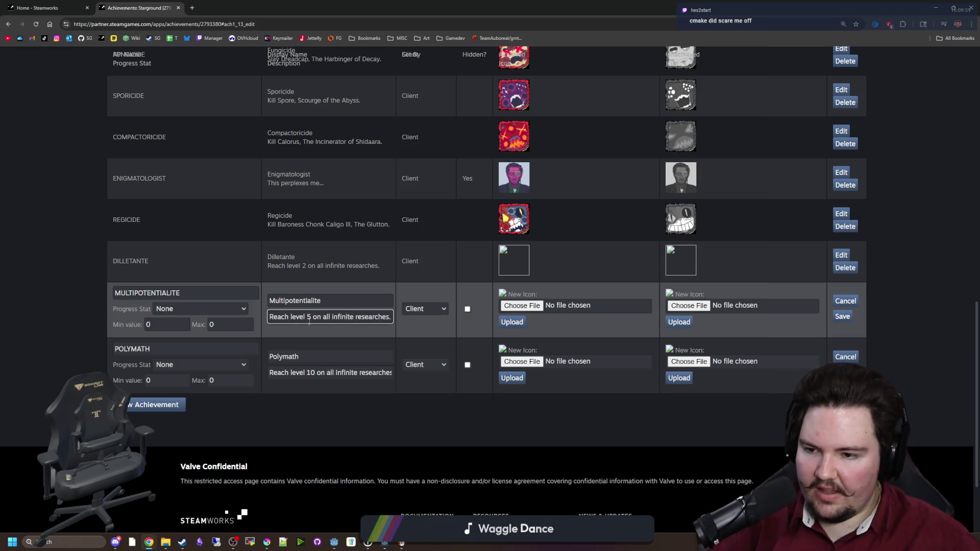
click(334, 359)
- Save the Polymath and Multipotentialite achievements and reopen Dilletante for editing
click(842, 372)
click(842, 316)
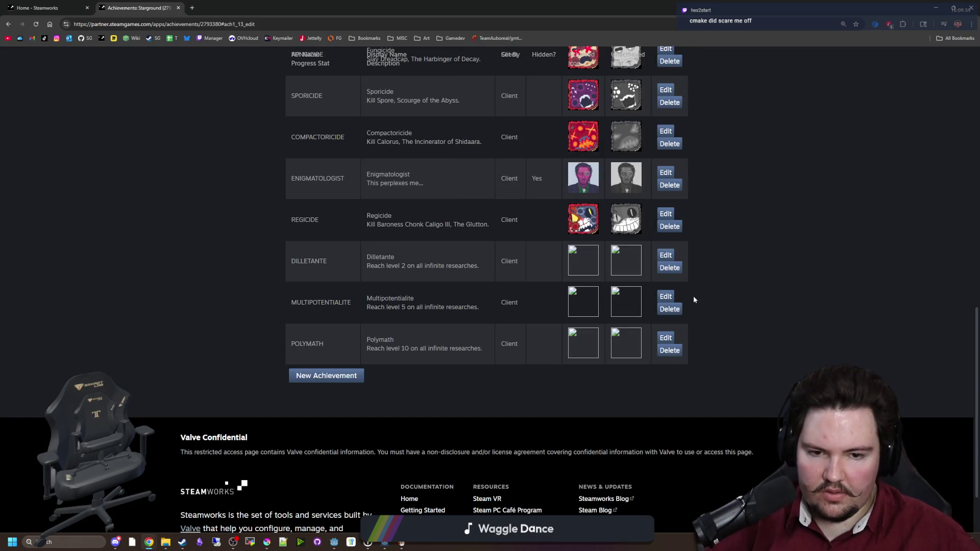
click(667, 255)
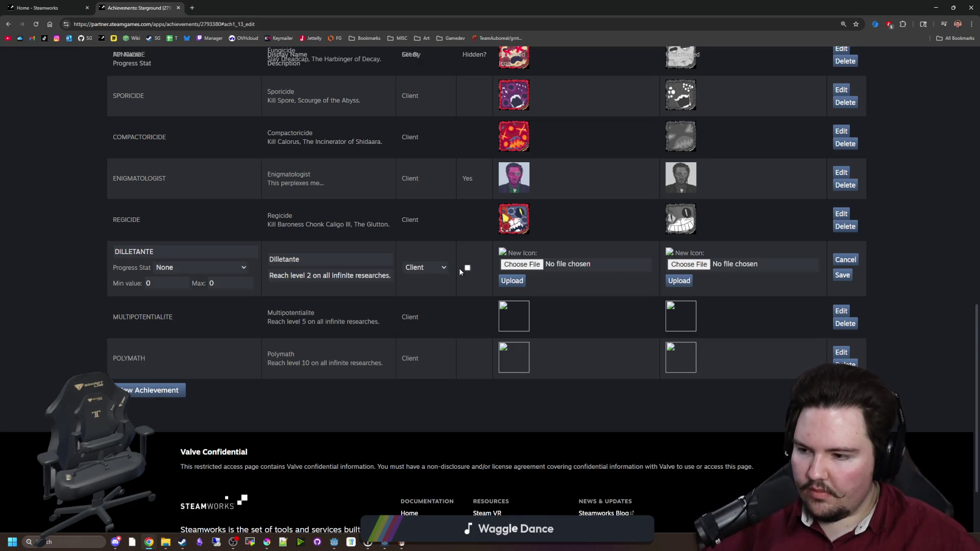
- Upload dilletante.png and dilletante_locked.png as Dilletante's achieved and locked icons and save
click(538, 268)
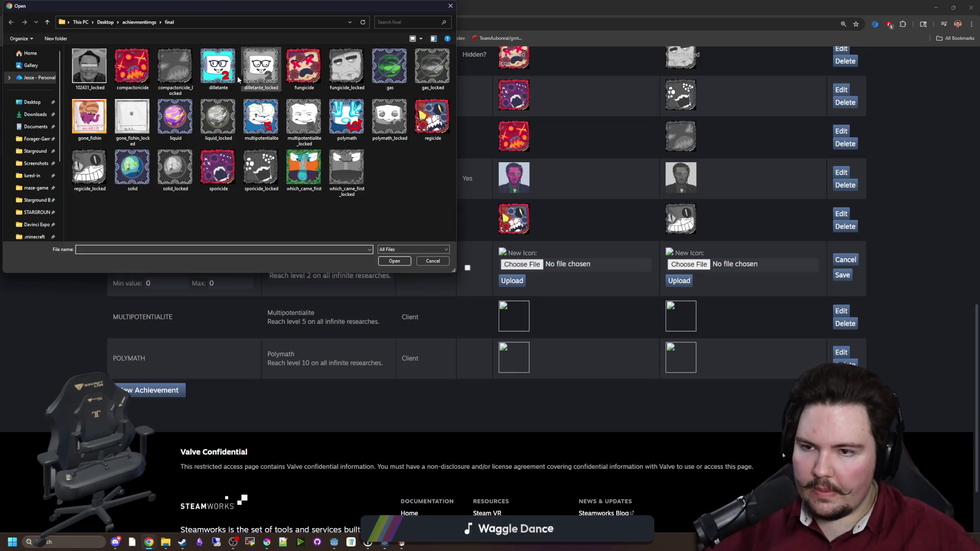
double_click(220, 74)
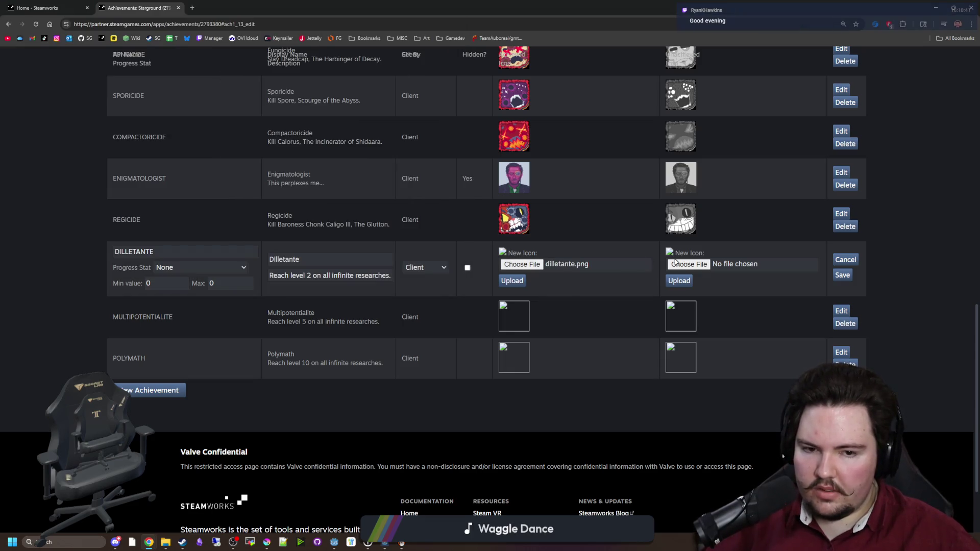
click(681, 267)
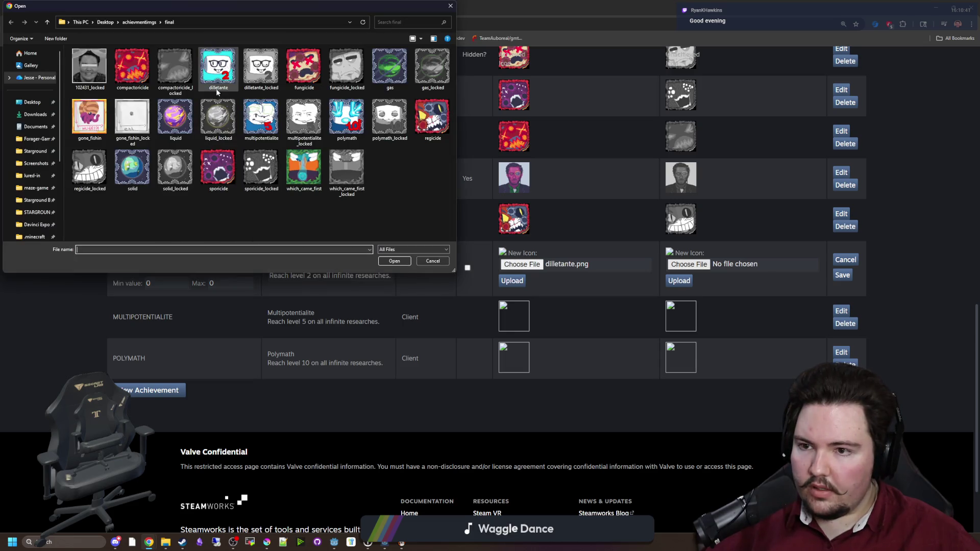
double_click(218, 72)
click(513, 281)
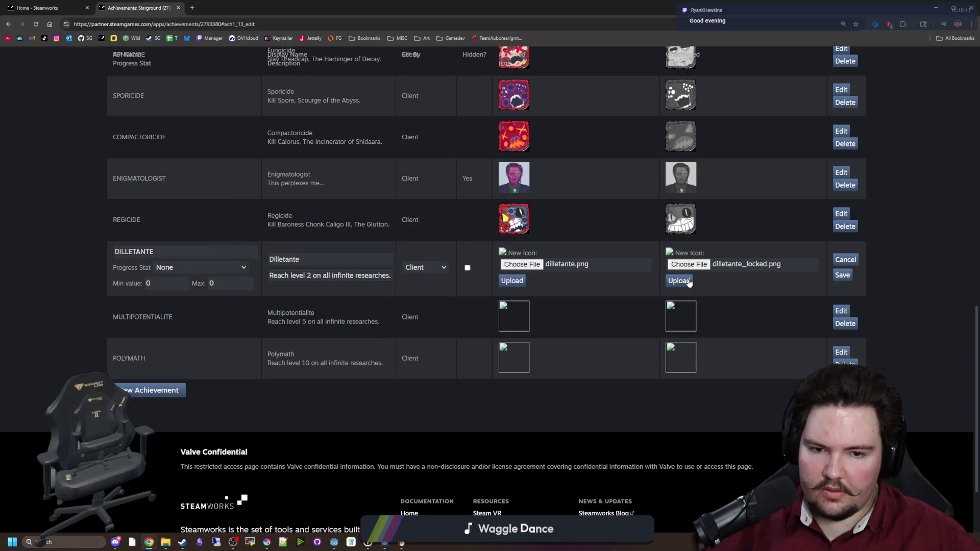
click(684, 335)
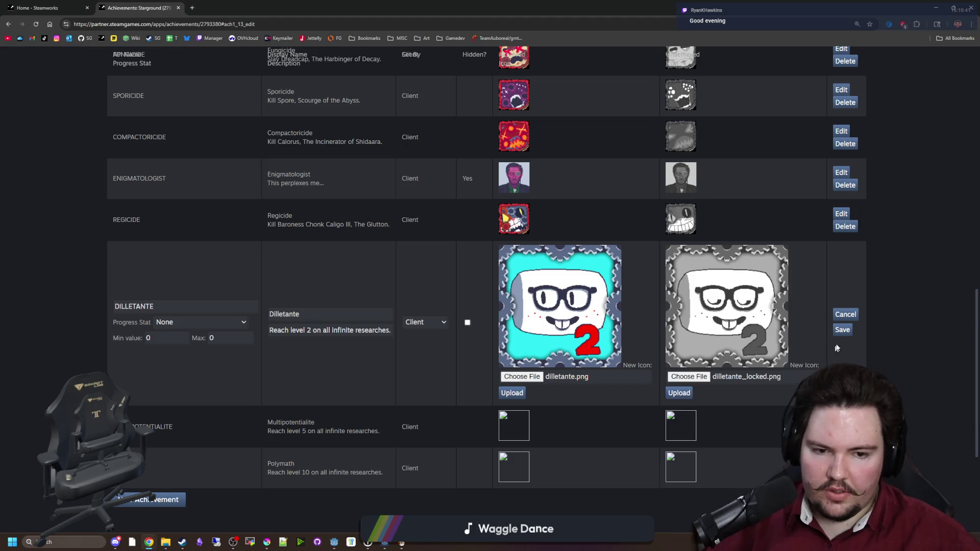
click(851, 335)
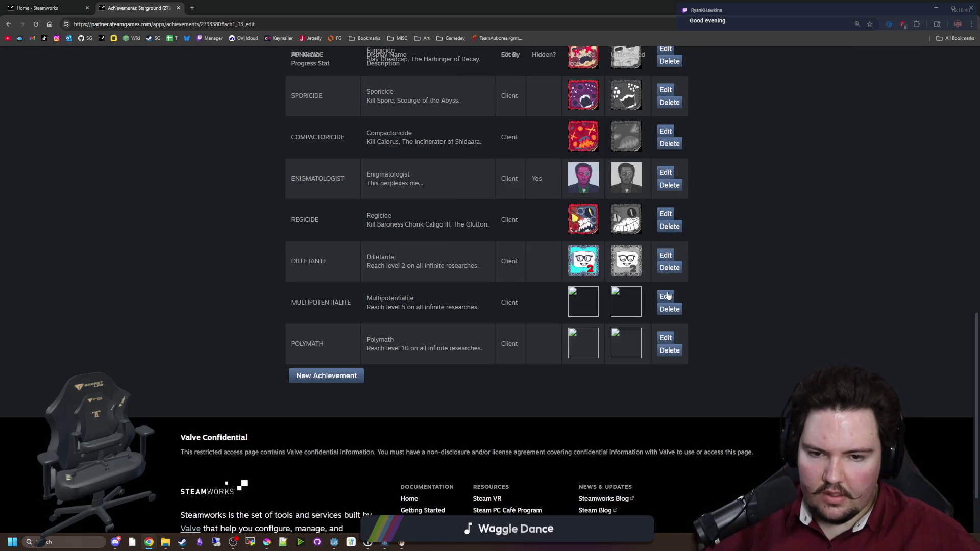
- Upload multipotentialite.png and multipotentialite_locked.png as Multipotentialite's icons, save, and open Polymath
click(665, 296)
click(521, 306)
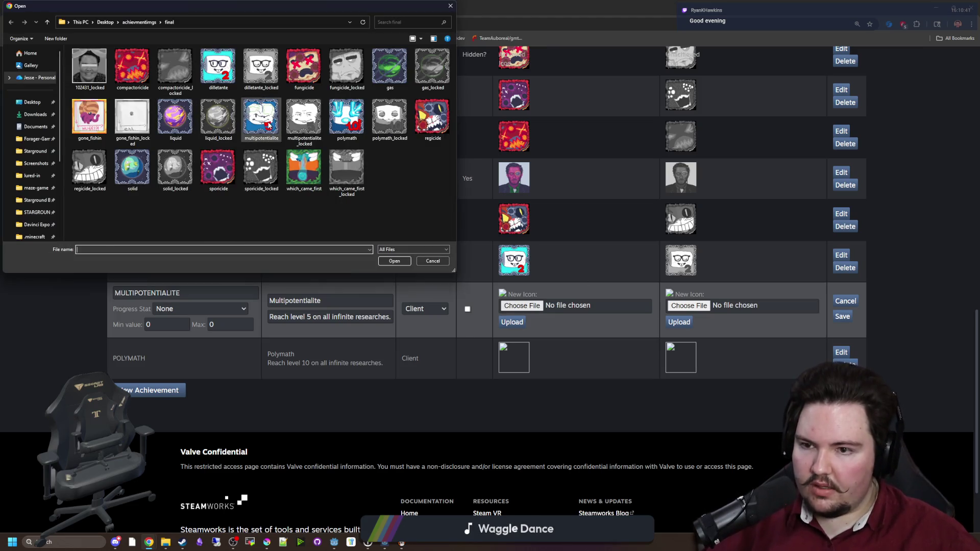
double_click(261, 117)
click(679, 307)
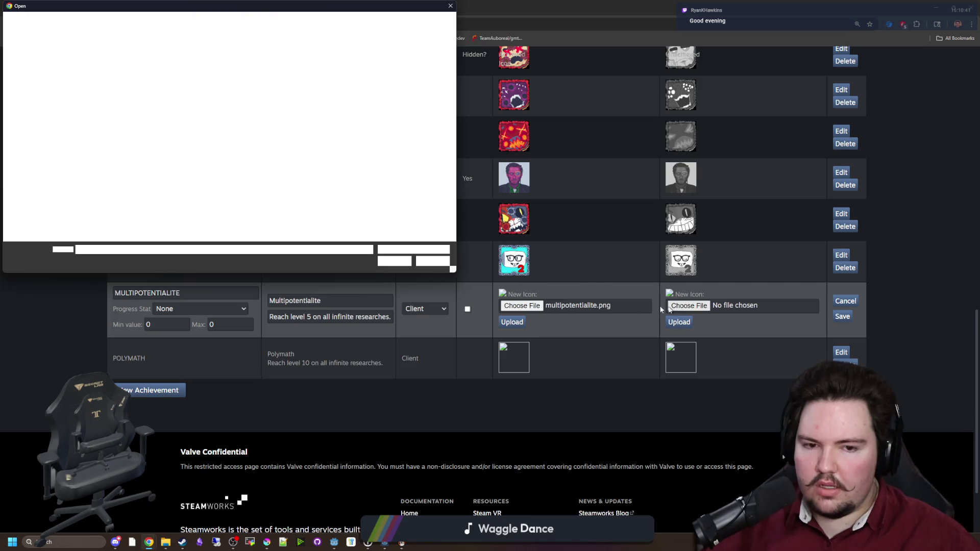
double_click(295, 126)
click(512, 322)
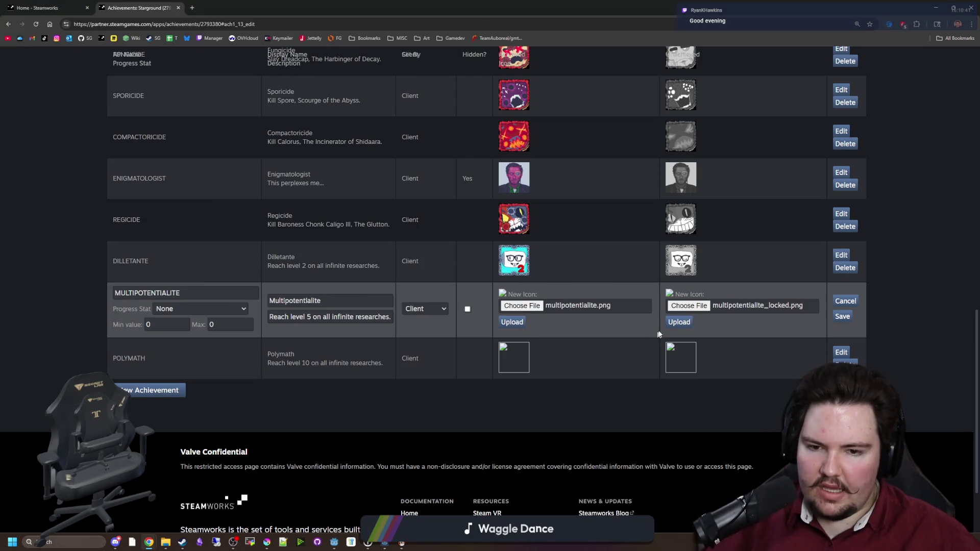
click(679, 377)
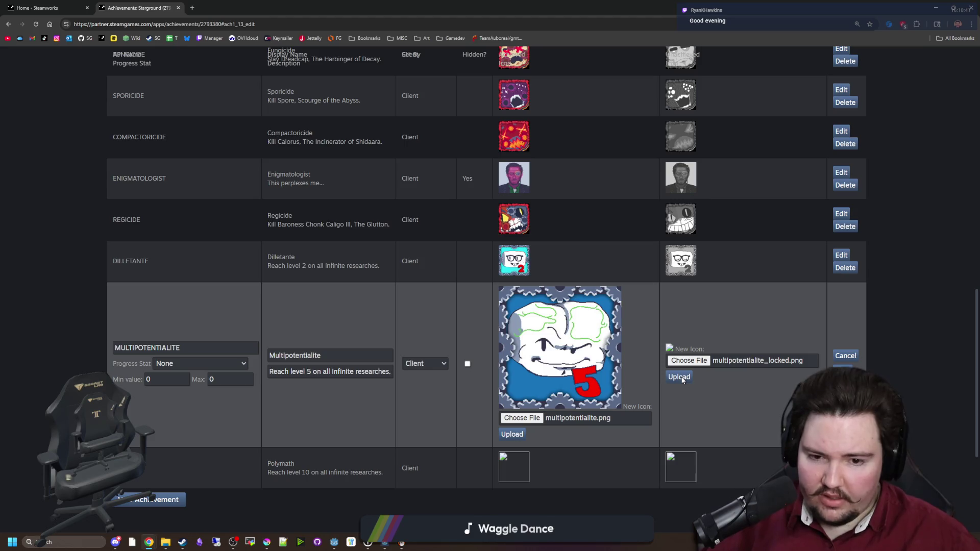
scroll(756, 392, down, 1)
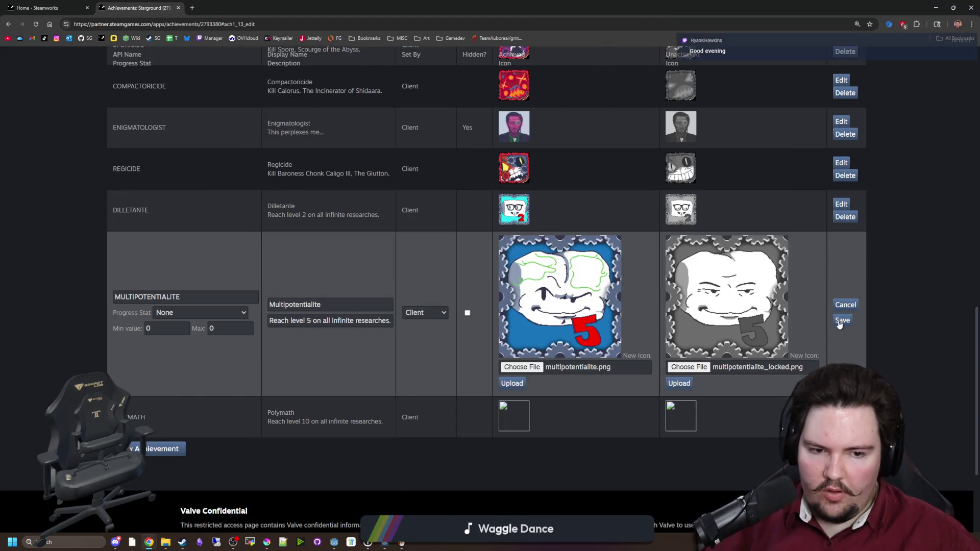
click(843, 321)
click(663, 286)
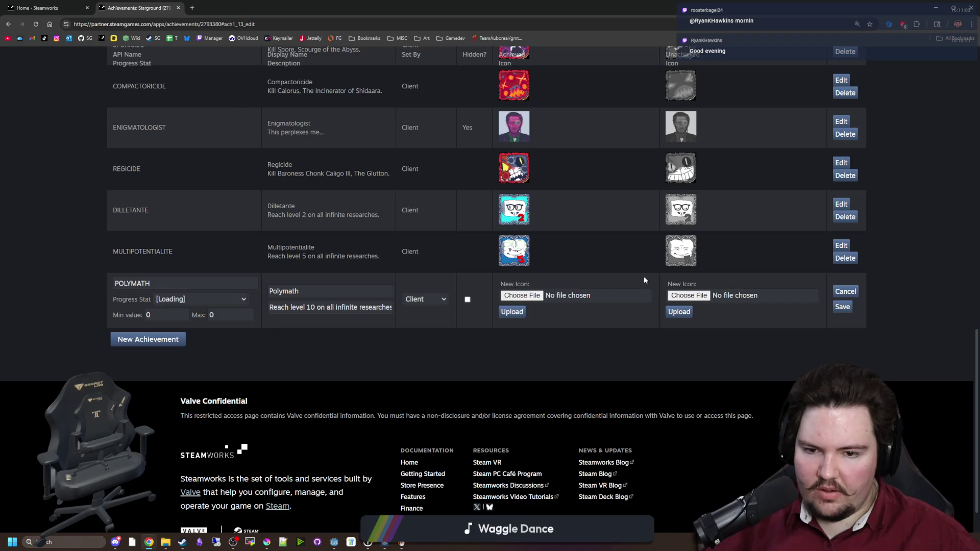
- Attach polymath.png and polymath_locked.png as Polymath's achieved and locked icons and save
click(523, 297)
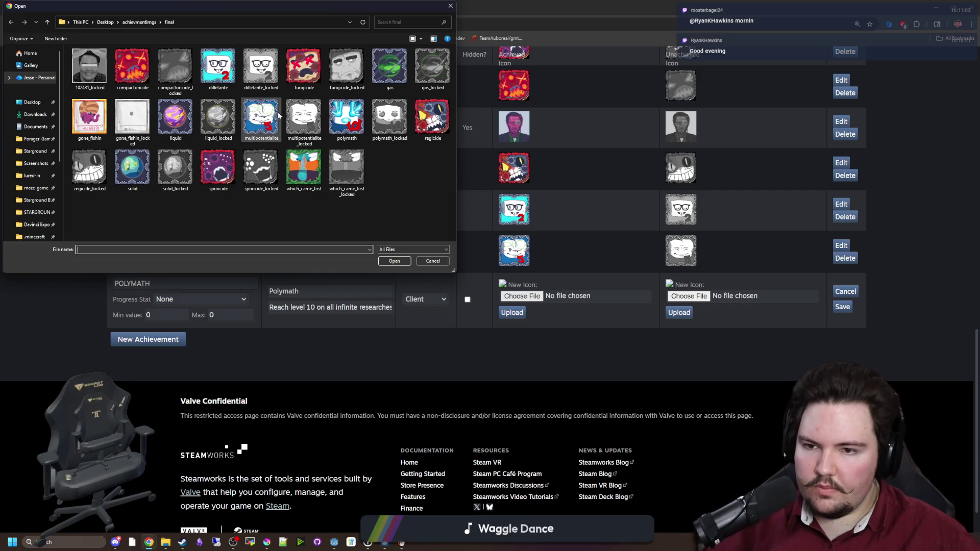
double_click(347, 116)
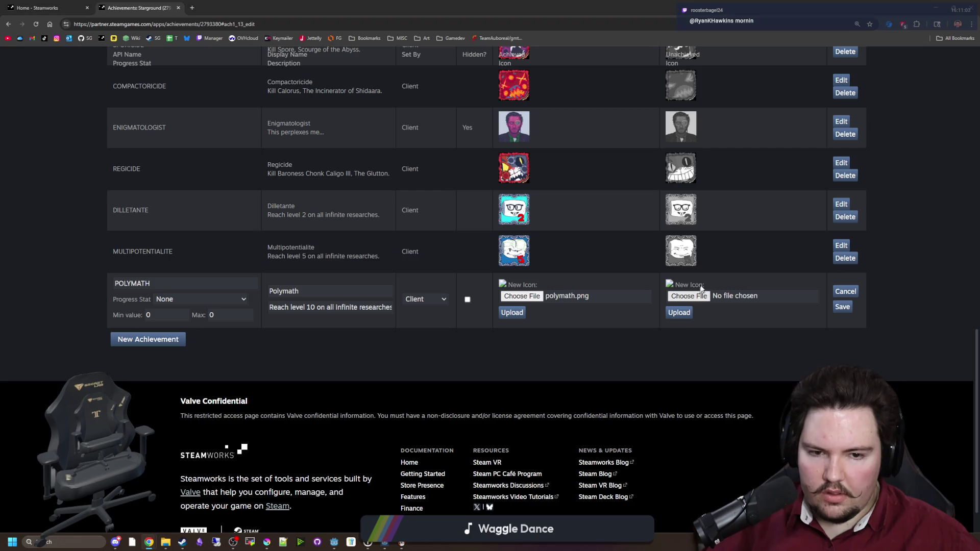
click(689, 296)
double_click(390, 117)
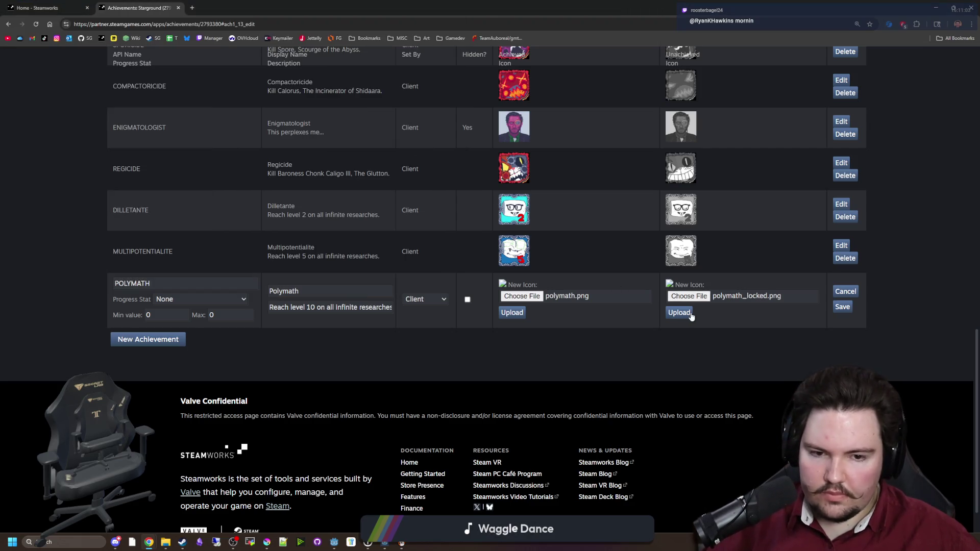
click(511, 365)
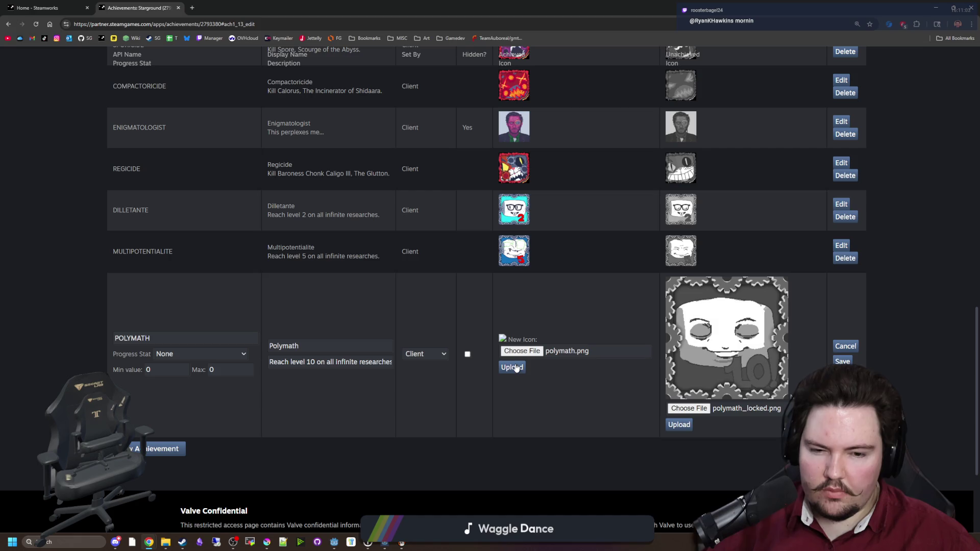
click(843, 361)
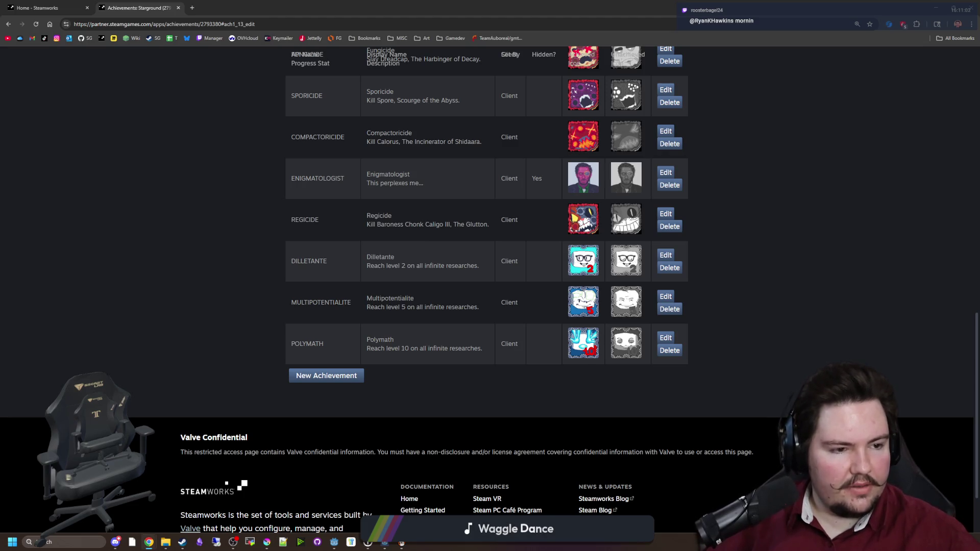
- Switch to the Miro board and scroll through the Final Achievements List, starting at Going Places
key(alt+Tab)
scroll(462, 289, up, 5)
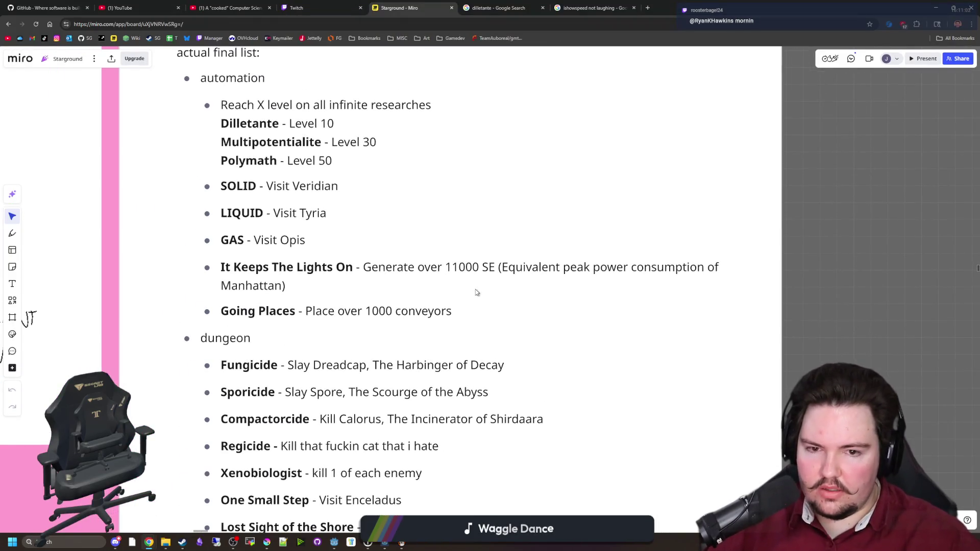
drag(306, 312, 423, 313)
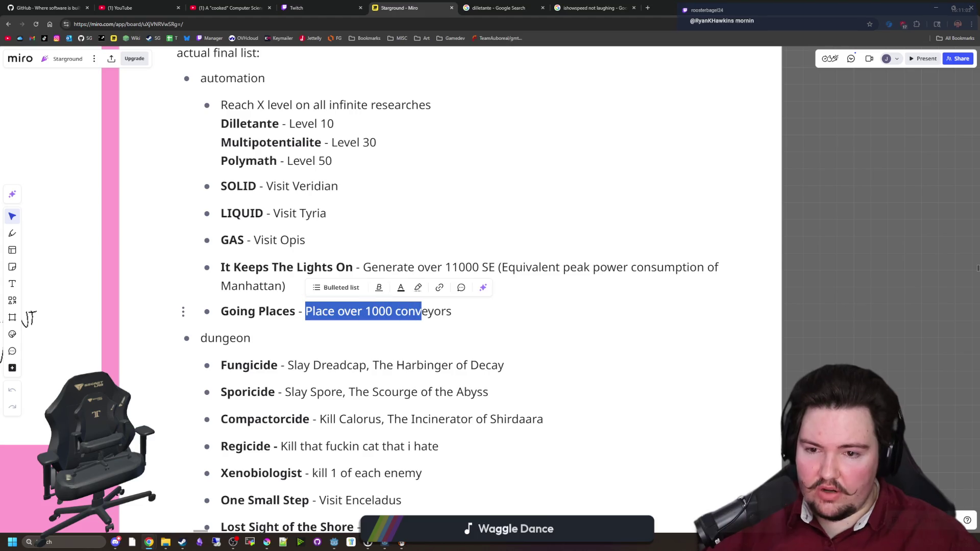
click(876, 313)
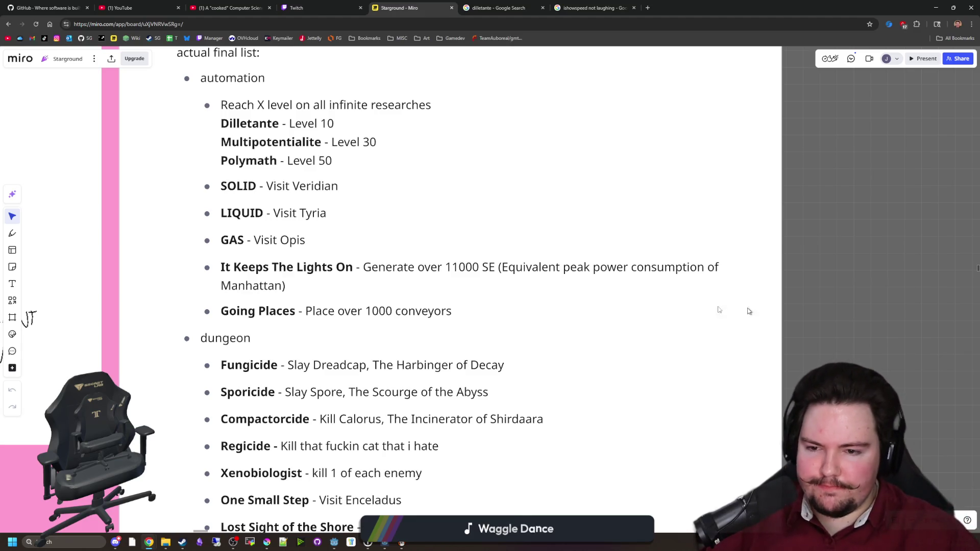
drag(878, 300, 876, 299)
scroll(385, 168, down, 3)
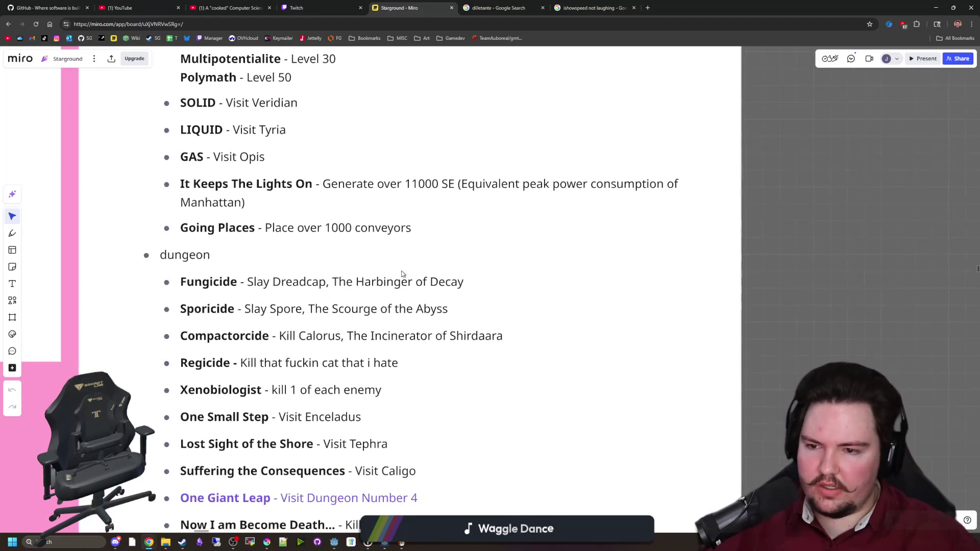
scroll(451, 312, down, 1)
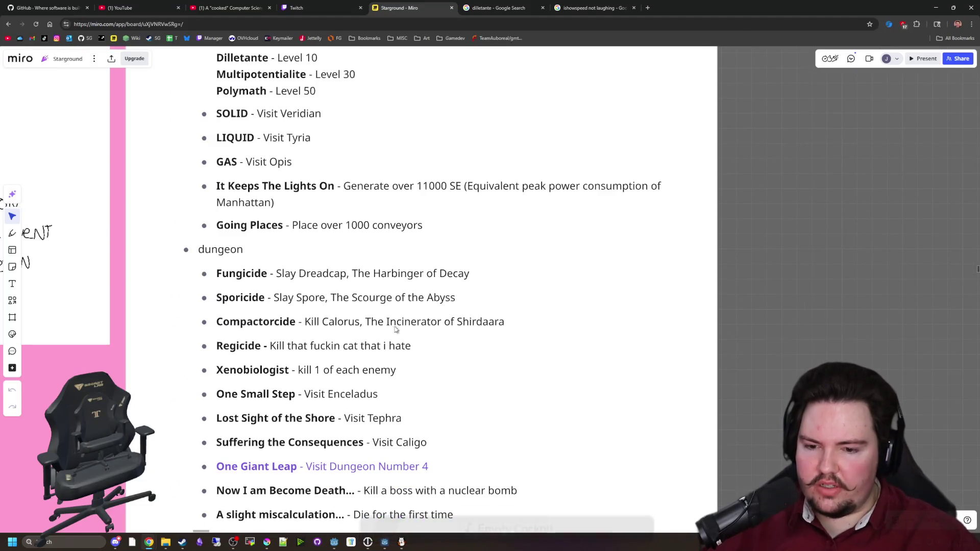
scroll(506, 263, down, 3)
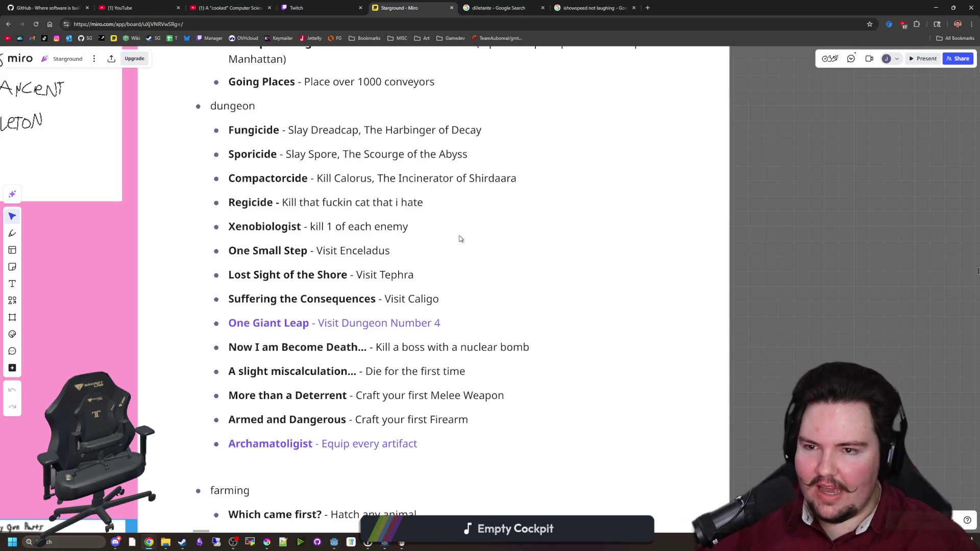
scroll(542, 201, down, 1)
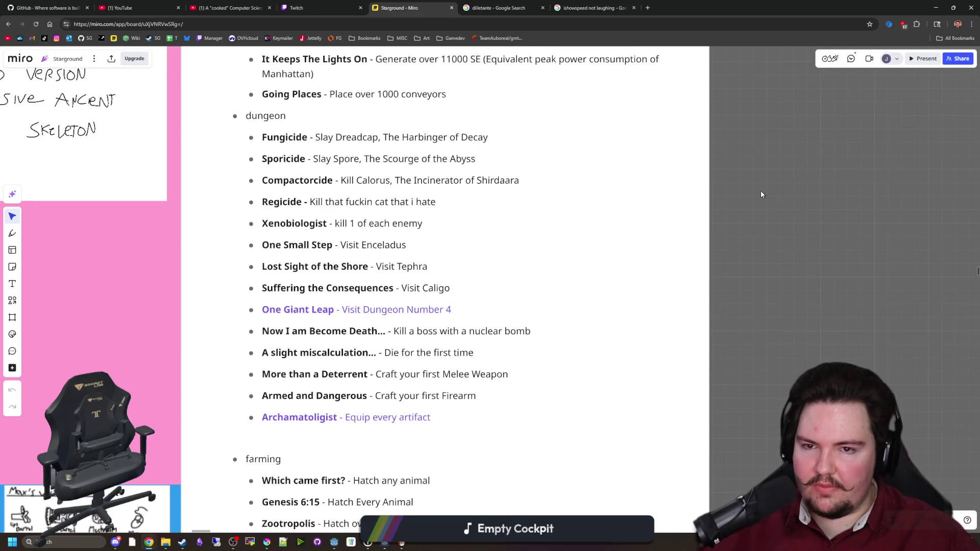
scroll(764, 354, up, 1)
scroll(761, 411, up, 1)
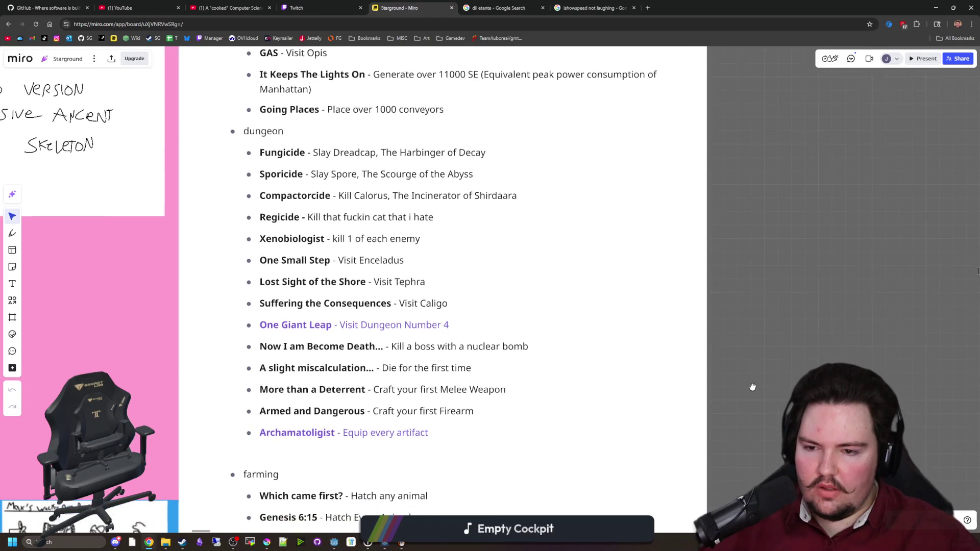
scroll(753, 390, down, 1)
- Review the dungeon and weapon lines, Archamatologist through Armed and Dangerous, by selecting their text
click(415, 360)
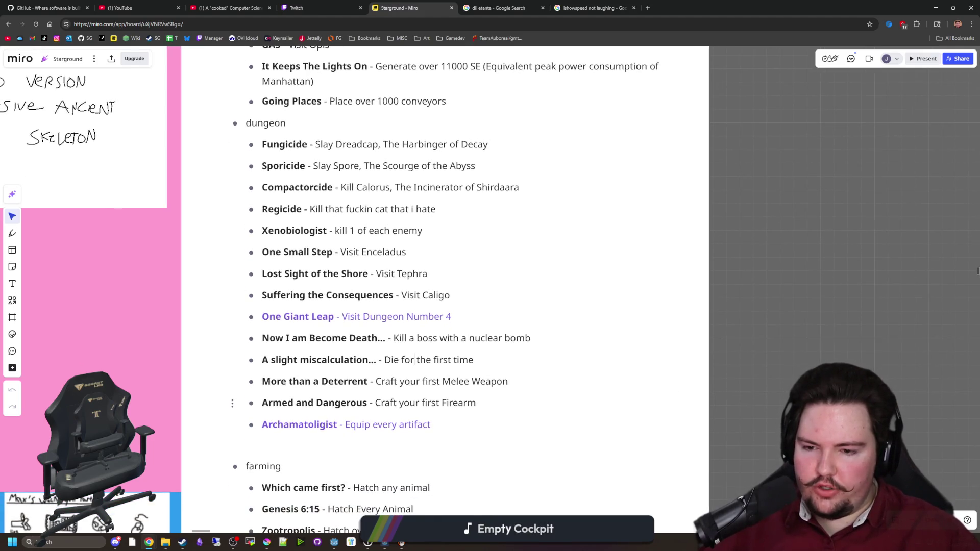
mouse_move(431, 425)
mouse_down()
mouse_move(401, 273)
mouse_move(262, 145)
mouse_up()
click(403, 229)
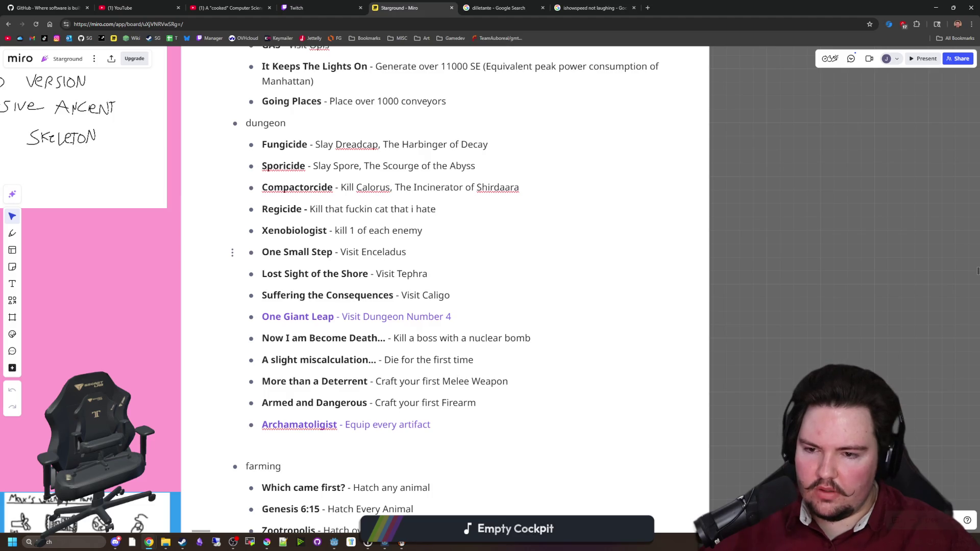
mouse_move(450, 295)
mouse_down()
mouse_move(262, 251)
mouse_move(450, 295)
mouse_up()
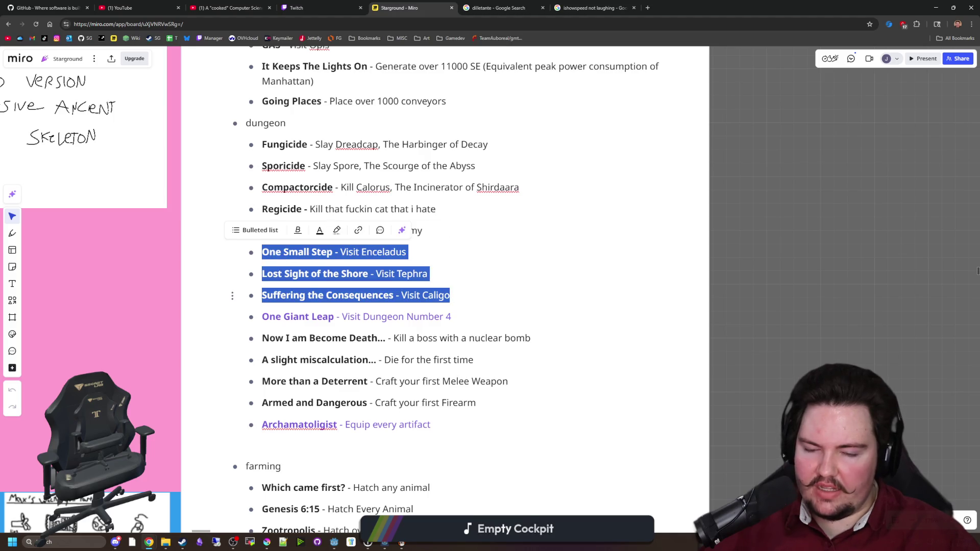
click(450, 295)
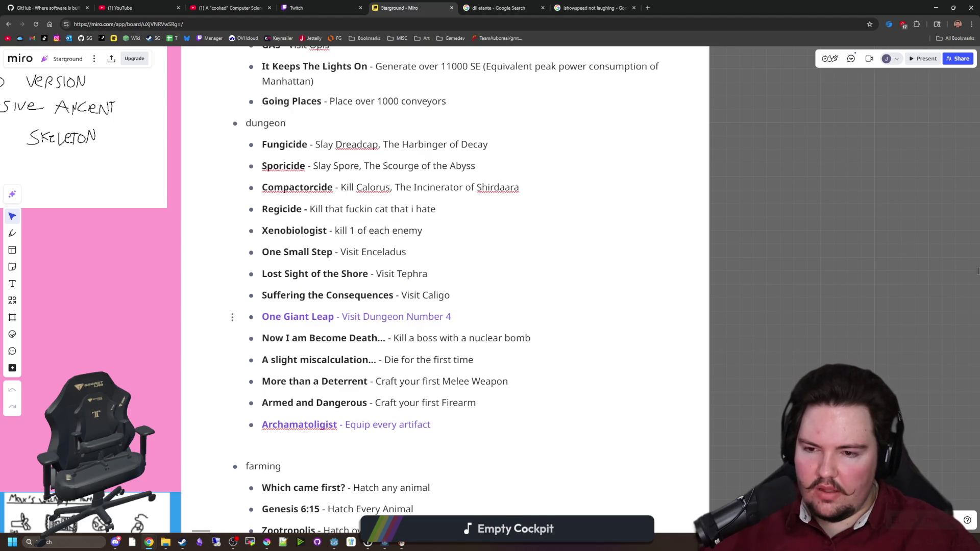
mouse_move(262, 360)
mouse_down()
mouse_move(430, 425)
mouse_move(476, 403)
mouse_move(284, 338)
mouse_move(355, 359)
mouse_up()
click(334, 382)
click(319, 381)
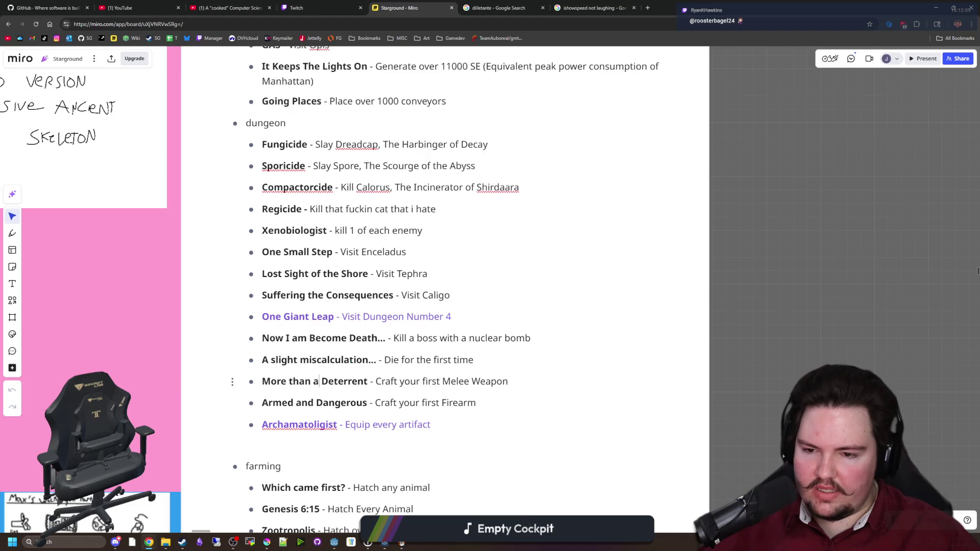
mouse_move(262, 381)
mouse_down()
mouse_move(508, 382)
mouse_move(262, 403)
mouse_up()
click(486, 382)
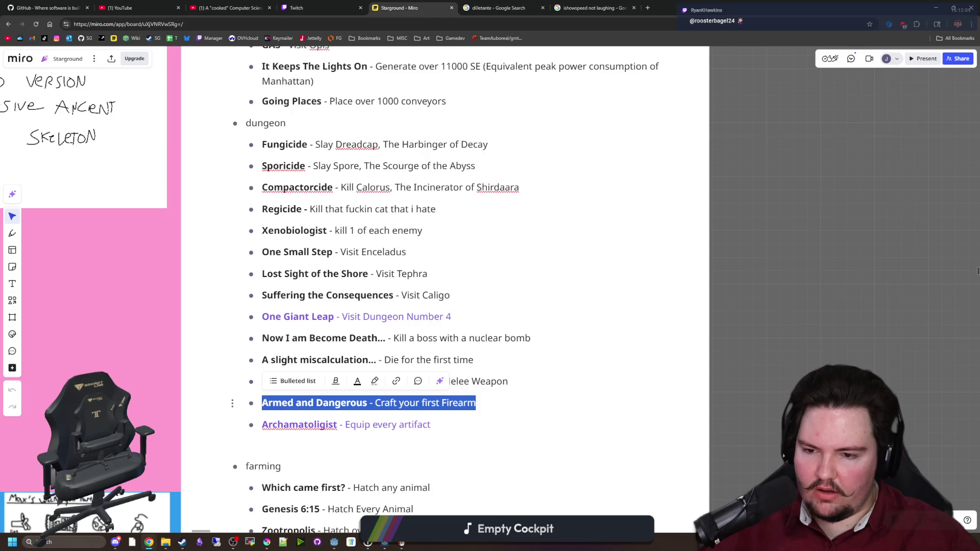
click(281, 403)
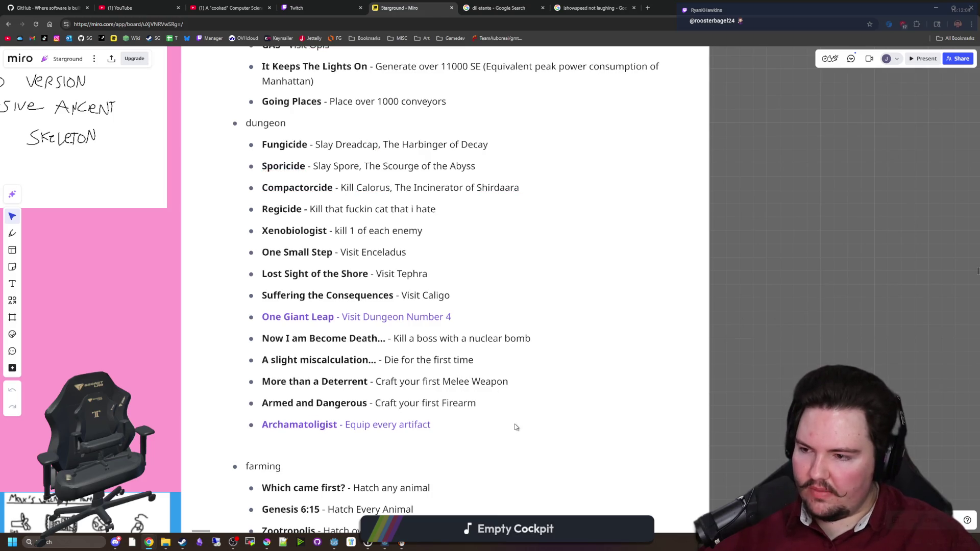
- Review the farming section, selecting the 4 positive status effects and That's How We Got Here! lines
mouse_move(875, 390)
mouse_down()
mouse_move(879, 306)
mouse_move(847, 239)
mouse_move(843, 197)
mouse_up()
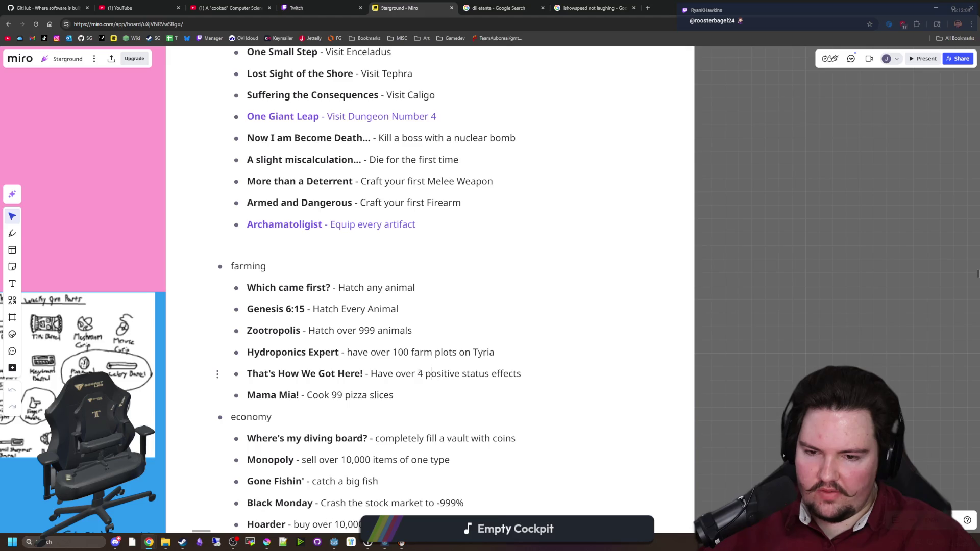
drag(416, 374, 503, 374)
click(744, 386)
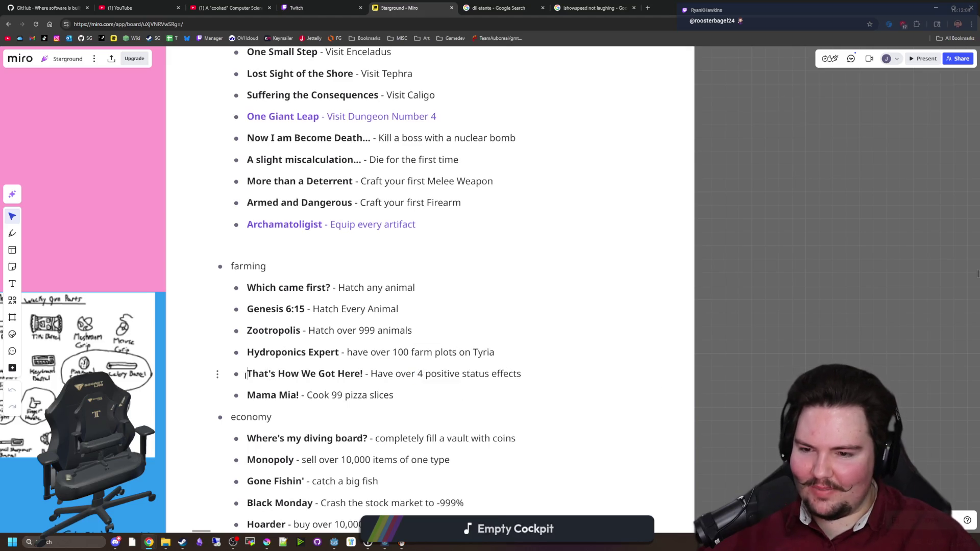
drag(363, 373, 246, 374)
click(717, 357)
scroll(731, 385, down, 1)
scroll(731, 385, down, 3)
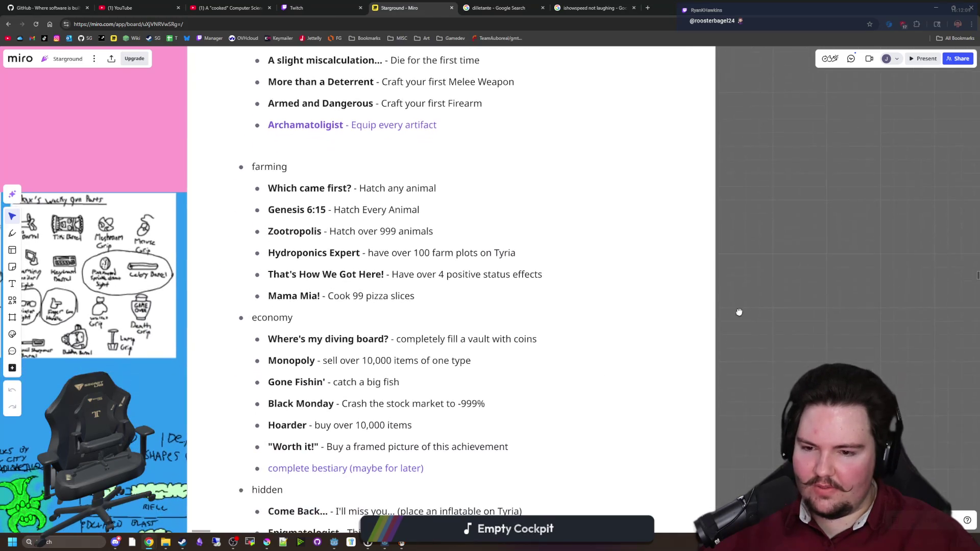
scroll(766, 319, down, 3)
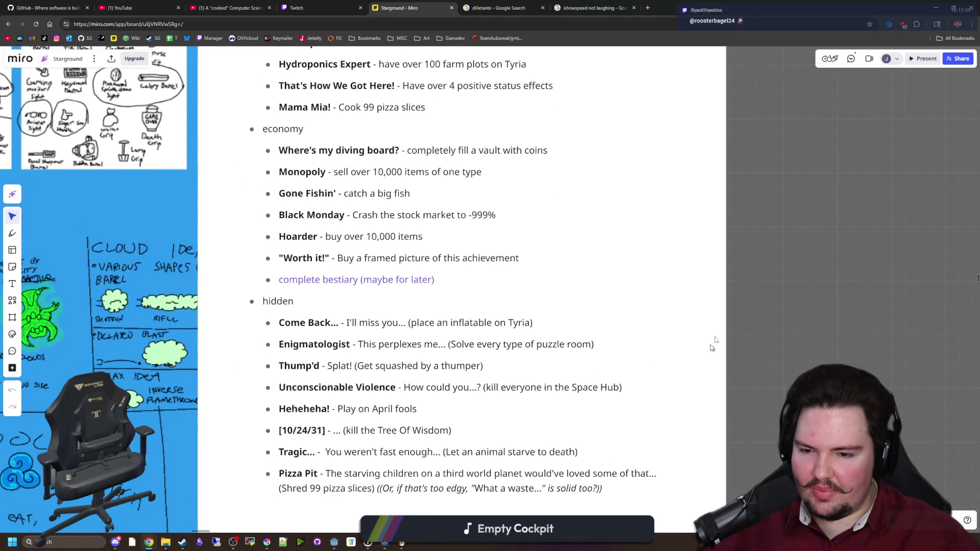
scroll(776, 307, up, 5)
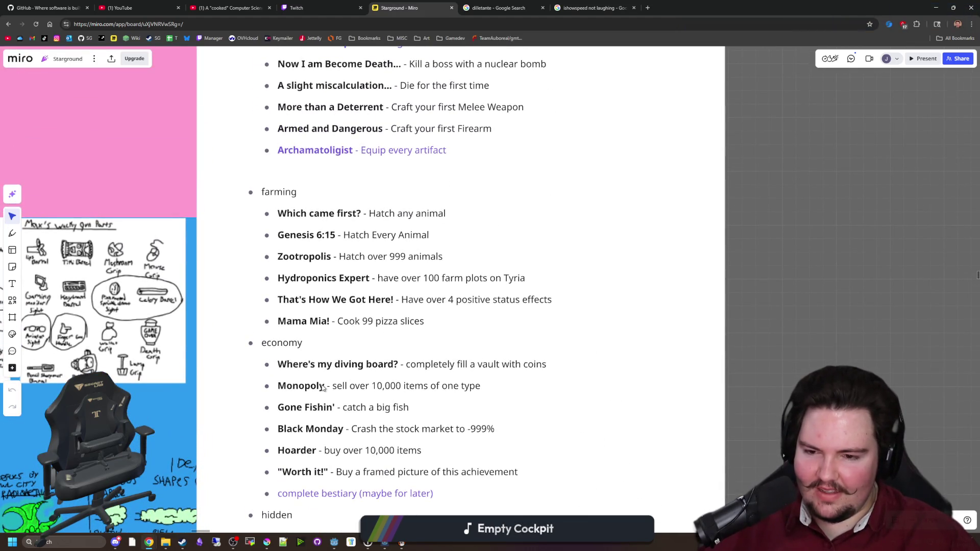
scroll(803, 210, up, 8)
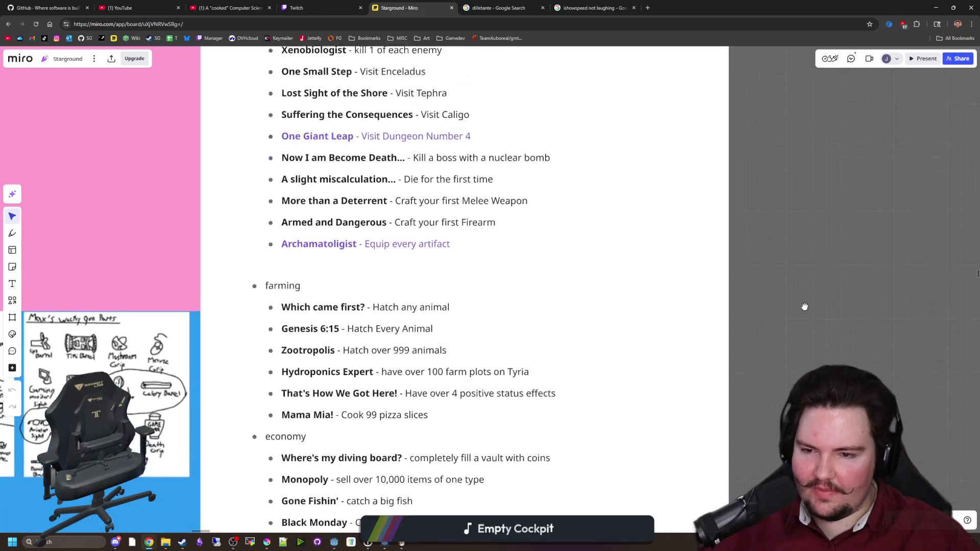
- Select the 'Reach X level on all infinite researches' line and show its list-type options
drag(737, 162, 738, 400)
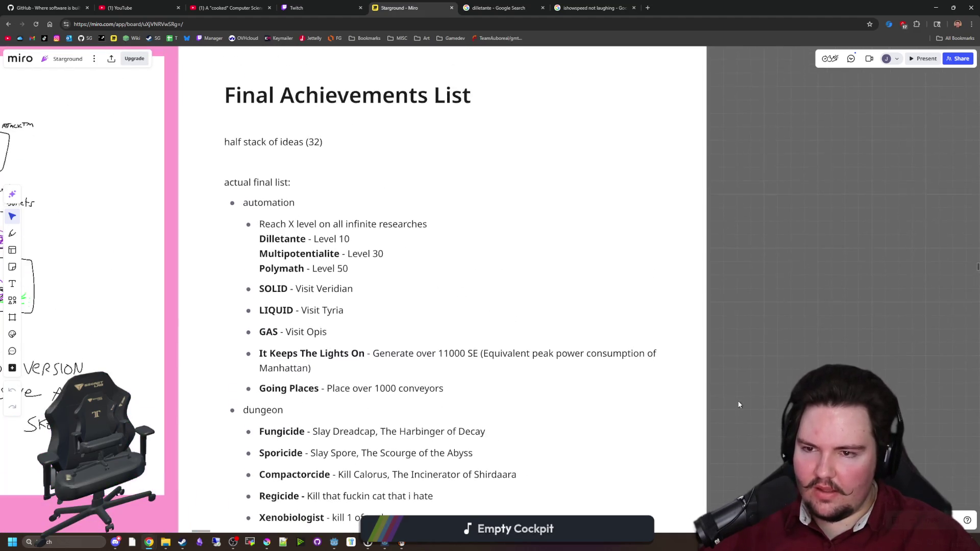
click(373, 253)
drag(427, 225, 259, 224)
click(291, 202)
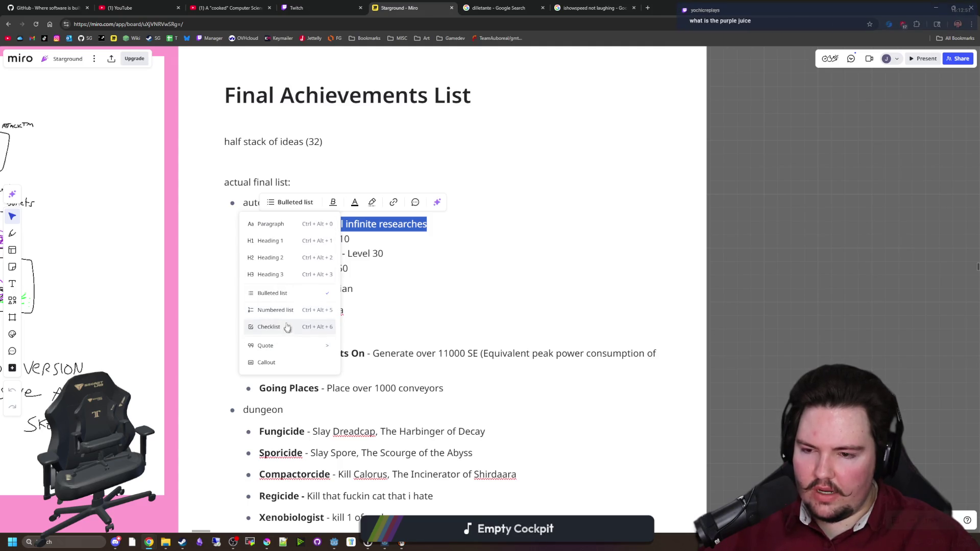
click(349, 268)
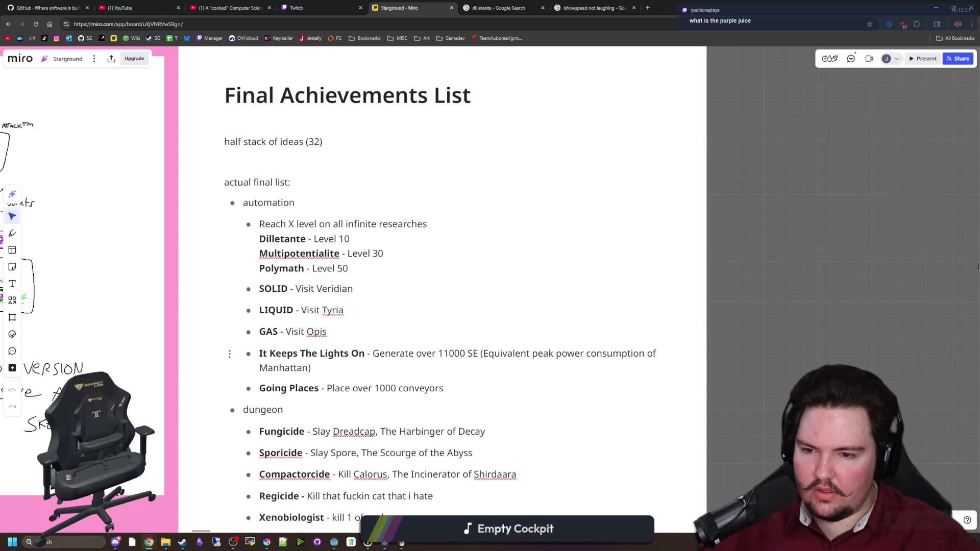
mouse_move(464, 383)
mouse_down()
mouse_move(259, 239)
mouse_move(255, 223)
mouse_up()
click(252, 203)
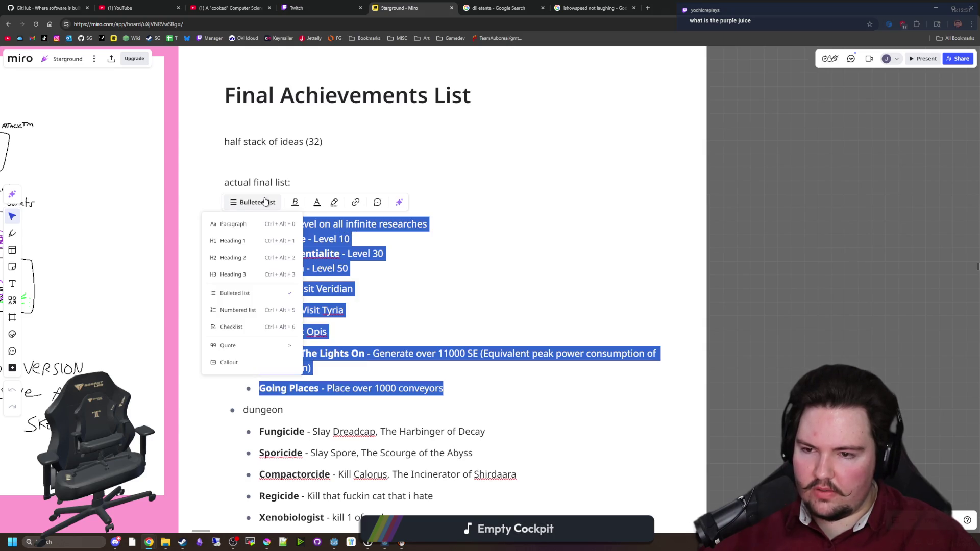
click(232, 327)
click(248, 225)
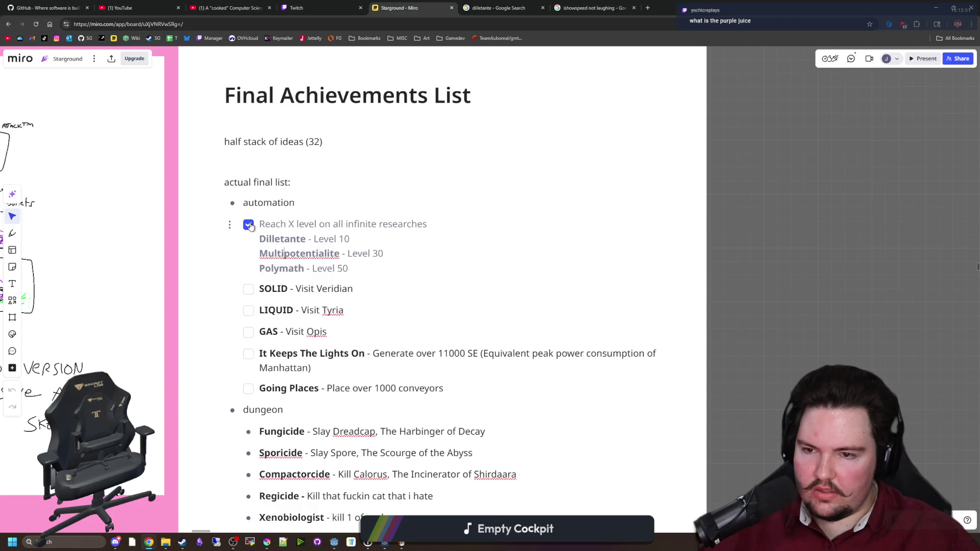
click(248, 312)
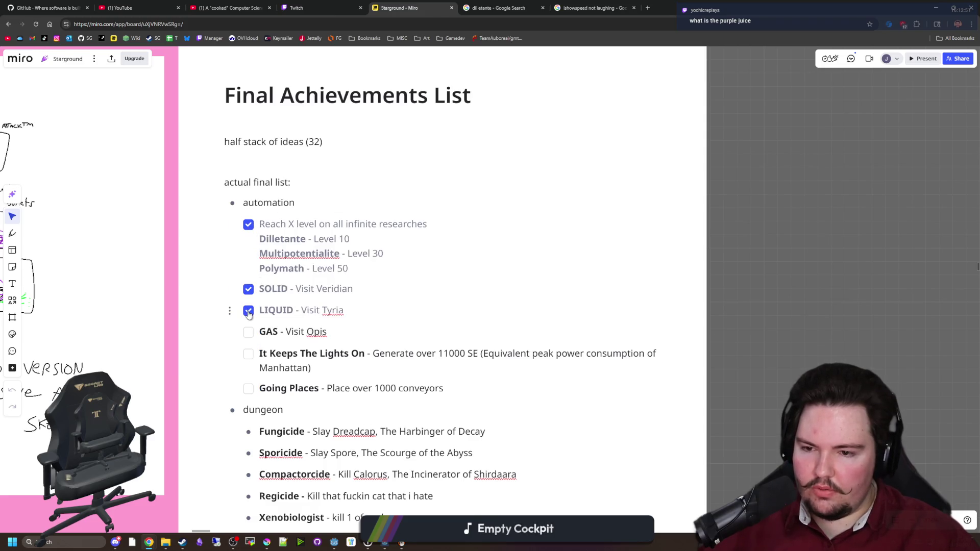
scroll(768, 310, down, 5)
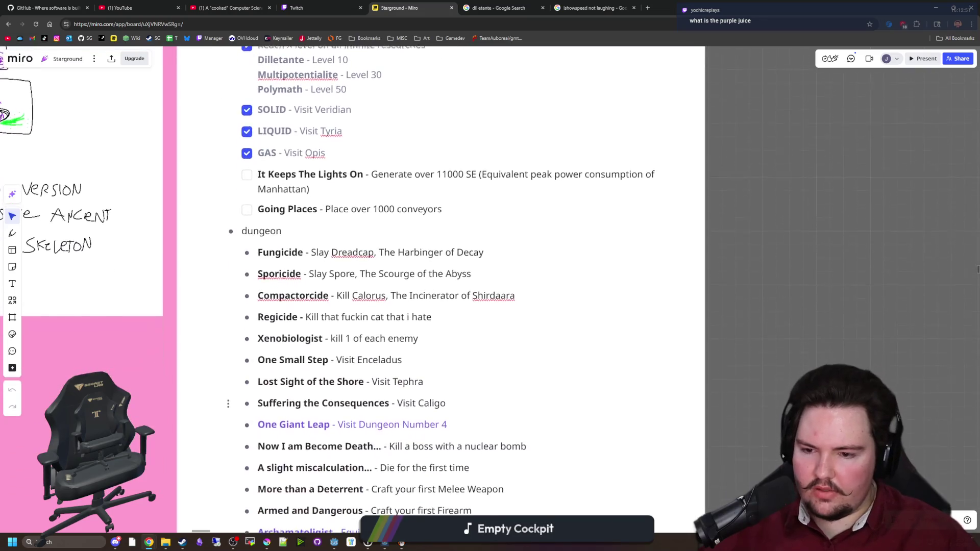
ctrl+scroll(822, 208, down, 1)
drag(460, 385, 310, 134)
click(308, 113)
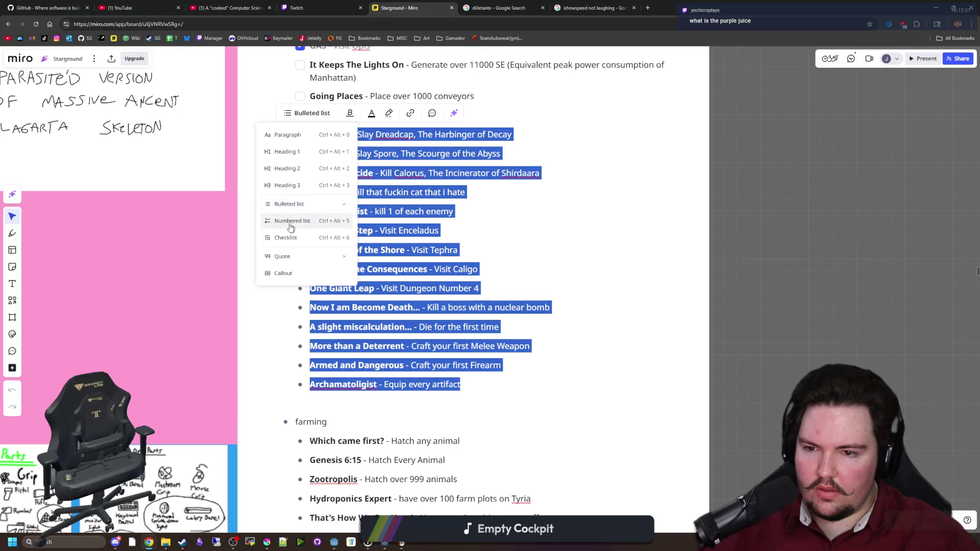
click(286, 237)
click(814, 168)
scroll(813, 168, down, 4)
mouse_move(418, 286)
mouse_down()
mouse_move(289, 209)
mouse_move(287, 189)
mouse_up()
click(286, 168)
click(263, 293)
click(706, 209)
scroll(706, 208, down, 4)
mouse_move(564, 432)
mouse_down()
mouse_move(427, 287)
mouse_move(275, 286)
mouse_up()
click(272, 266)
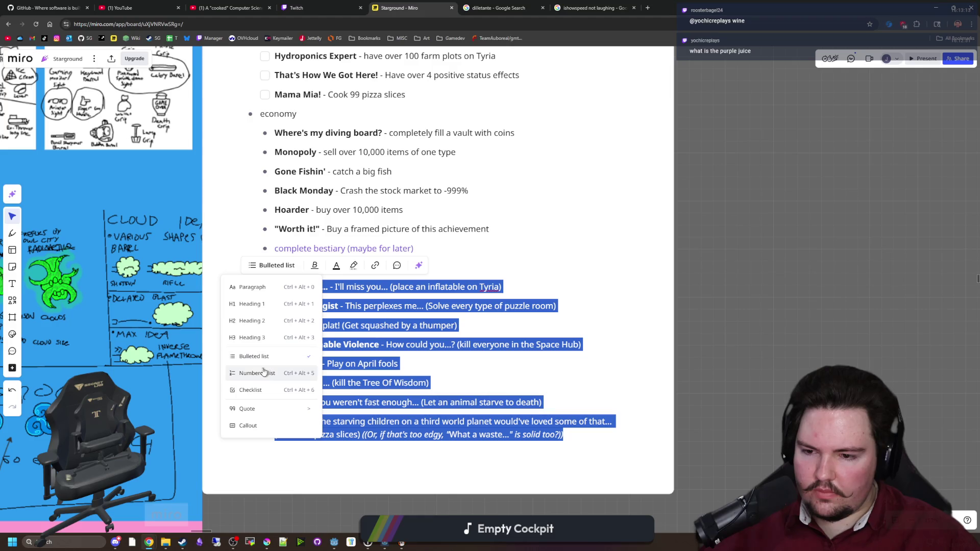
click(250, 390)
mouse_move(414, 248)
mouse_down()
mouse_move(276, 152)
mouse_move(274, 132)
mouse_up()
click(275, 117)
click(254, 236)
click(725, 179)
scroll(727, 361, up, 3)
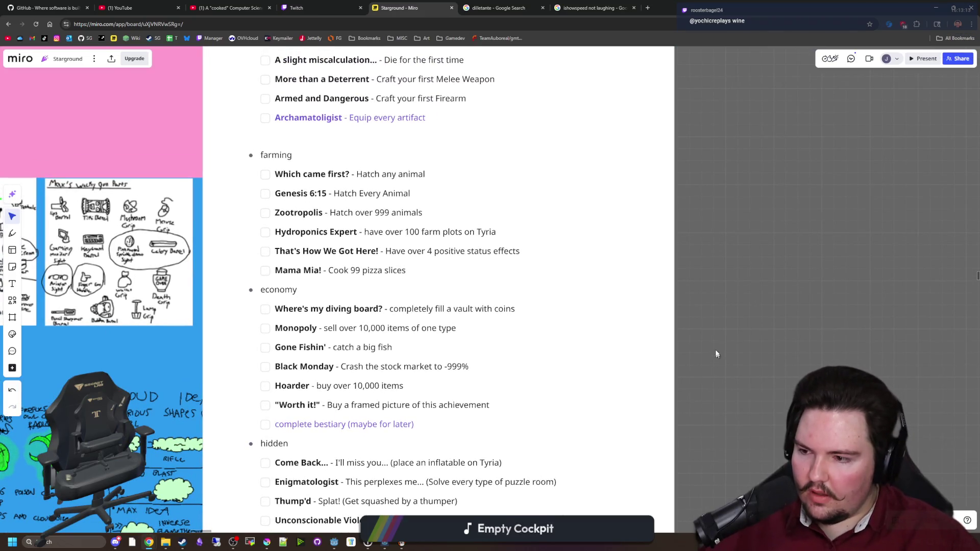
scroll(751, 233, down, 3)
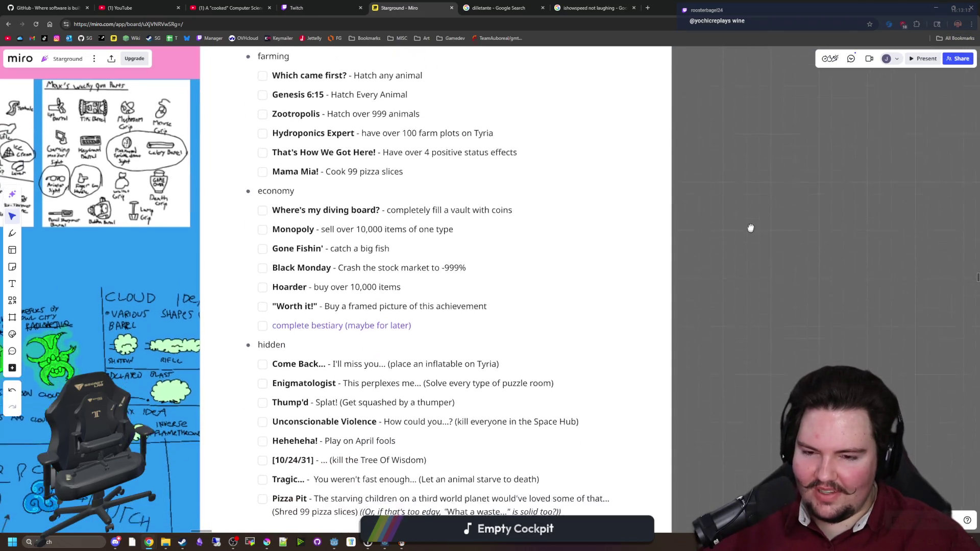
scroll(751, 233, up, 10)
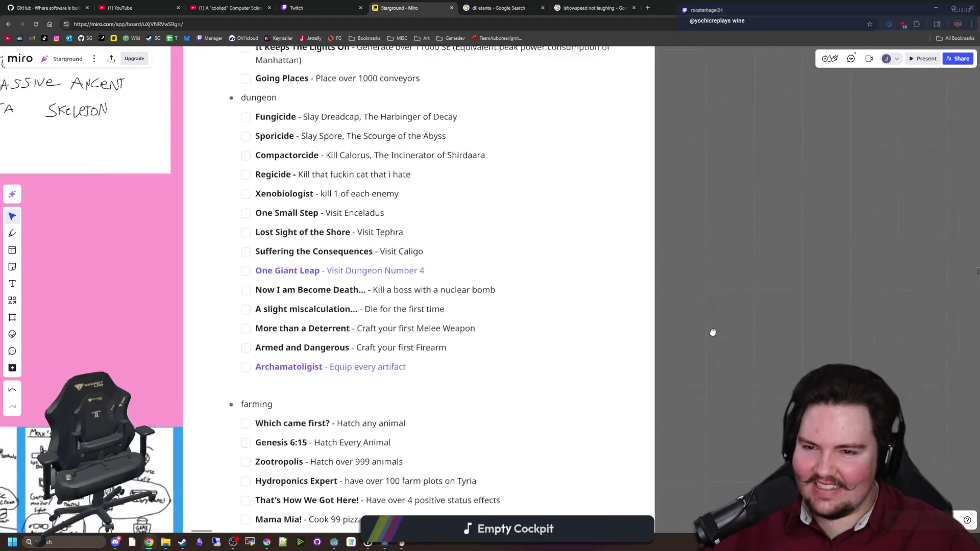
scroll(713, 322, up, 8)
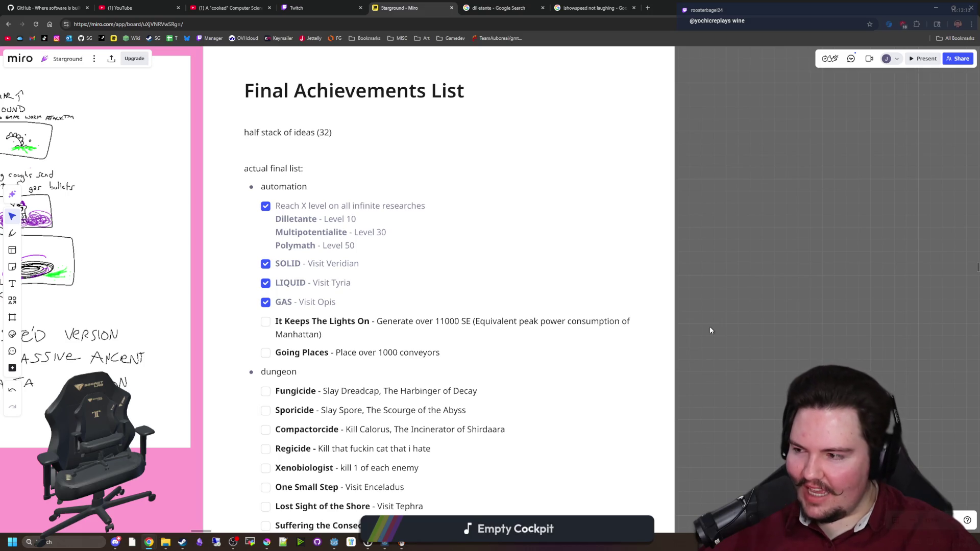
scroll(730, 341, down, 5)
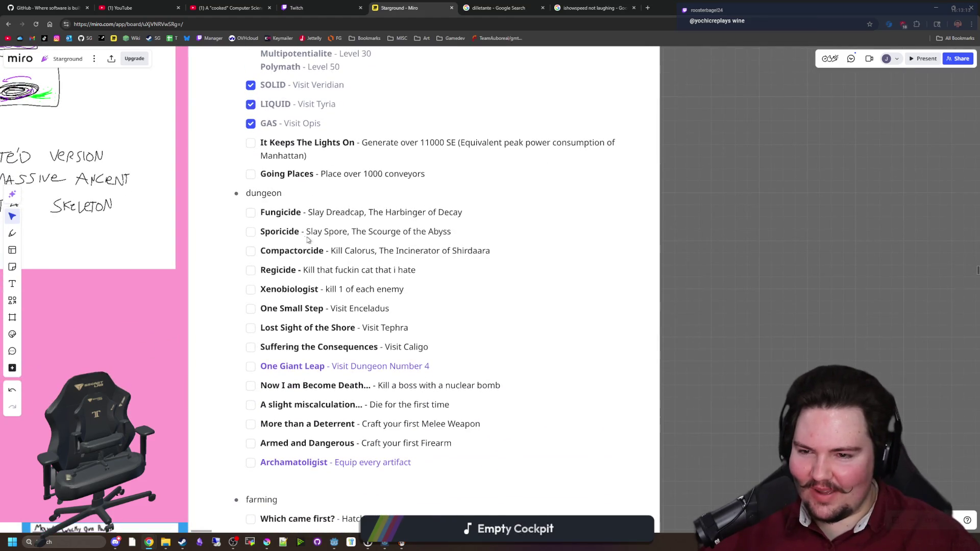
- Check off Fungicide, Sporicide, Compactorcide and Regicide in the dungeon checklist
click(251, 212)
click(251, 232)
click(251, 251)
click(251, 271)
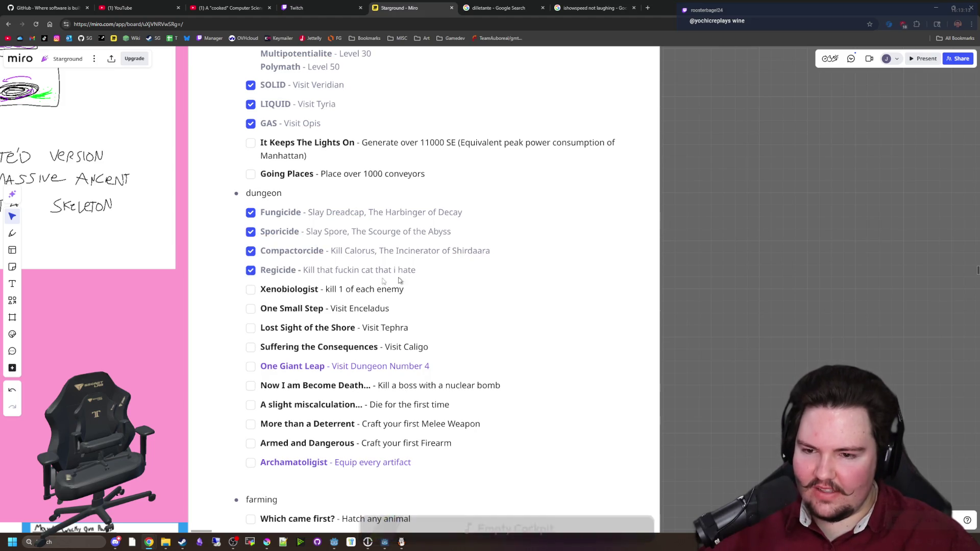
- Select and deselect text in the Xenobiologist line several times
drag(266, 290, 376, 289)
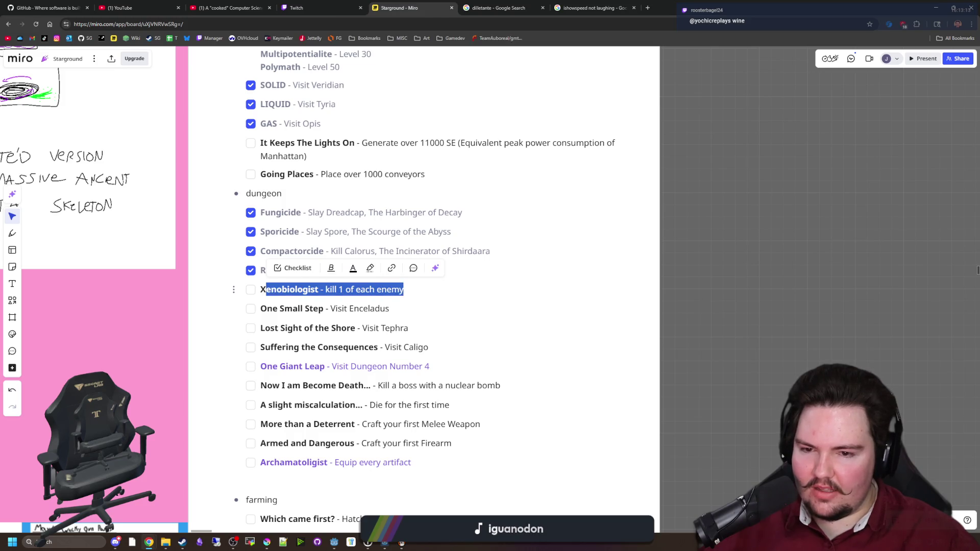
click(392, 290)
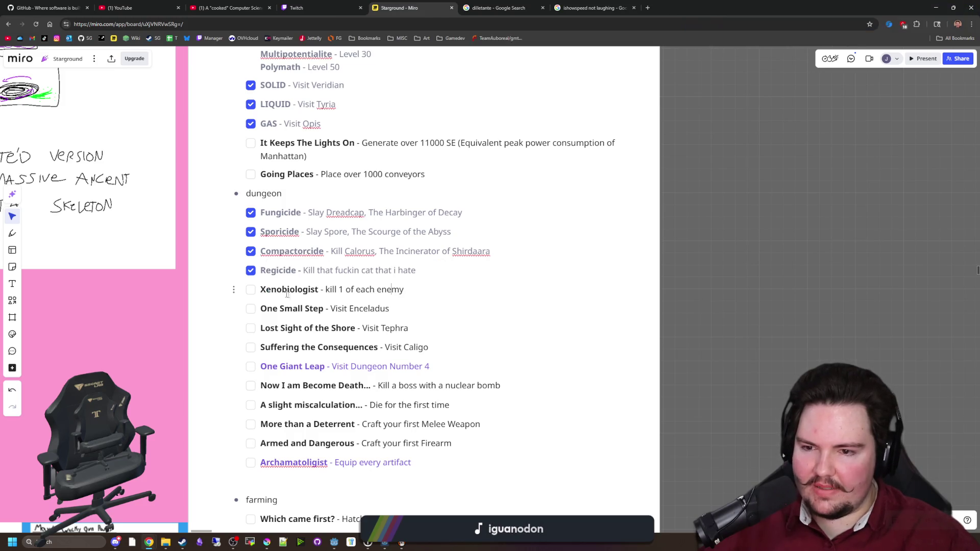
drag(266, 289, 367, 290)
click(774, 290)
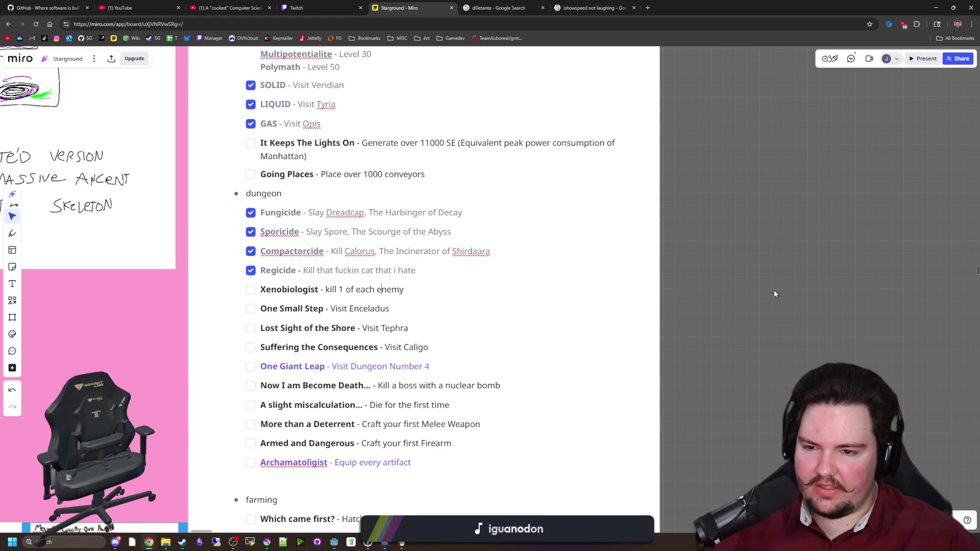
drag(269, 294, 392, 290)
click(789, 290)
click(392, 290)
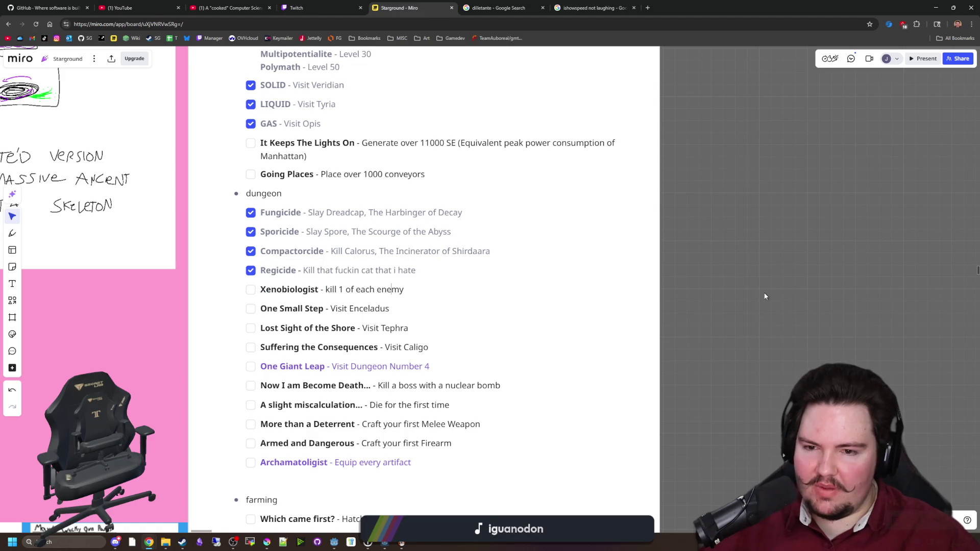
- Scroll through the list and bring the hidden achievements section into view
scroll(765, 296, down, 5)
scroll(682, 254, down, 3)
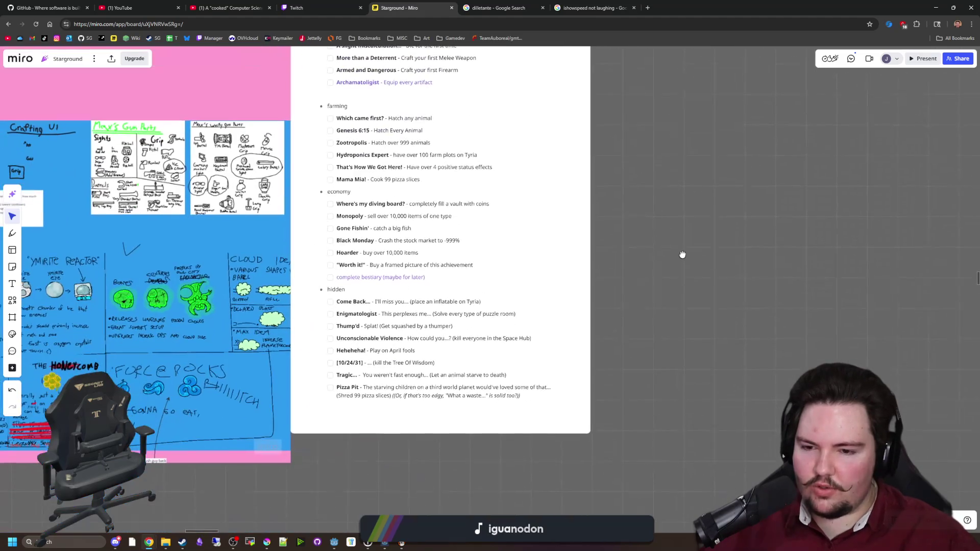
scroll(682, 254, up, 7)
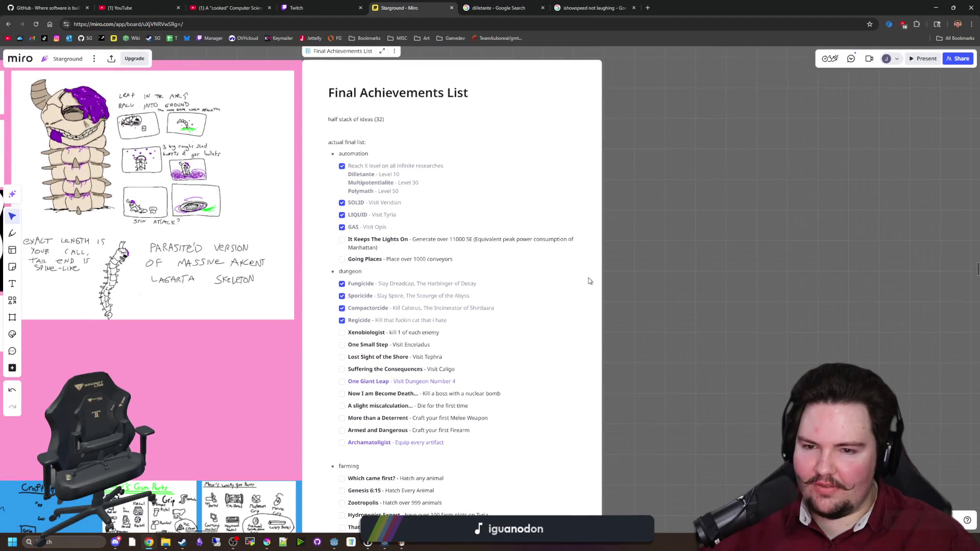
scroll(590, 281, up, 2)
scroll(657, 250, up, 1)
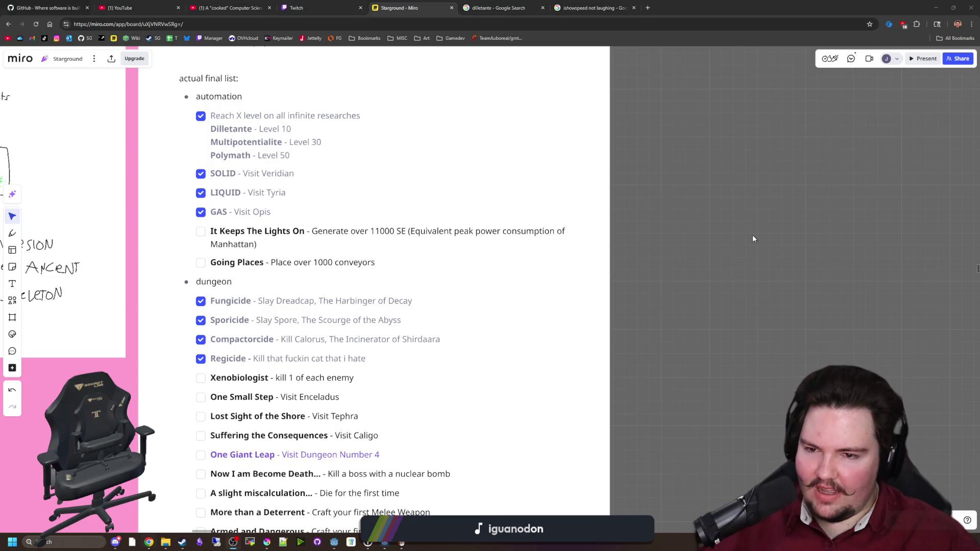
scroll(464, 250, down, 3)
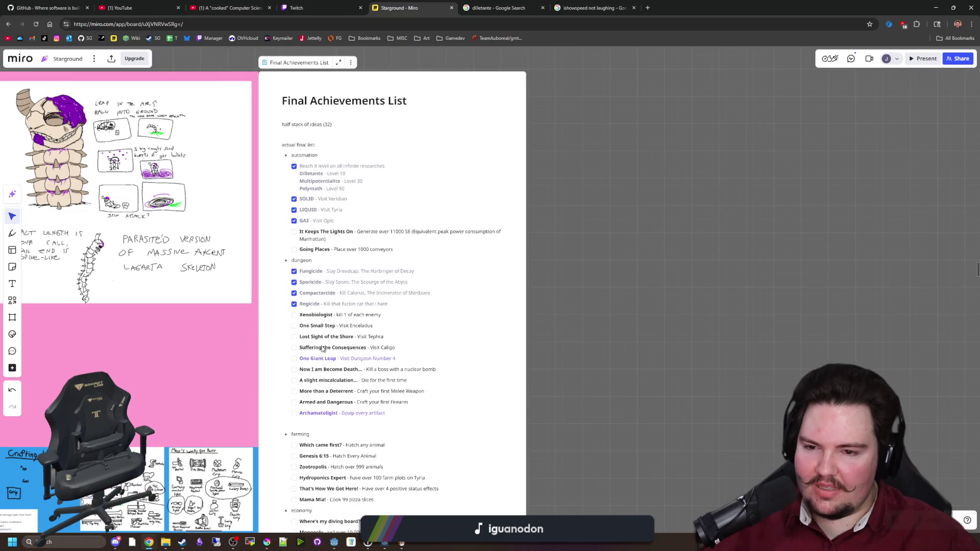
scroll(322, 349, up, 2)
scroll(456, 361, up, 2)
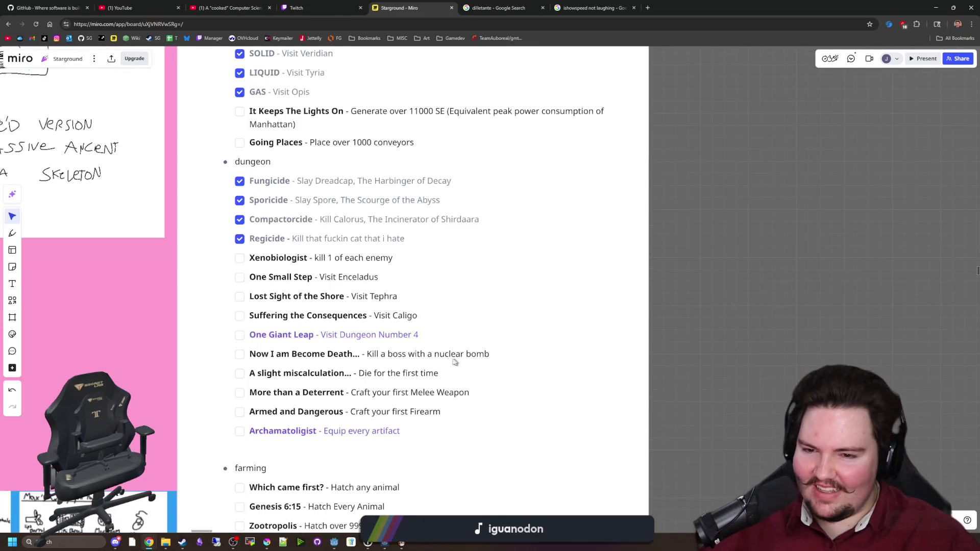
scroll(623, 413, down, 3)
scroll(618, 357, up, 1)
scroll(329, 326, up, 2)
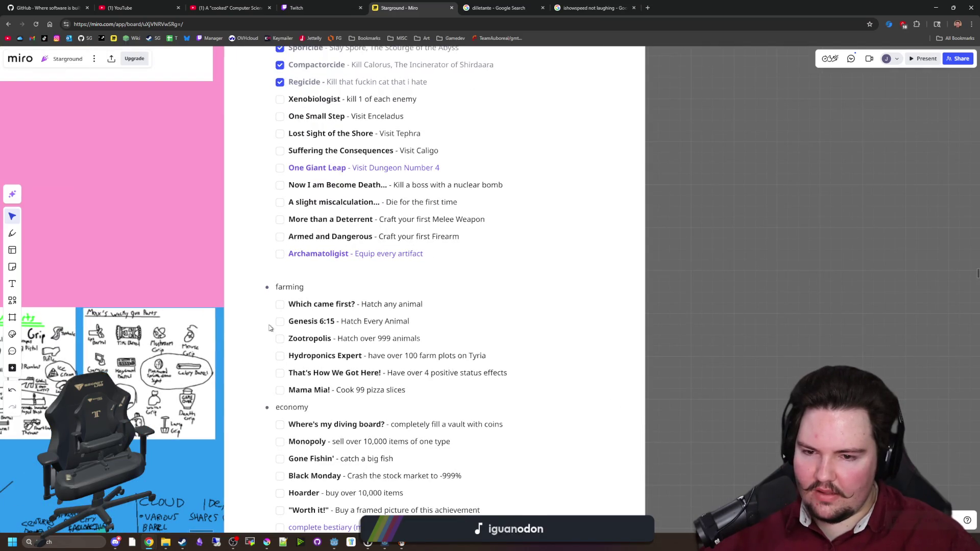
drag(755, 426, 728, 278)
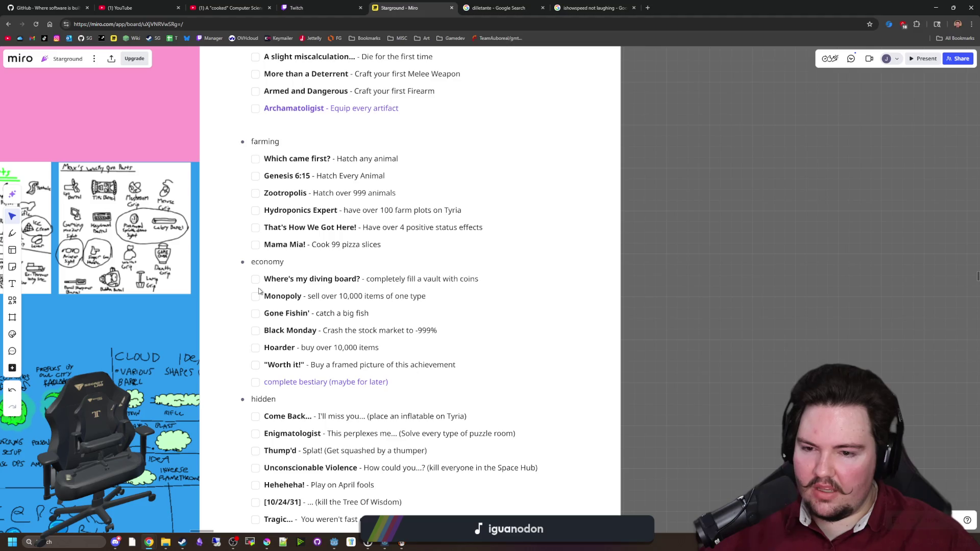
- Tick Which came first?, Enigmatologist and [10/24/31] as completed
click(256, 162)
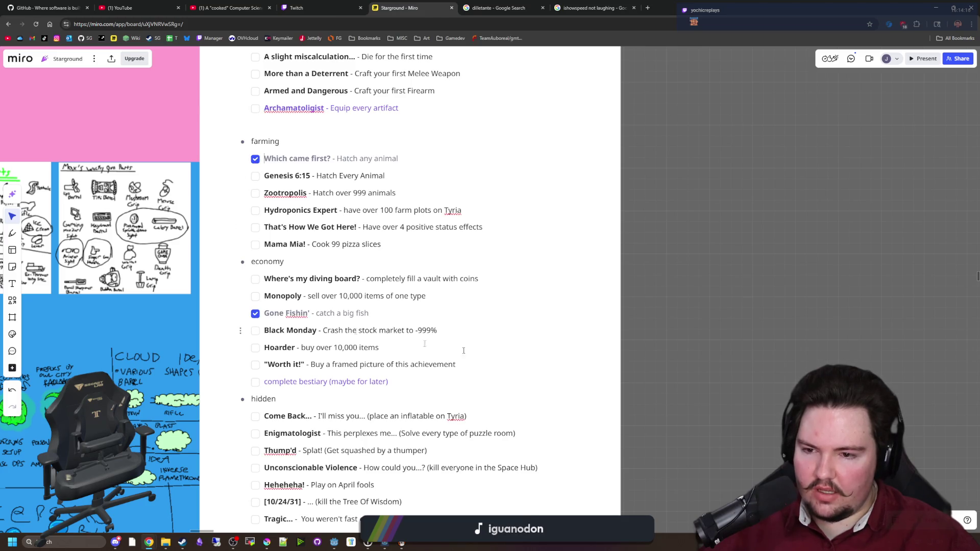
scroll(392, 339, down, 3)
click(269, 293)
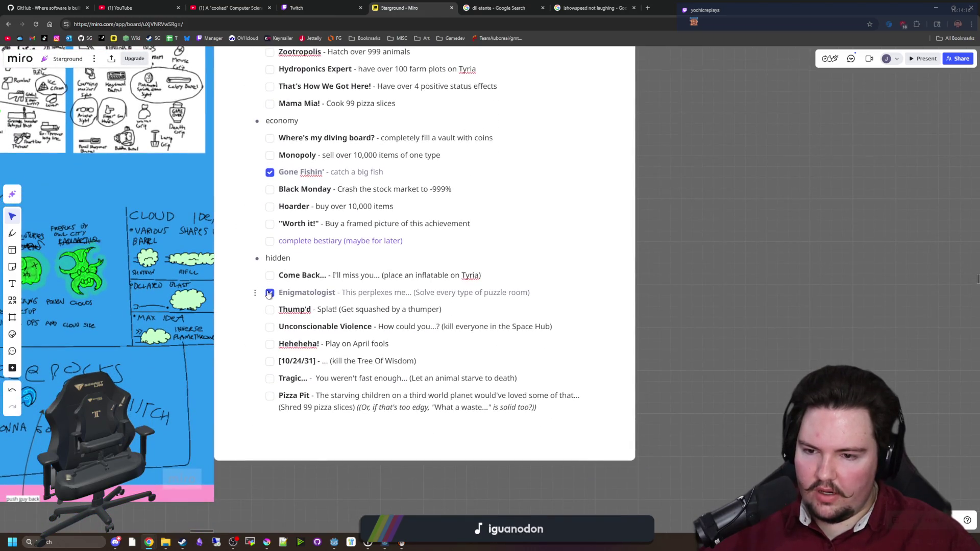
click(274, 362)
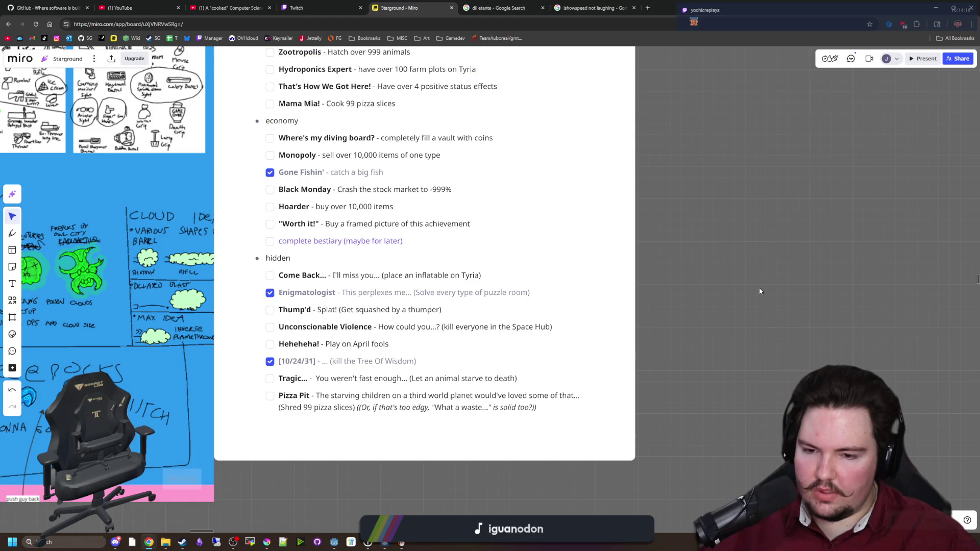
- Scroll the list, select the tier lines under Reach X level, then switch to Steamworks
scroll(308, 384, down, 5)
scroll(358, 307, down, 2)
scroll(413, 258, up, 1)
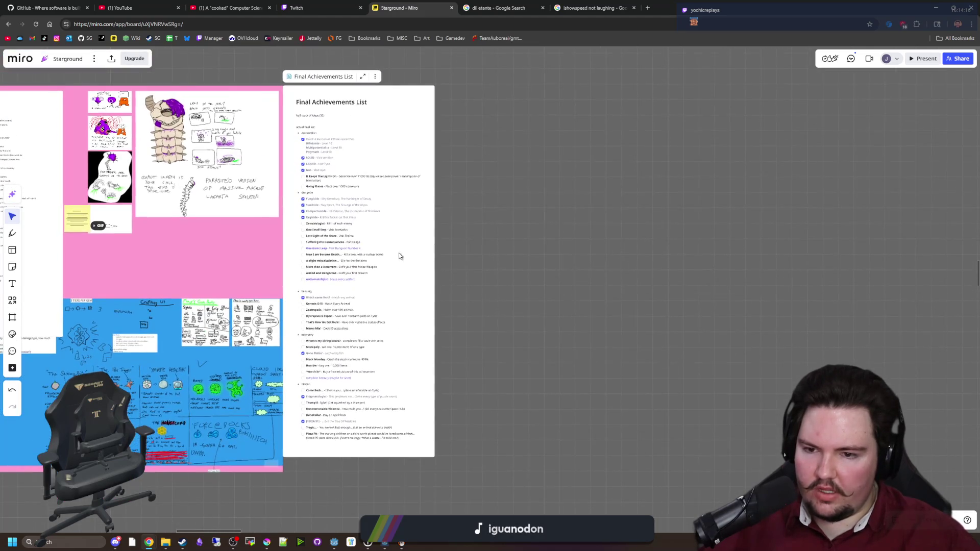
scroll(327, 214, up, 5)
scroll(354, 221, down, 2)
scroll(359, 215, up, 3)
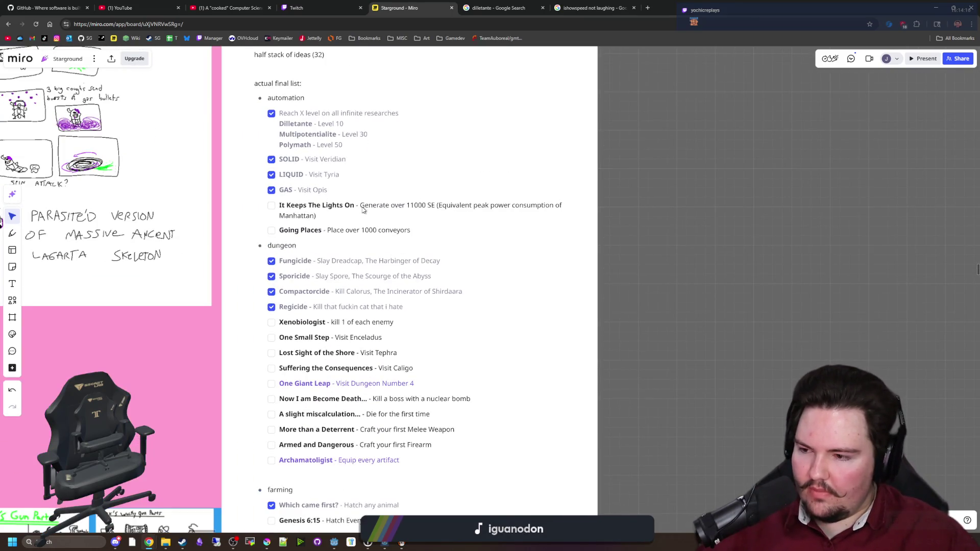
scroll(766, 306, down, 2)
scroll(750, 310, up, 4)
scroll(286, 184, up, 3)
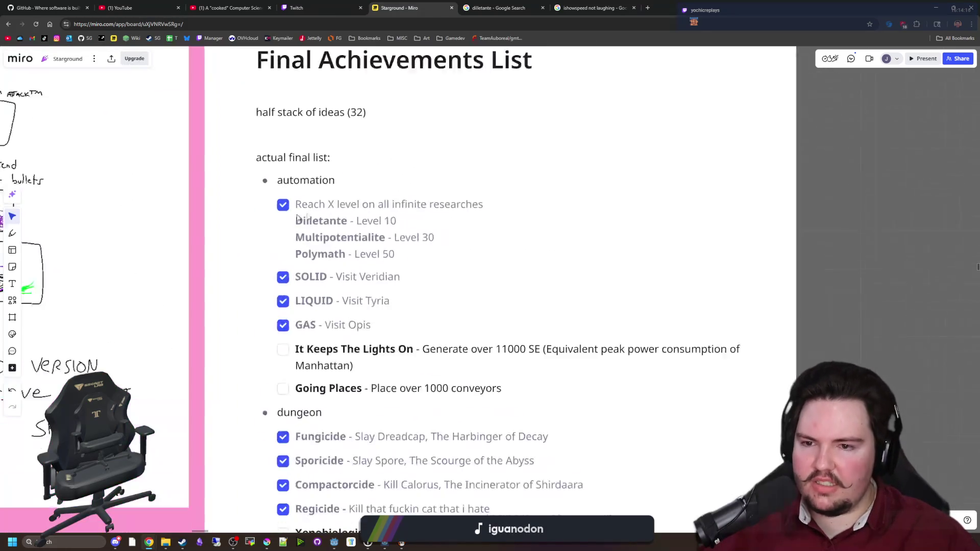
drag(406, 259, 309, 203)
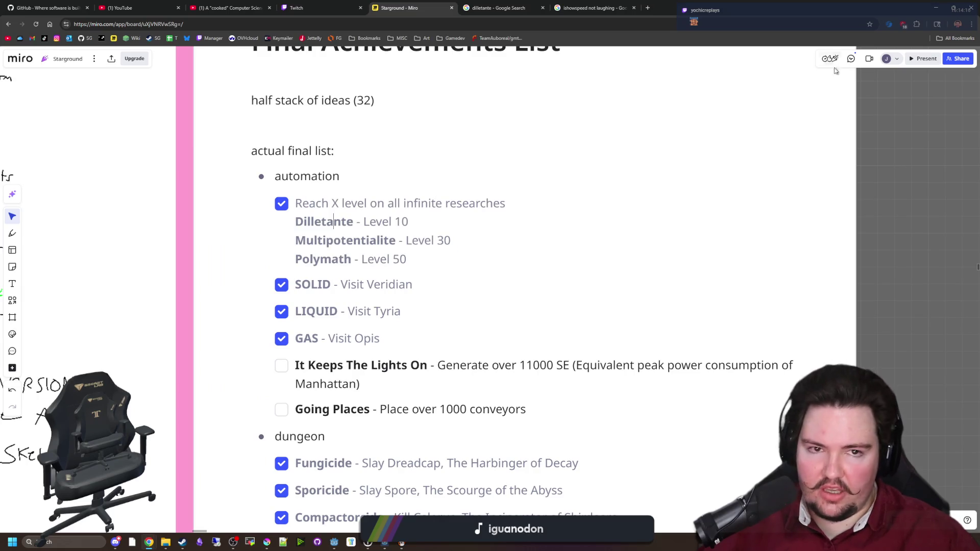
key(alt+Tab)
key(alt+Tab)
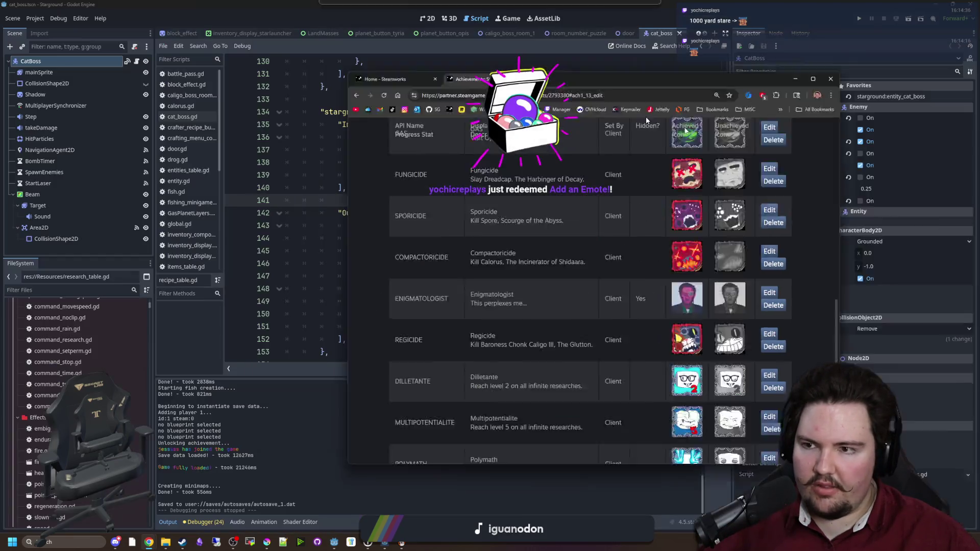
- Save the cat_boss scene from line 140 and bring the '1000 yard stare' image results forward
click(485, 189)
key(ctrl+s)
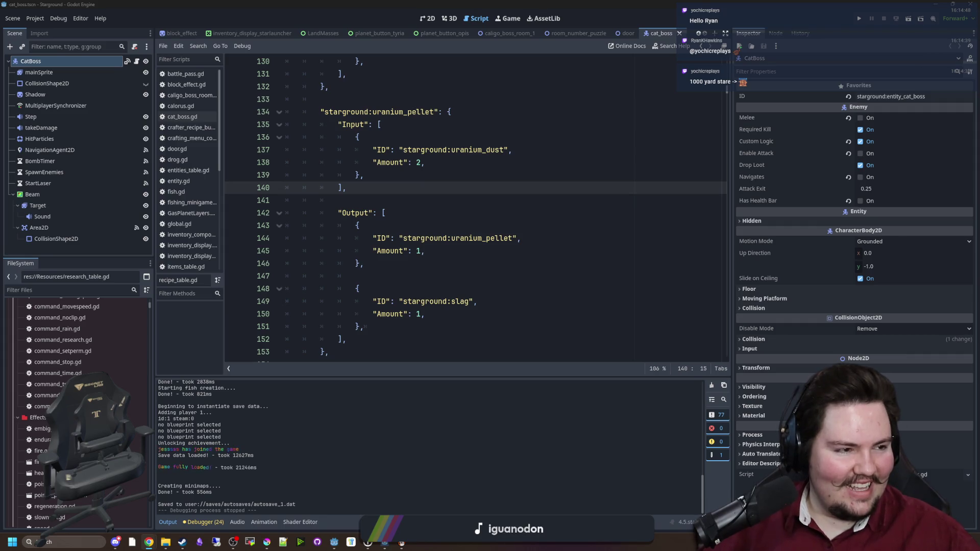
mouse_move(979, 153)
mouse_down()
mouse_move(650, 105)
mouse_move(495, 119)
mouse_up()
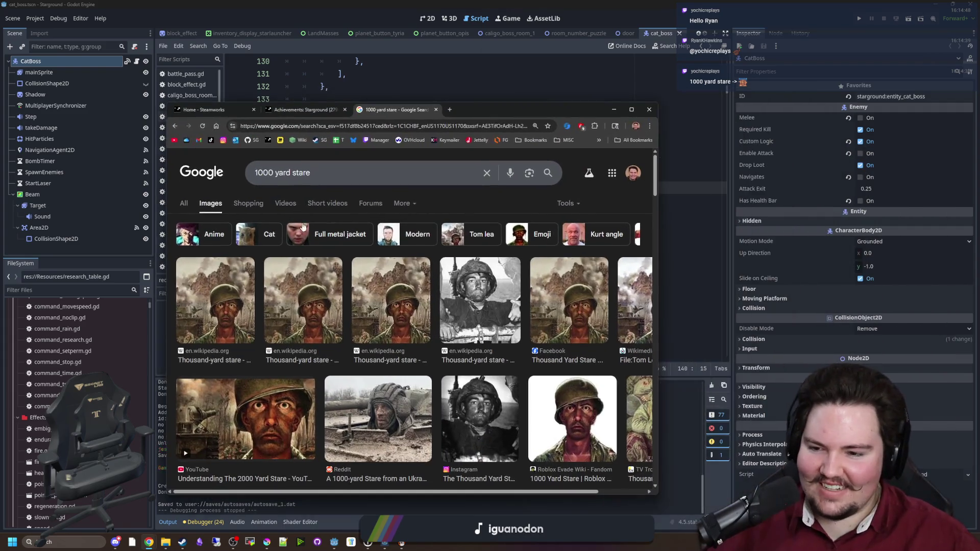
- Preview the first Thousand-yard stare painting from Wikipedia and scroll the image results
click(215, 299)
scroll(448, 240, down, 4)
scroll(449, 240, up, 5)
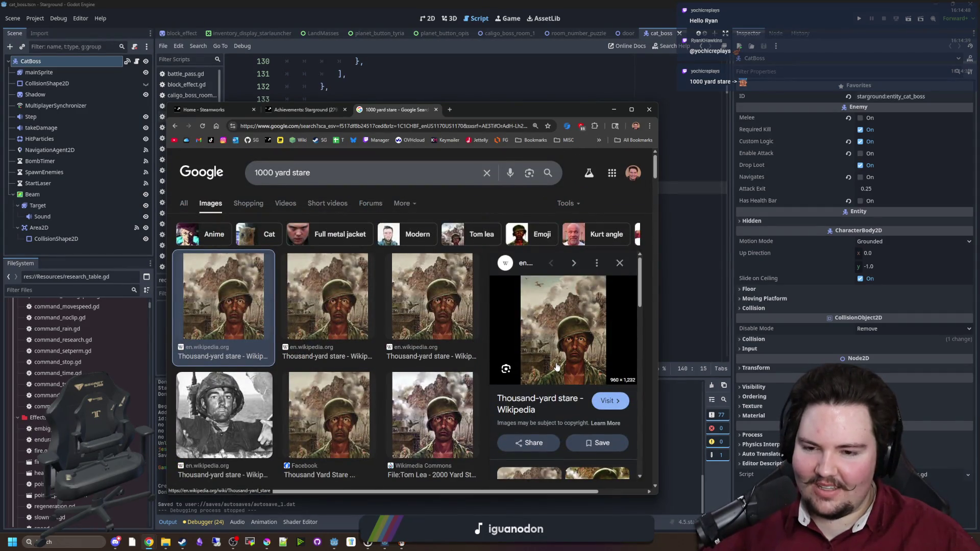
scroll(377, 369, down, 2)
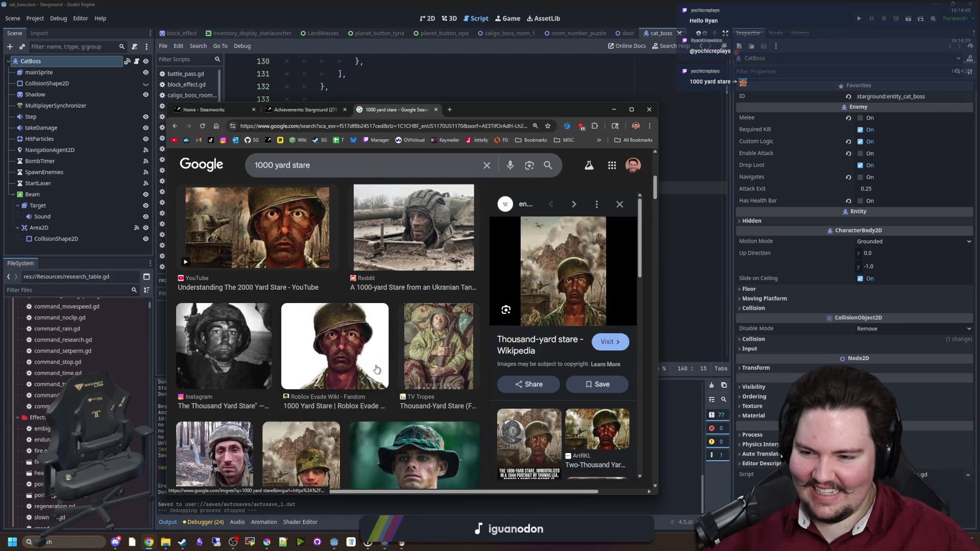
scroll(377, 368, up, 3)
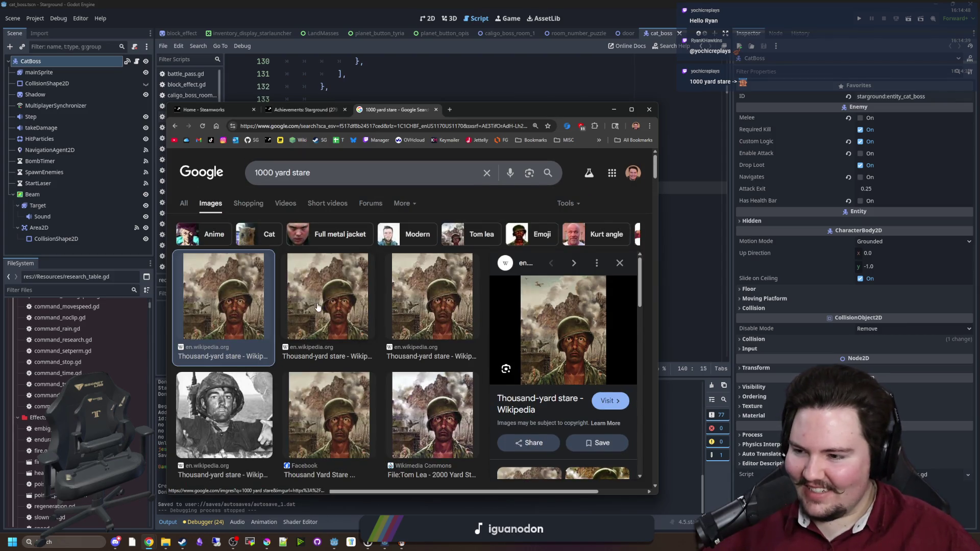
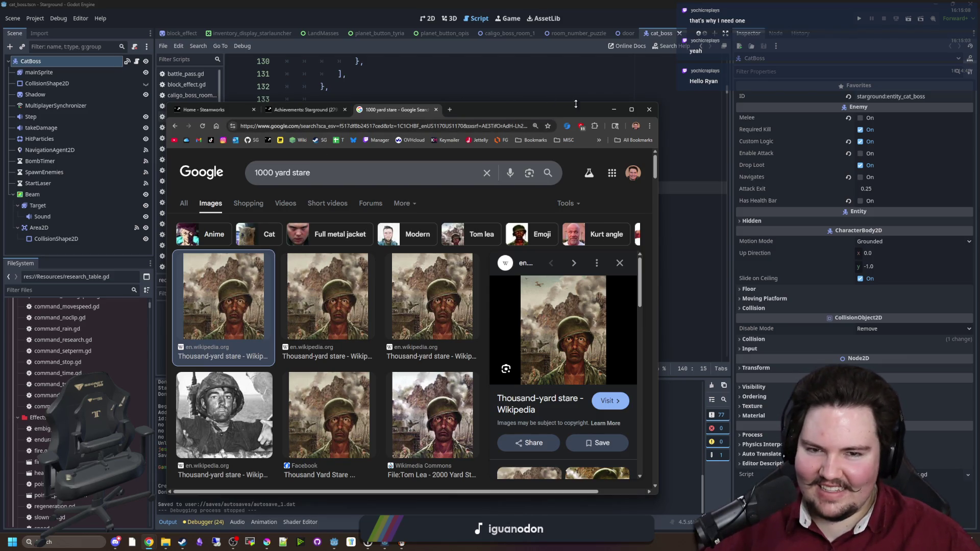
- Minimize the Chrome image search and put the caret on blank line 141 of the Godot script
click(614, 109)
click(428, 280)
click(491, 200)
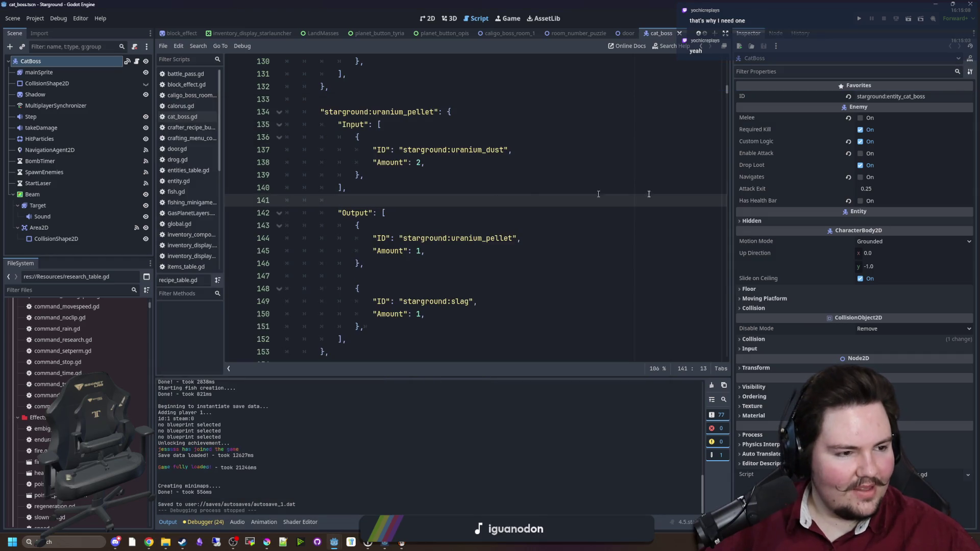
- Move the caret around lines 139–143 of the current script
click(424, 227)
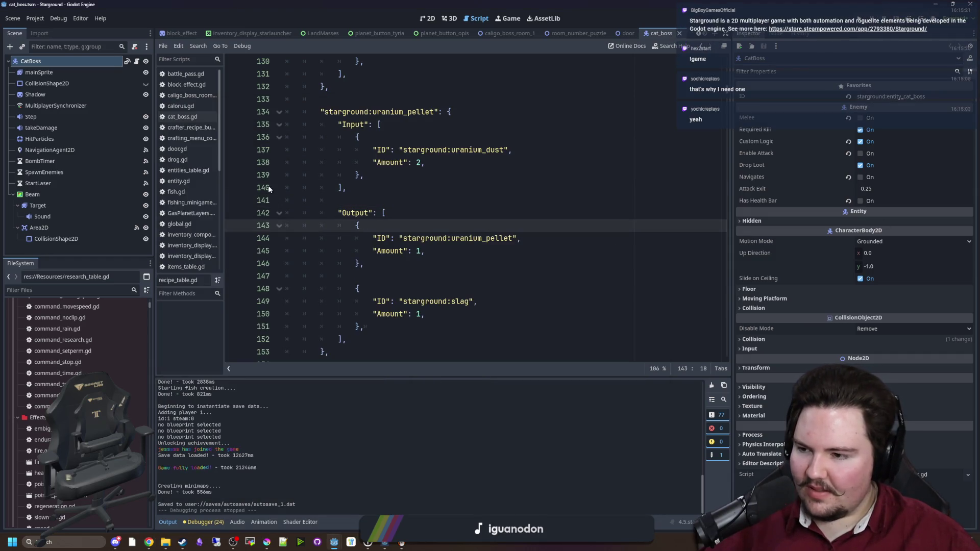
click(436, 212)
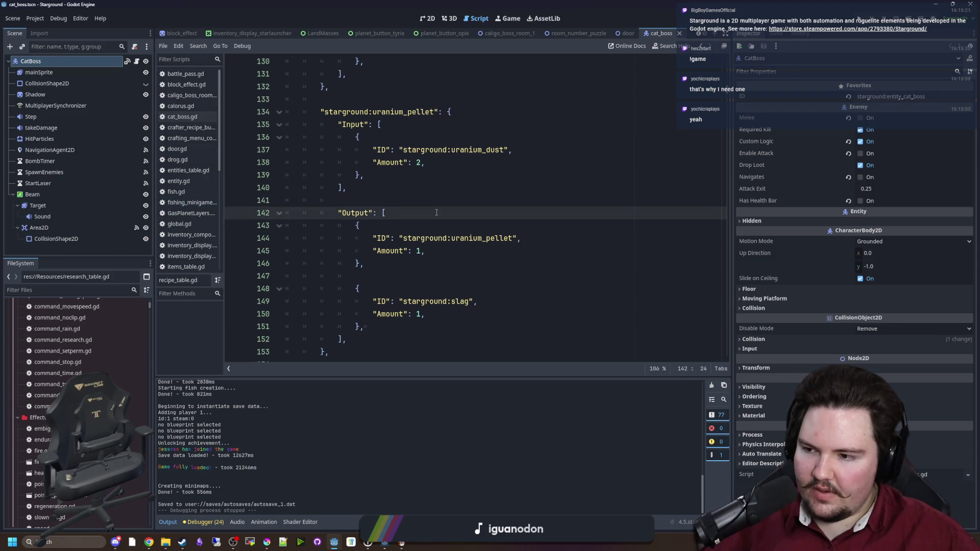
click(456, 223)
click(454, 174)
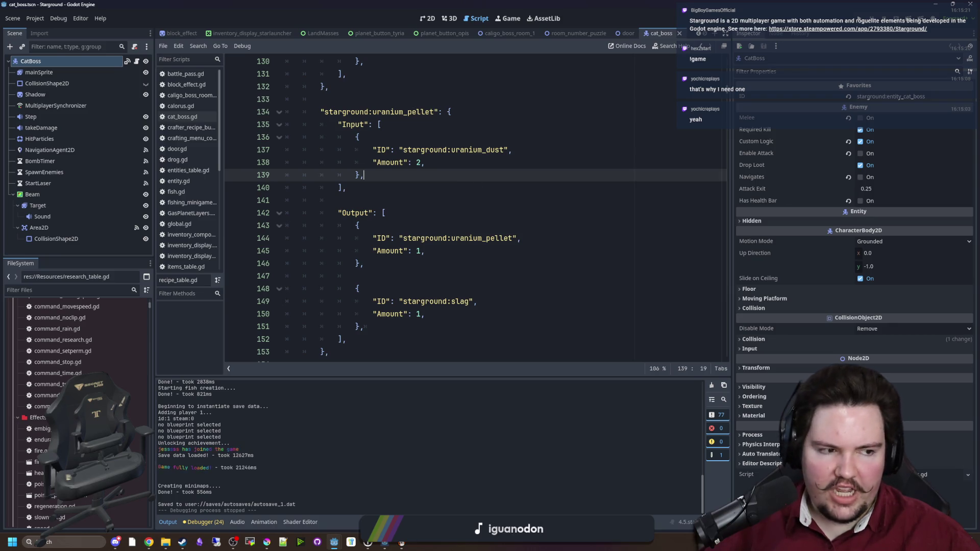
key(Down)
key(Down)
- Filter the project files for 'research' and review the code around line 147
click(123, 289)
text(resa)
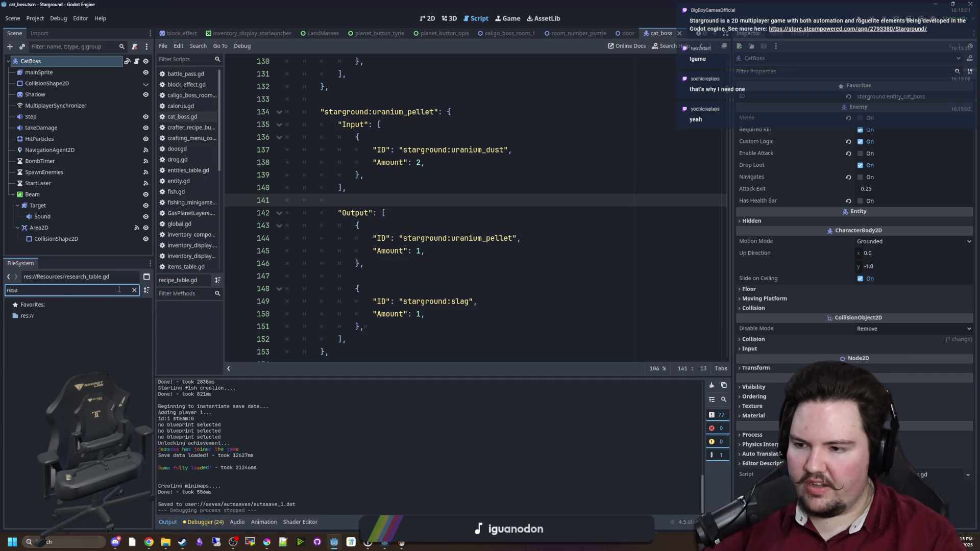
key(BackSpace)
text(earc)
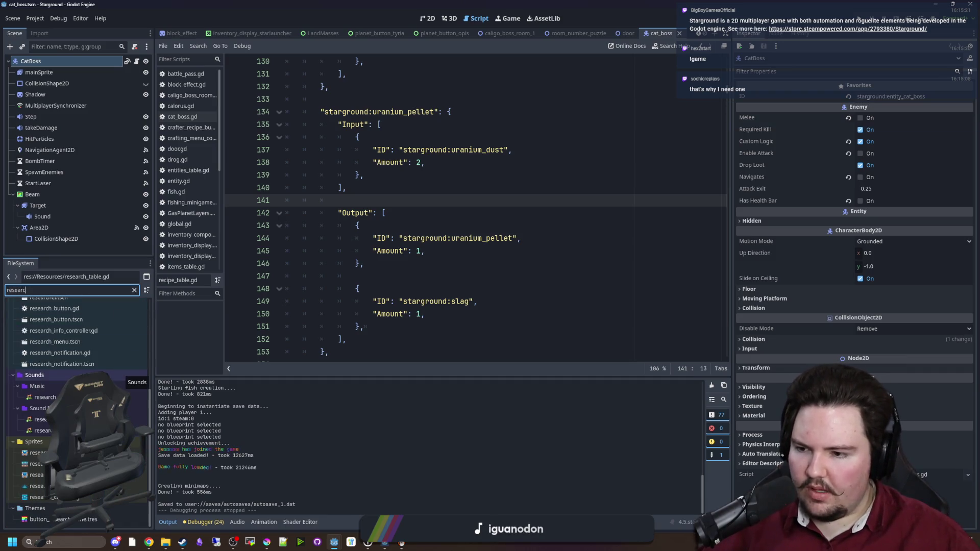
scroll(121, 372, up, 5)
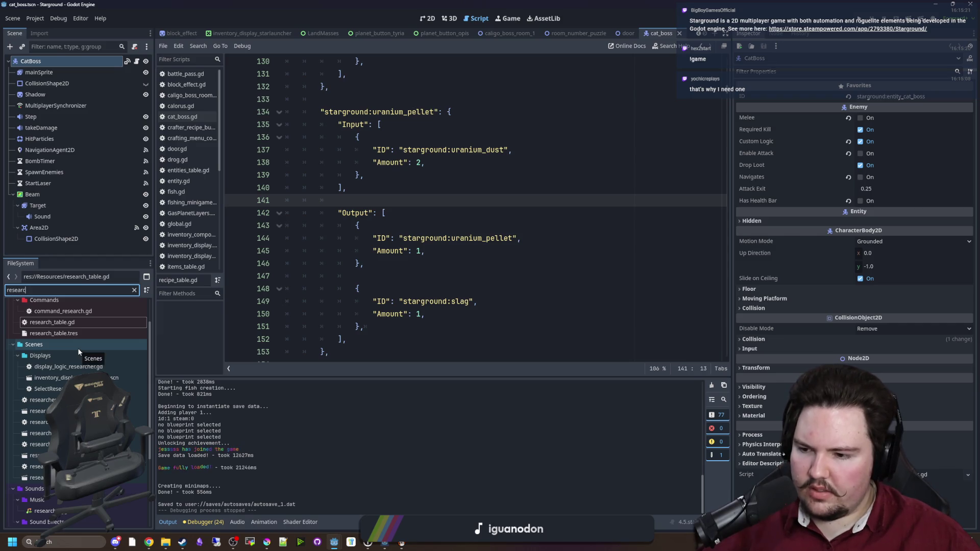
scroll(79, 352, up, 2)
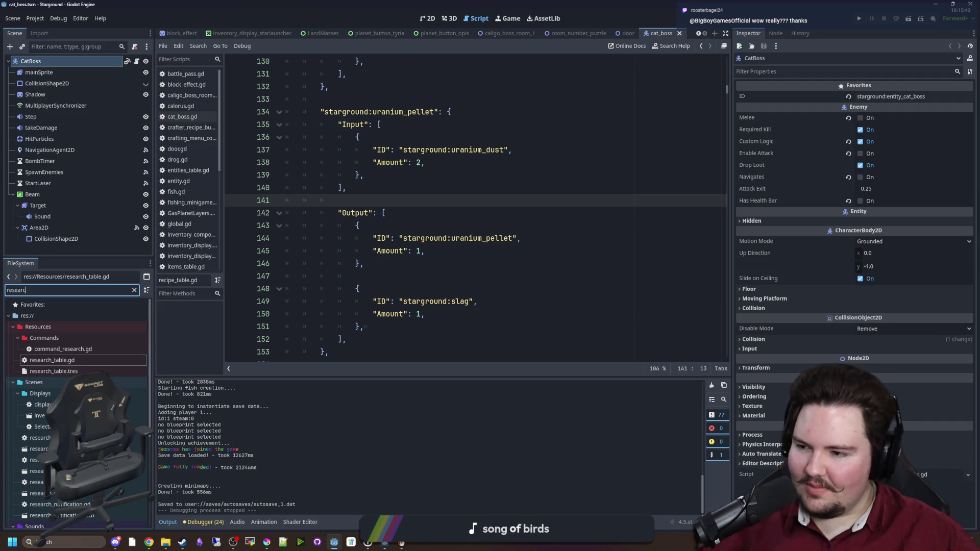
click(391, 314)
click(418, 282)
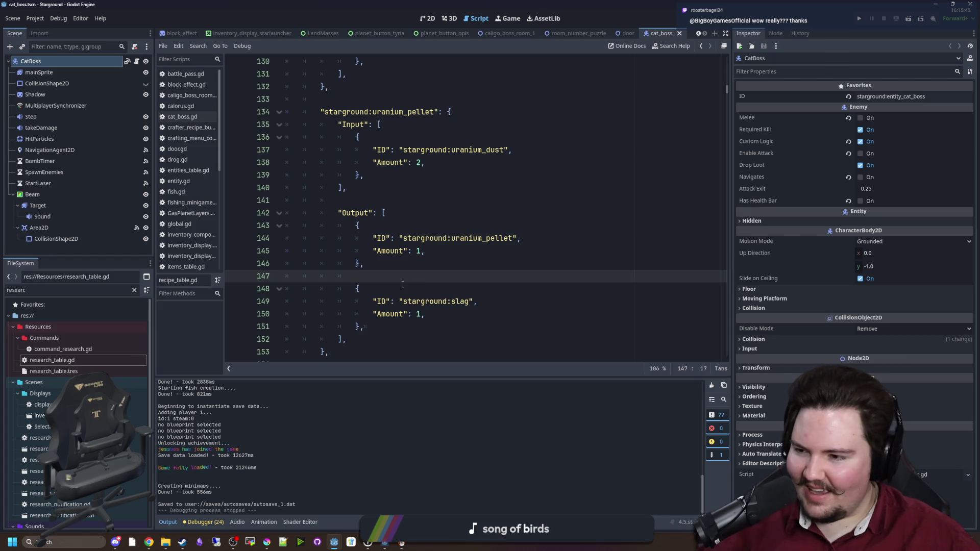
scroll(376, 279, down, 5)
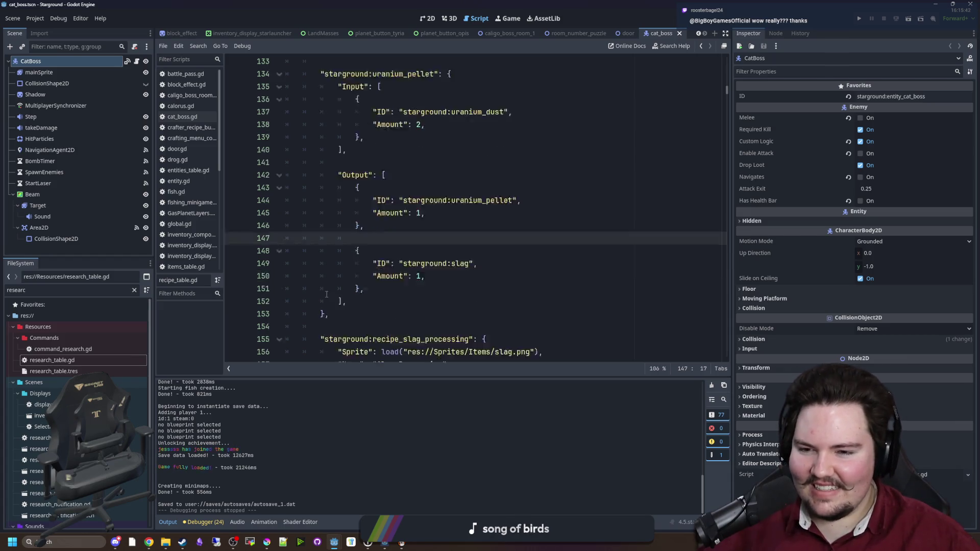
scroll(330, 289, down, 5)
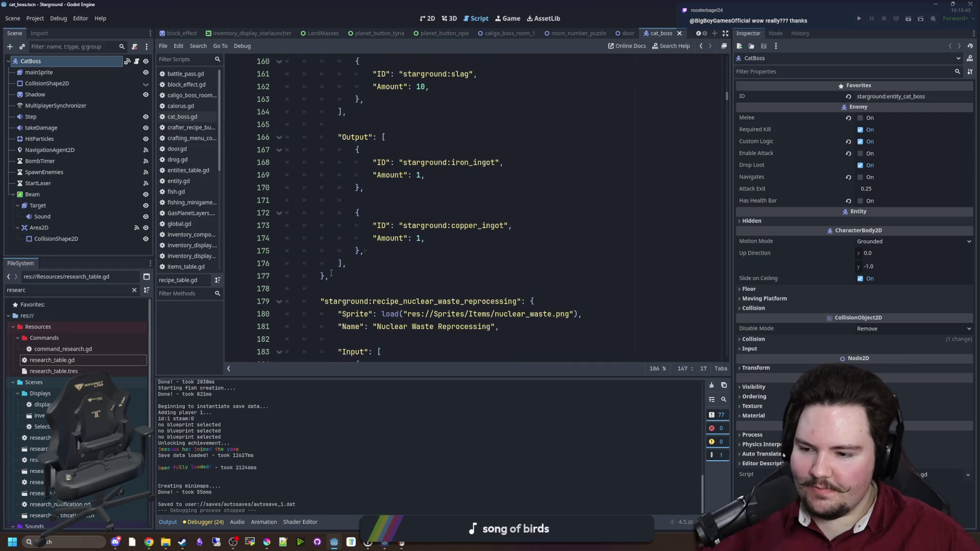
- Filter the files by 'mult' and open multiplayerSetup.gd
click(135, 290)
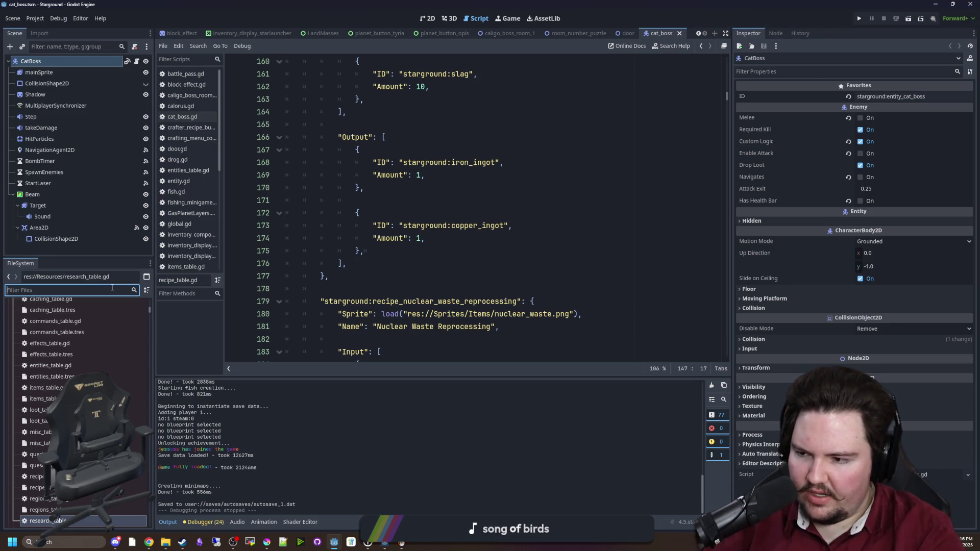
text(mult)
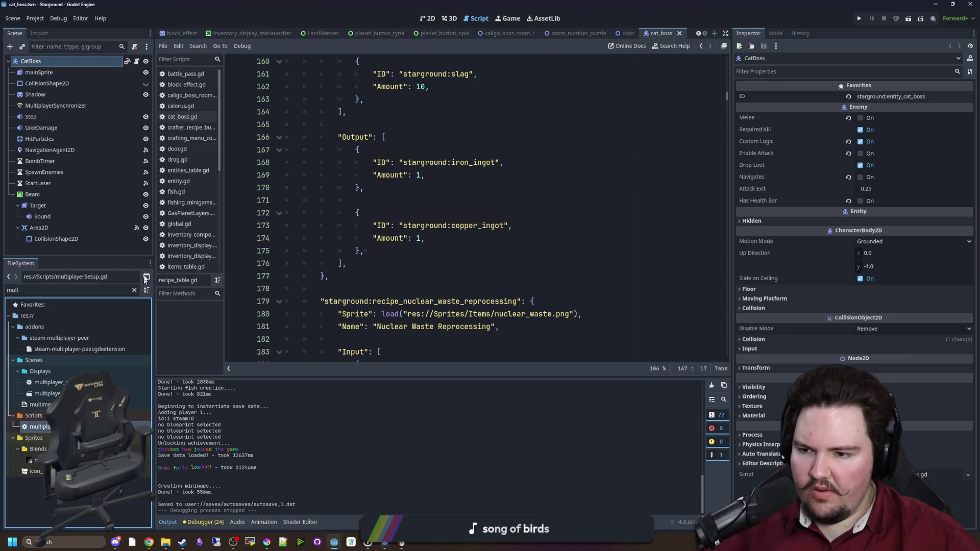
key(Return)
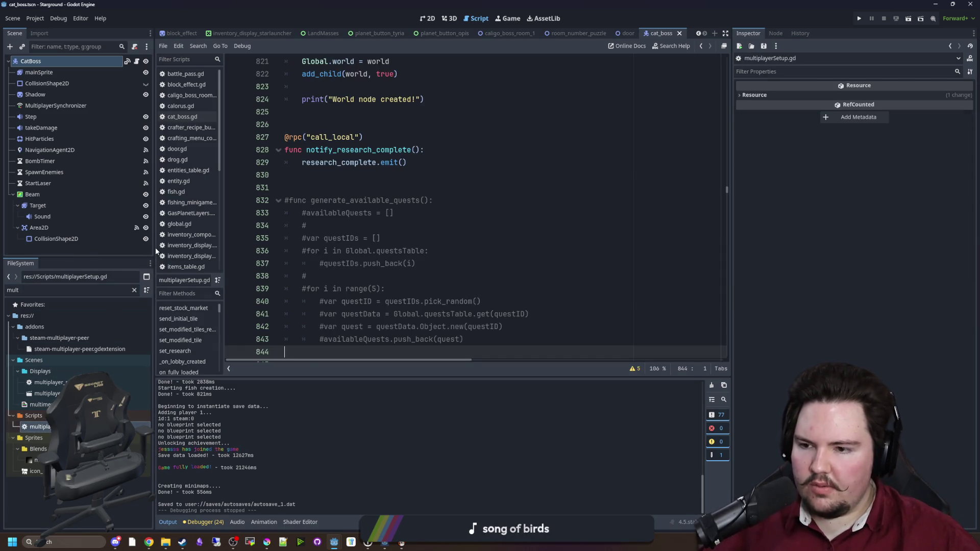
- Search multiplayerSetup.gd for the _ready function definition
drag(152, 249, 102, 249)
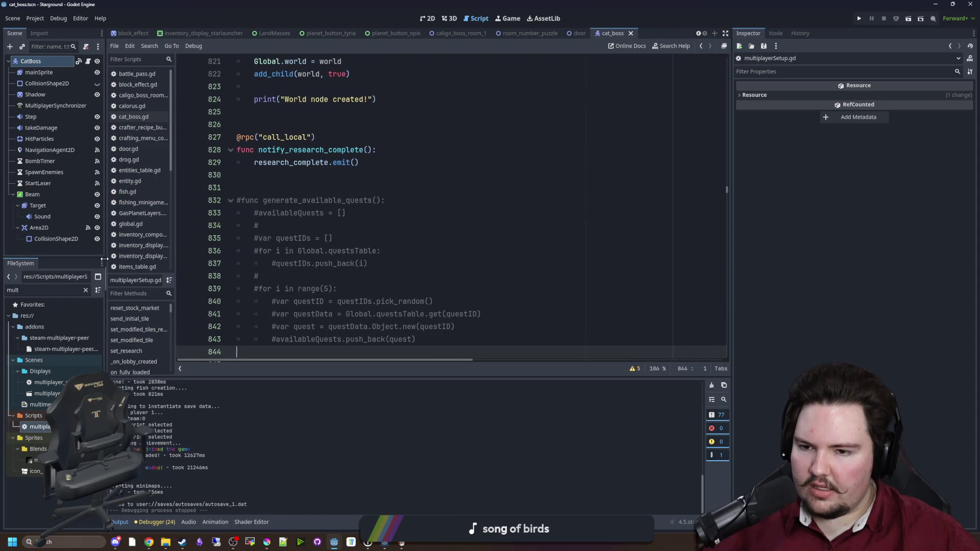
scroll(474, 258, up, 6)
click(473, 263)
key(ctrl+f)
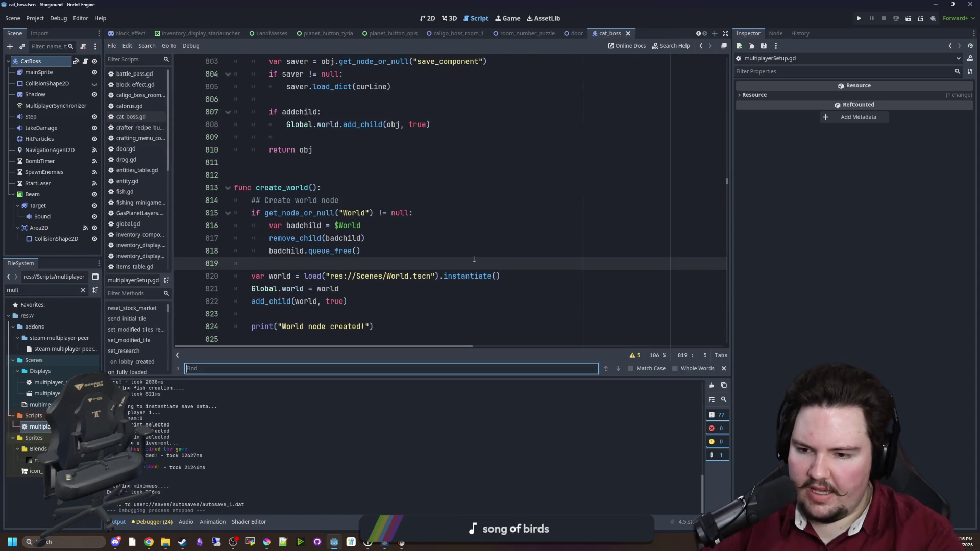
text(_ready)
key(Return)
key(Return)
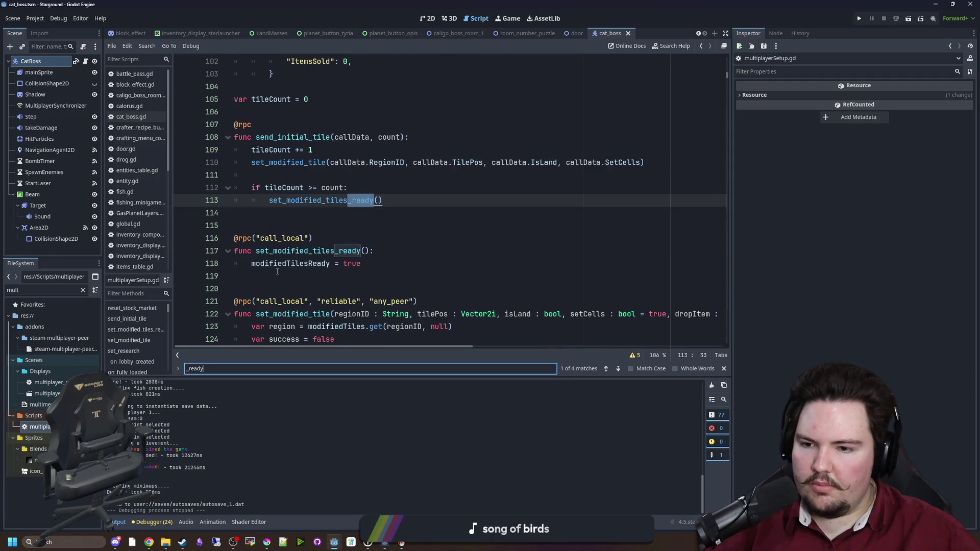
key(Return)
key(Return)
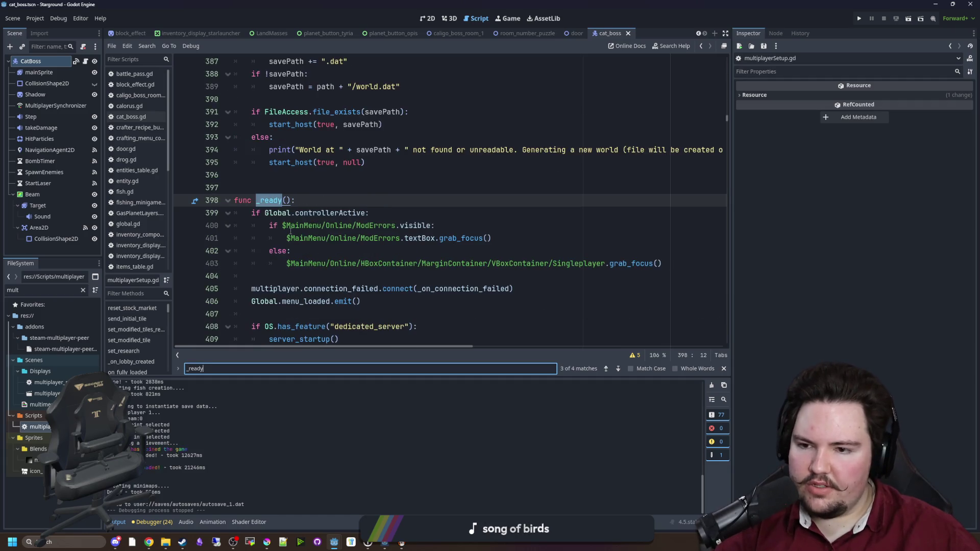
- Declare a new check_research_achievements() function after line 410
scroll(304, 205, down, 4)
click(358, 201)
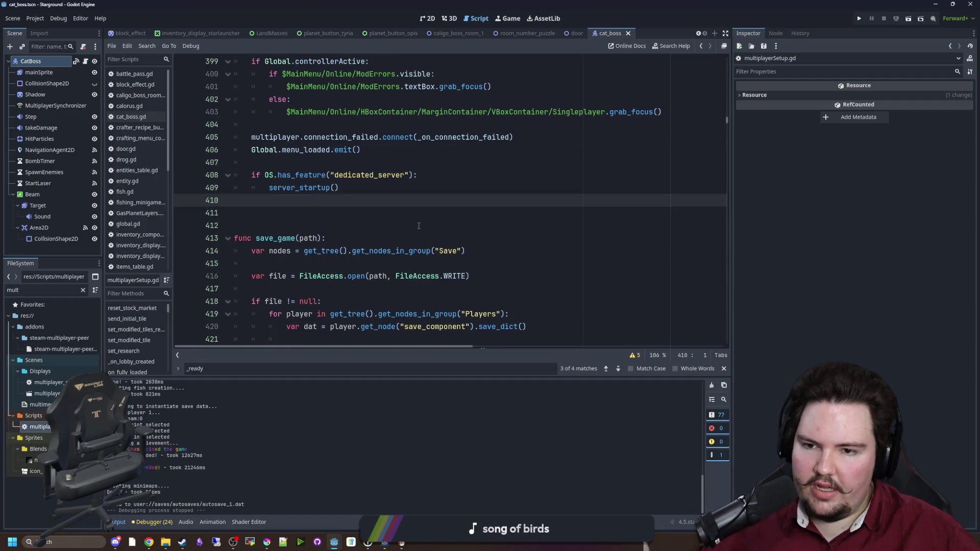
key(Return)
key(Return)
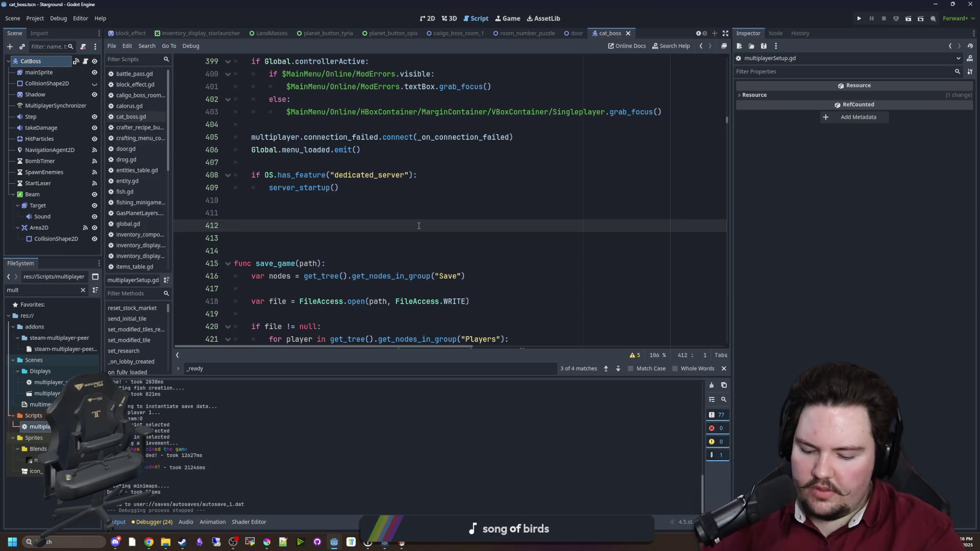
text(func c)
text(heclk)
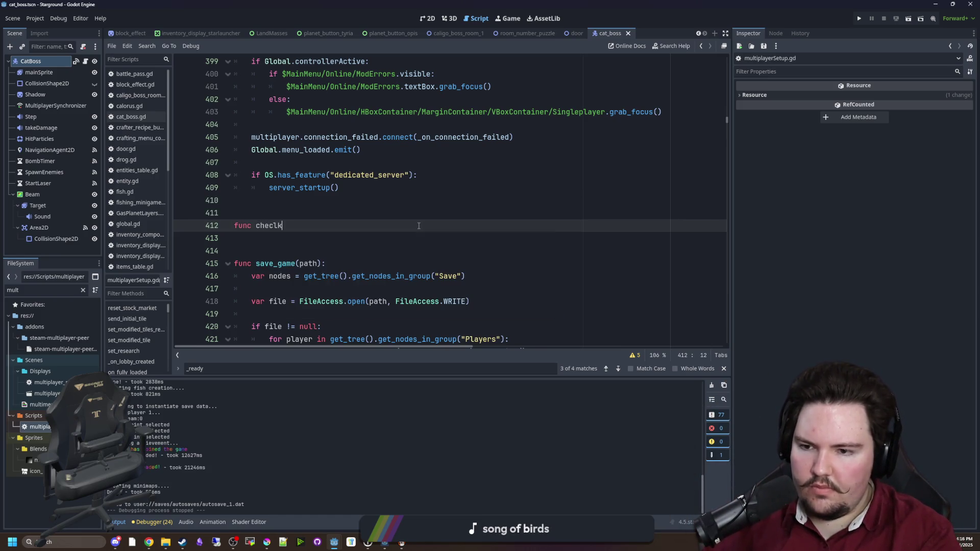
text(ch_achievements();)
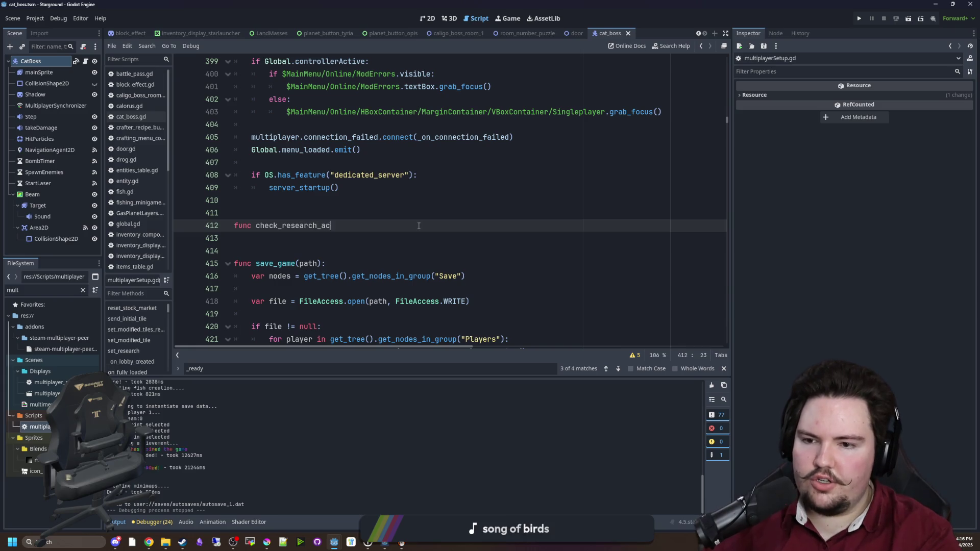
key(Return)
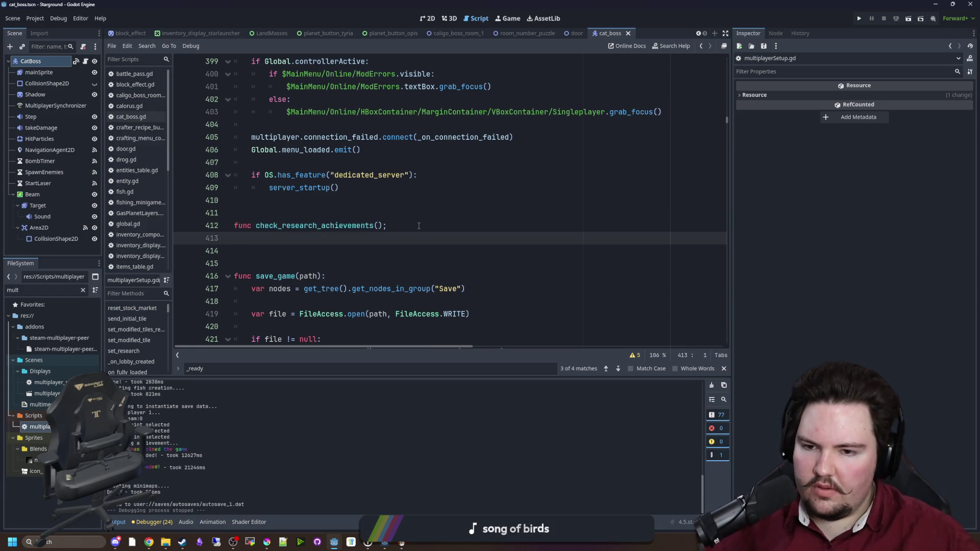
key(BackSpace)
key(BackSpace)
text(:)
key(Return)
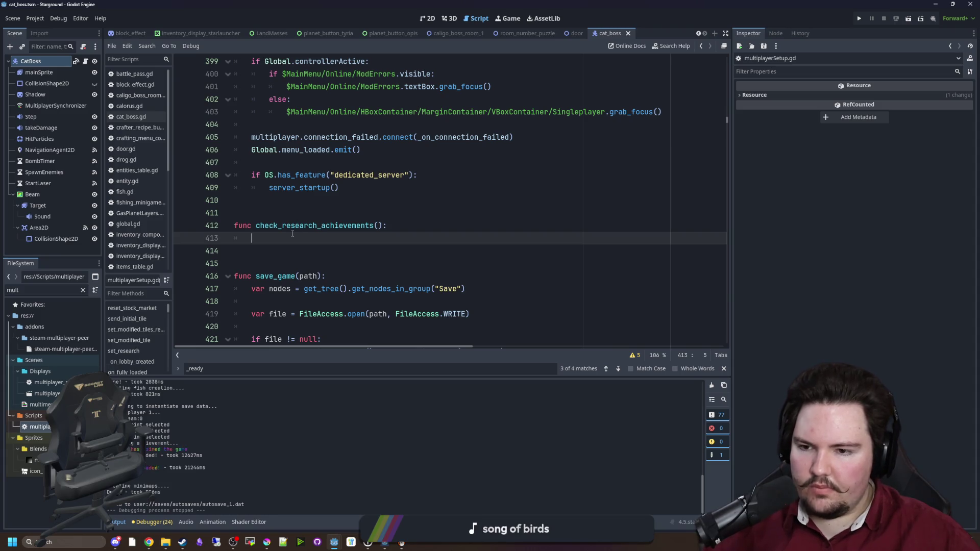
- Loop researchID over Global.researchTable, fetching each entry into researchData
text(for i in Global.)
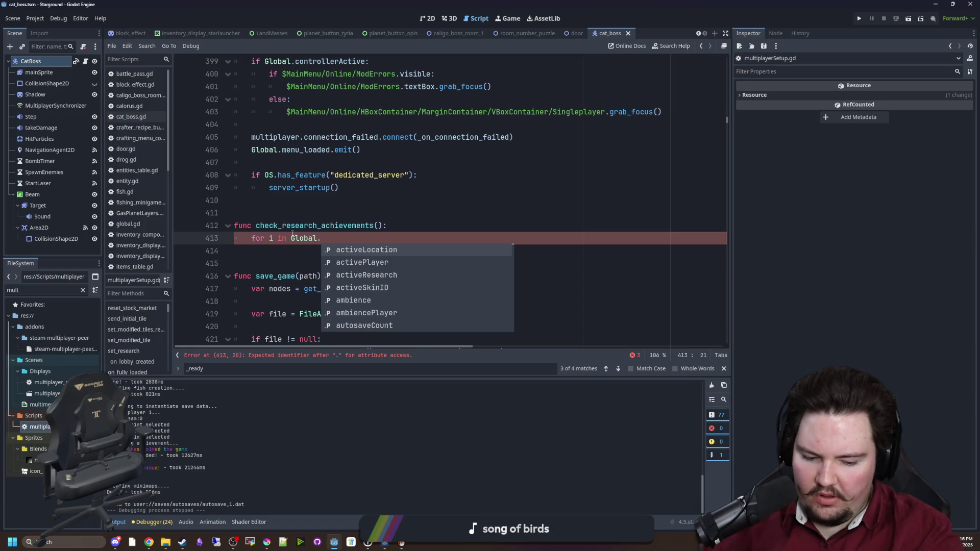
text(researchTable:)
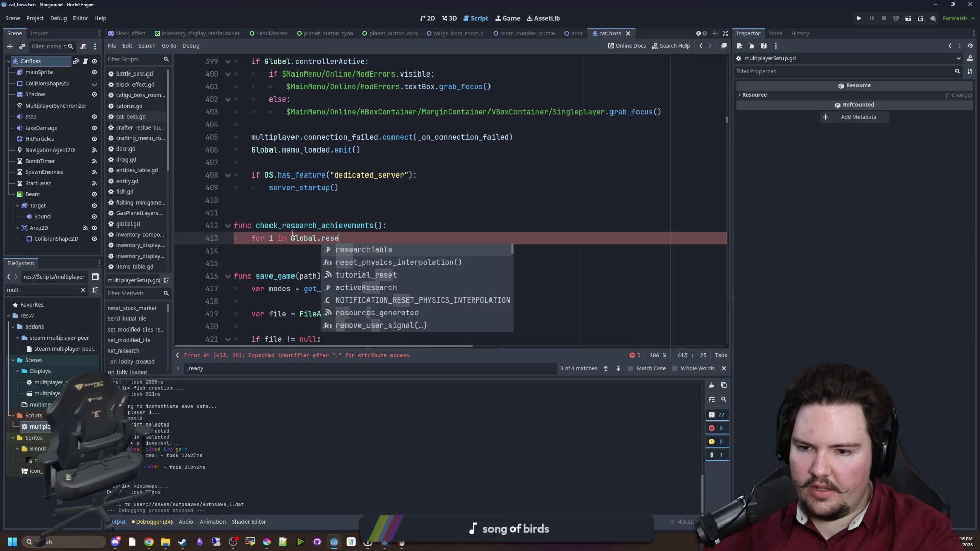
key(Return)
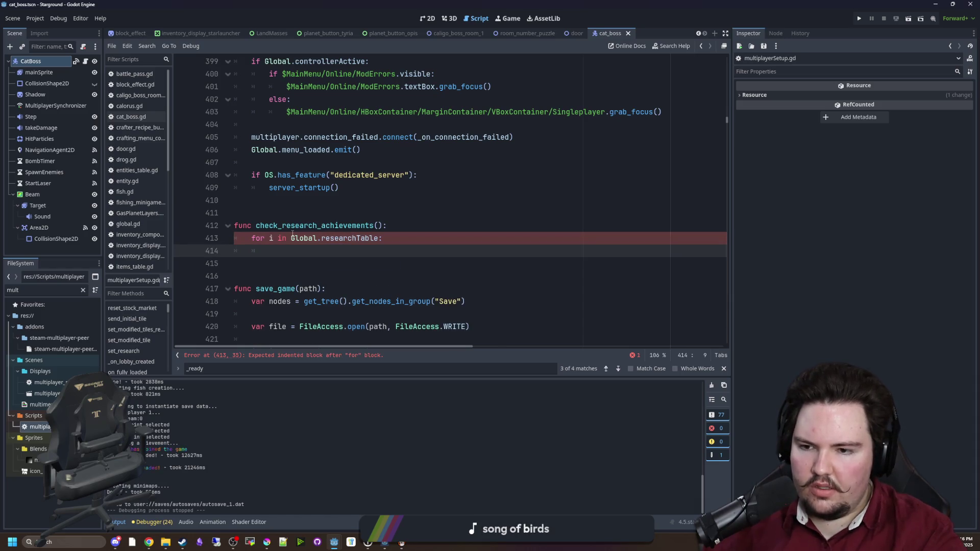
key(Up)
key(Delete)
text(researchID)
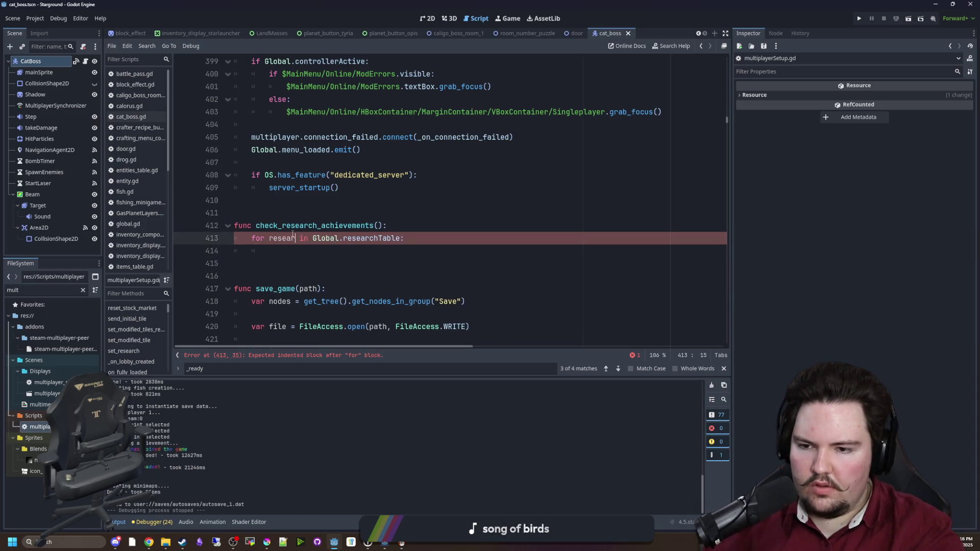
key(Down)
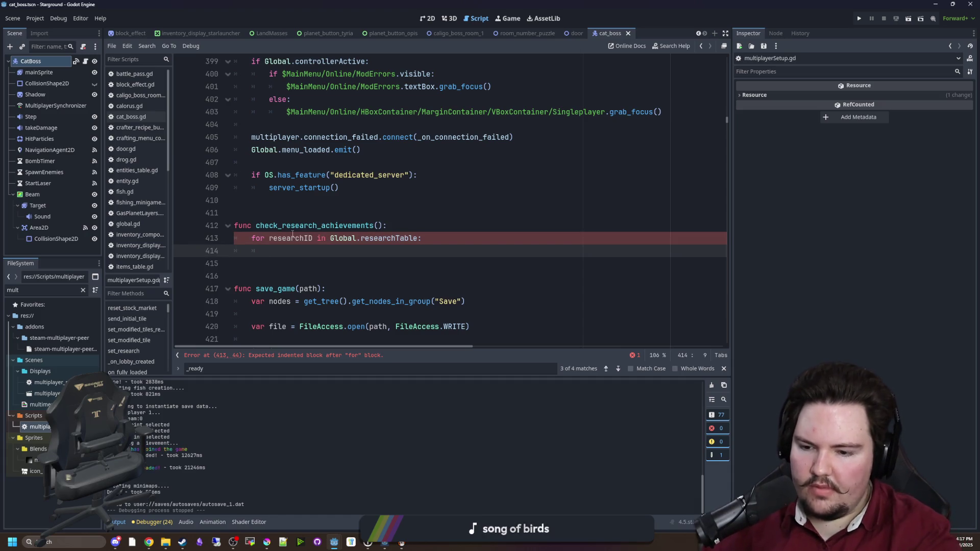
text(var res)
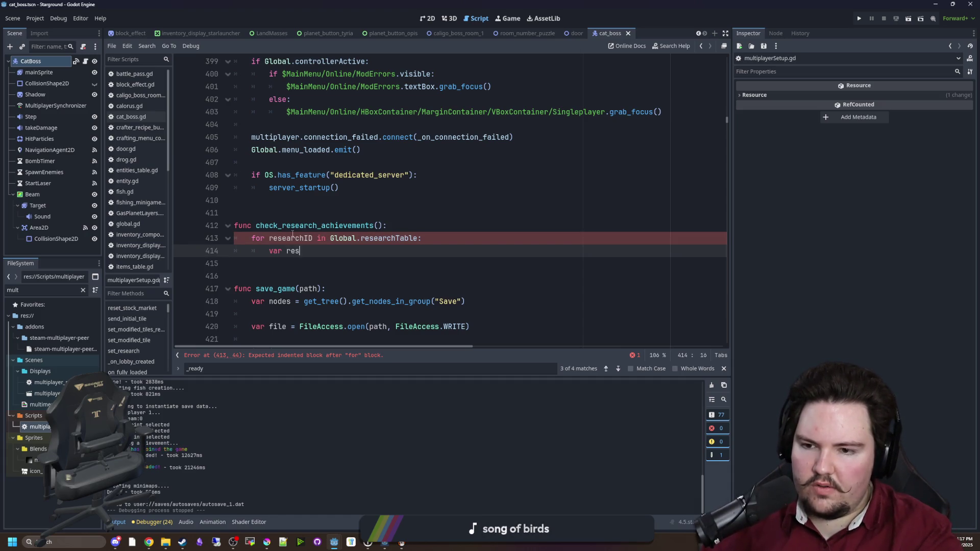
text(earchData = Glo)
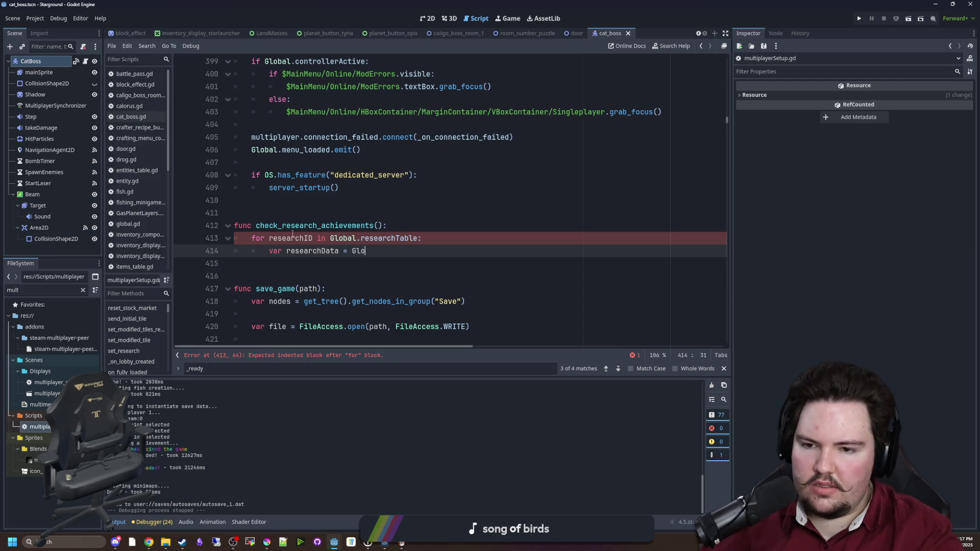
text(bal.researchTable.g)
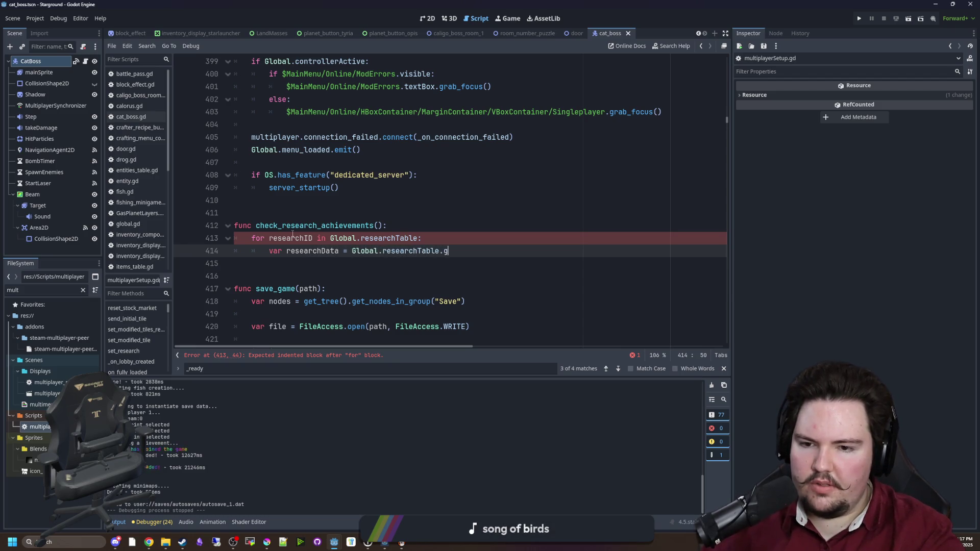
text(et(researchID))
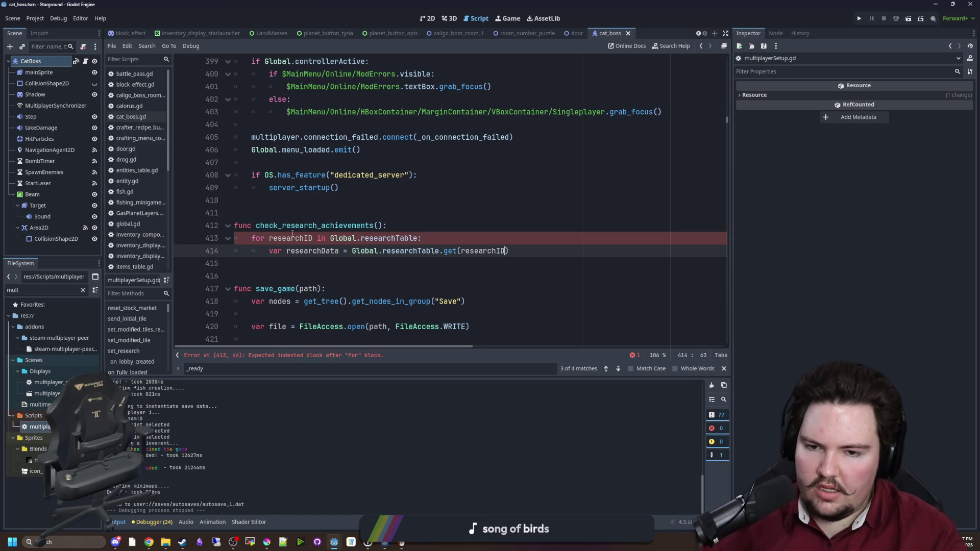
key(Return)
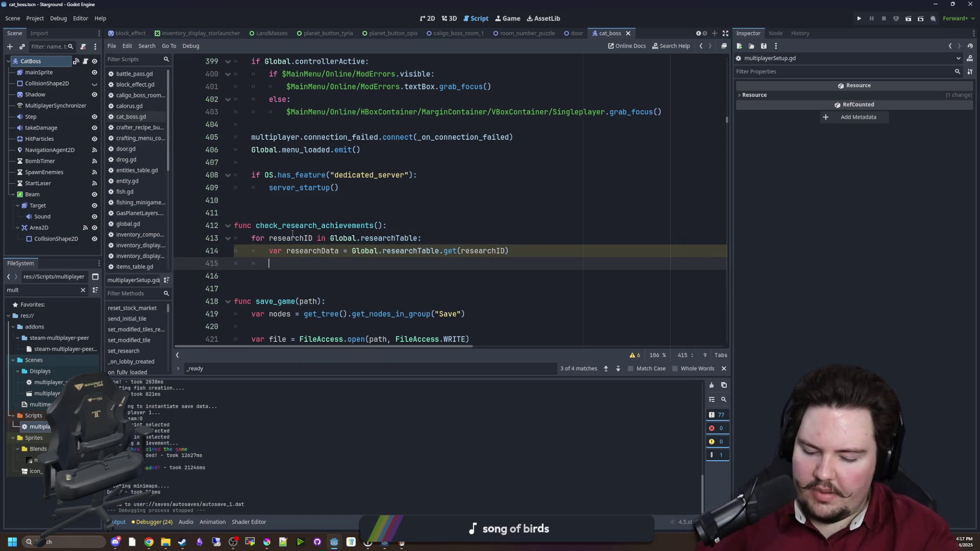
- Add a check that researchData.Type equals ModAPI.RESEARCH_TYPES.INFINITE
text(if research)
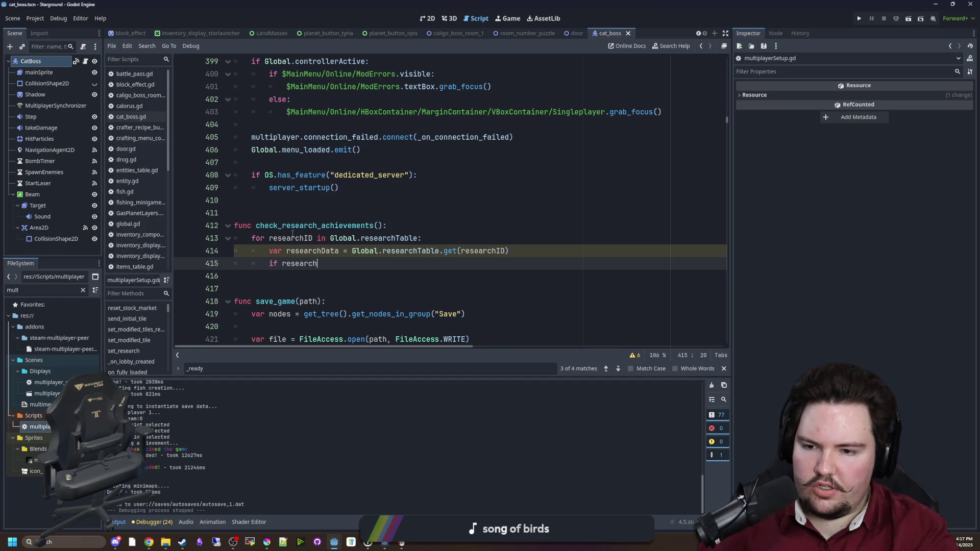
text(Data.TYPE == ModAPI)
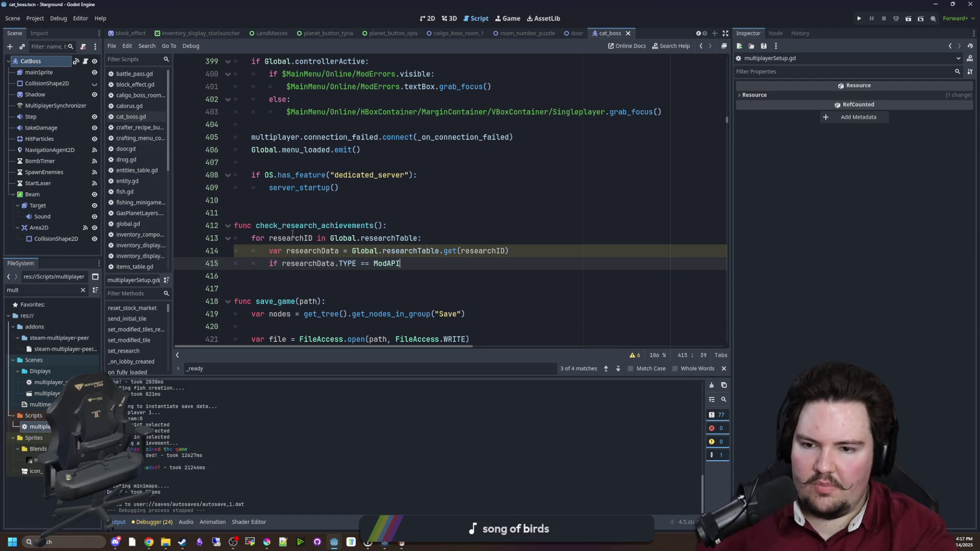
text(.RESEAR)
key(Return)
text(.IN)
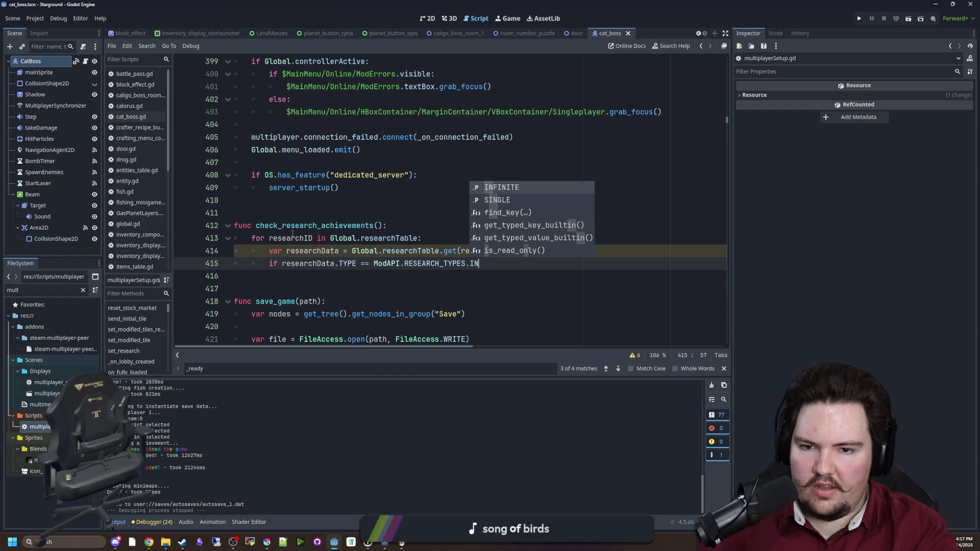
key(Return)
key(Down)
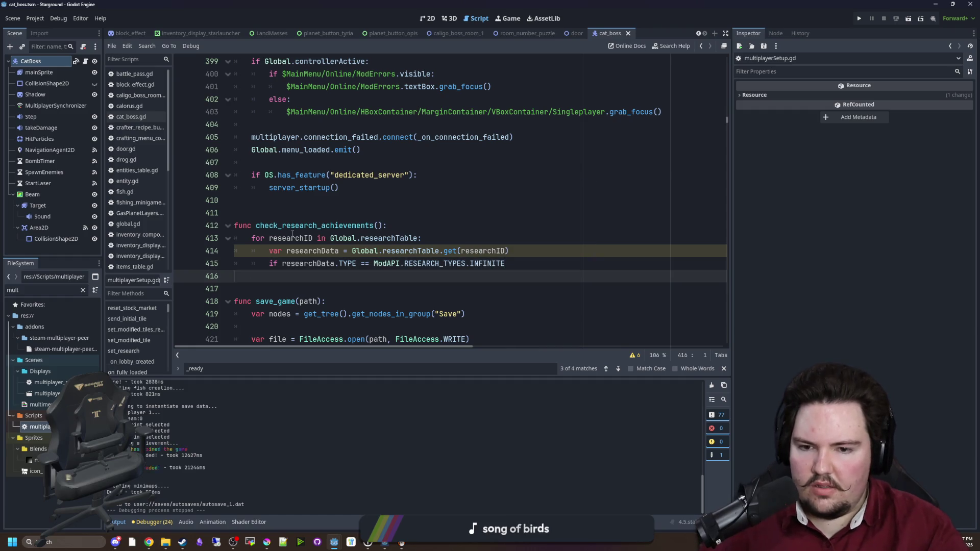
double_click(349, 263)
text(Type)
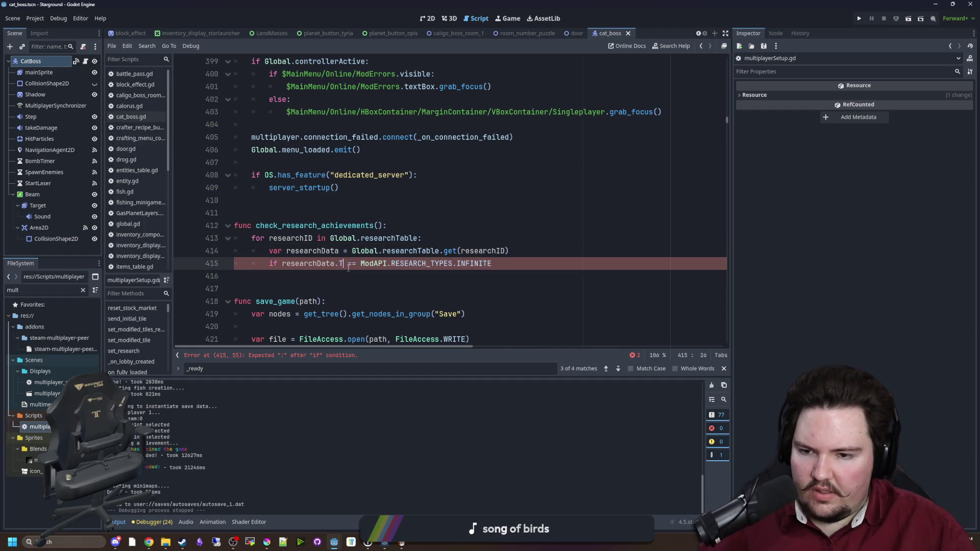
click(347, 187)
- Check the field names in research_table.gd, then end the INFINITE if line with a colon
click(30, 290)
key(ctrl+a)
text(researc)
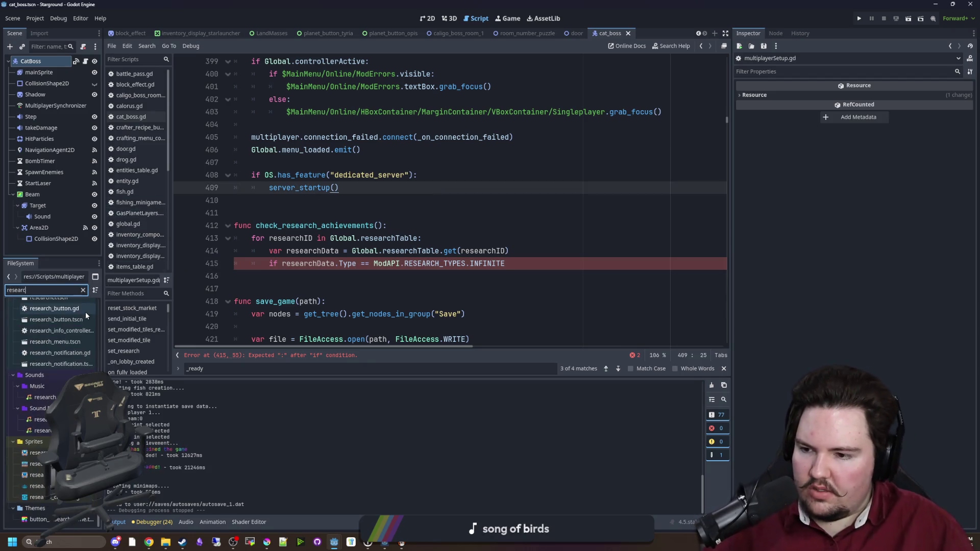
scroll(55, 351, up, 5)
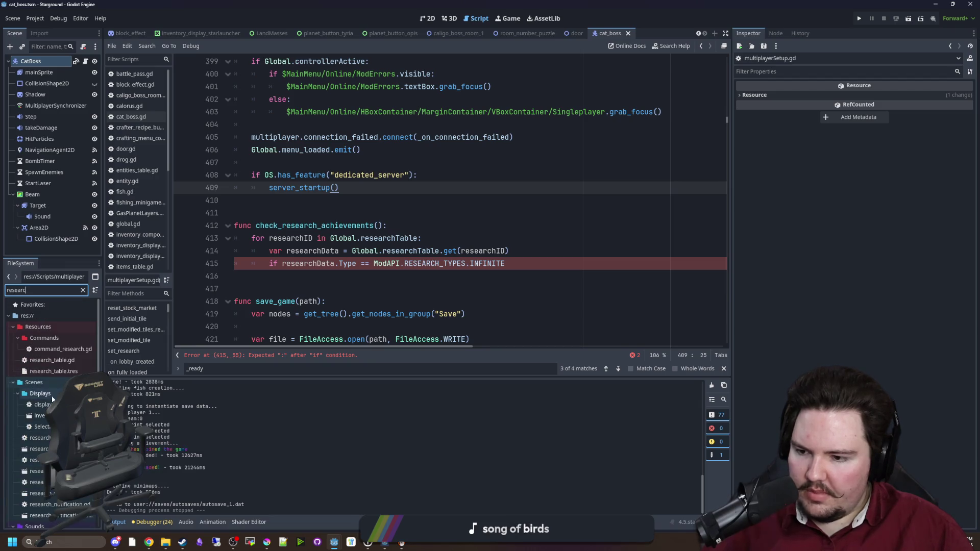
double_click(51, 360)
key(alt+Left)
key(alt+Left)
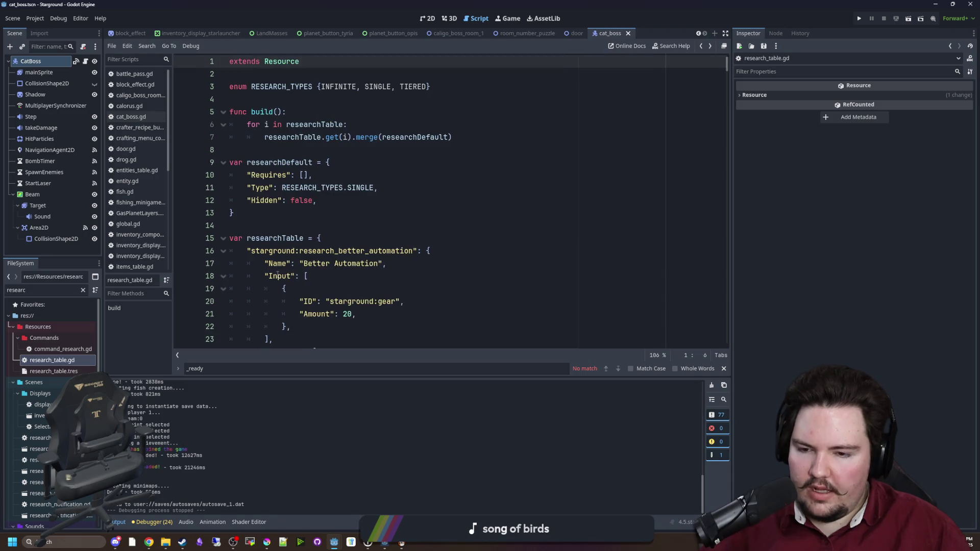
click(550, 263)
text(:)
key(Return)
- Declare infiniteResearch as an empty PackedStringArray at the top of the function
click(421, 226)
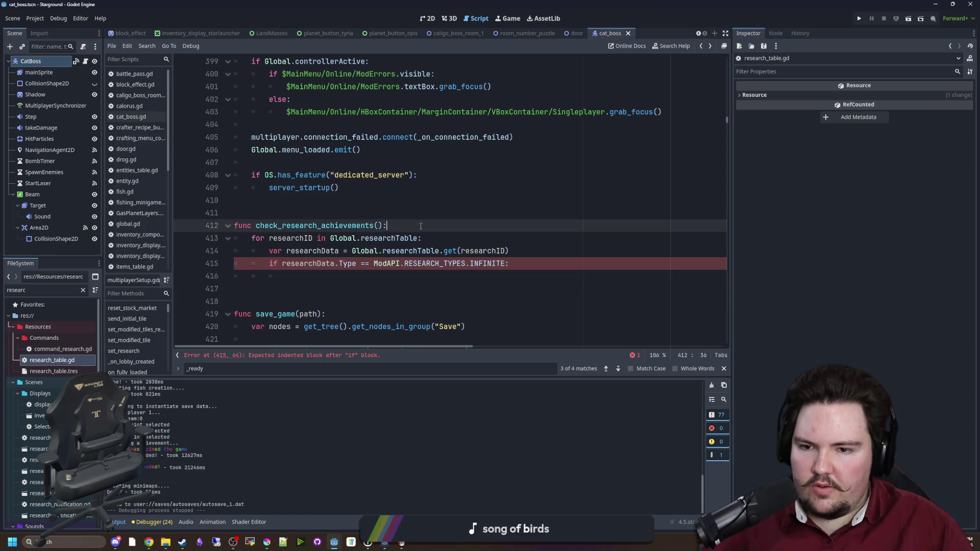
key(Return)
text(var infinite)
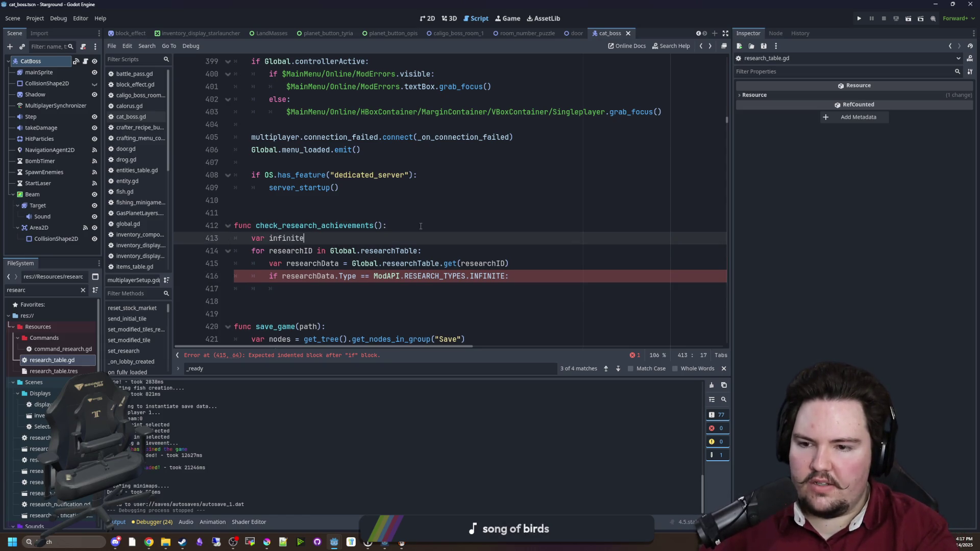
text(infinit)
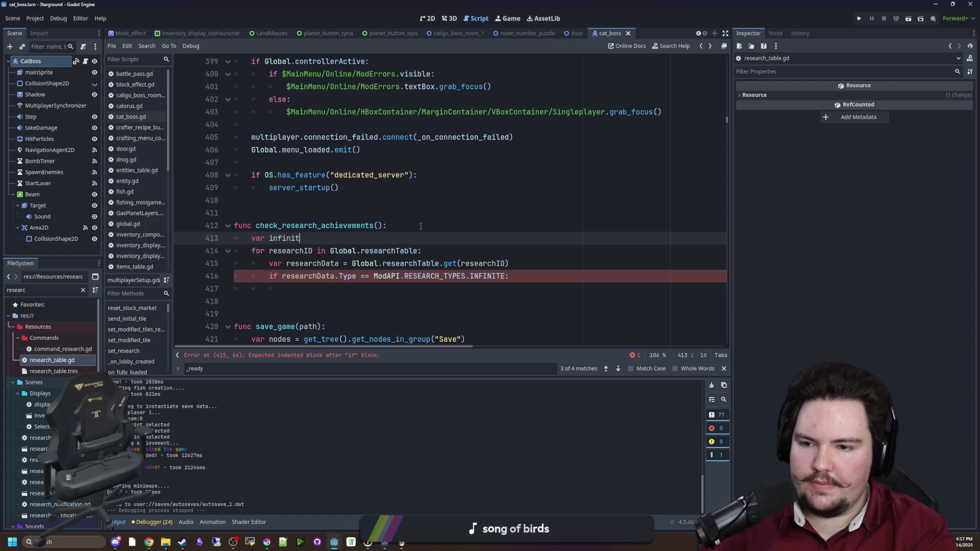
text(esearch = [])
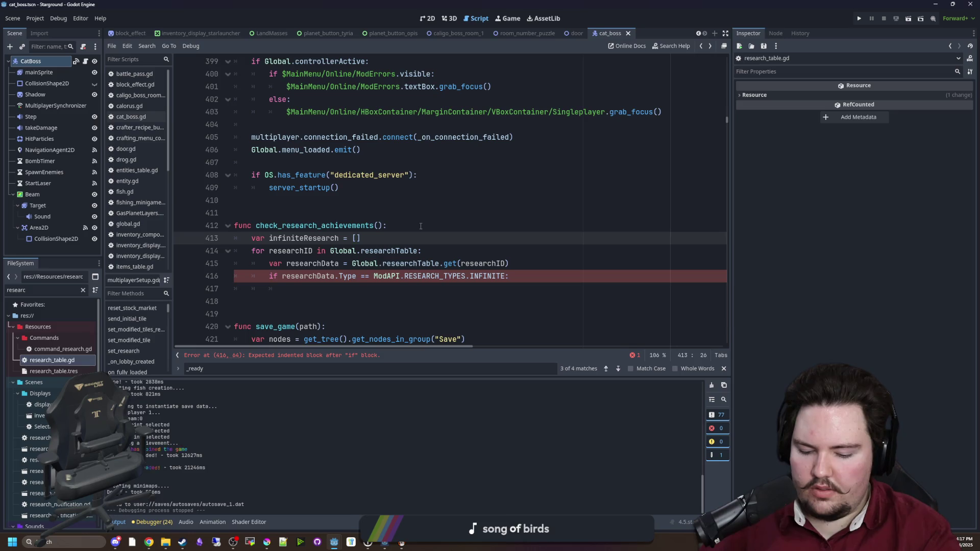
key(BackSpace)
text(: Array[])
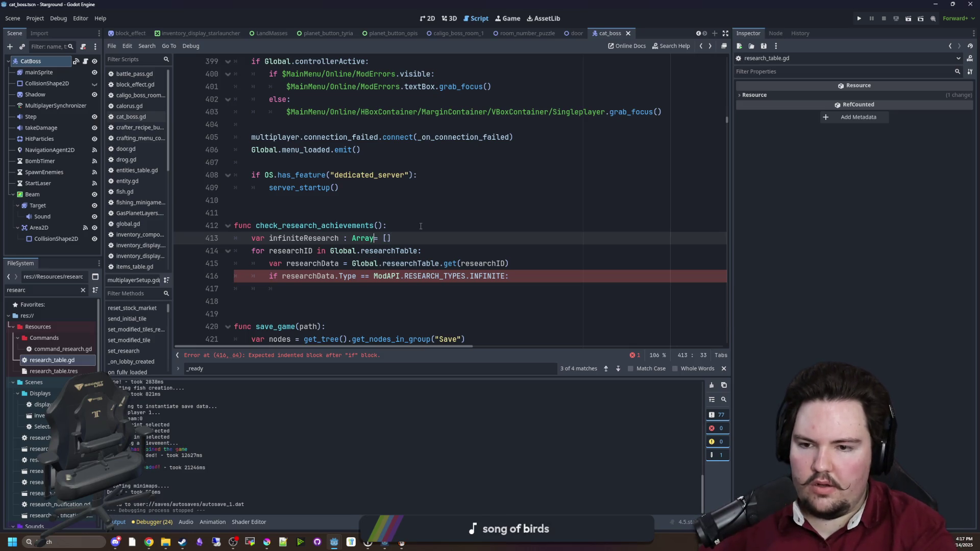
key(Left)
text(String)
key(Right)
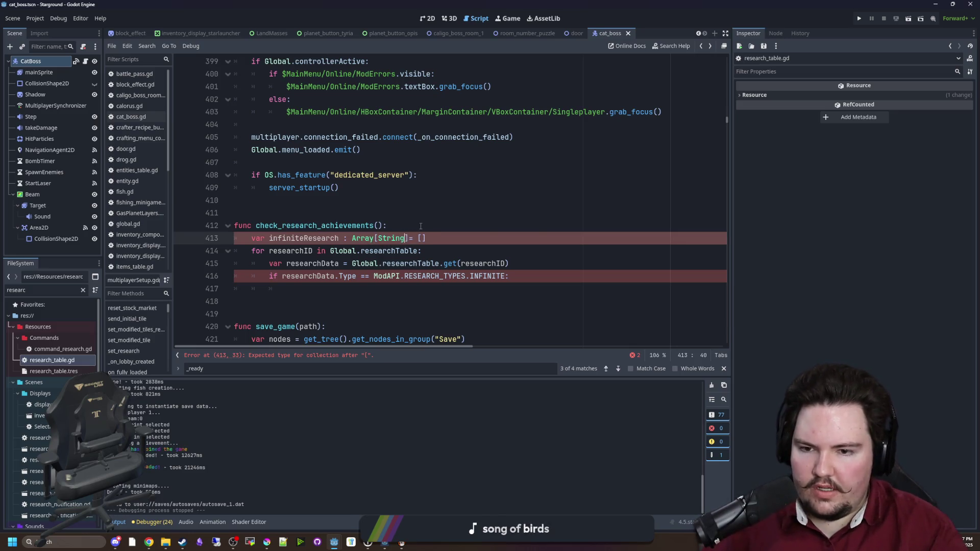
click(421, 226)
click(410, 238)
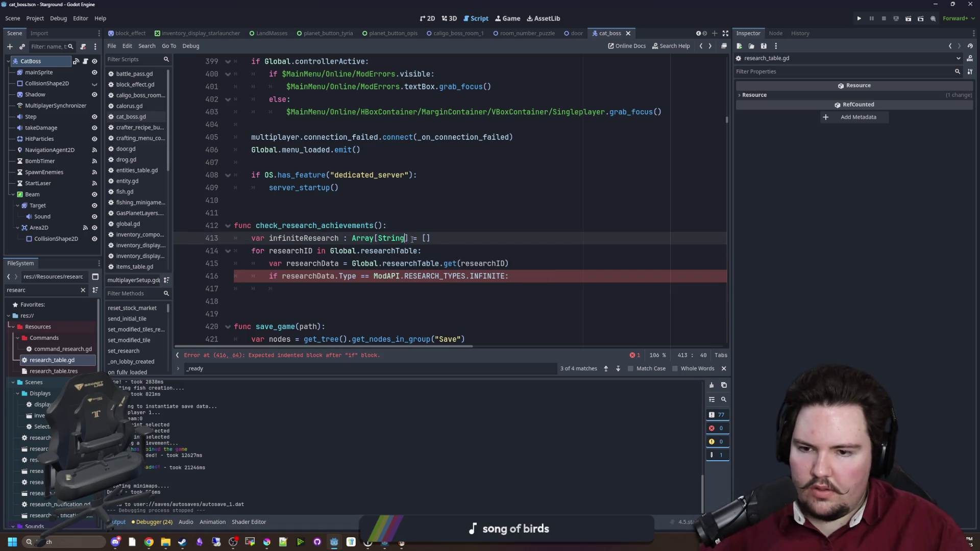
mouse_move(408, 239)
mouse_down()
mouse_move(326, 239)
mouse_move(352, 238)
mouse_up()
text(Packed)
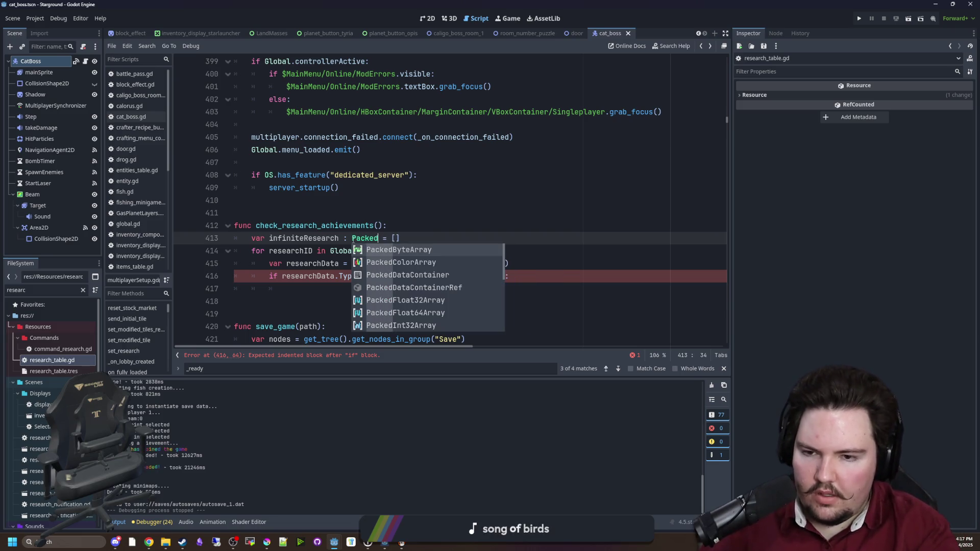
text(Str)
key(Return)
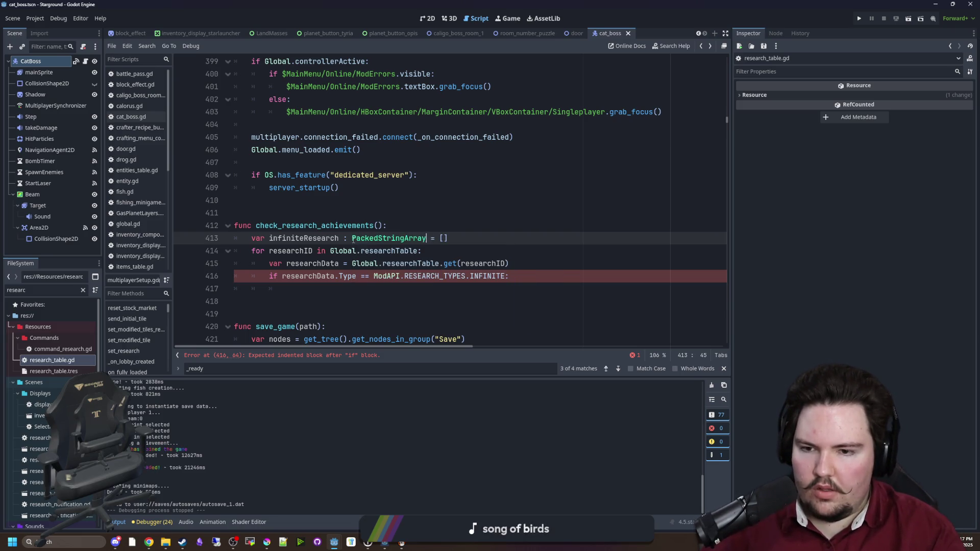
- Push each INFINITE researchID into infiniteResearch inside the if block
double_click(304, 239)
key(ctrl+c)
click(378, 288)
key(ctrl+v)
text(.push)
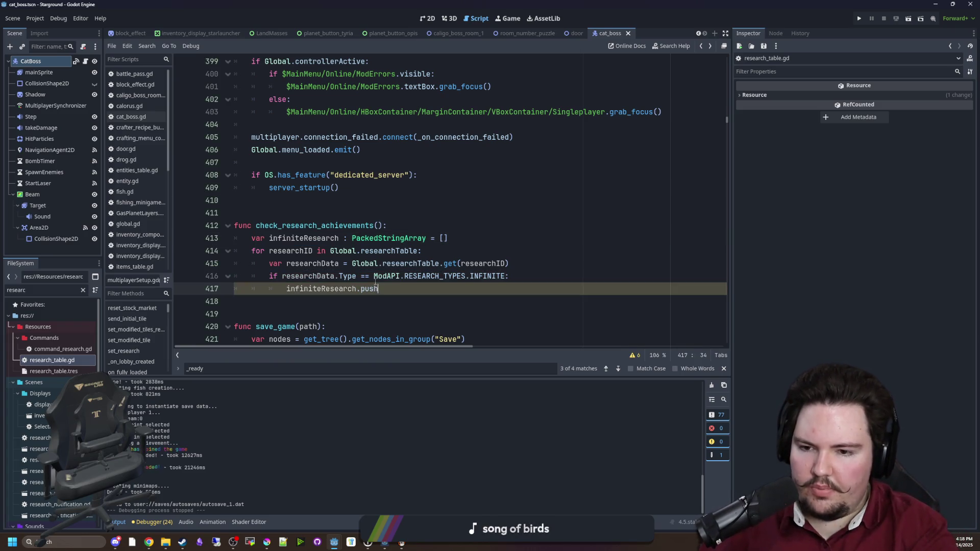
text(_back(researchID)
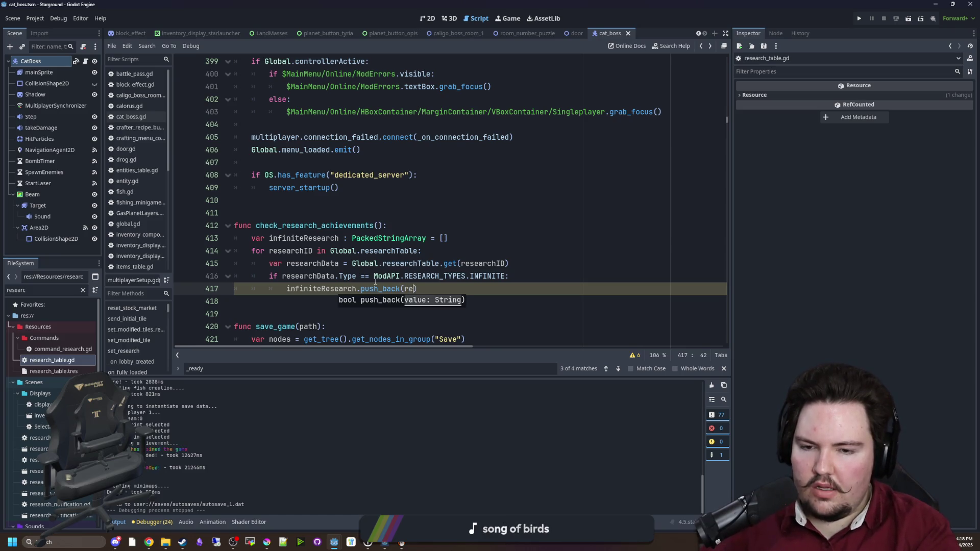
key(Escape)
- Begin a second for loop over infiniteResearch after the first loop
scroll(367, 265, down, 1)
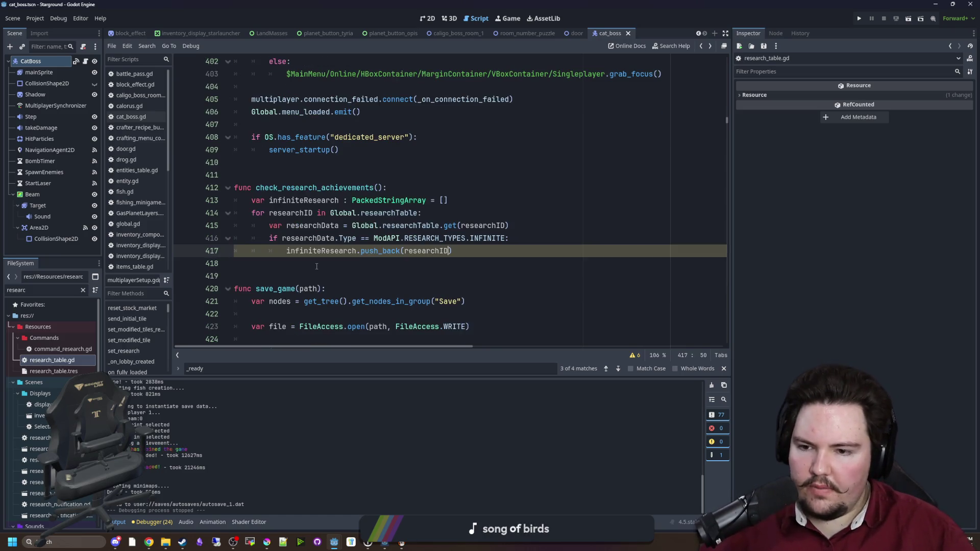
key(Down)
key(Return)
key(Return)
key(Up)
text(for i in infintie)
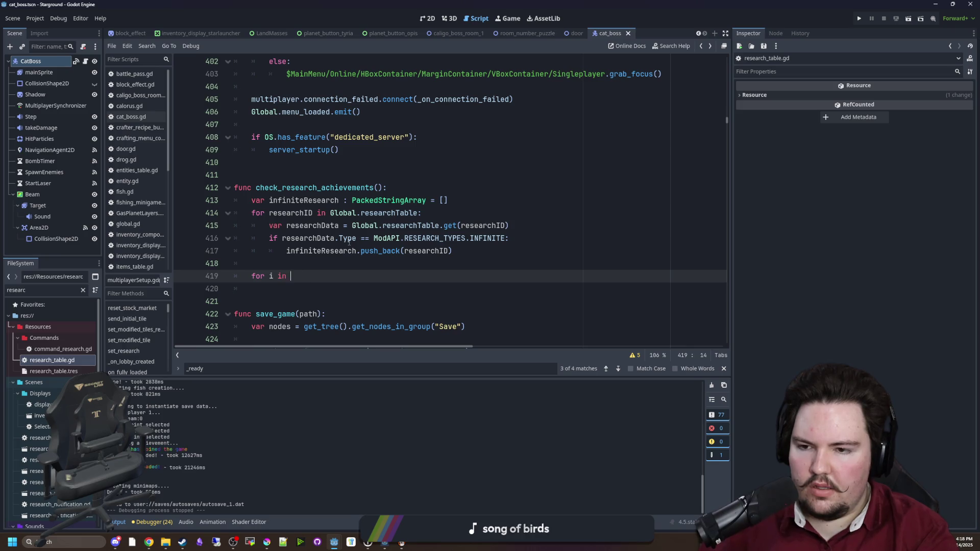
- Complete the loop header as 'for id in infiniteResearch:'
text(ini)
key(Return)
text(:)
key(Return)
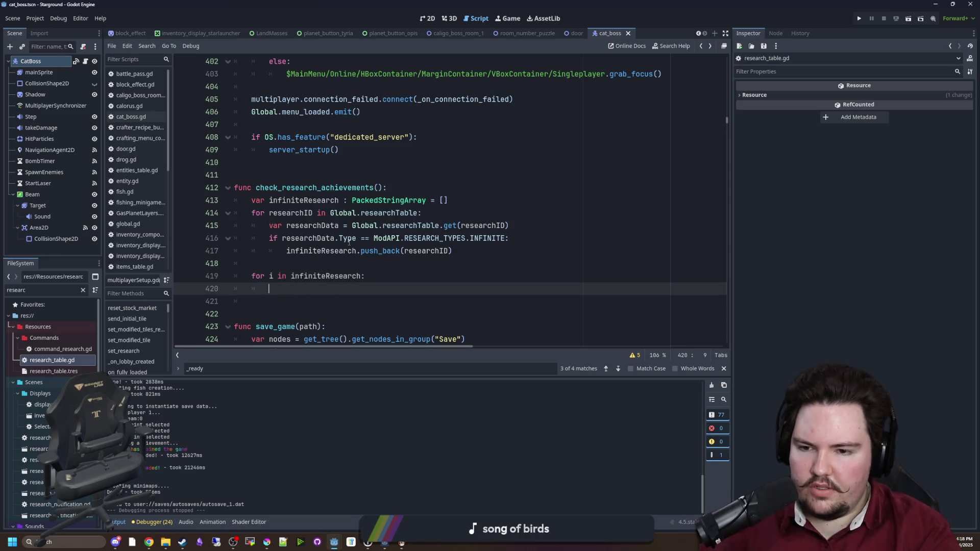
key(Up)
key(Delete)
text(id)
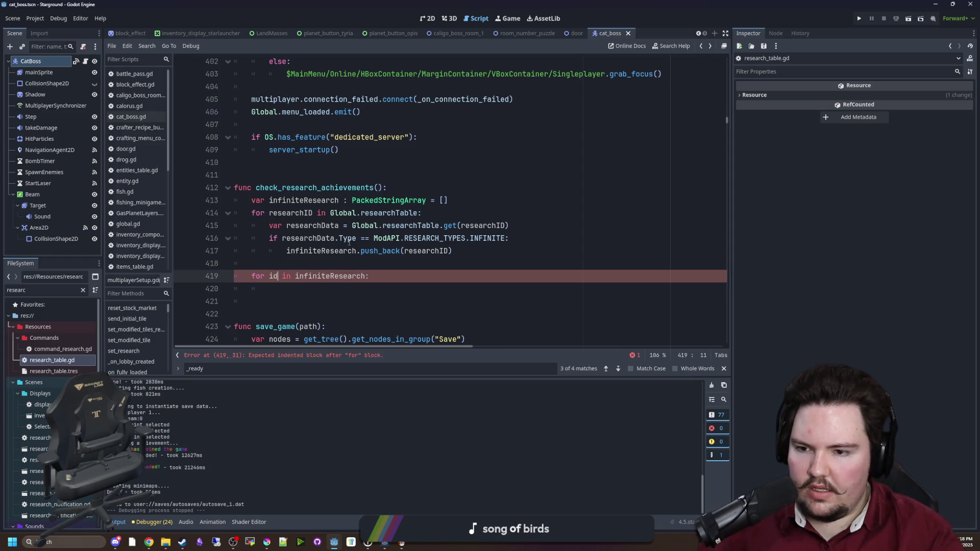
key(Down)
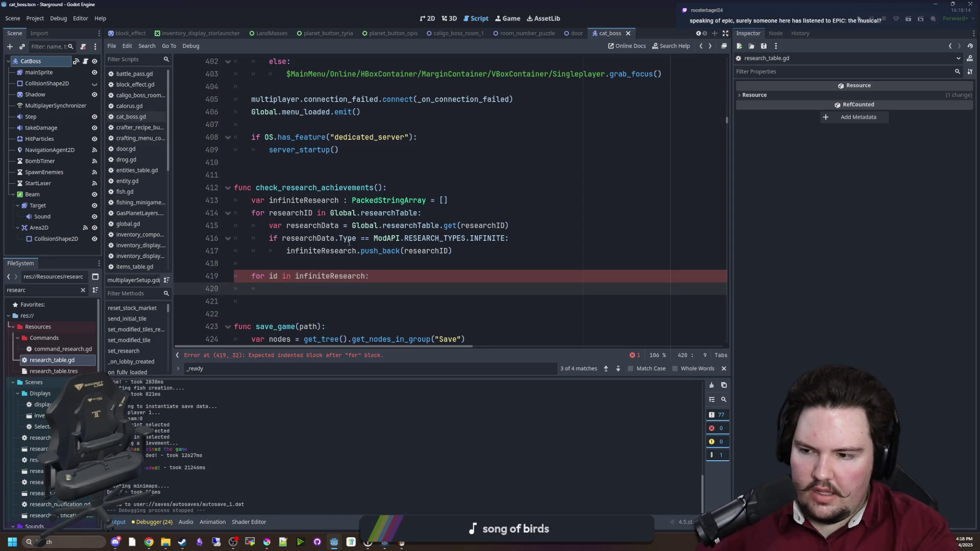
- Add 'if currentResearchInfo.get(id):' inside the loop
text(if )
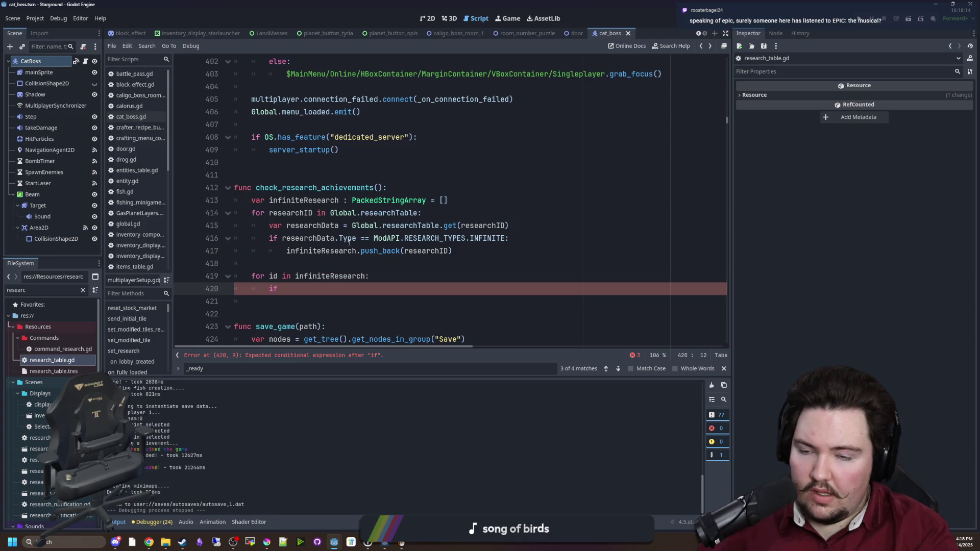
text(resear)
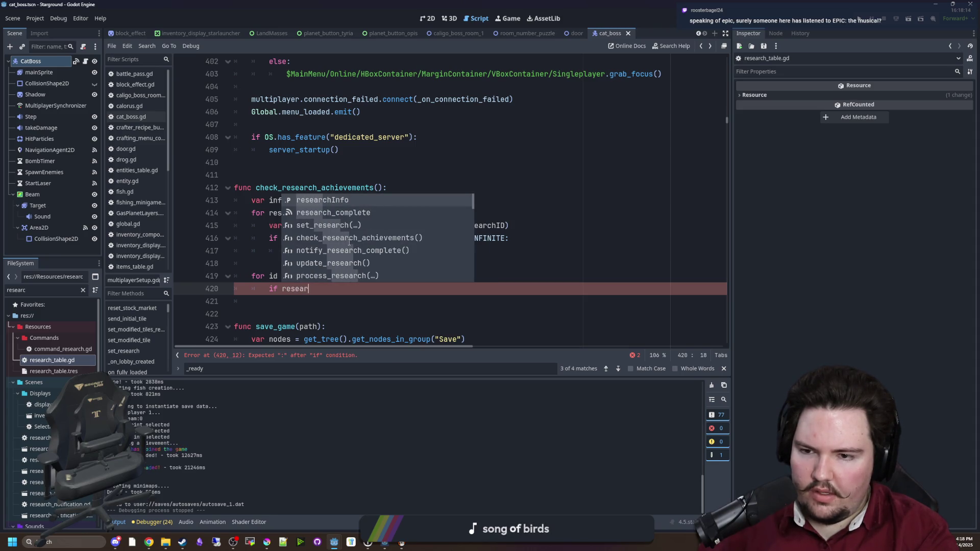
key(BackSpace)
key(BackSpace)
key(BackSpace)
text(currentRe)
key(Down)
key(Return)
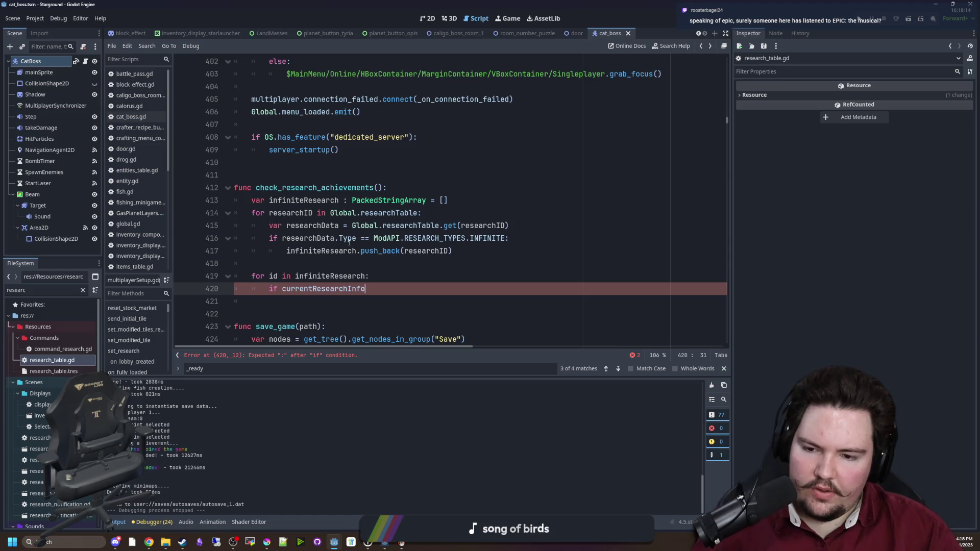
text(.get()
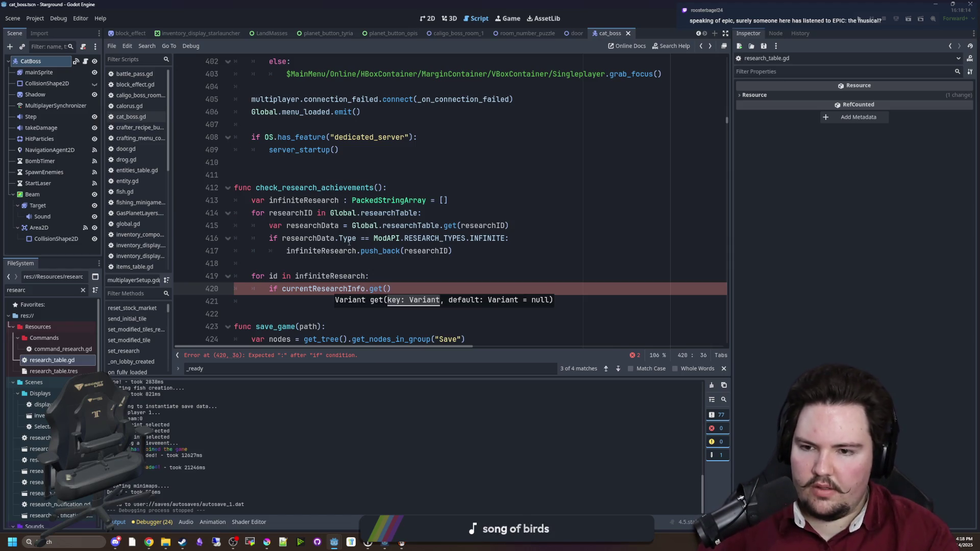
text(id))
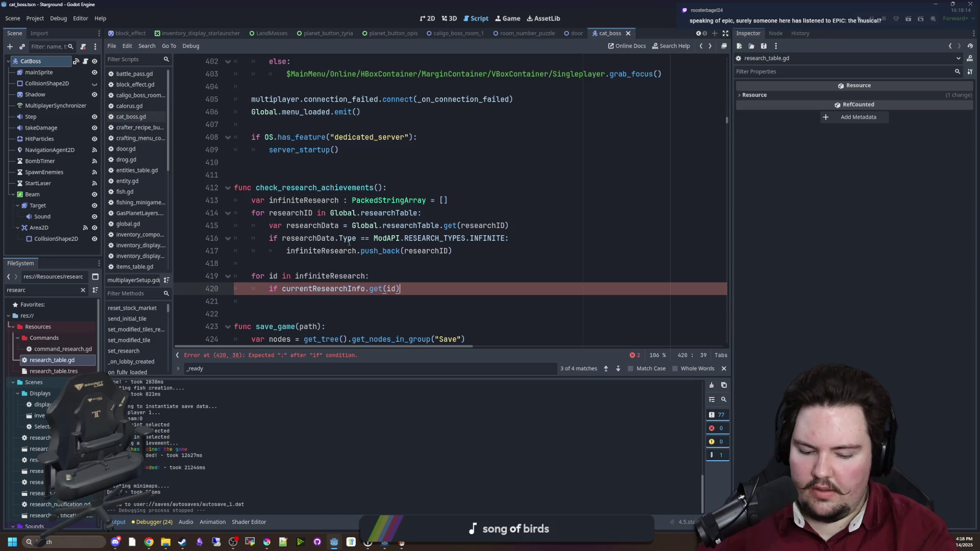
text(:)
key(Return)
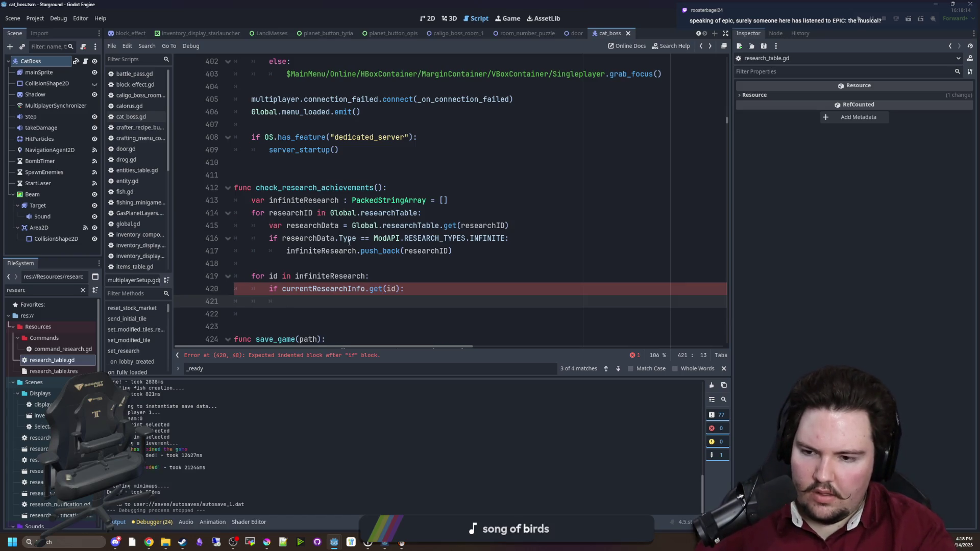
- Insert blank lines above the loop and start a 'var' declaration
scroll(357, 247, down, 1)
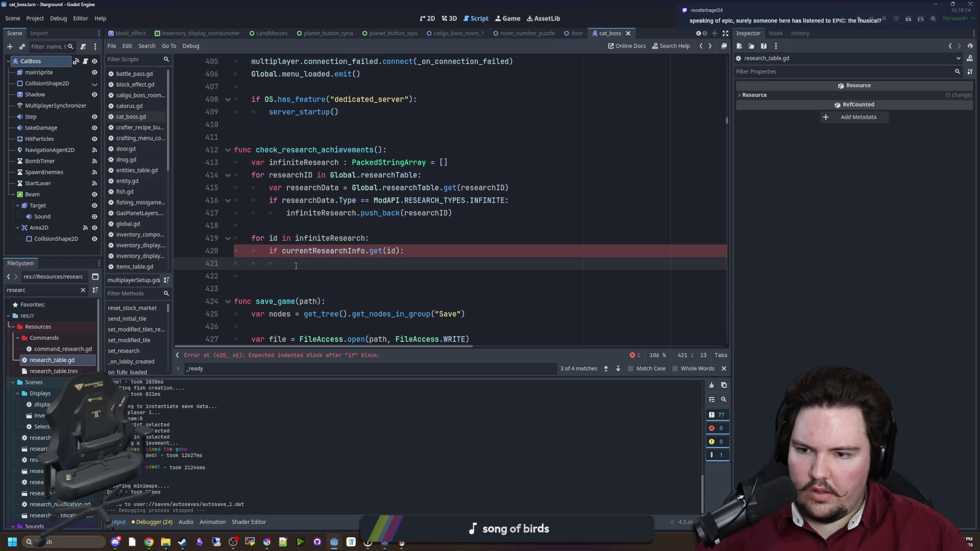
key(Up)
key(Up)
key(Up)
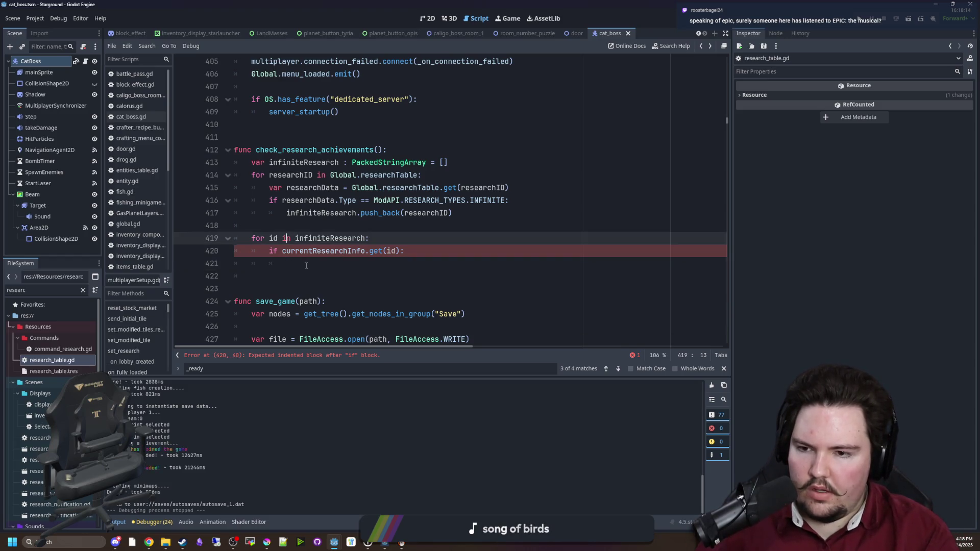
key(Return)
key(Return)
key(Up)
text(var)
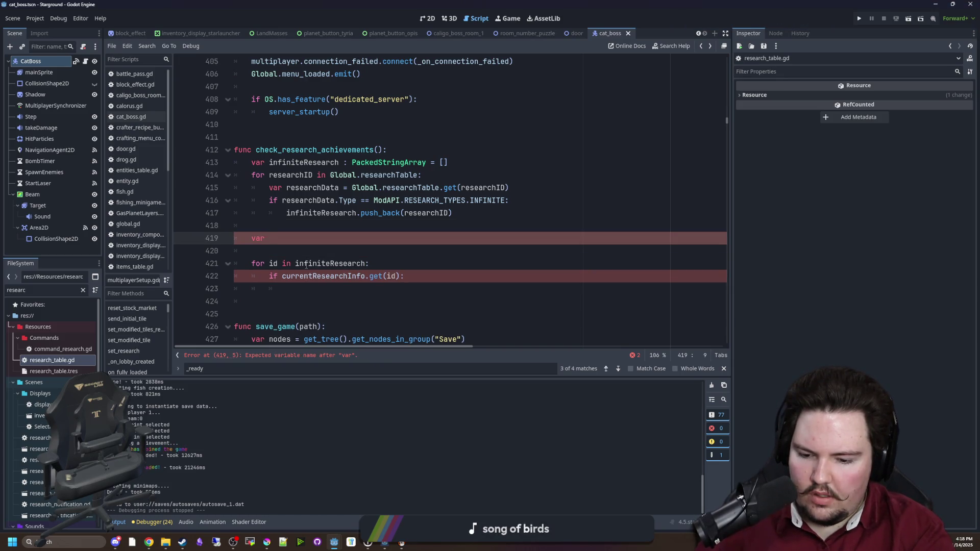
key(BackSpace)
key(BackSpace)
key(BackSpace)
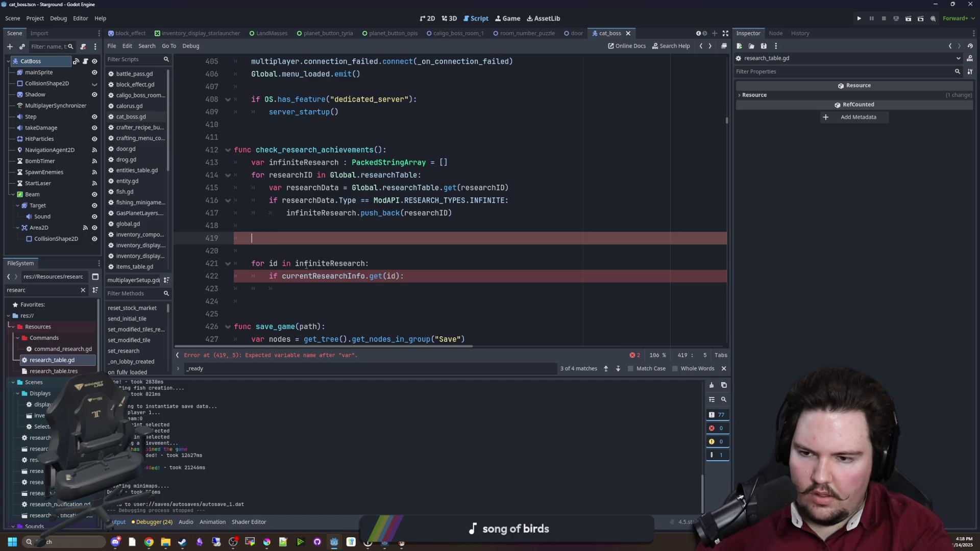
- Declare 'var totalLevel = 0' above the infiniteResearch loop
text(ar totalLevel = 0)
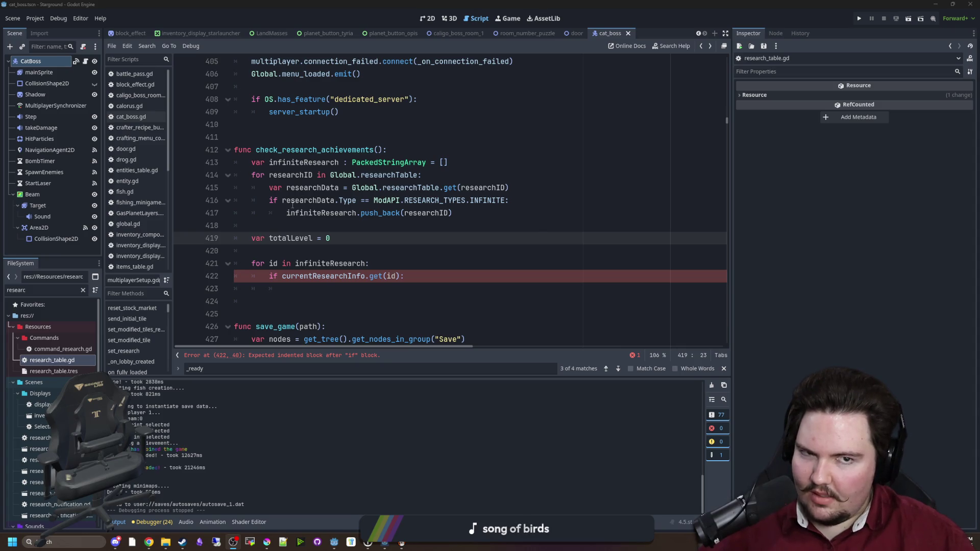
key(Down)
scroll(291, 203, down, 1)
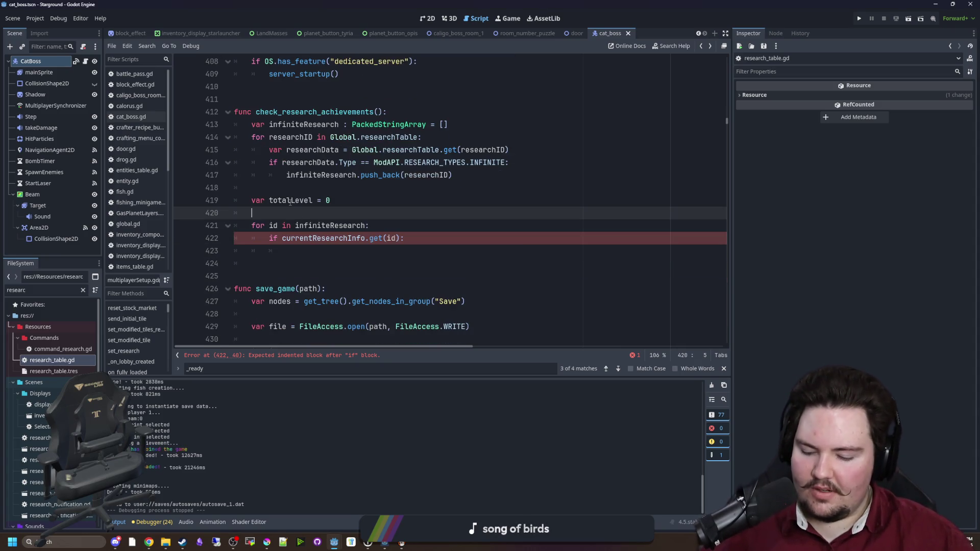
double_click(290, 201)
click(324, 252)
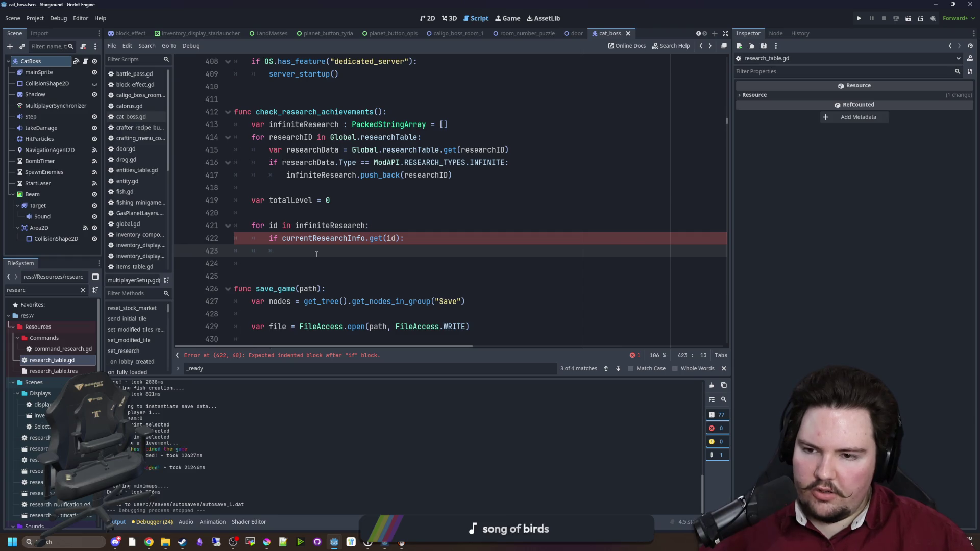
- Store currentResearchInfo.get(id) in a new researchData variable above the if
click(344, 238)
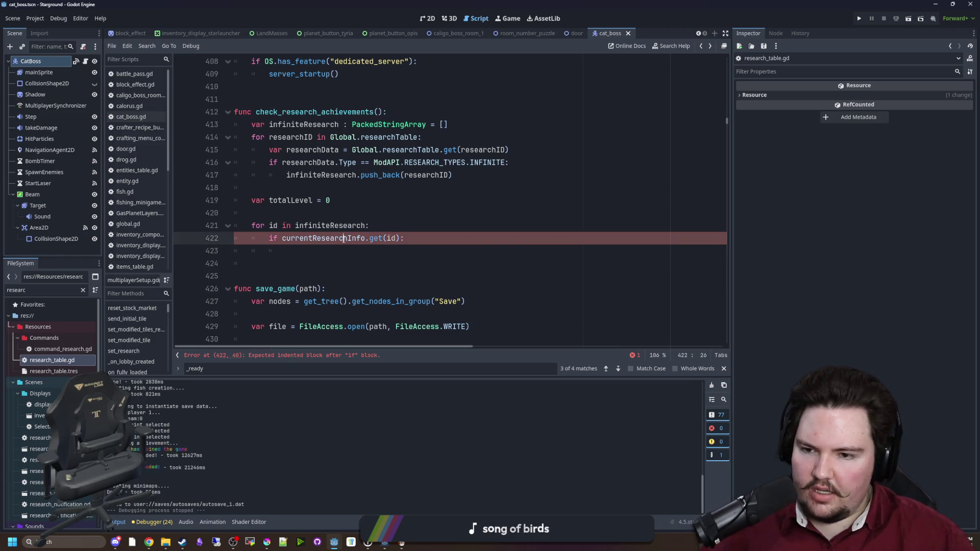
drag(401, 239, 284, 240)
key(ctrl+c)
key(Home)
key(Return)
key(Up)
text(var researchData =)
key(ctrl+v)
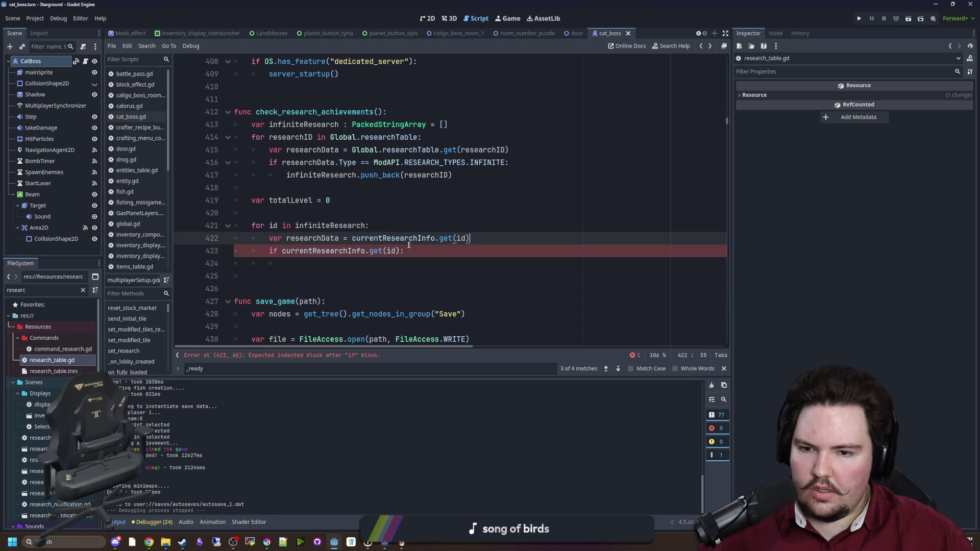
- Change the check to 'if researchData:' and start a nested researchData.Level comparison
click(321, 252)
drag(282, 251, 403, 251)
text(rese)
text(archData:)
key(Return)
key(Return)
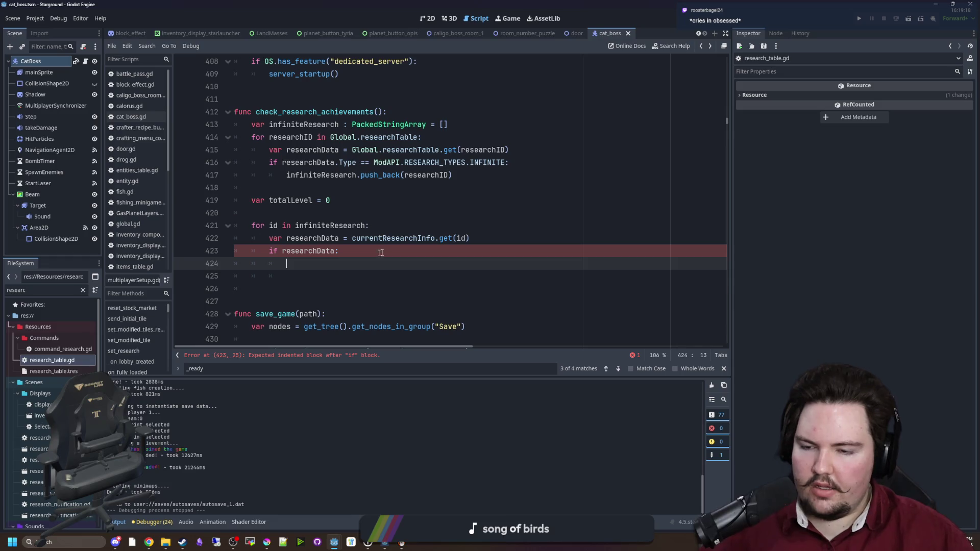
text(if researchD)
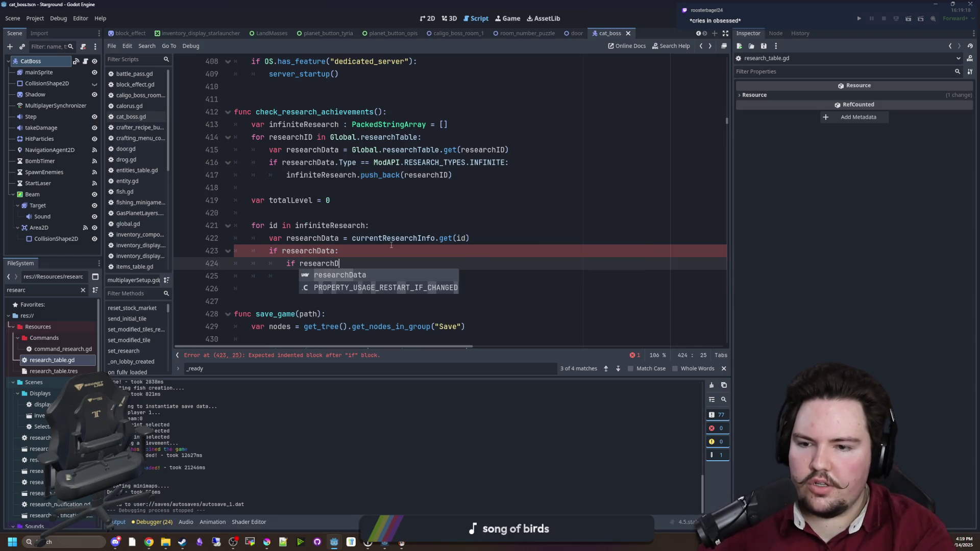
key(Return)
text(.Level <)
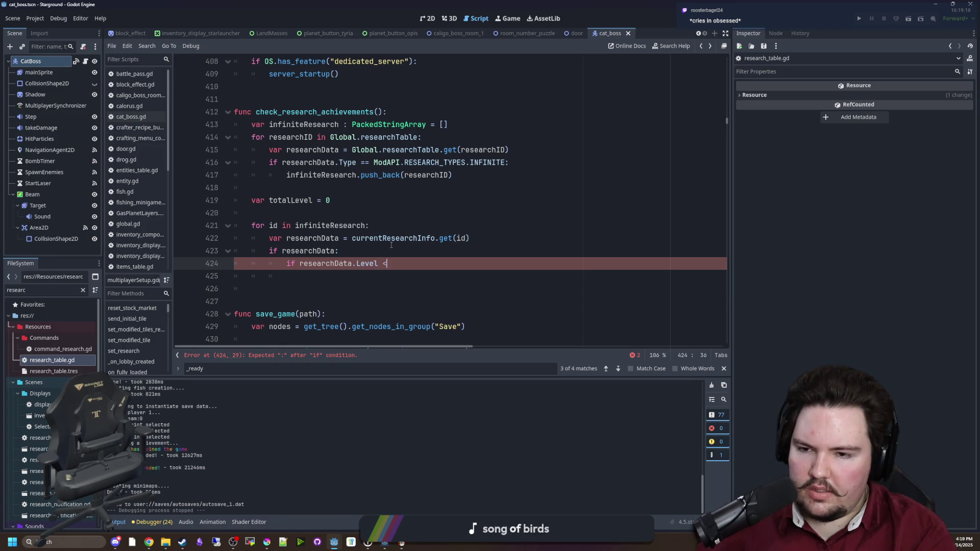
text(totalLevel)
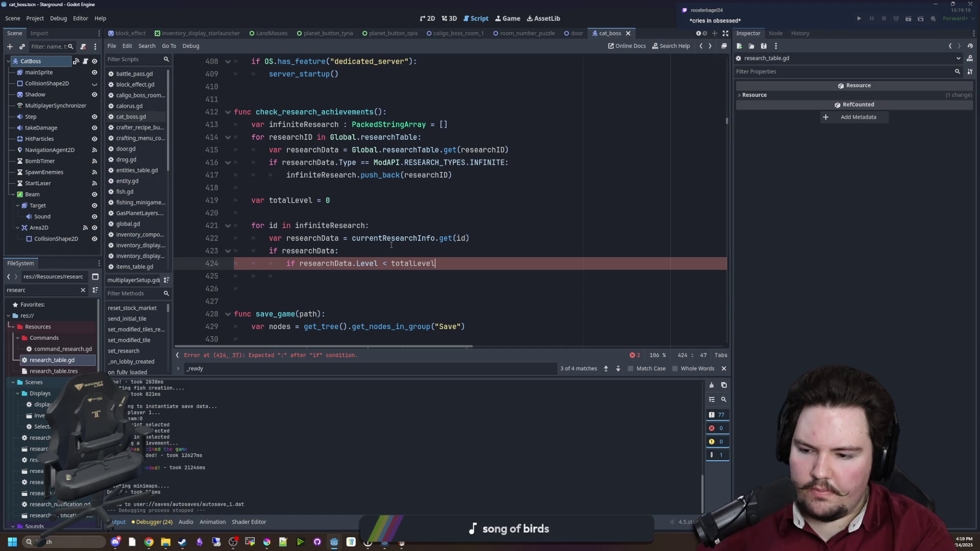
key(BackSpace)
key(BackSpace)
key(BackSpace)
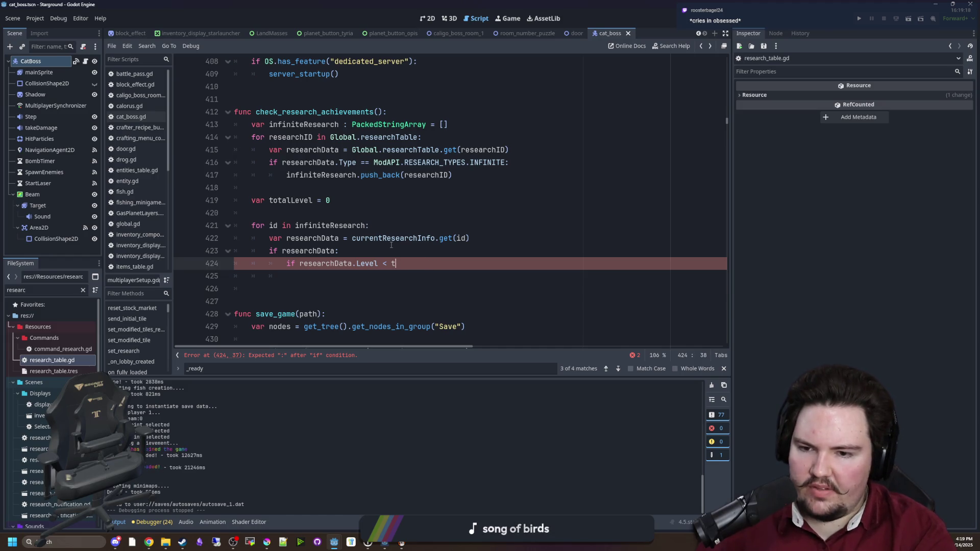
- Delete the starting value 0 from the totalLevel declaration
key(Up)
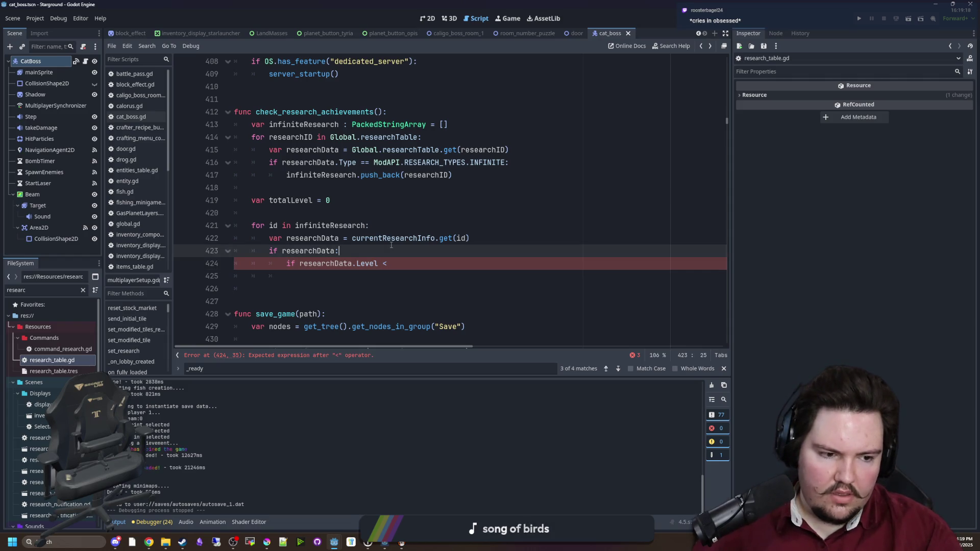
click(392, 244)
key(Up)
key(Up)
key(Down)
key(Up)
key(Up)
key(BackSpace)
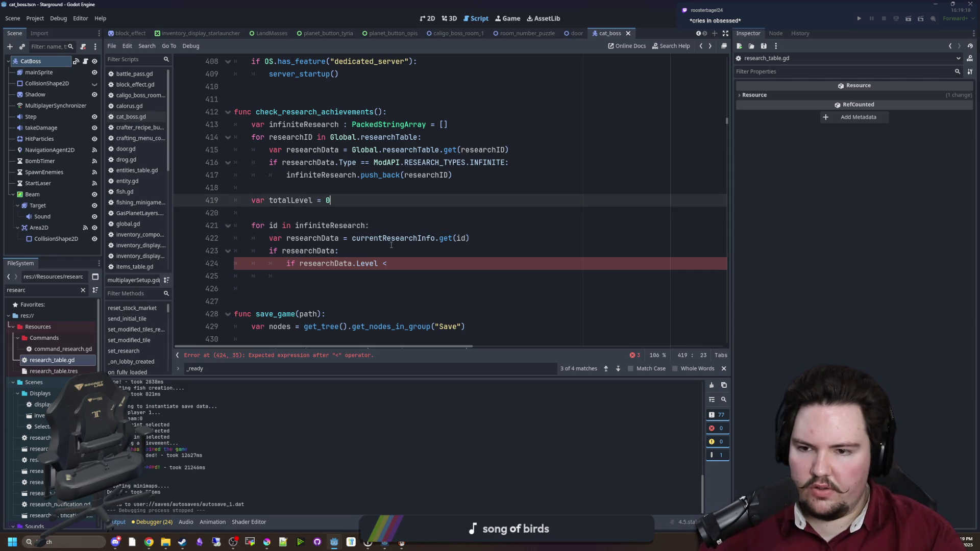
- After the loop, add an 'if totalLevel != INF:' check at function level
text(INF)
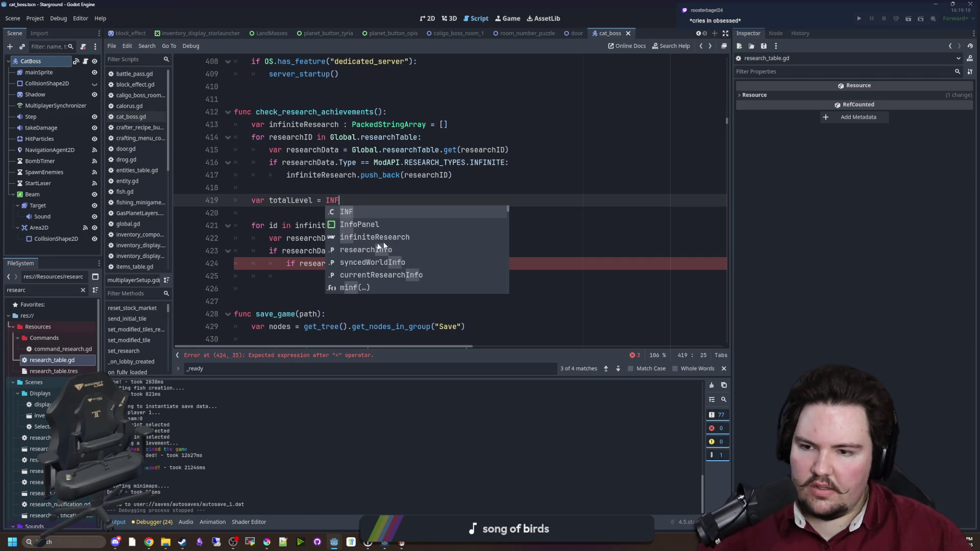
key(Escape)
key(Down)
key(Down)
key(Down)
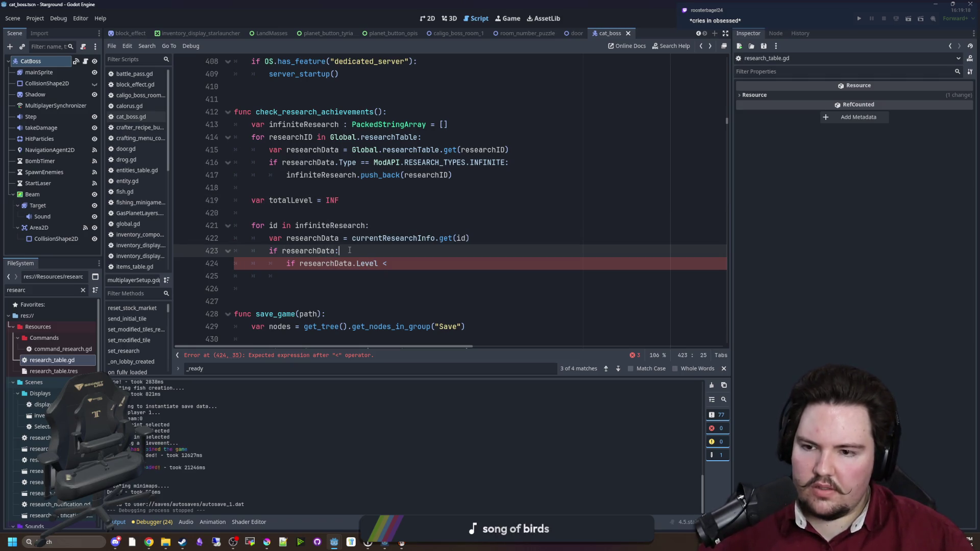
double_click(341, 200)
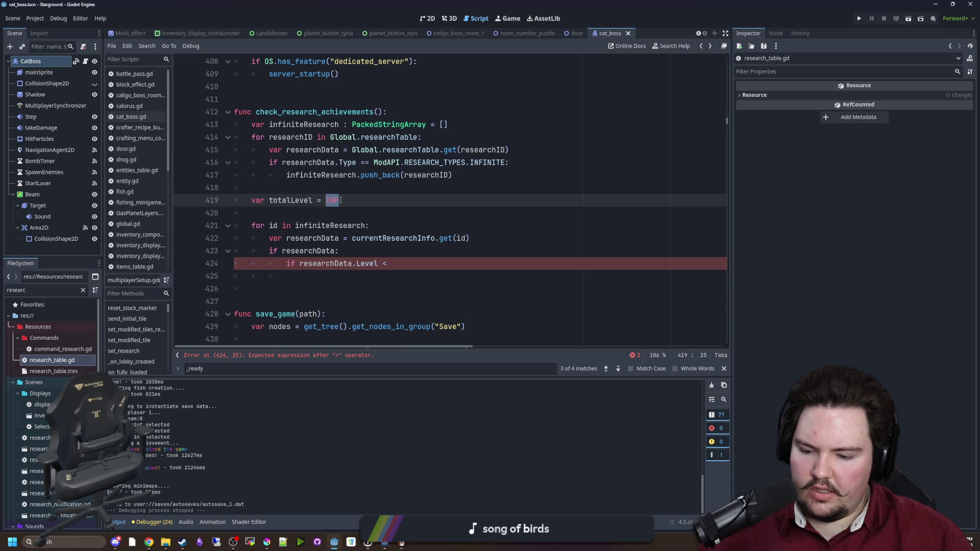
click(390, 263)
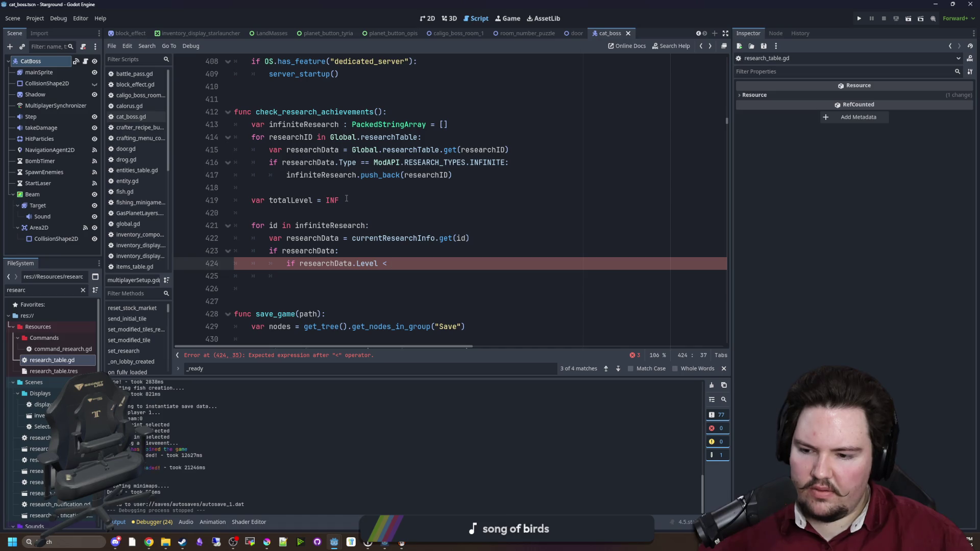
click(332, 204)
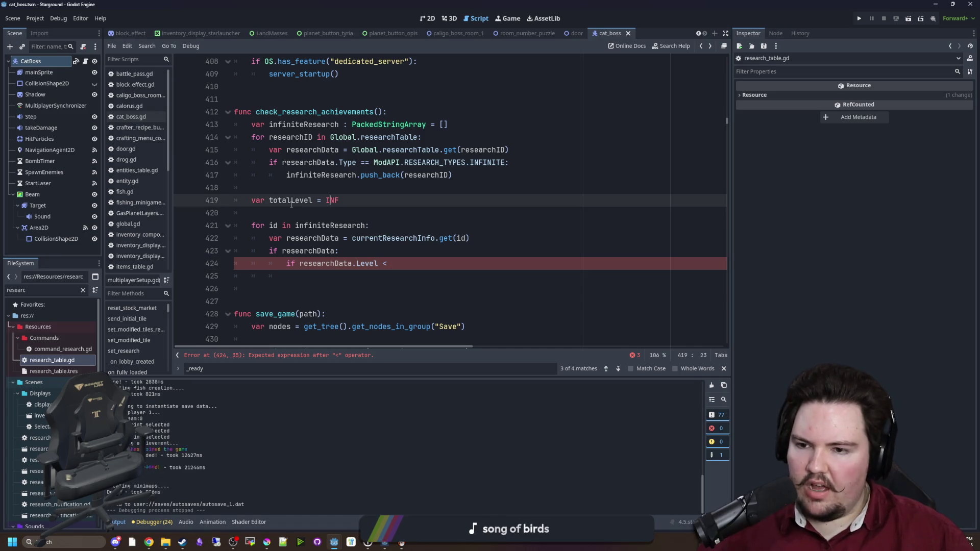
double_click(291, 203)
click(292, 269)
key(BackSpace)
key(BackSpace)
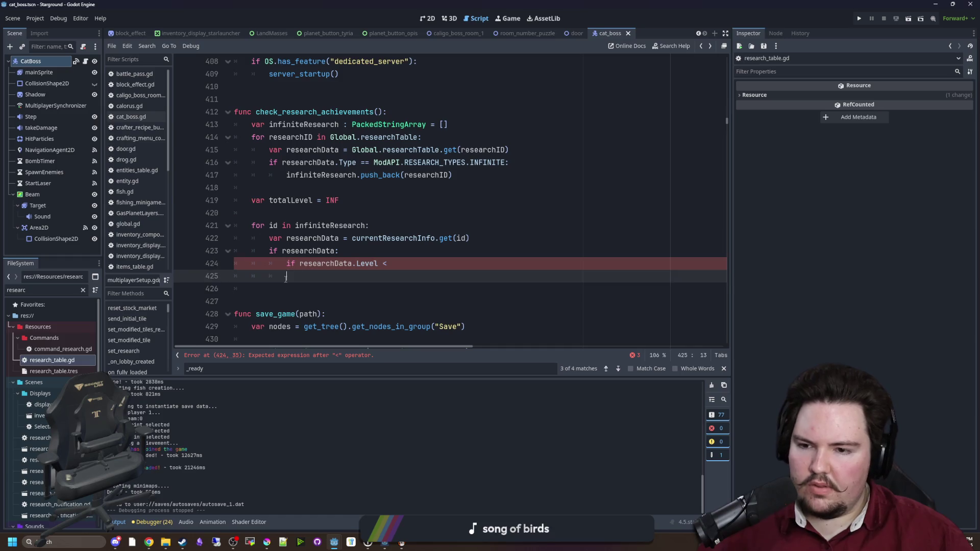
key(Return)
text(if totalLevel)
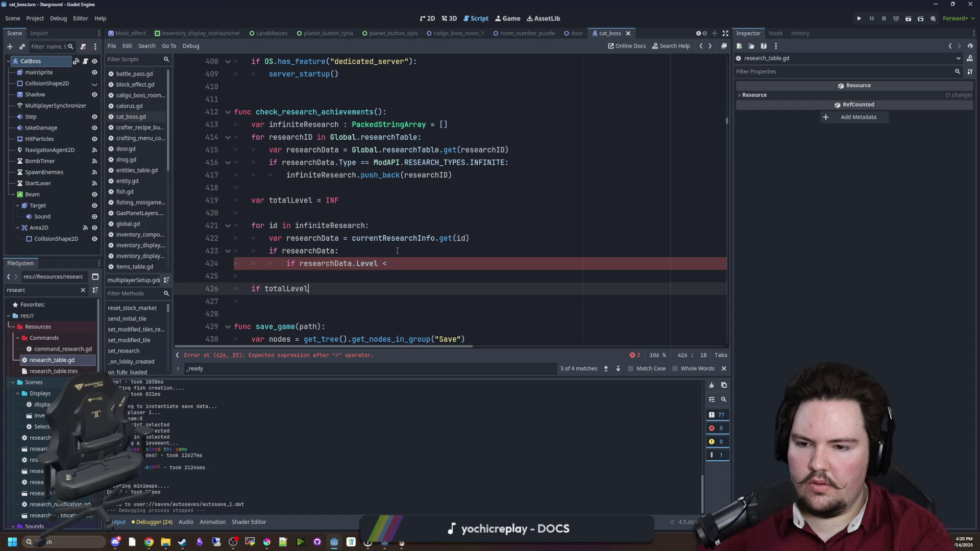
text( != INF:)
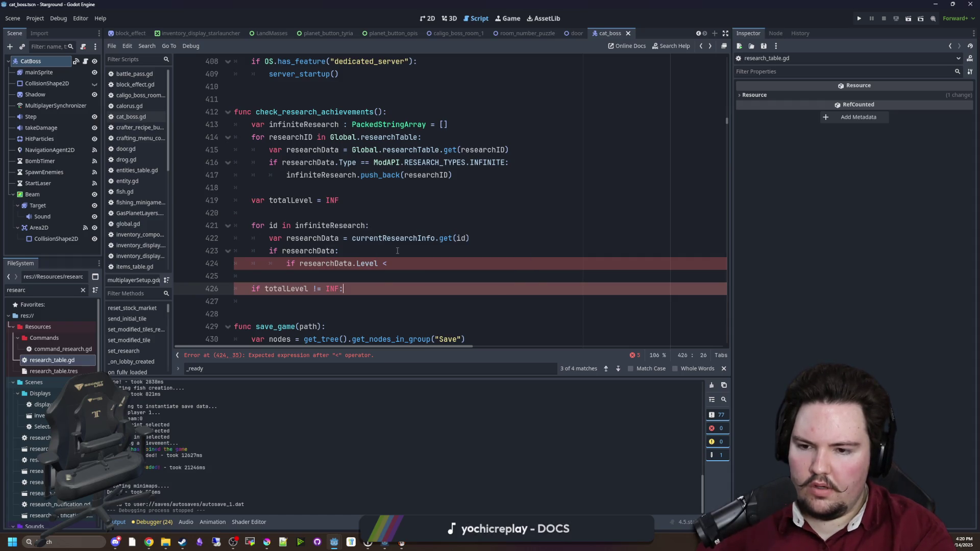
key(Return)
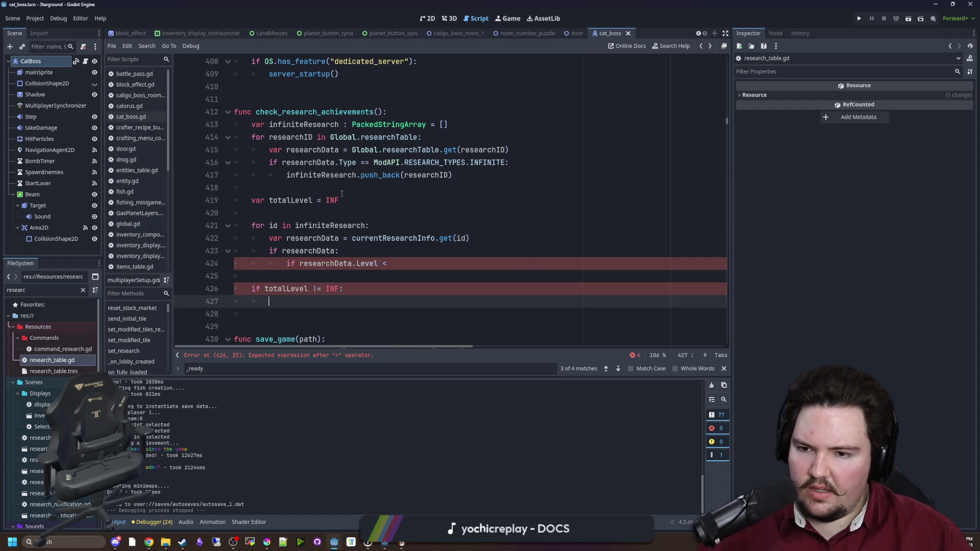
- Remove INF from the totalLevel declaration and change the check to != null
click(332, 200)
key(Delete)
key(BackSpace)
key(BackSpace)
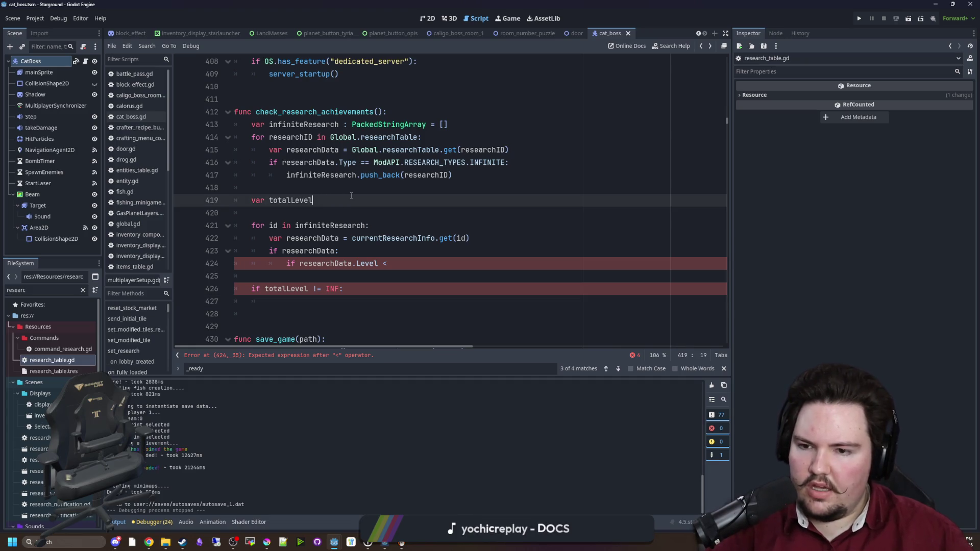
double_click(332, 289)
text(null)
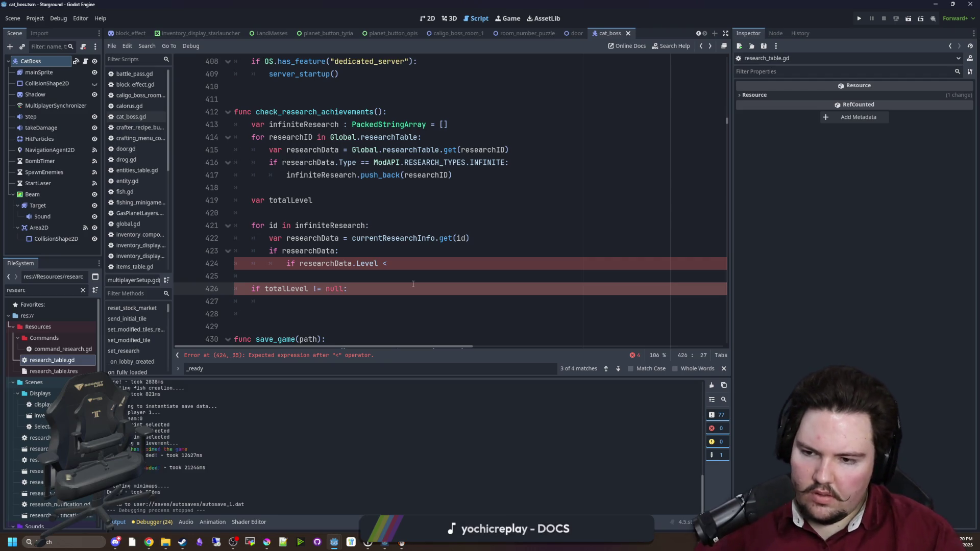
key(Return)
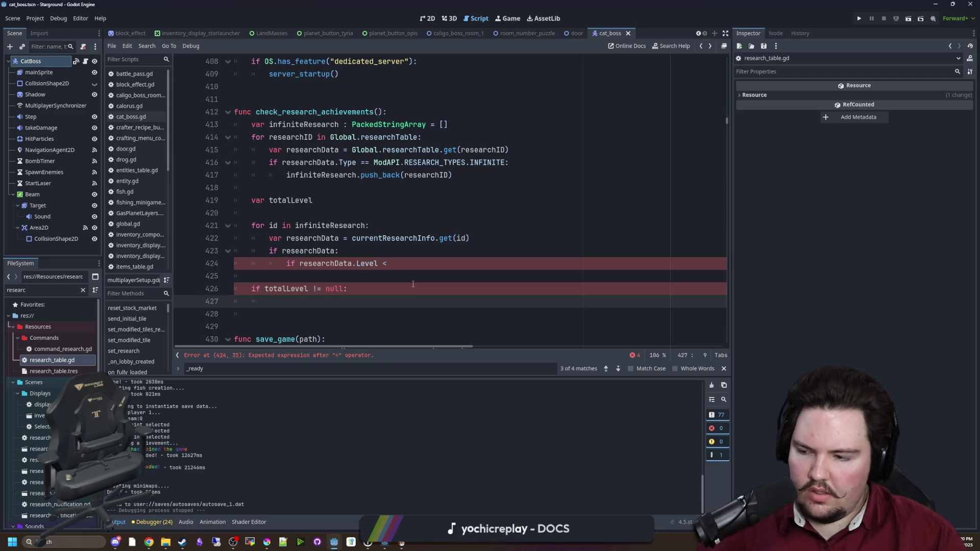
- Write the one-line check 'if totalLevel >= 10: unlock_achievement("POLYMATH")'
text(if totalLevel > )
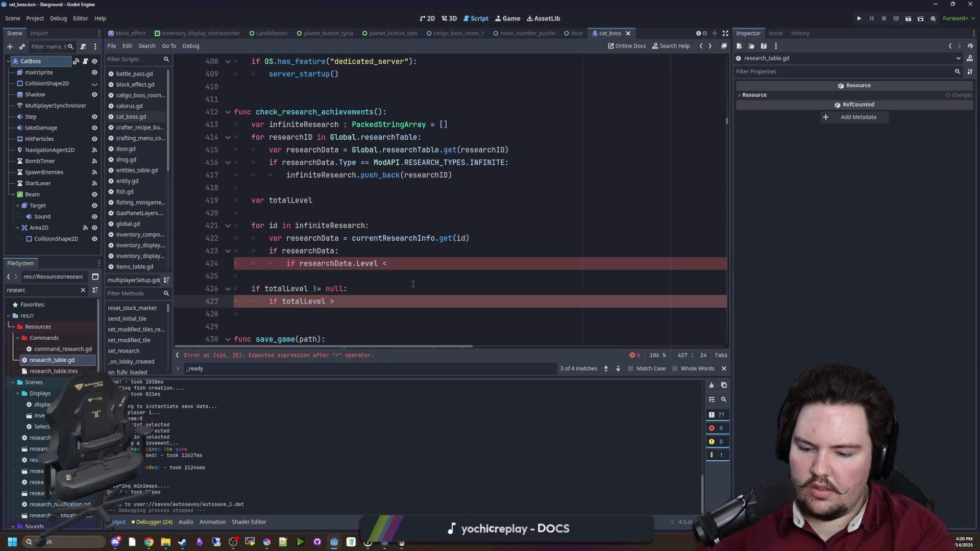
text(10:)
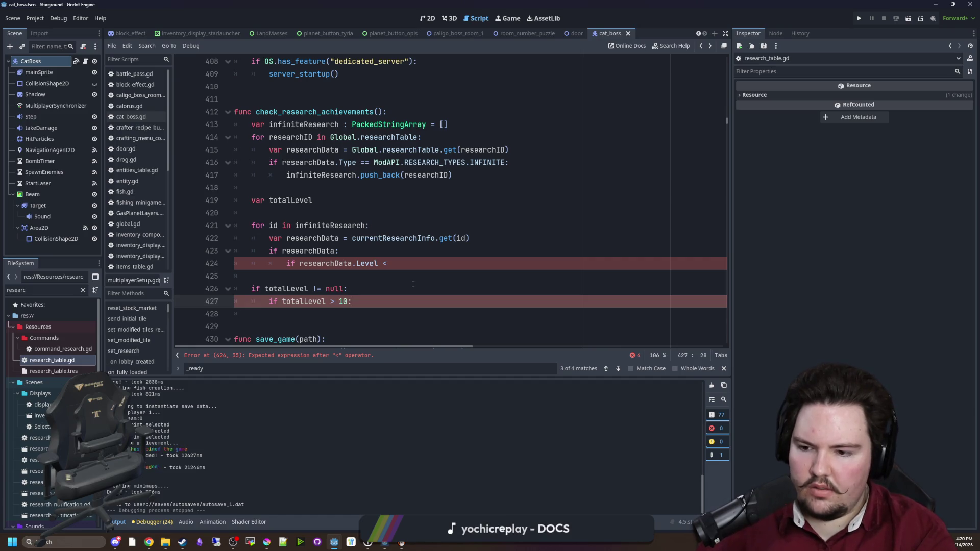
key(BackSpace)
key(BackSpace)
key(BackSpace)
text(10:)
key(Return)
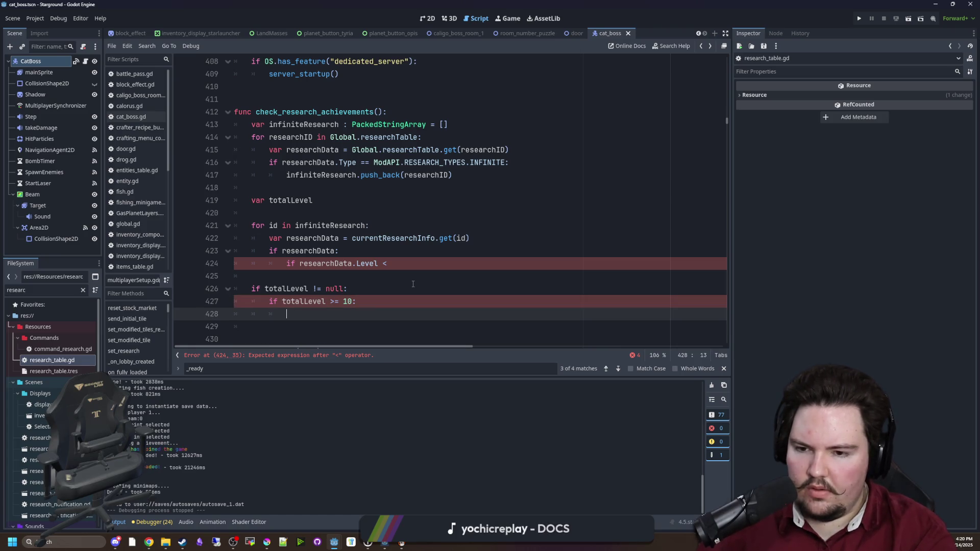
text(Global.unl)
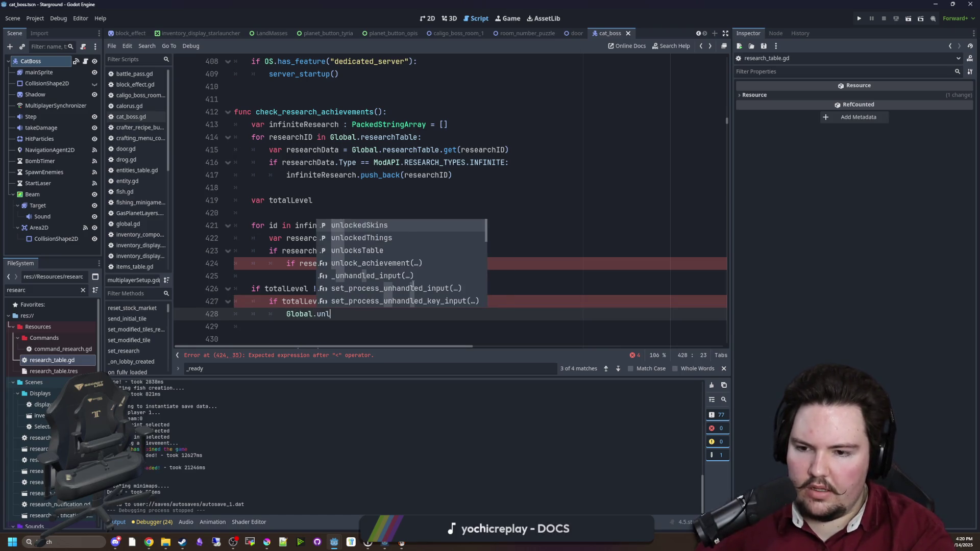
text(ock_ac)
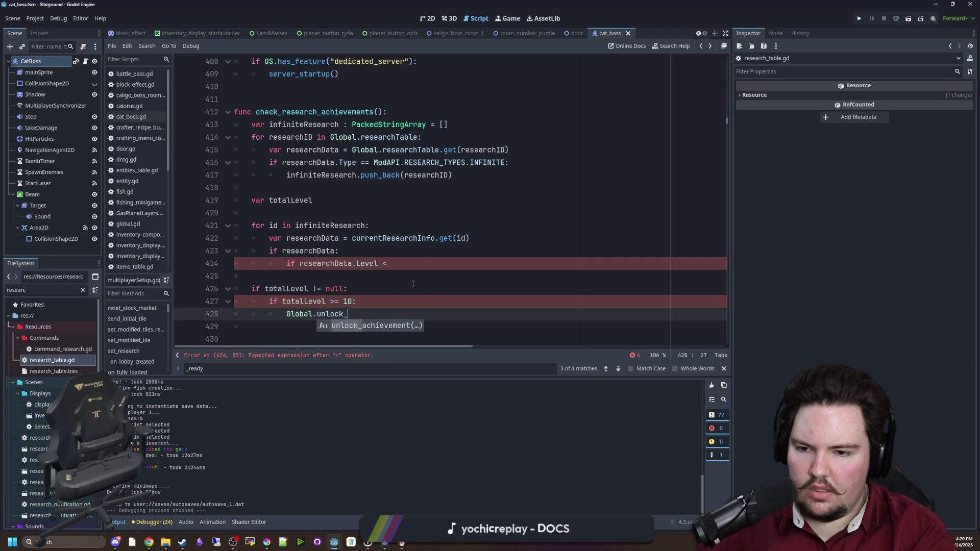
key(Return)
text(")
text(POLYMATH)
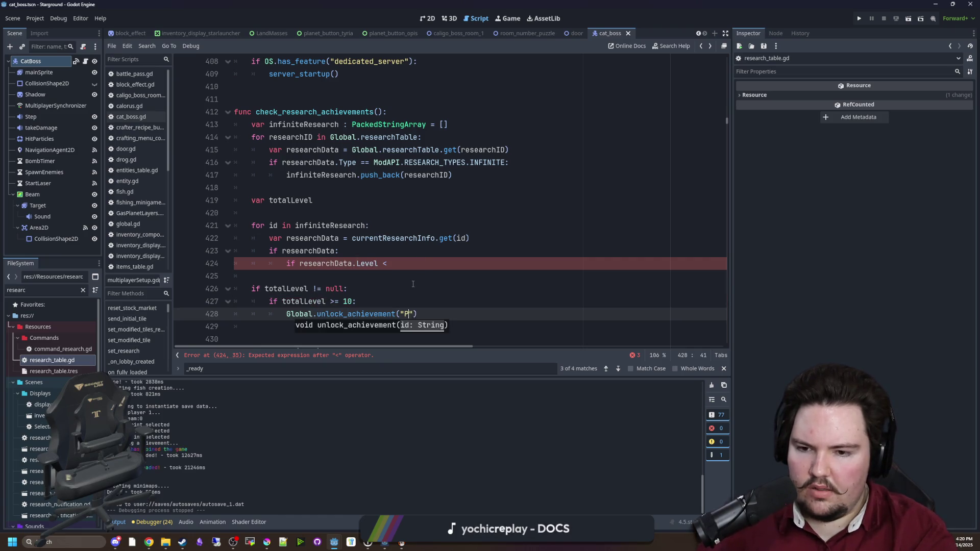
scroll(424, 289, down, 1)
click(424, 289)
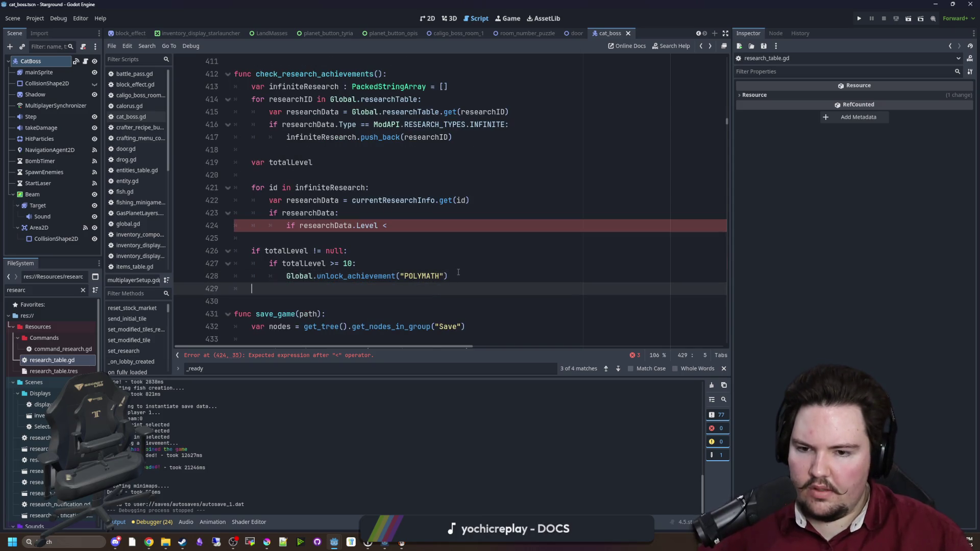
click(287, 277)
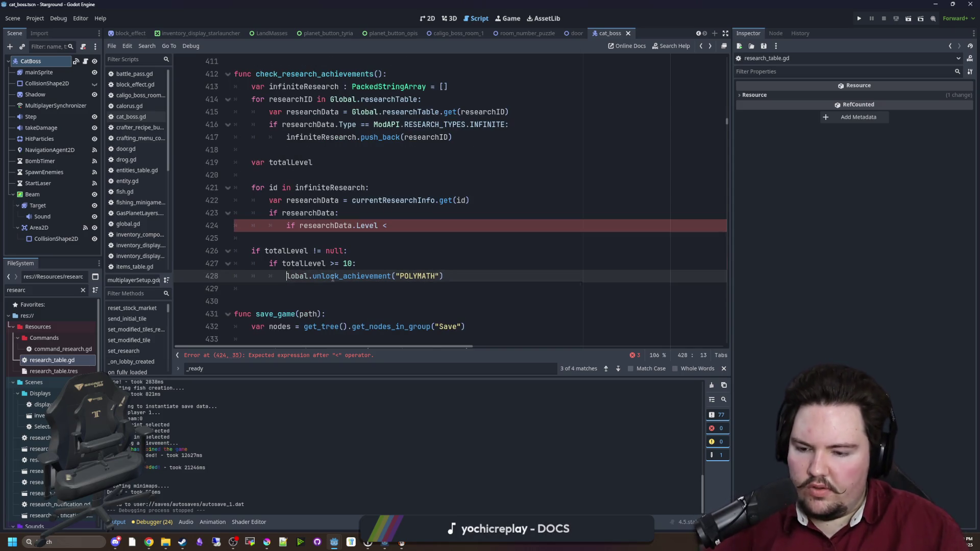
key(BackSpace)
key(BackSpace)
key(BackSpace)
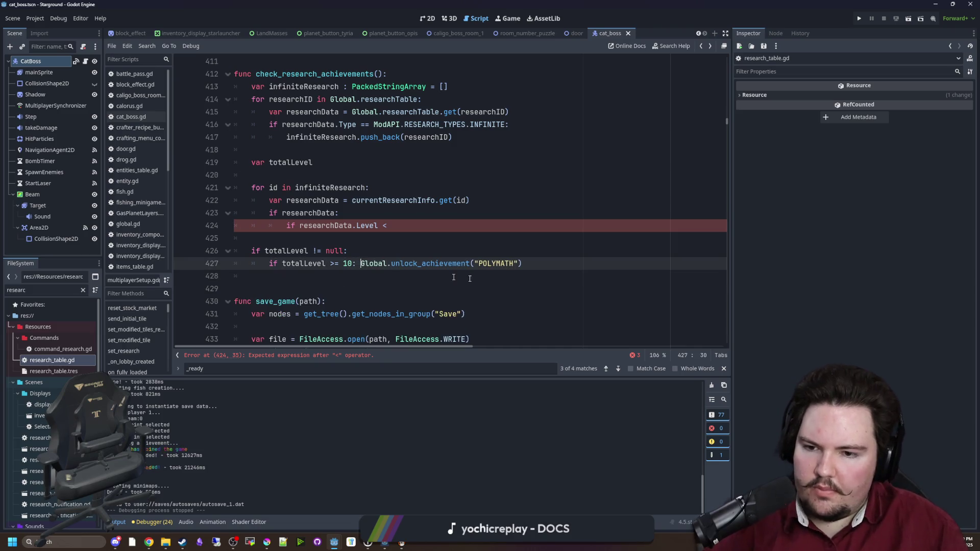
- Duplicate the 10-level check twice and set the copies' thresholds to 2 and 5
drag(542, 265, 269, 264)
key(ctrl+shift+d)
key(ctrl+shift+d)
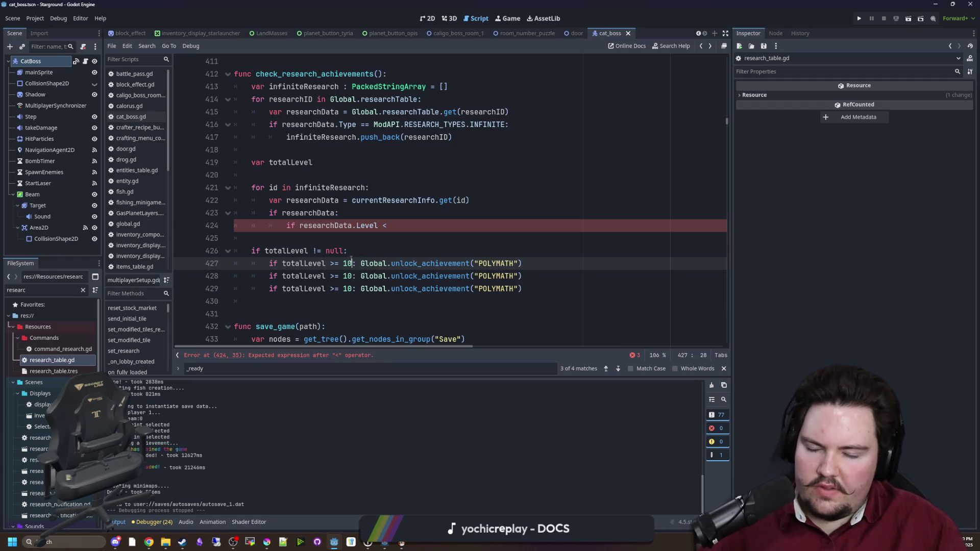
key(BackSpace)
key(BackSpace)
text(2)
key(Down)
key(Right)
key(BackSpace)
key(BackSpace)
text(5)
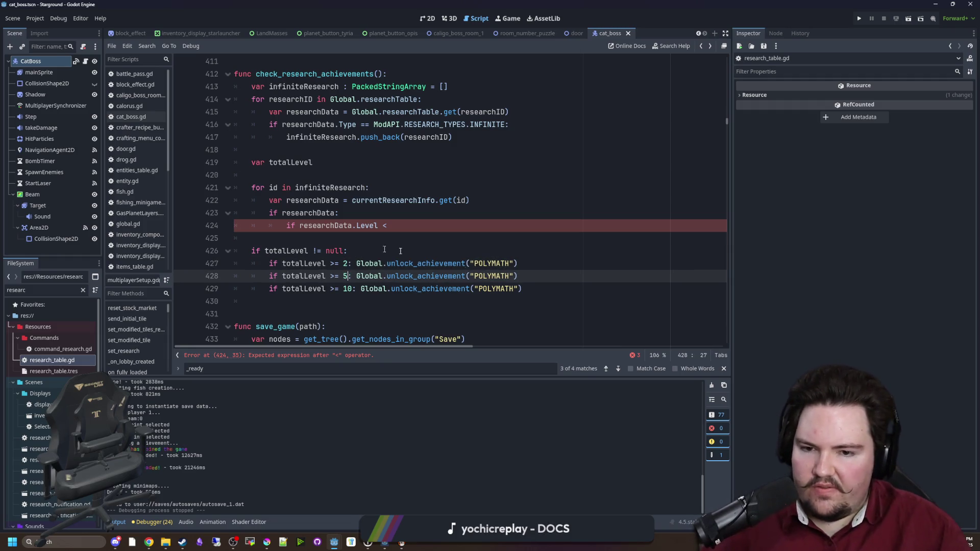
- Select POLYMATH in the 2-level check, then switch to the browser
double_click(494, 264)
right_click(503, 264)
key(Escape)
click(508, 238)
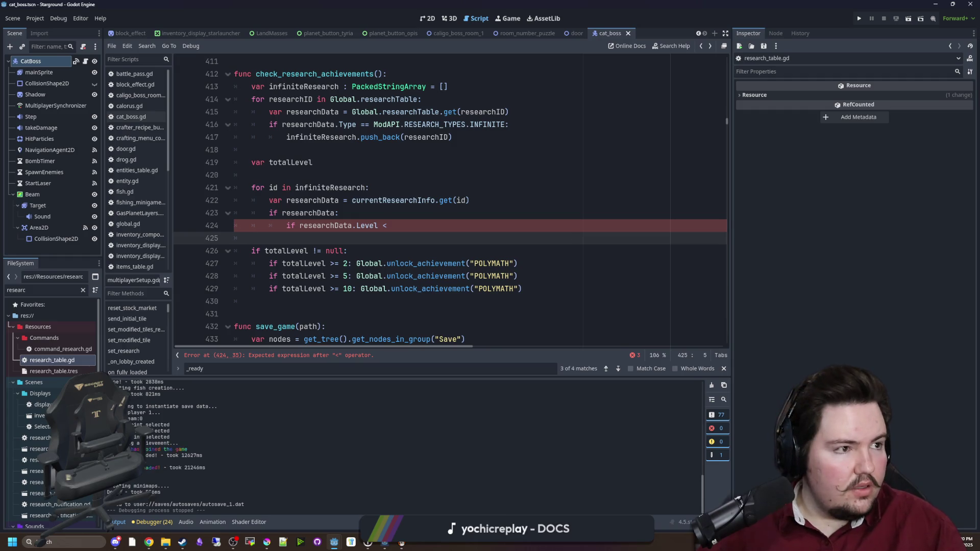
key(alt+Tab)
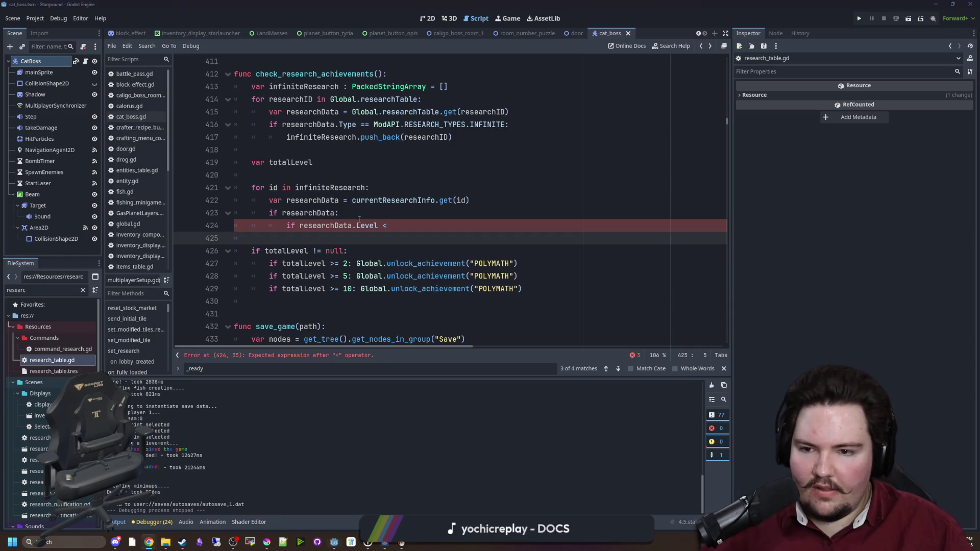
- Replace POLYMATH with DILLETANTE in the 2-level check and MULTIPOTENTIALITE in the 5-level check
click(573, 209)
double_click(493, 264)
text(DILLETANTE)
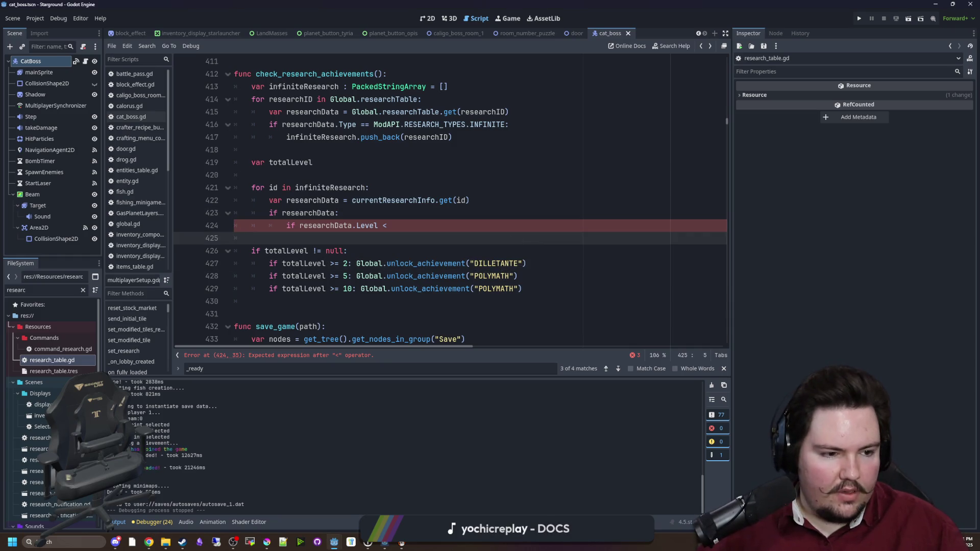
double_click(493, 276)
text(MULTIPOTENTIALITE)
- Restore INF as totalLevel's starting value and change the null check back to INF
click(434, 238)
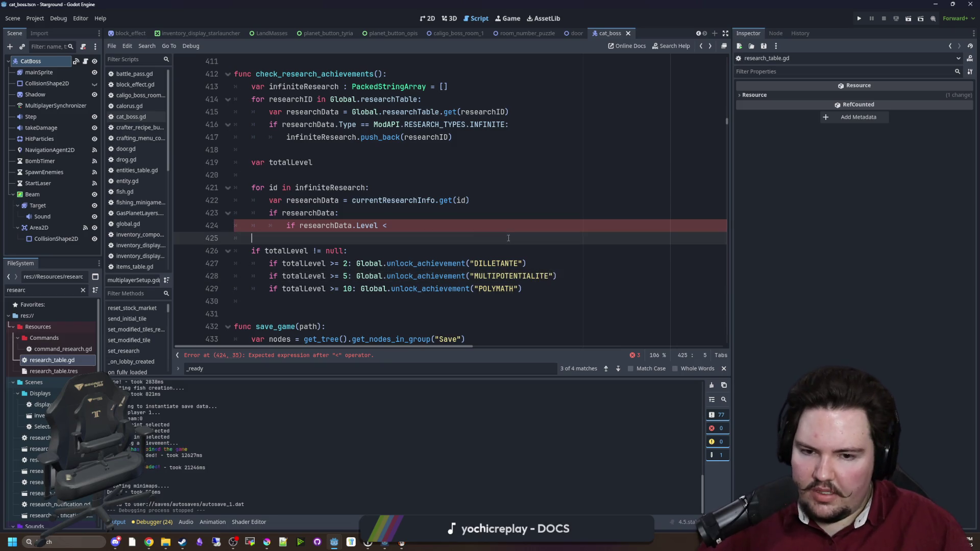
click(408, 225)
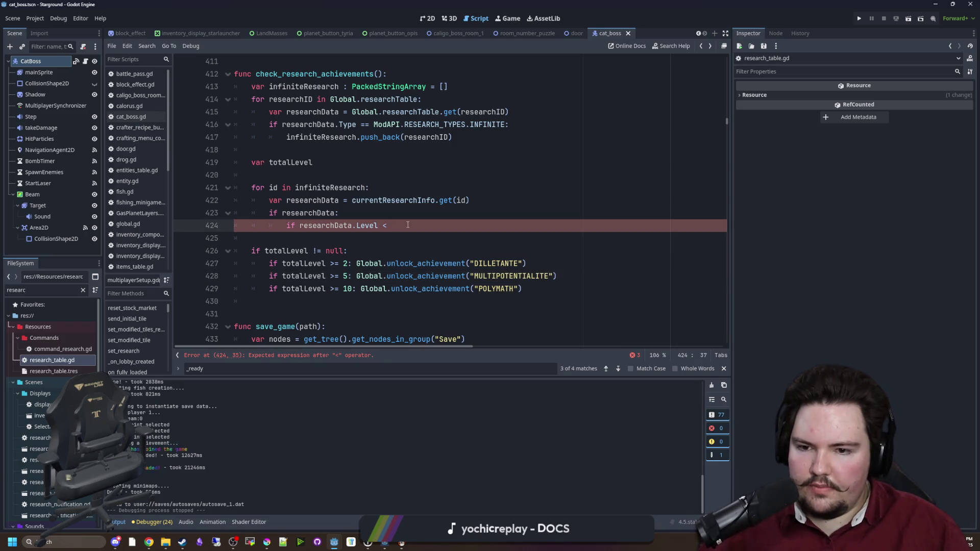
scroll(399, 255, up, 1)
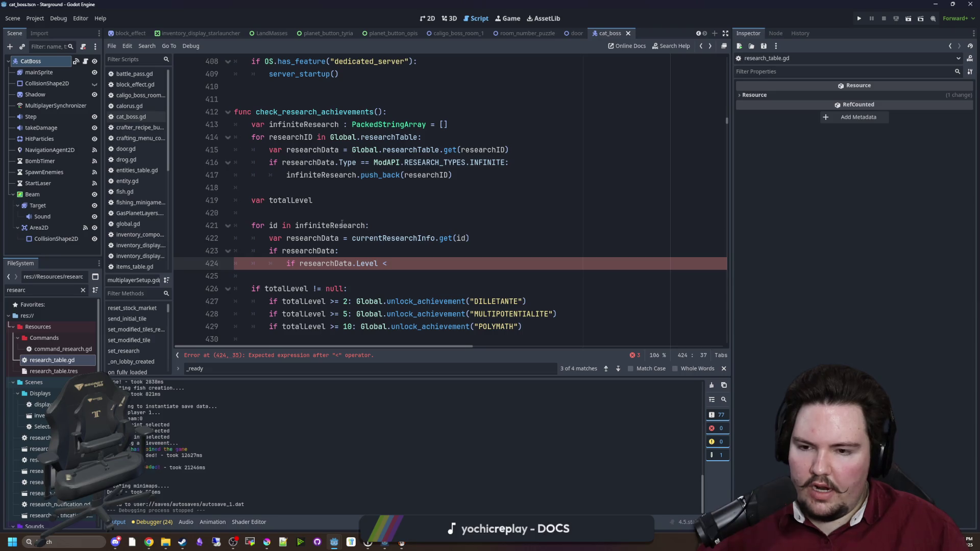
click(337, 202)
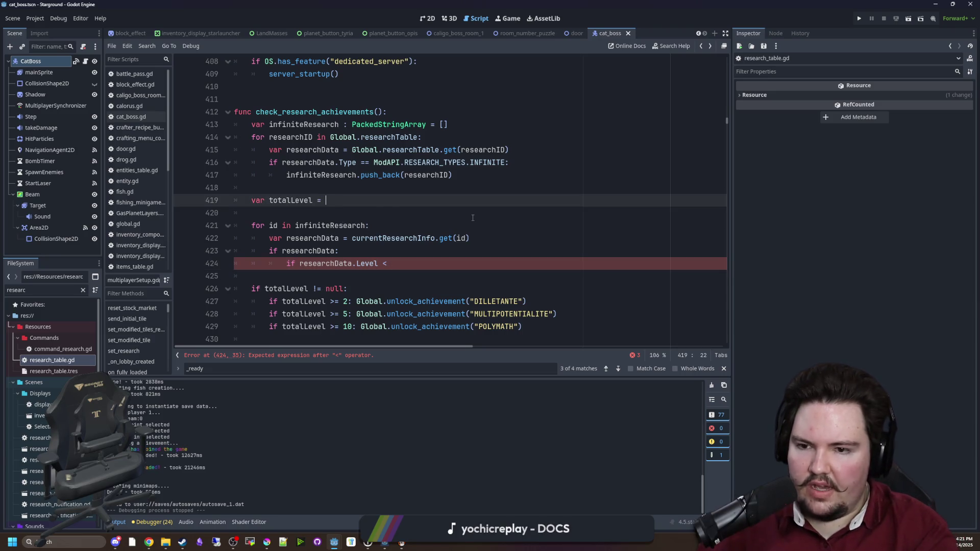
text(IN)
key(Return)
click(339, 289)
double_click(334, 289)
text(IN)
key(Return)
click(297, 274)
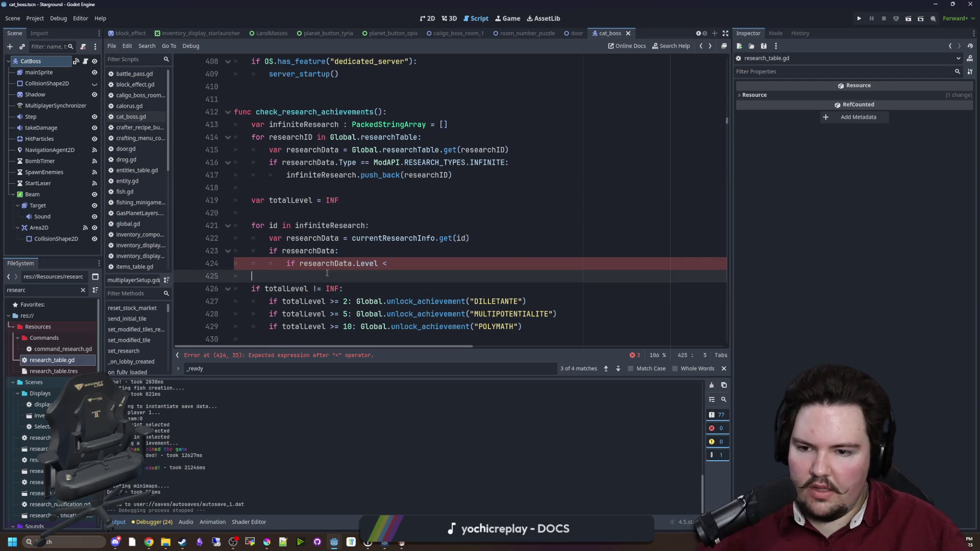
- Finish the level comparison against totalLevel, setting totalLevel = researchData.Level
click(403, 262)
text(totalLevel:)
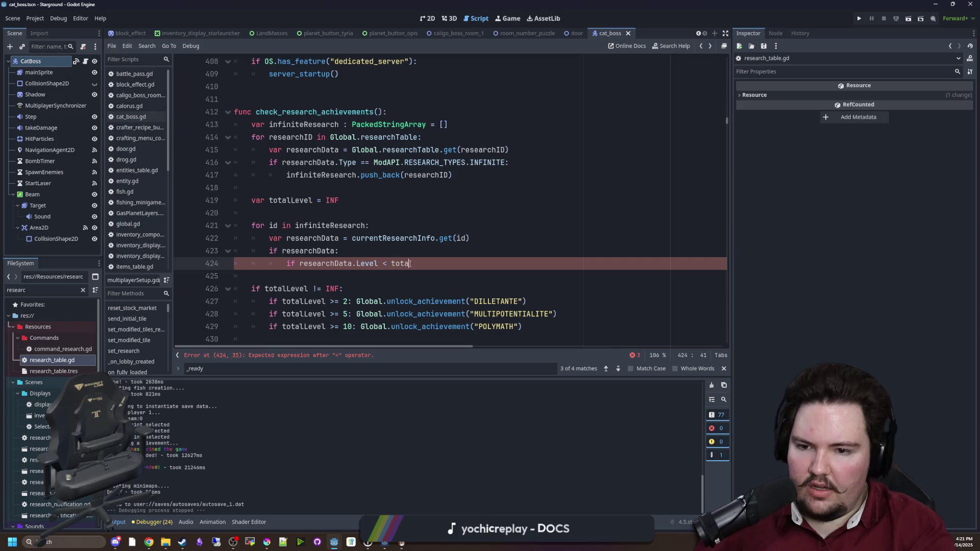
key(Return)
text(tot)
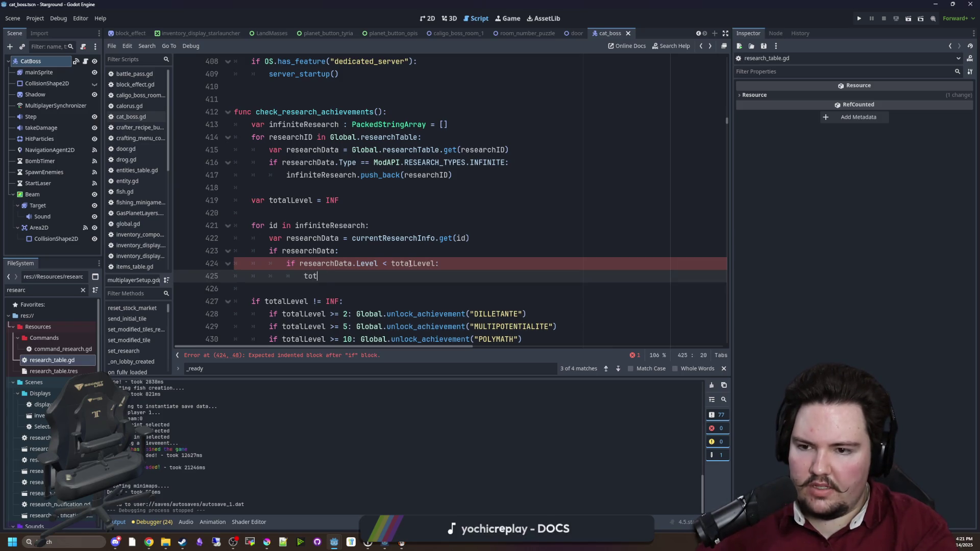
text(alLevel = res)
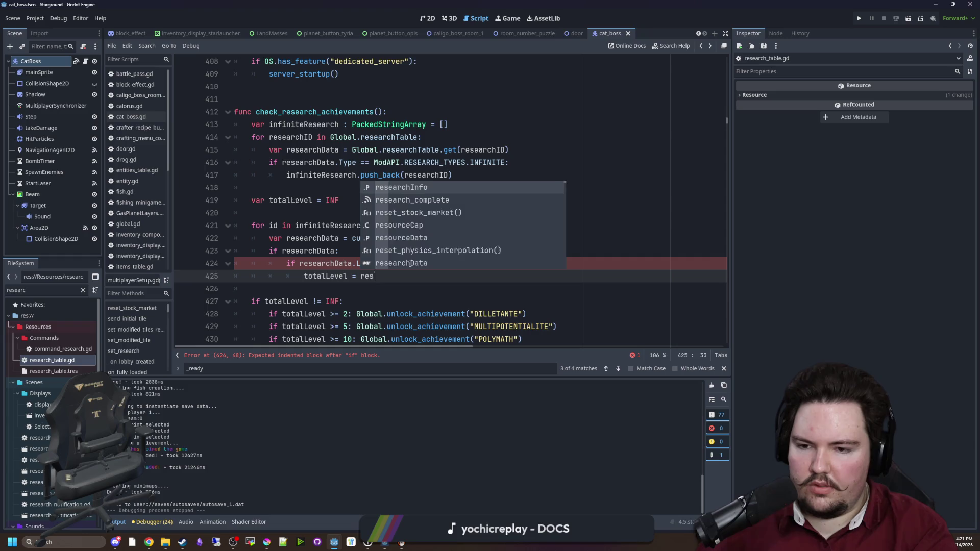
text(earchData.Level)
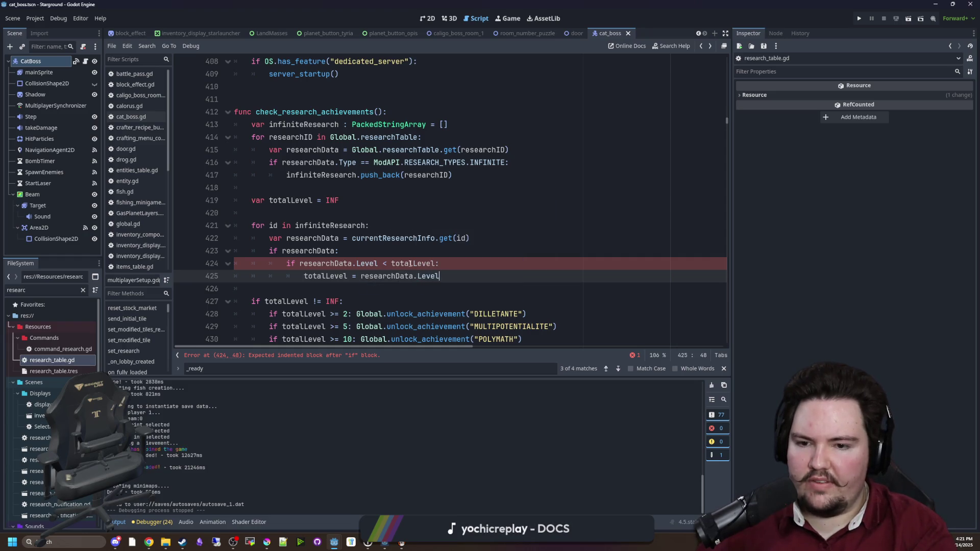
click(396, 238)
key(Down)
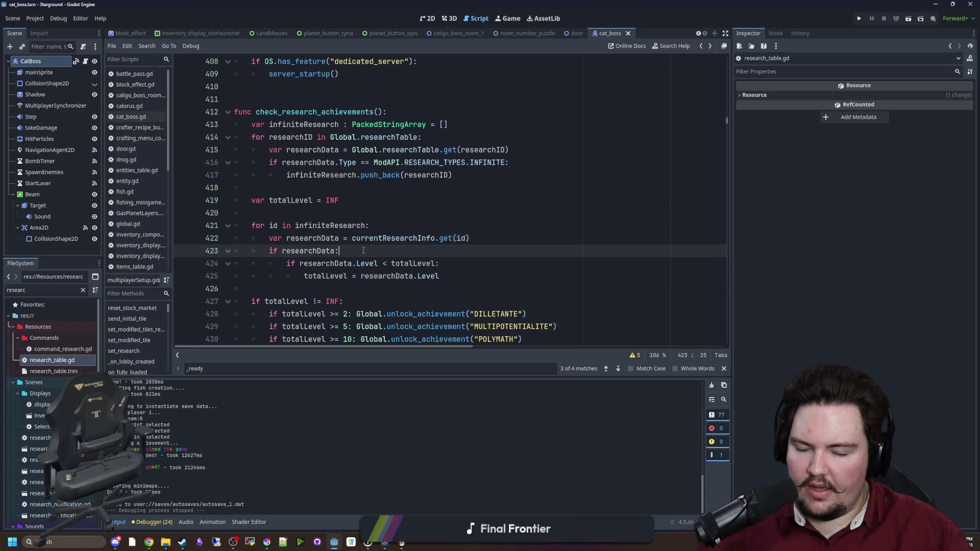
- Add new lines after the loop and save the script
scroll(352, 243, down, 2)
scroll(307, 242, up, 1)
click(275, 287)
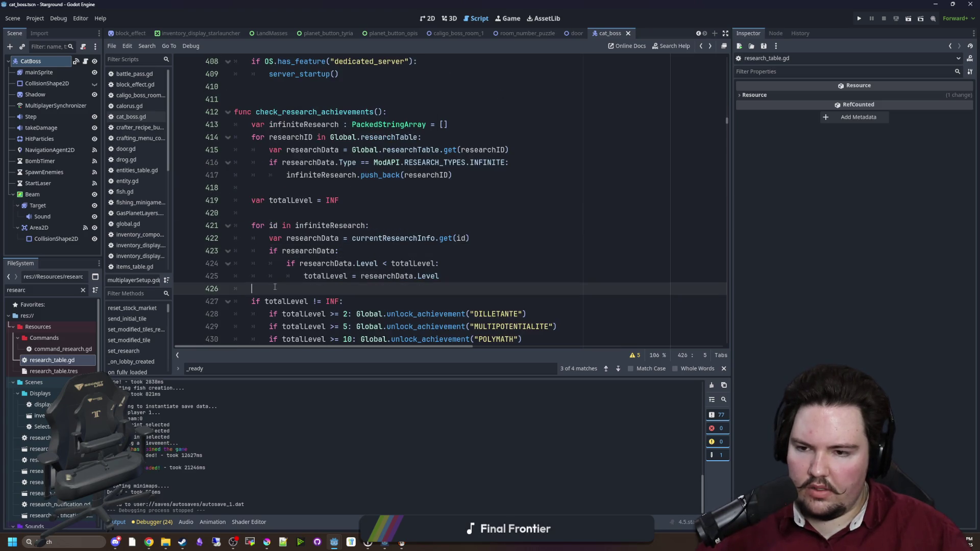
key(Return)
key(Return)
key(Up)
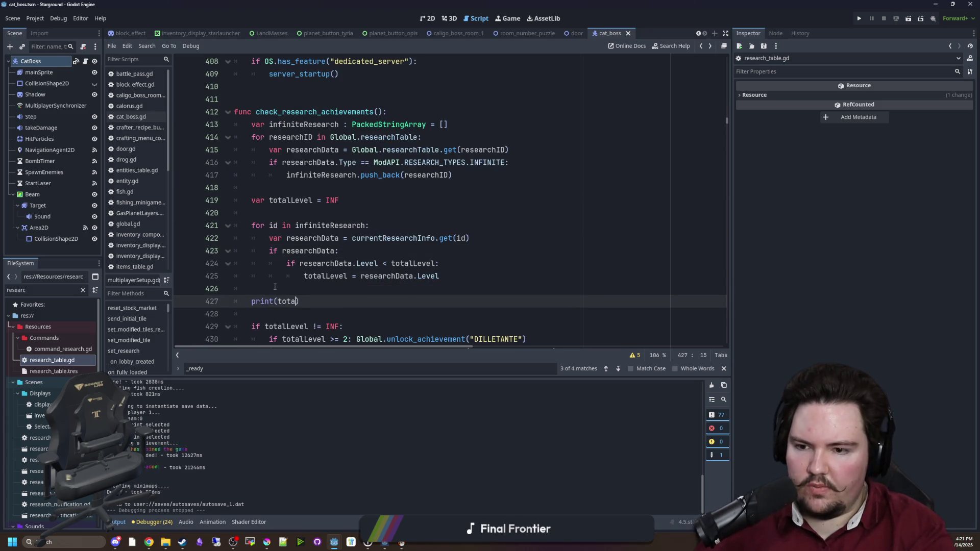
text(lLevel)
click(275, 287)
key(ctrl+s)
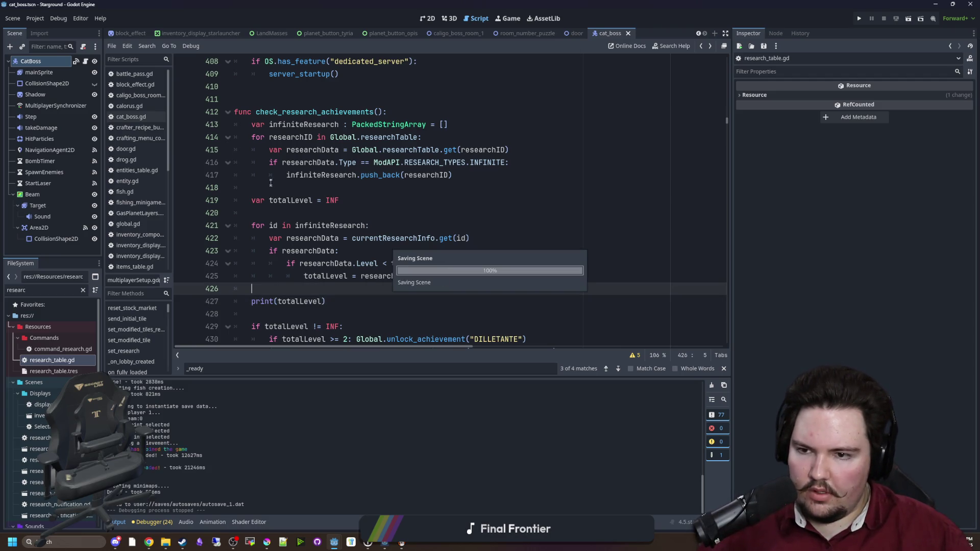
- Insert print(currentResearchInfo) right under the check_research_achievements() header and save
click(409, 112)
key(Return)
text(p)
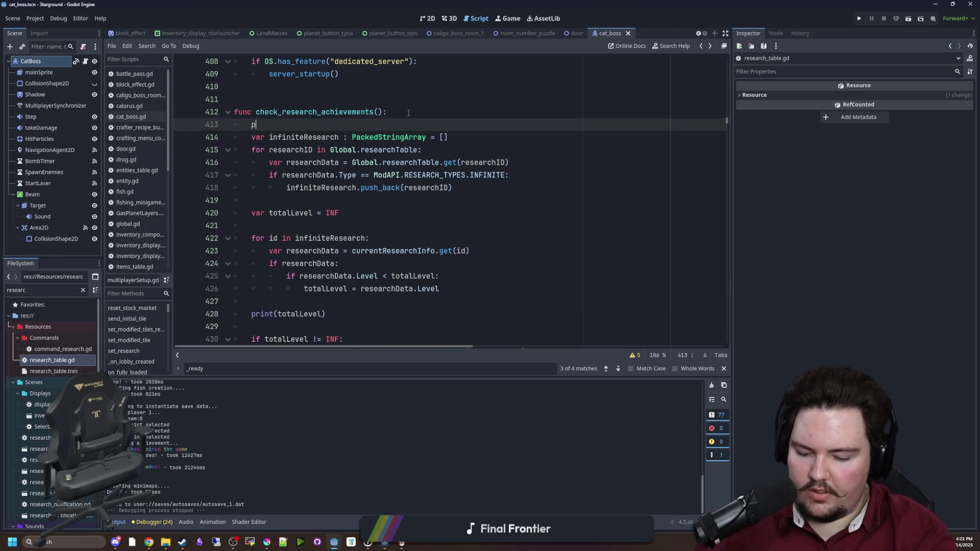
text(rint(currentRe)
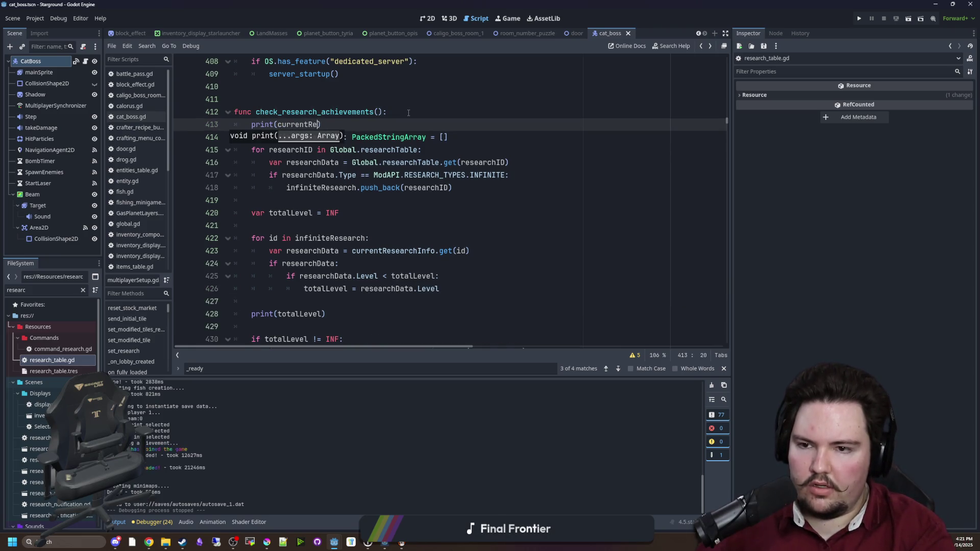
text(o))
key(Return)
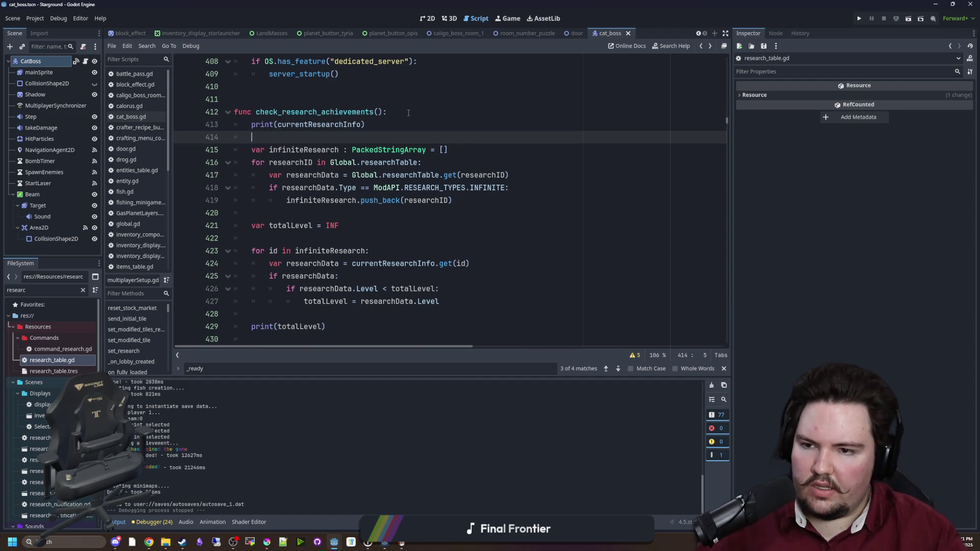
scroll(337, 203, down, 4)
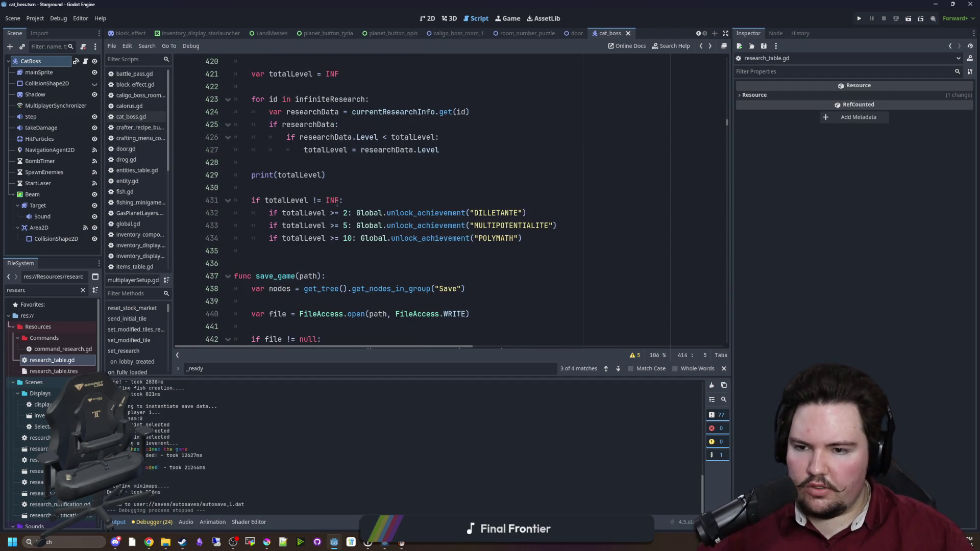
click(330, 166)
key(ctrl+s)
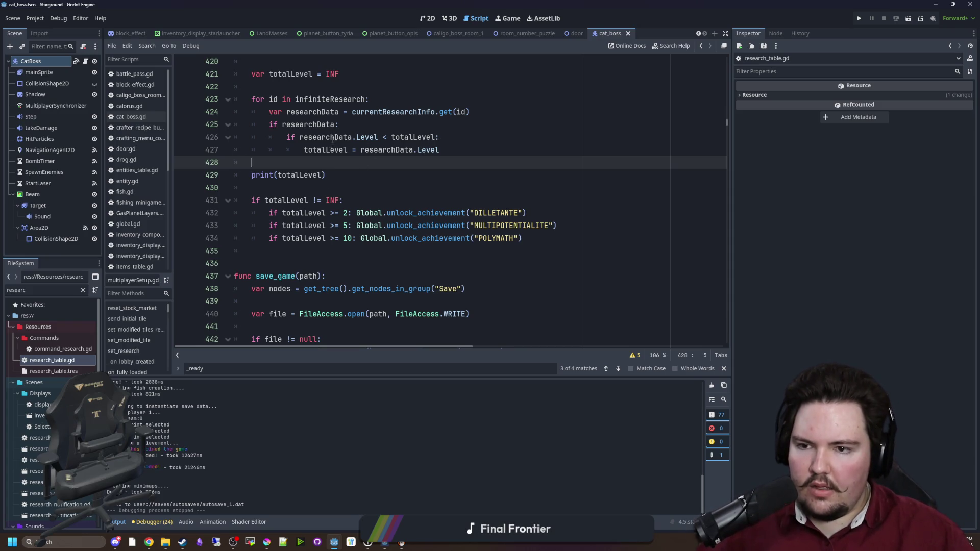
scroll(333, 138, up, 6)
double_click(314, 187)
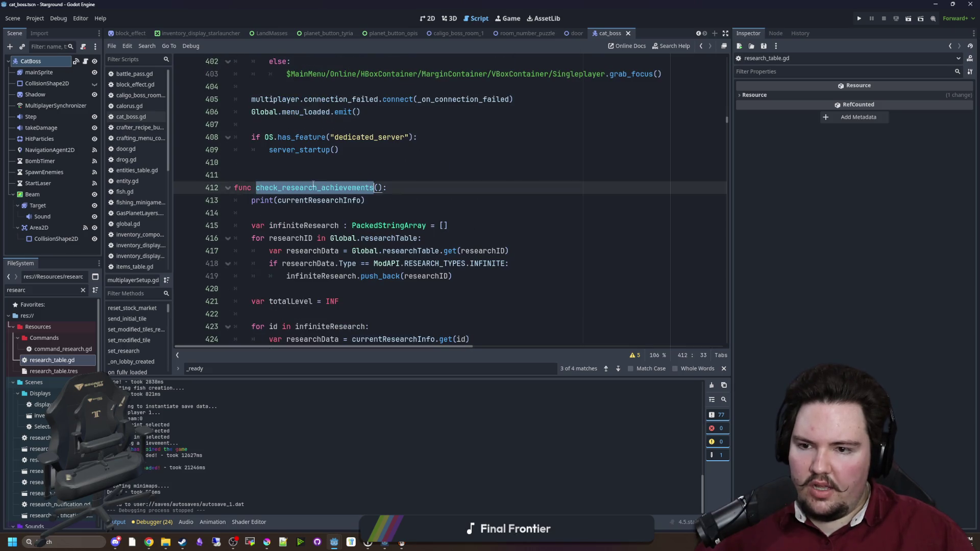
click(347, 174)
key(ctrl+s)
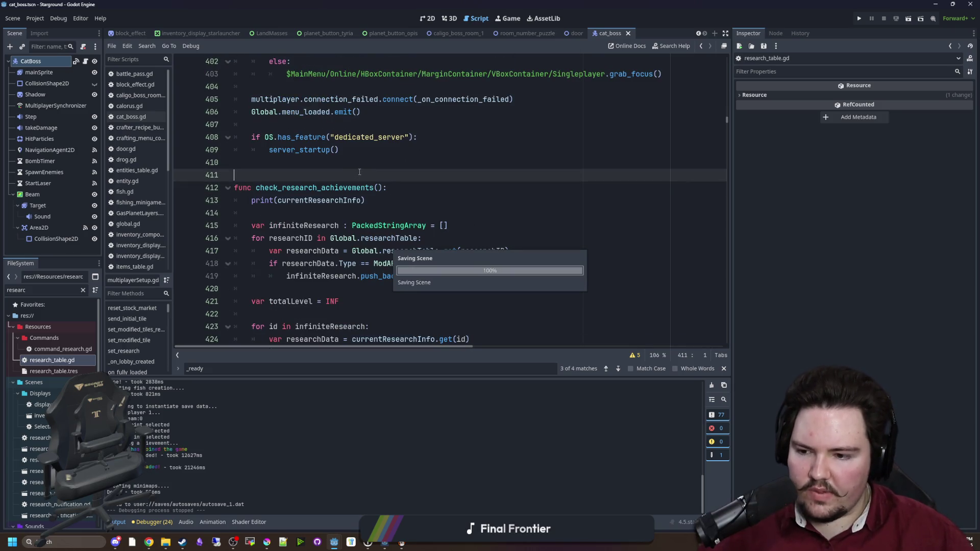
key(ctrl+f)
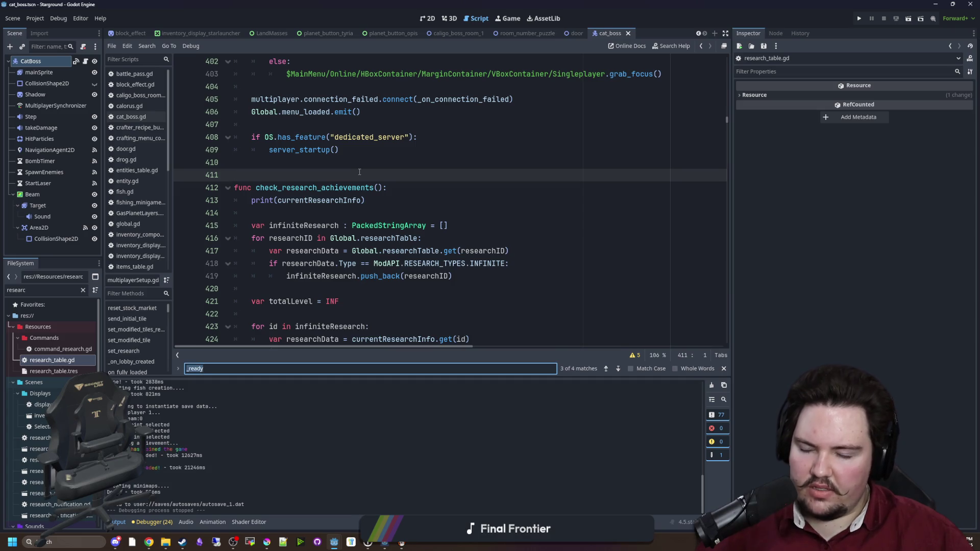
- Search for load_game and locate its save_continue_data call, checking that function's definition
text(load_)
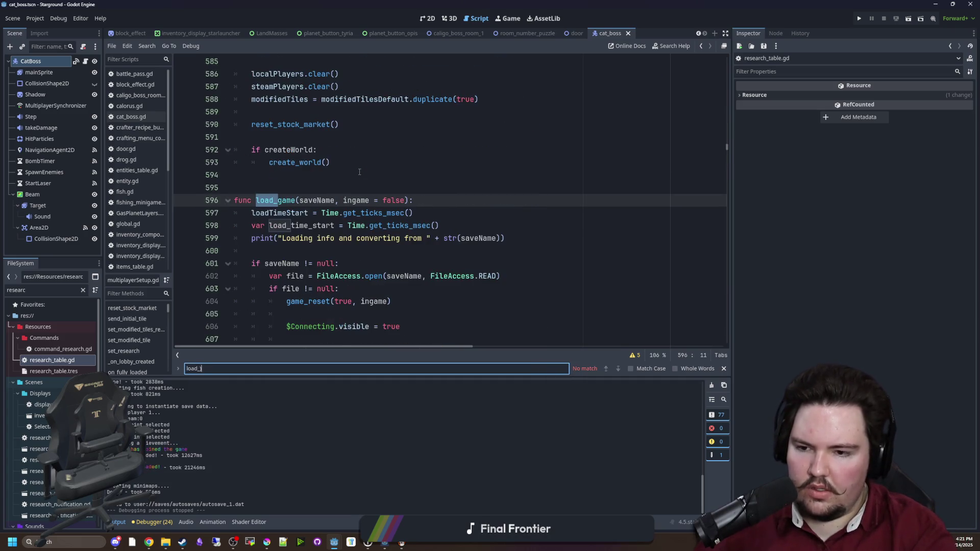
text(game)
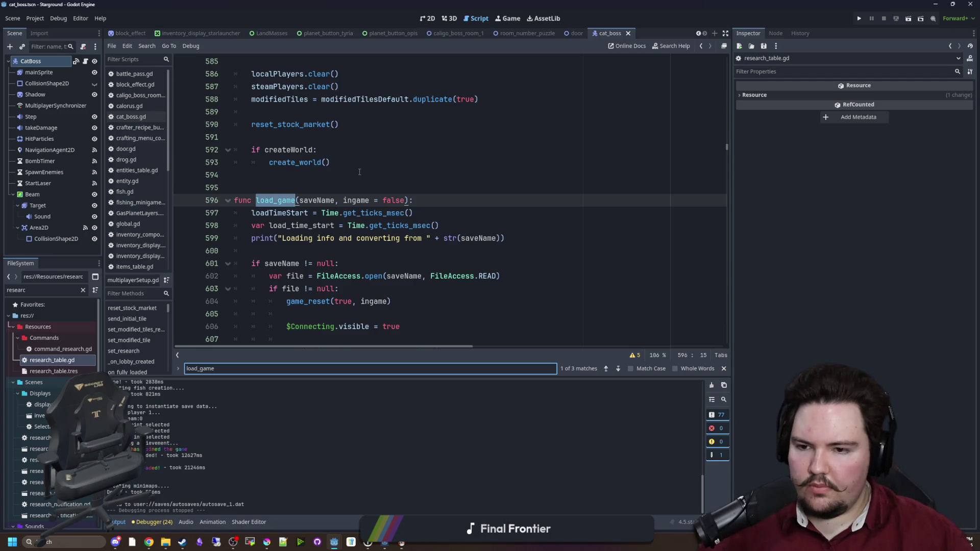
scroll(390, 234, down, 5)
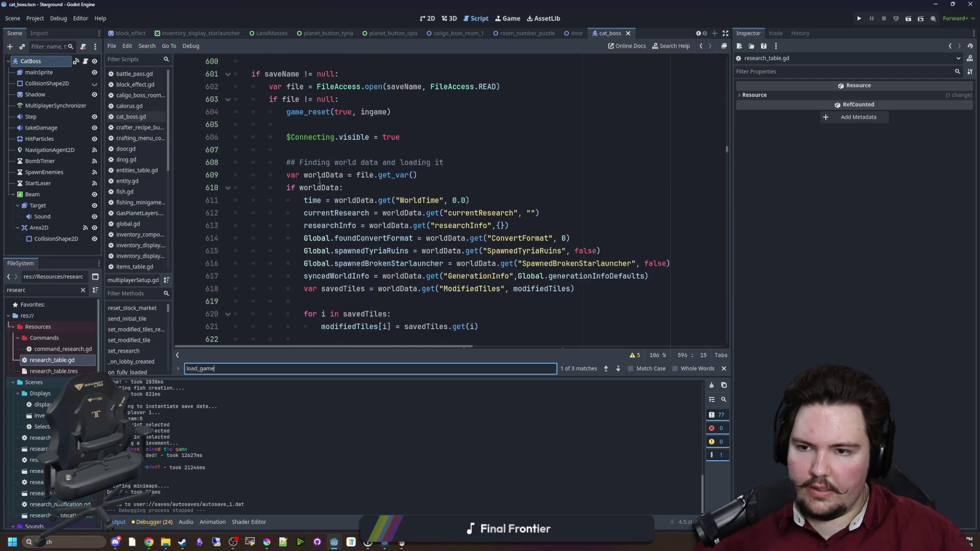
scroll(366, 199, down, 5)
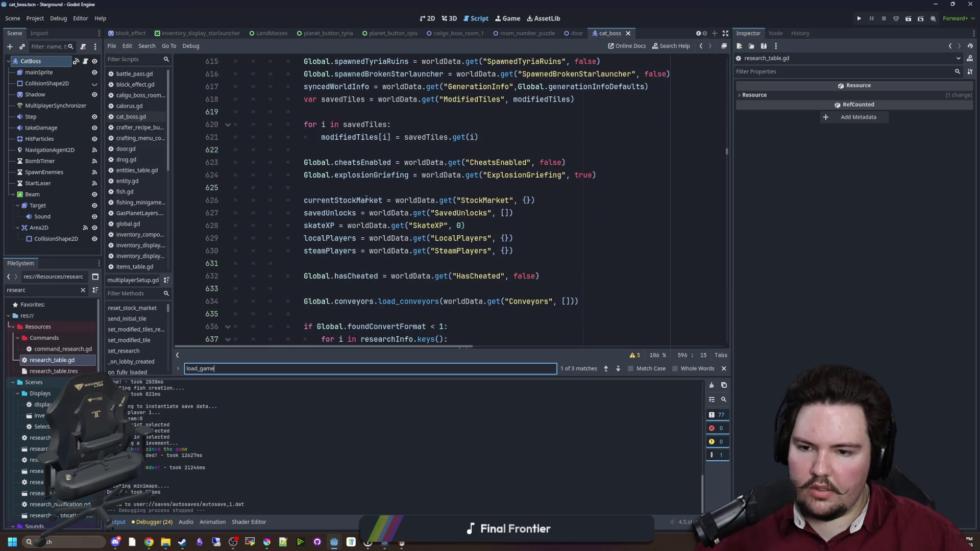
scroll(366, 199, down, 4)
scroll(367, 199, down, 9)
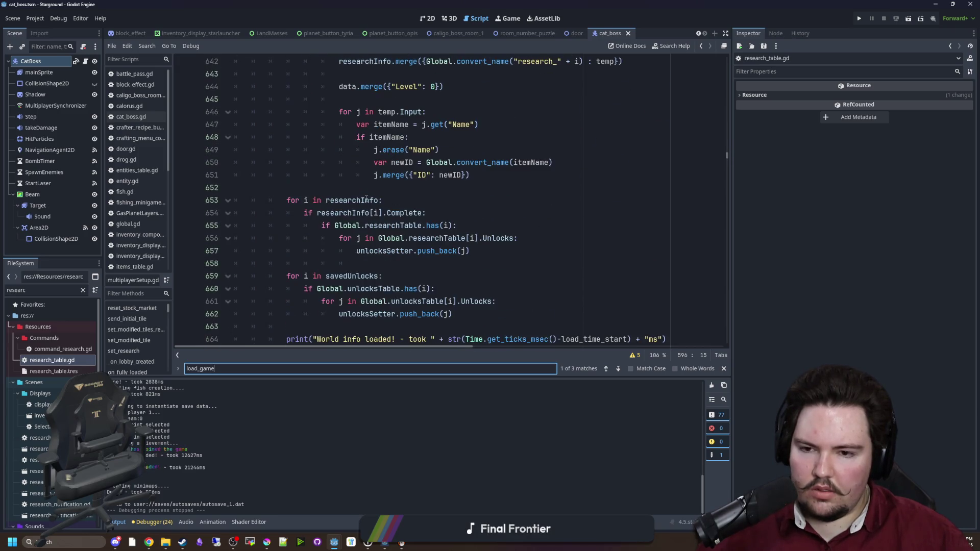
scroll(367, 199, down, 11)
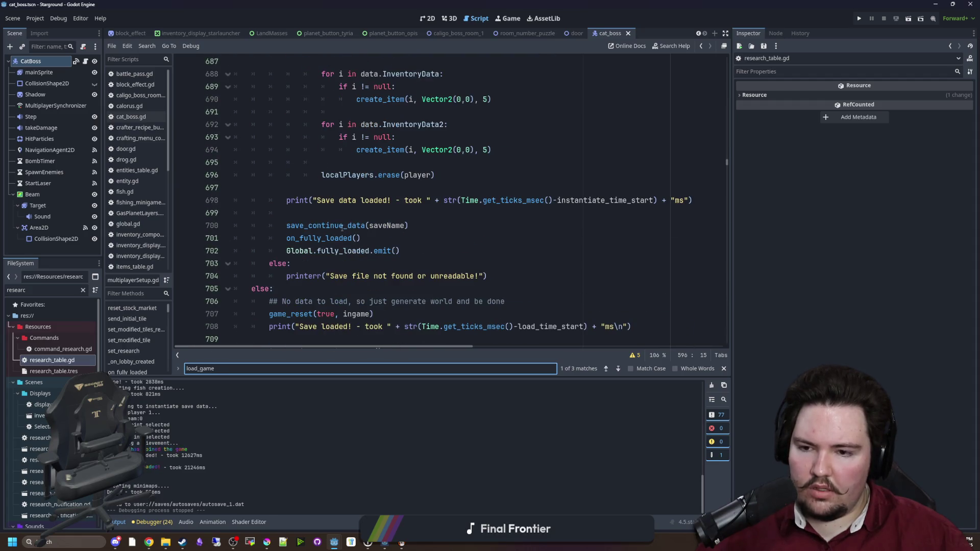
ctrl+click(322, 226)
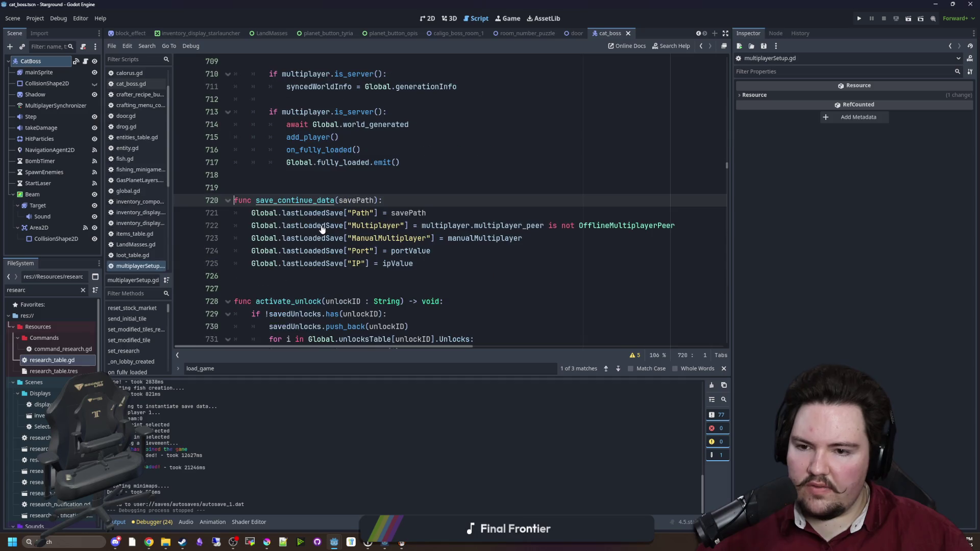
click(300, 263)
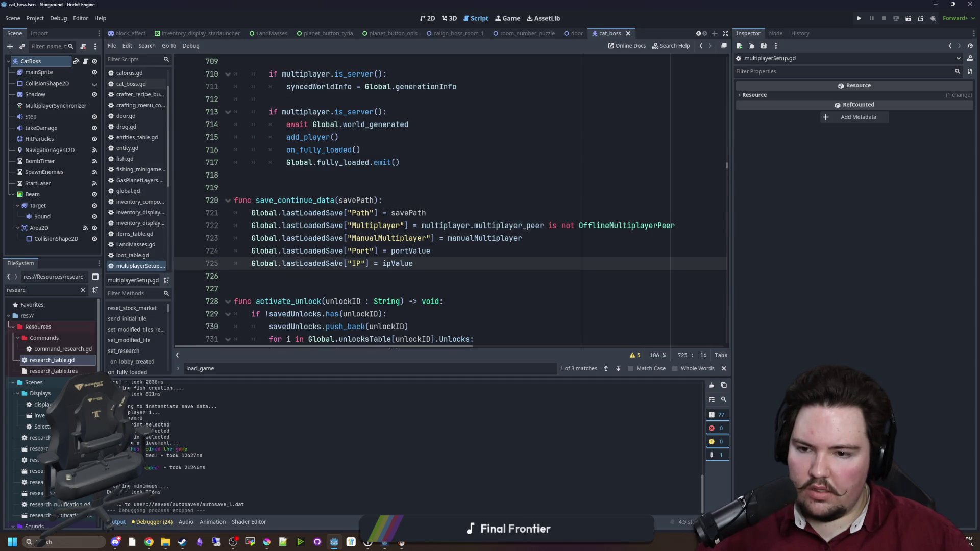
key(alt+Left)
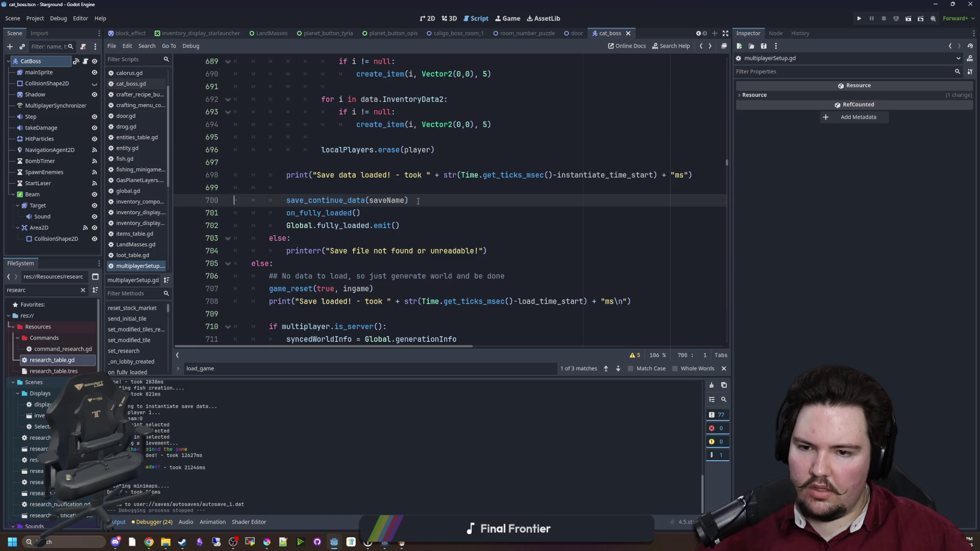
- Add check_research_achievements() above save_continue_data(saveName), save, and run the project
key(ctrl+shift+Return)
key(Return)
key(Return)
key(Up)
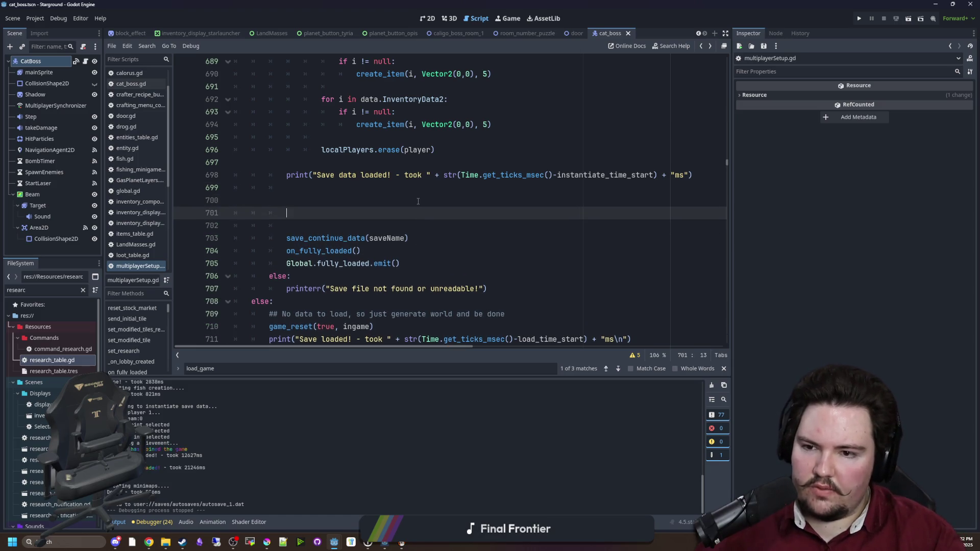
key(BackSpace)
key(BackSpace)
key(BackSpace)
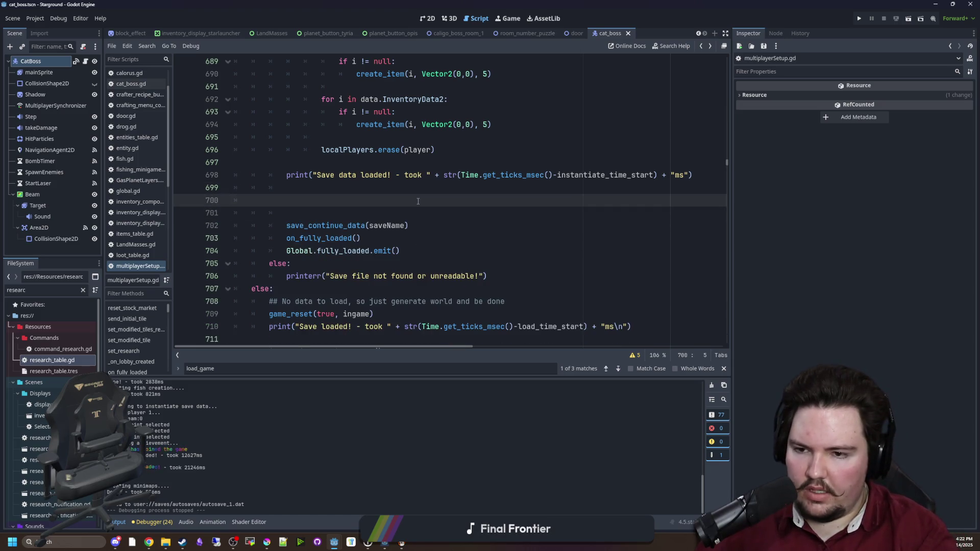
text(check)
key(Return)
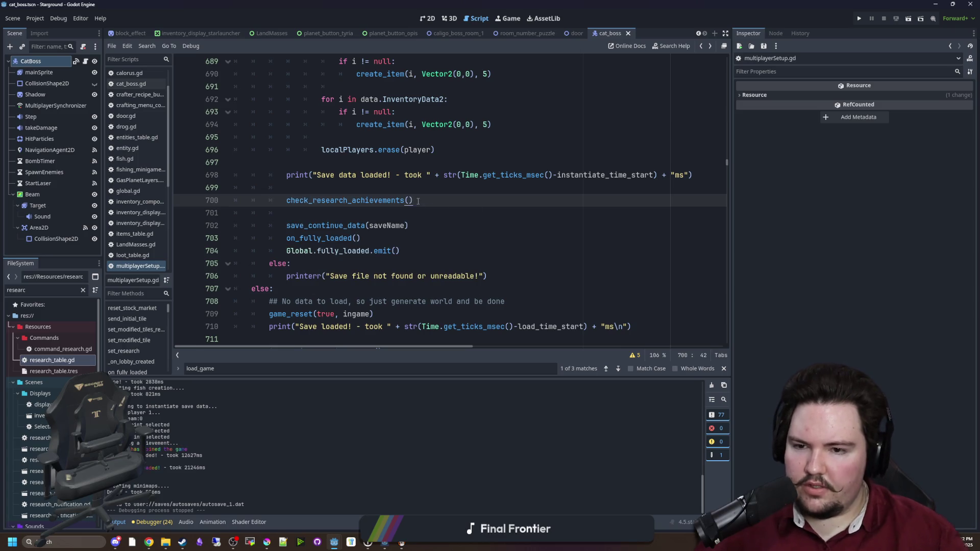
scroll(357, 199, right, 2)
click(335, 191)
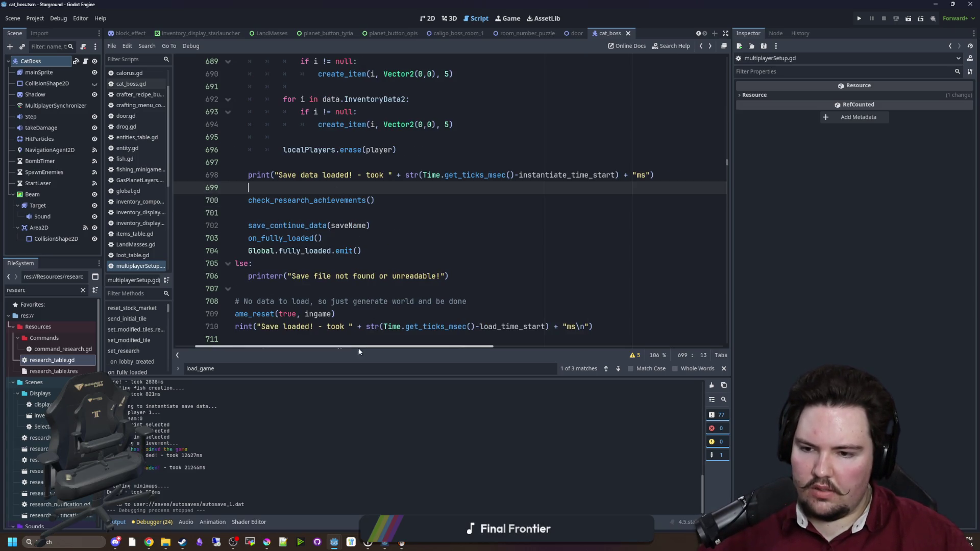
scroll(381, 344, left, 2)
click(320, 210)
key(ctrl+s)
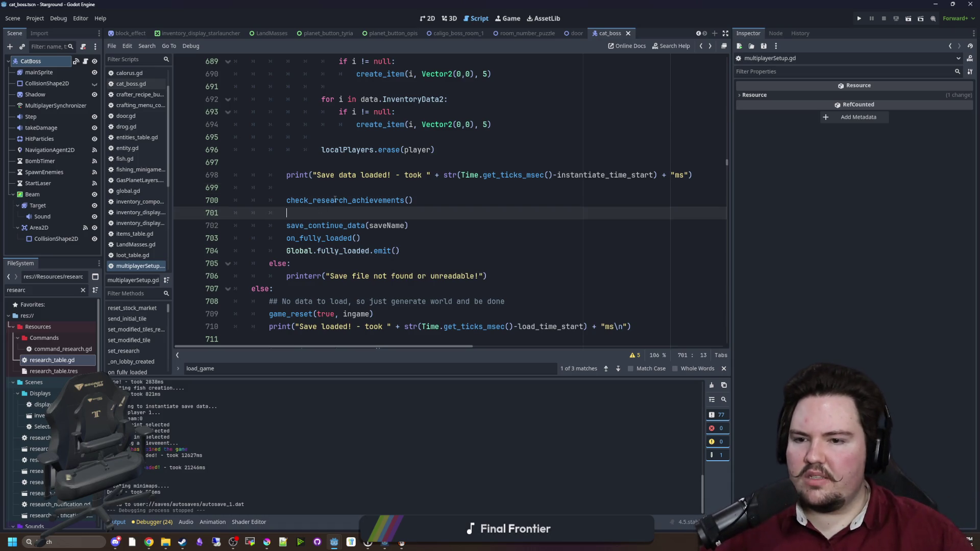
click(859, 18)
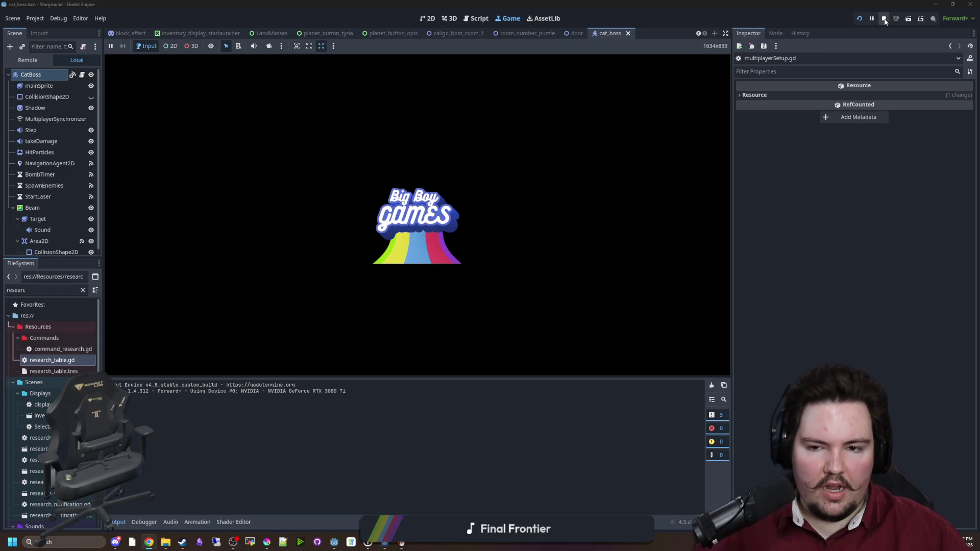
- Bring the Steamworks achievements page to the front in the browser
key(alt+Tab)
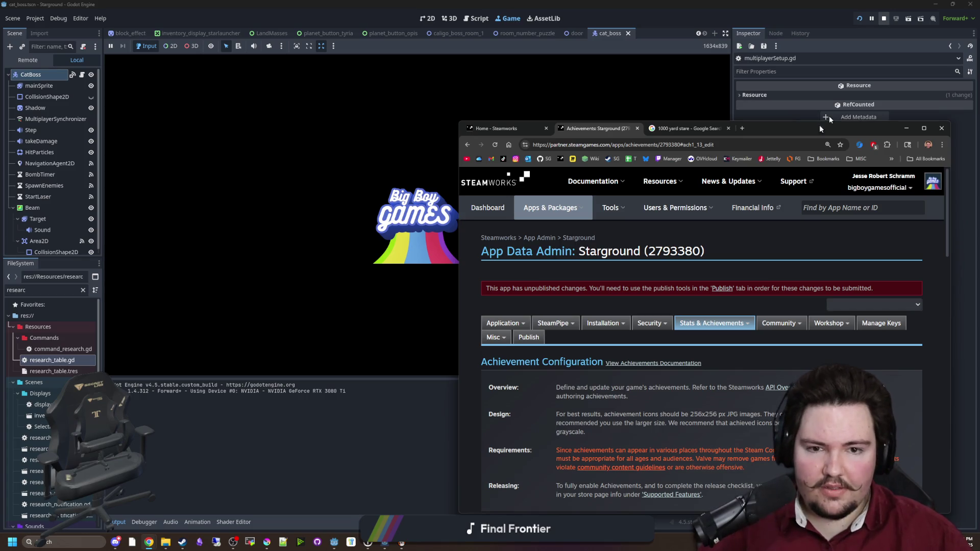
drag(789, 126, 593, 100)
key(alt+Tab)
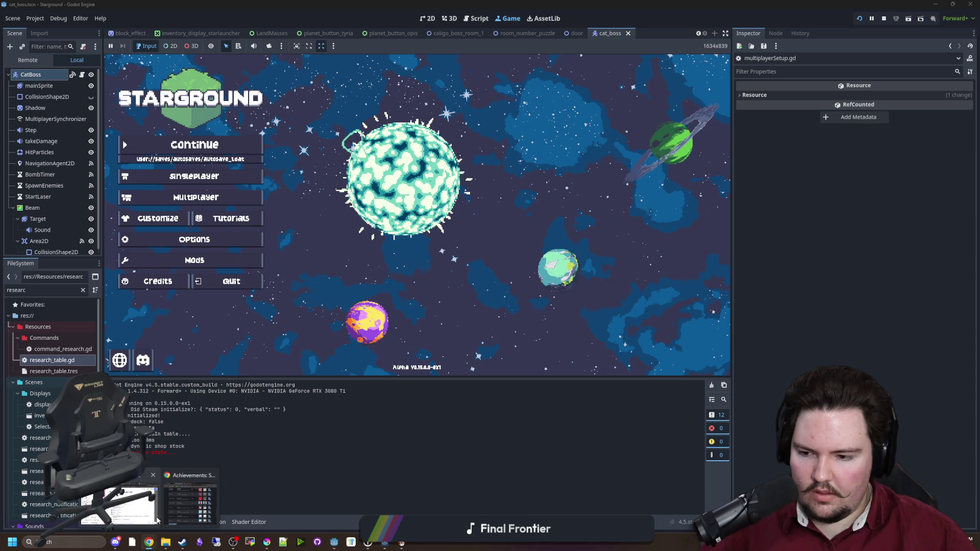
click(157, 521)
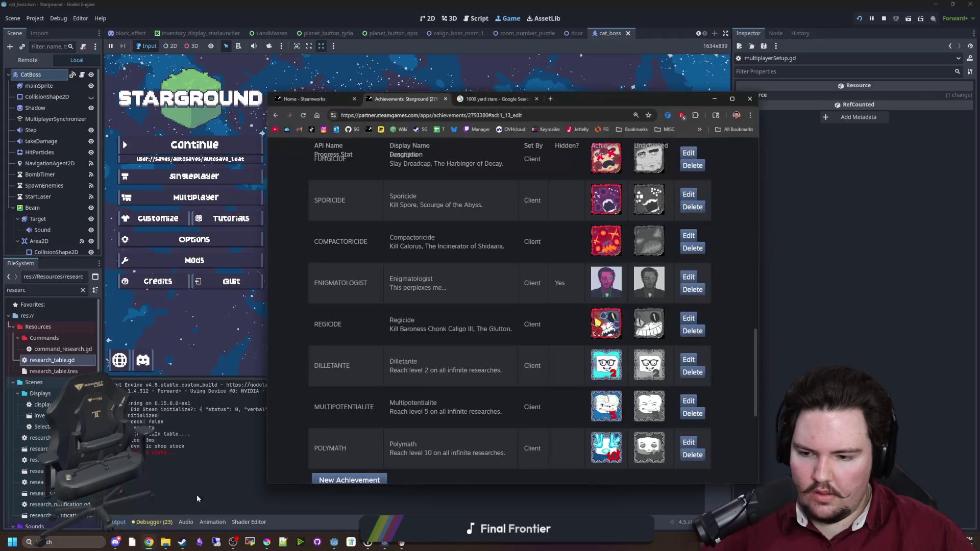
scroll(511, 306, down, 5)
scroll(511, 306, up, 15)
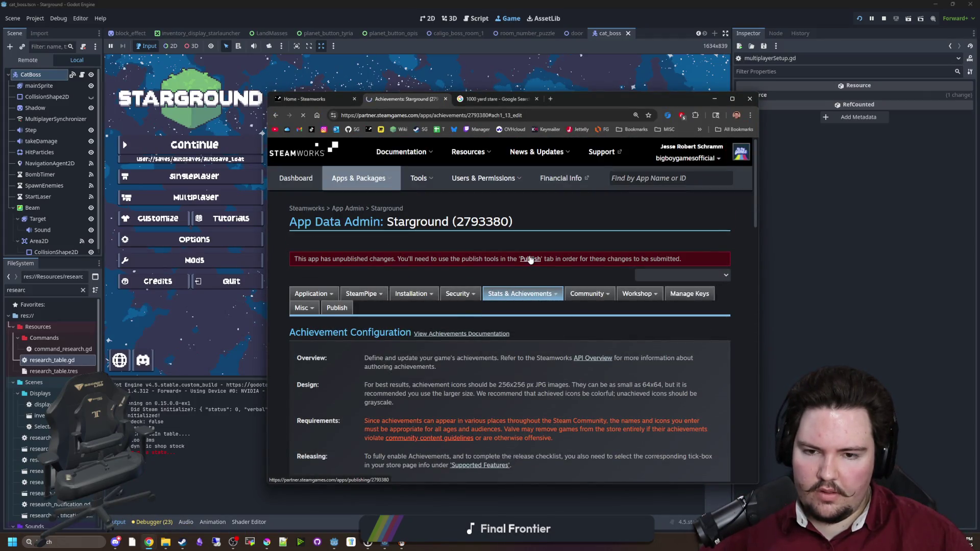
- Prepare and publish the pending changes to Steam, entering the confirmation code
click(531, 259)
scroll(530, 260, down, 2)
click(326, 380)
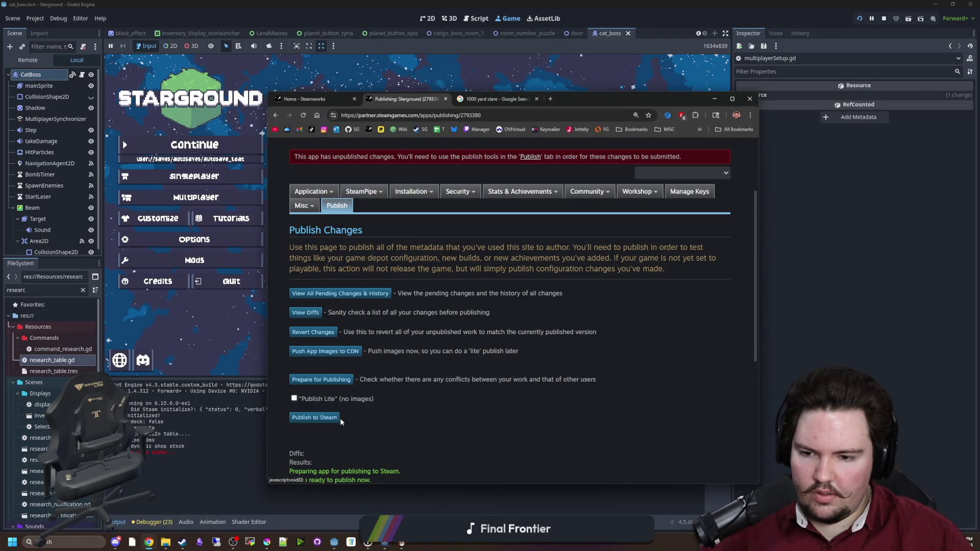
click(314, 418)
click(315, 455)
text(STEAMWOPR)
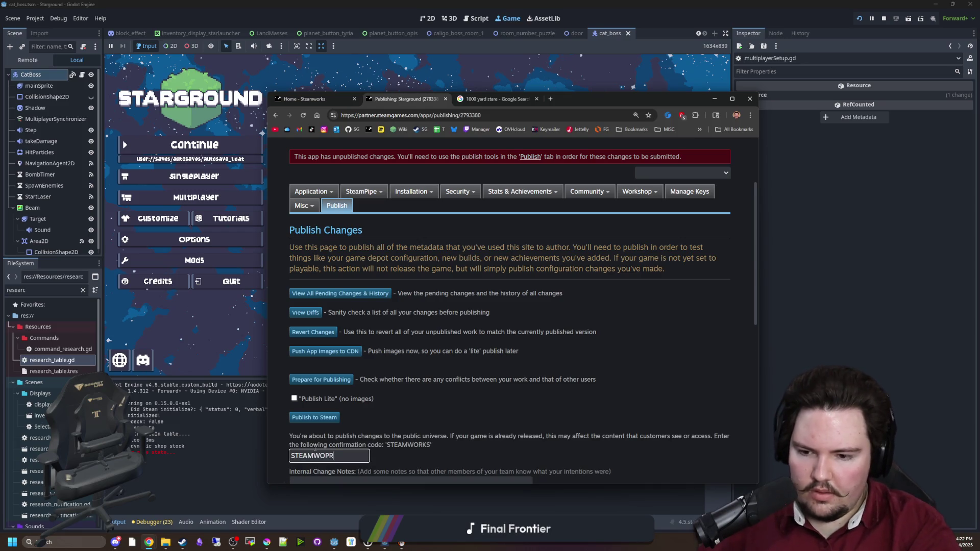
key(BackSpace)
key(BackSpace)
text(RKS)
scroll(511, 306, down, 5)
click(310, 354)
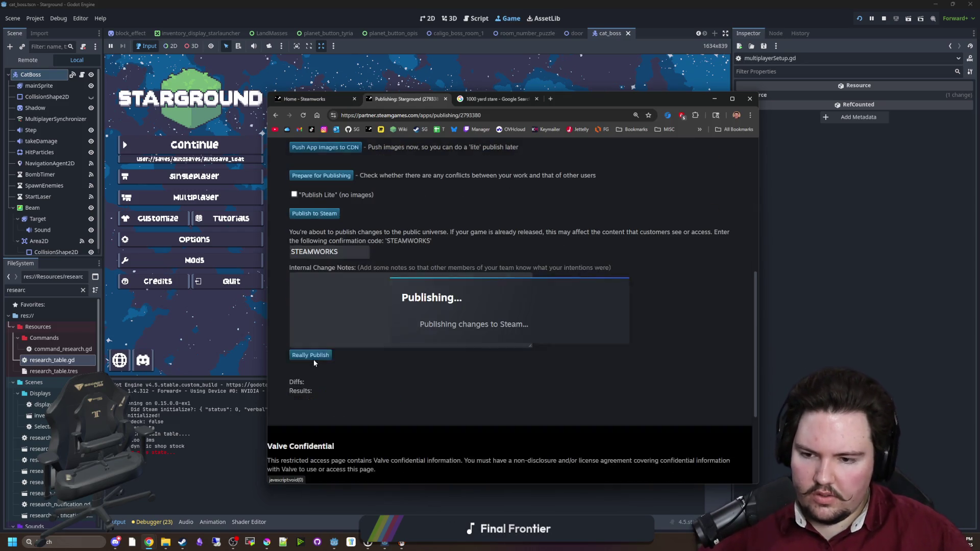
- Close the browser tabs and window, then stop the running game
click(537, 99)
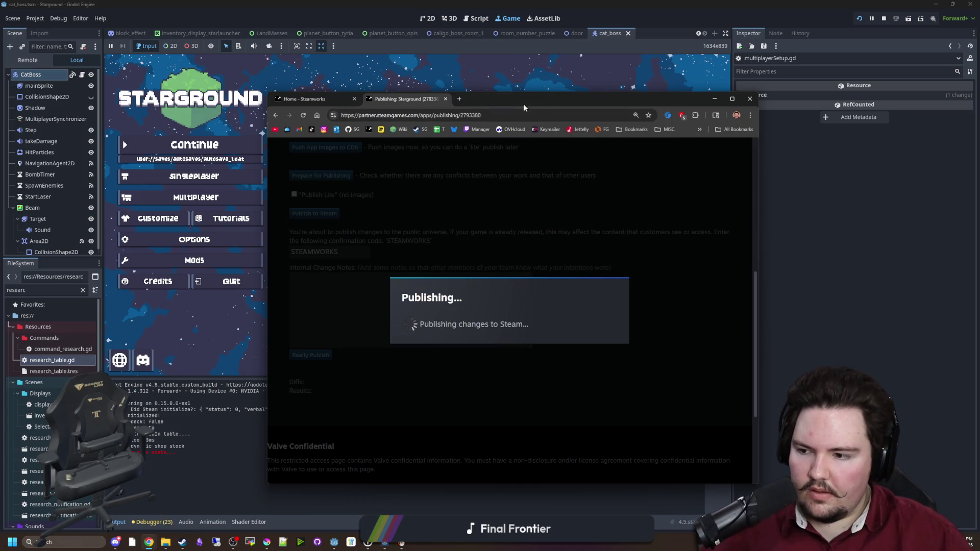
click(354, 99)
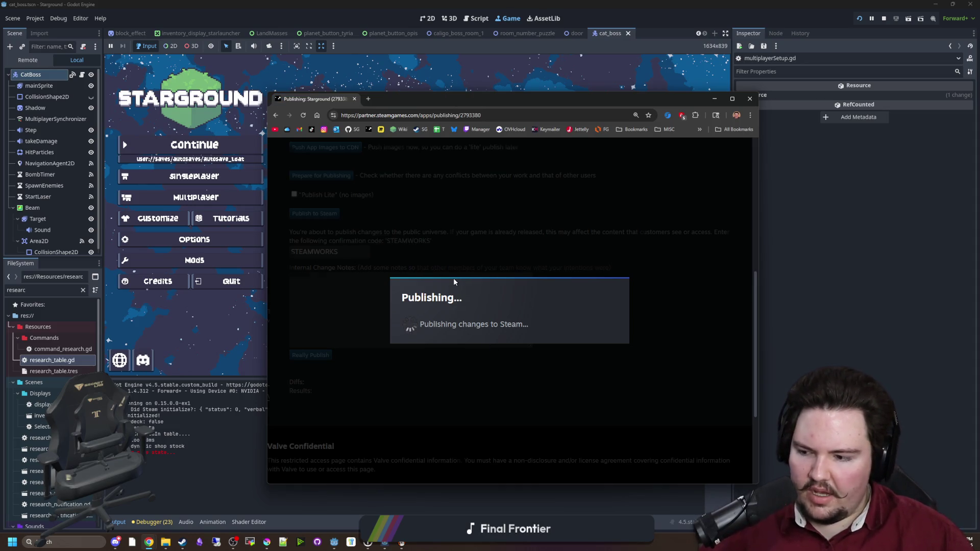
scroll(432, 251, up, 3)
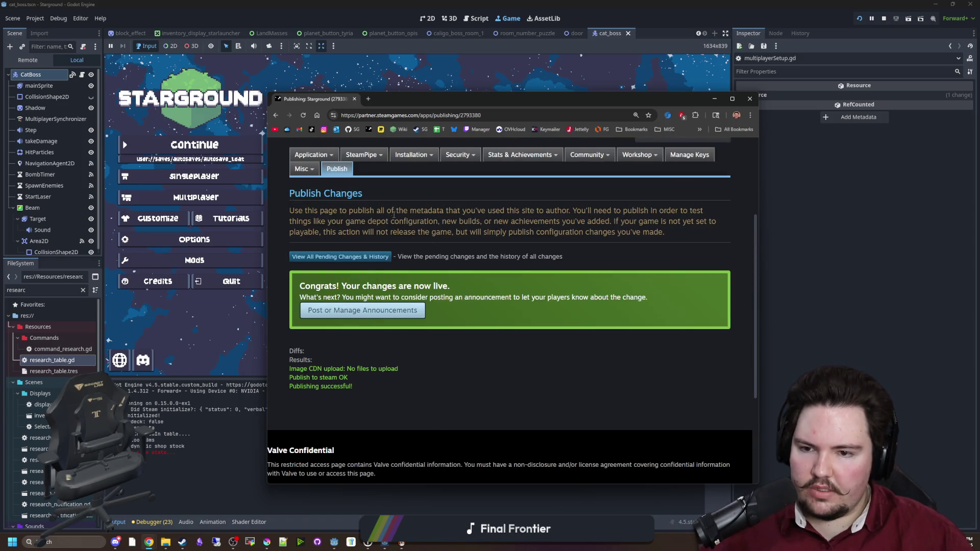
scroll(401, 229, up, 3)
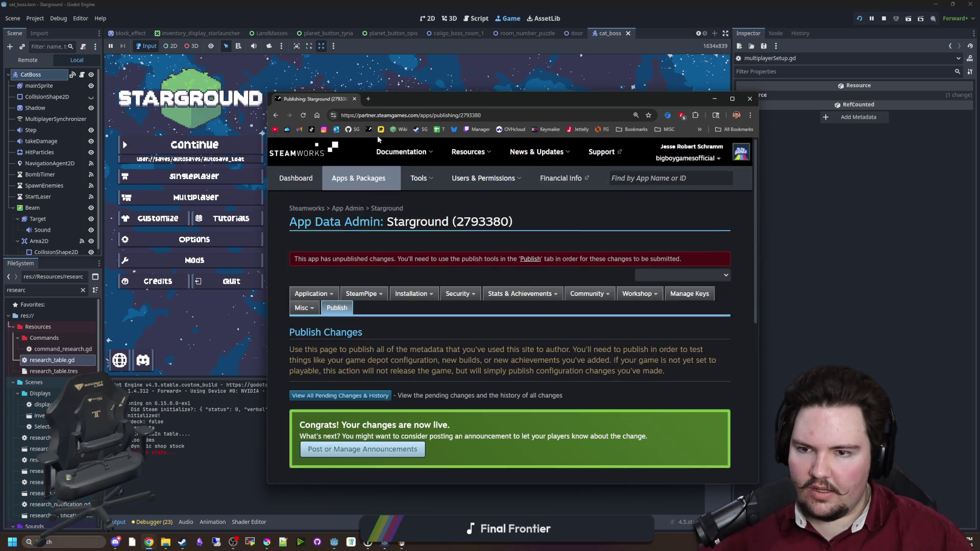
scroll(359, 108, down, 3)
scroll(360, 104, up, 3)
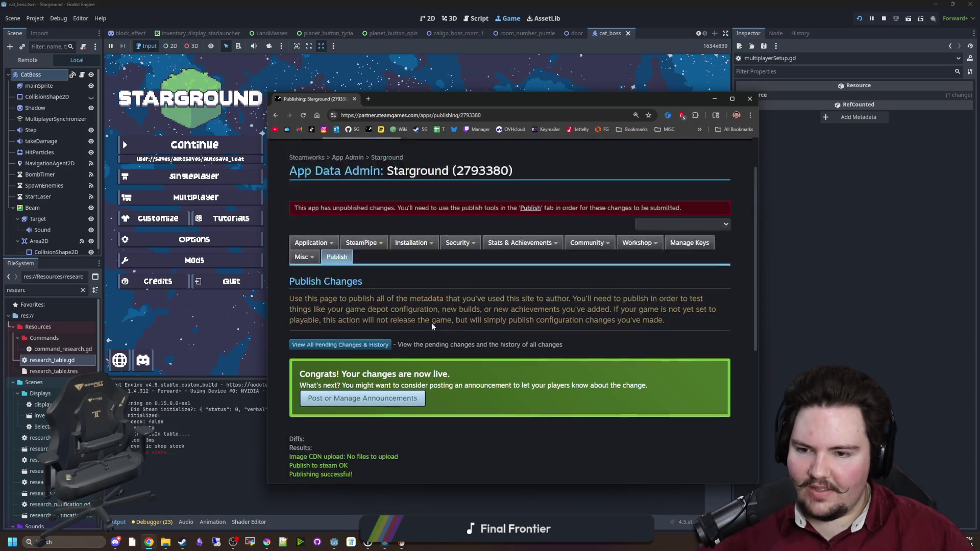
click(714, 98)
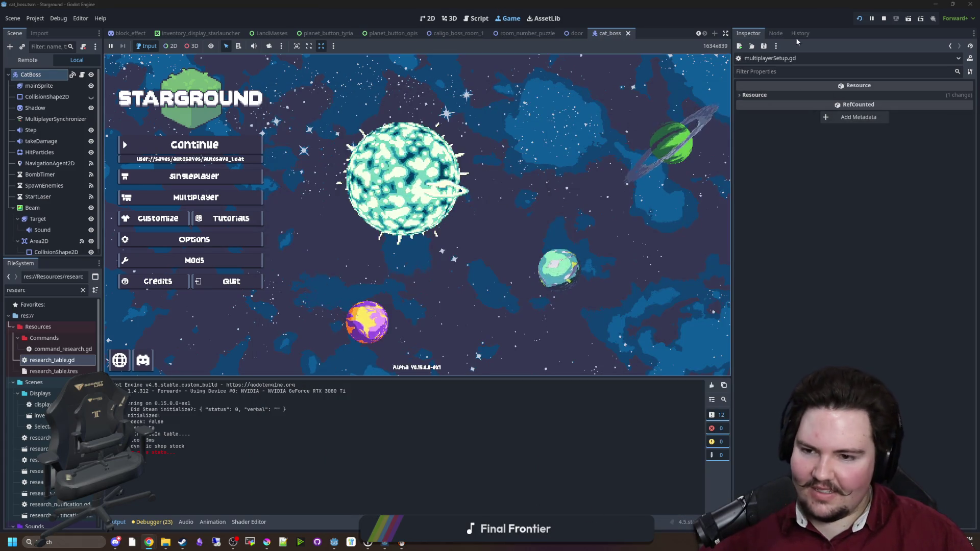
click(885, 19)
- Check Starground [experimental]'s 11/14 achievements in the maximized Steam library, then save in Godot
click(182, 542)
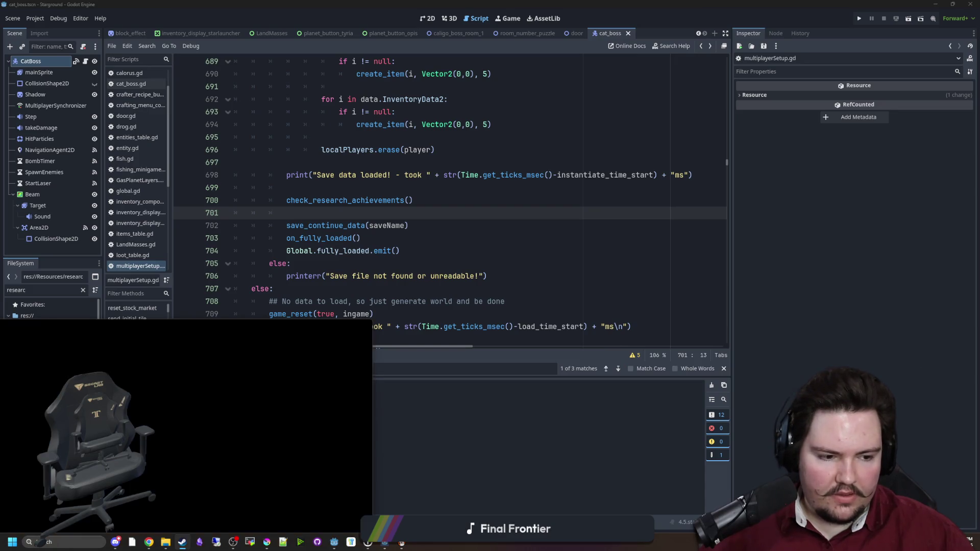
double_click(306, 332)
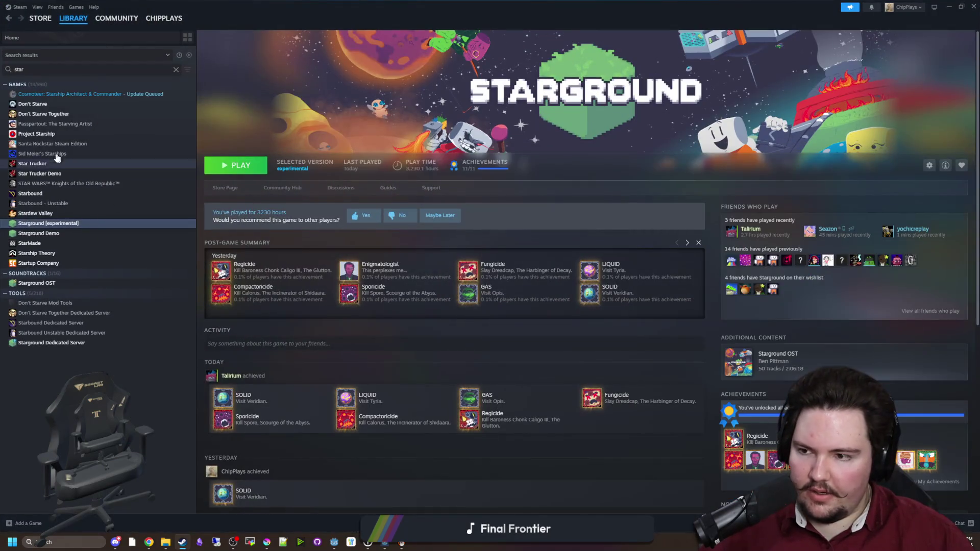
click(46, 145)
click(48, 223)
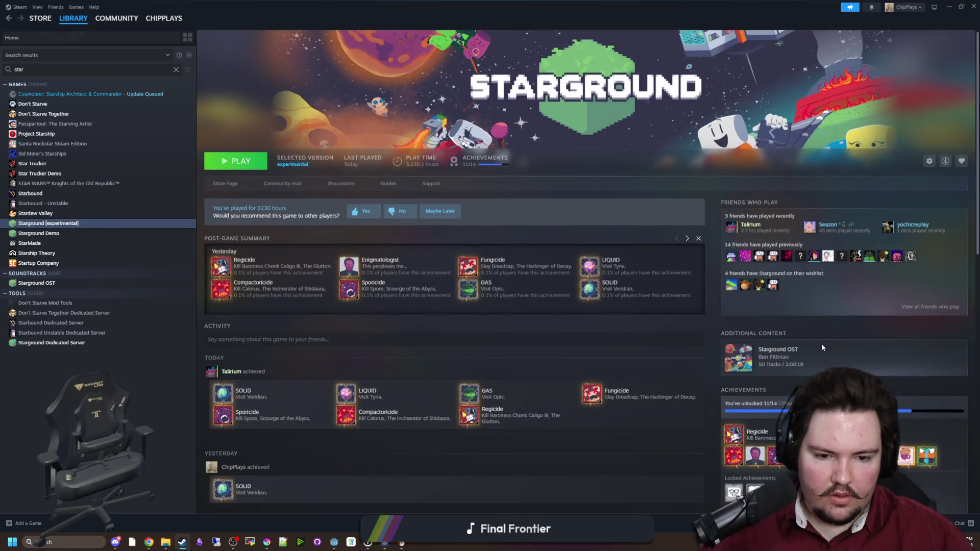
scroll(822, 344, down, 1)
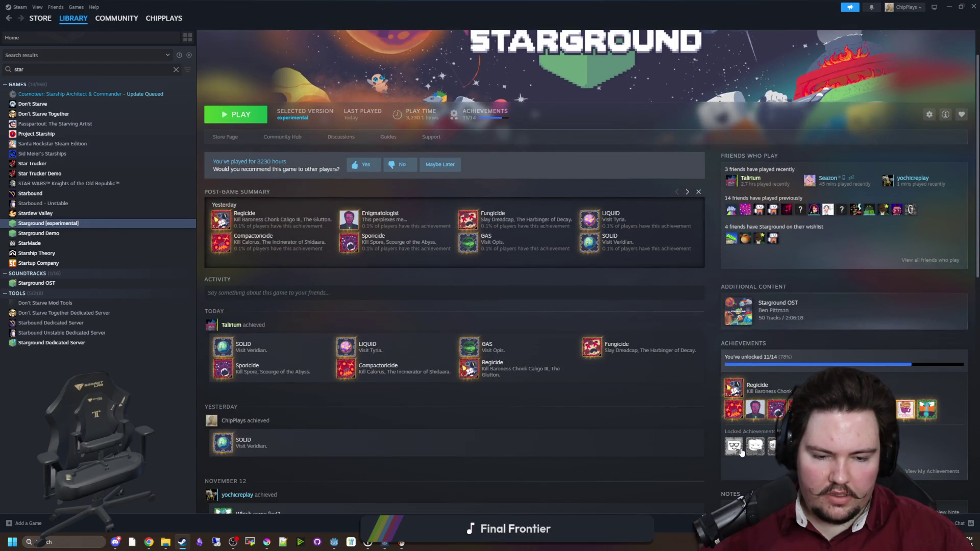
key(alt+Tab)
key(ctrl+s)
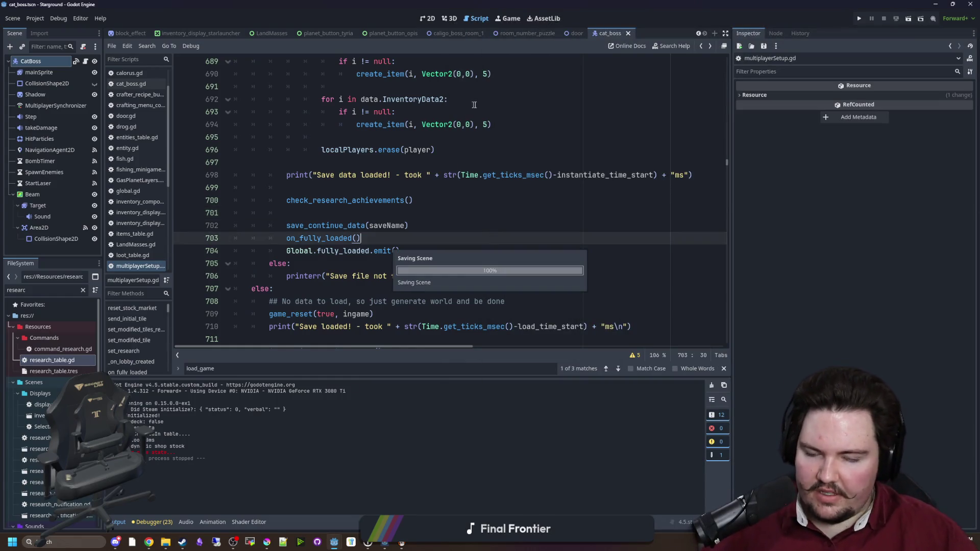
- Run Starground, start a new singleplayer world and walk the character around briefly
click(858, 19)
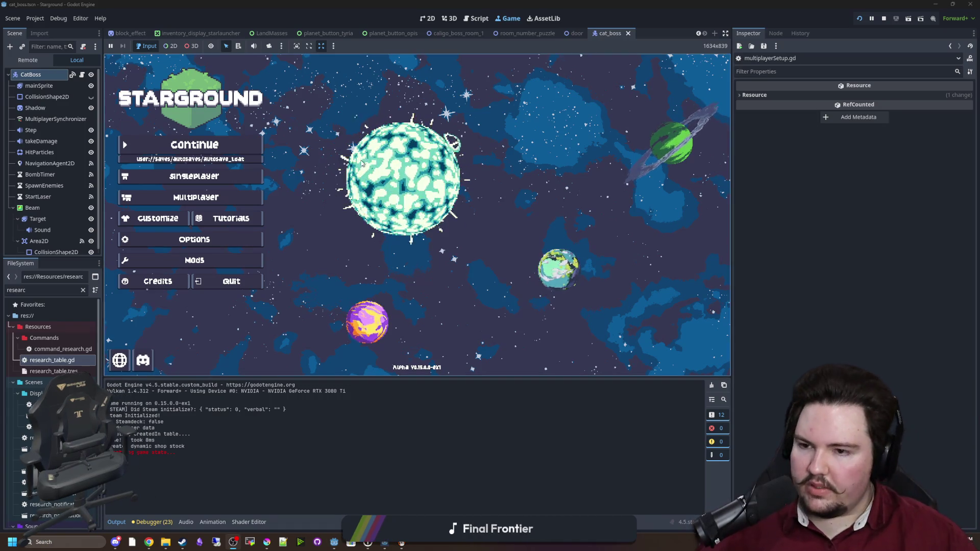
click(194, 176)
click(503, 211)
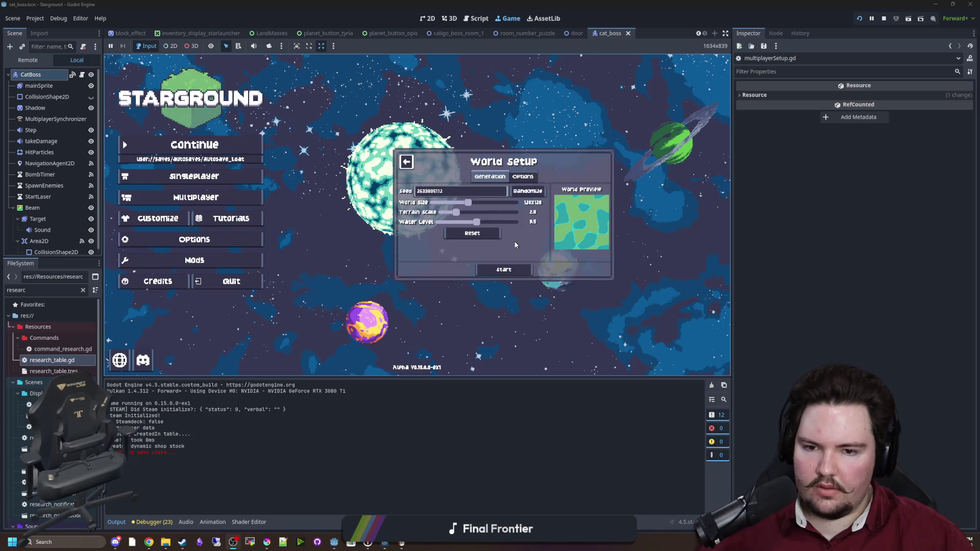
click(505, 270)
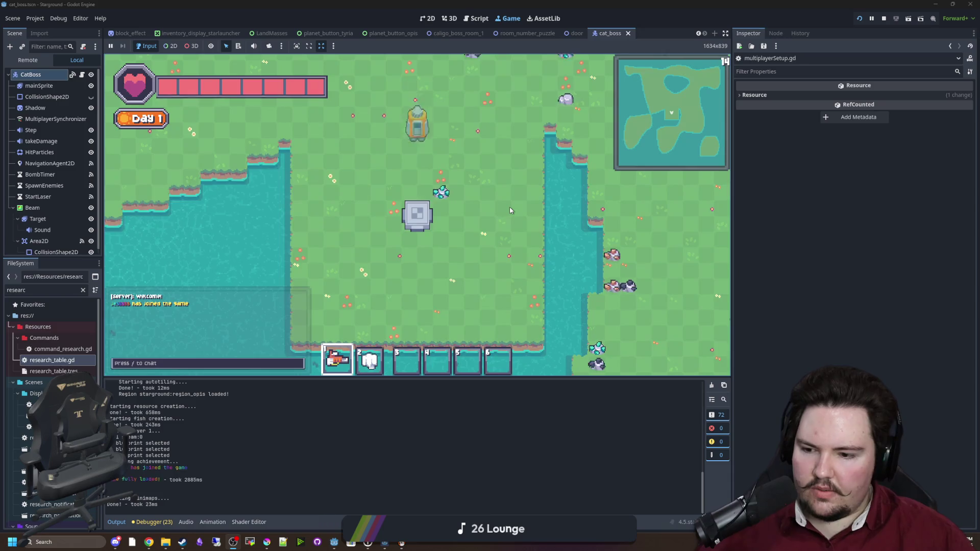
key(w)
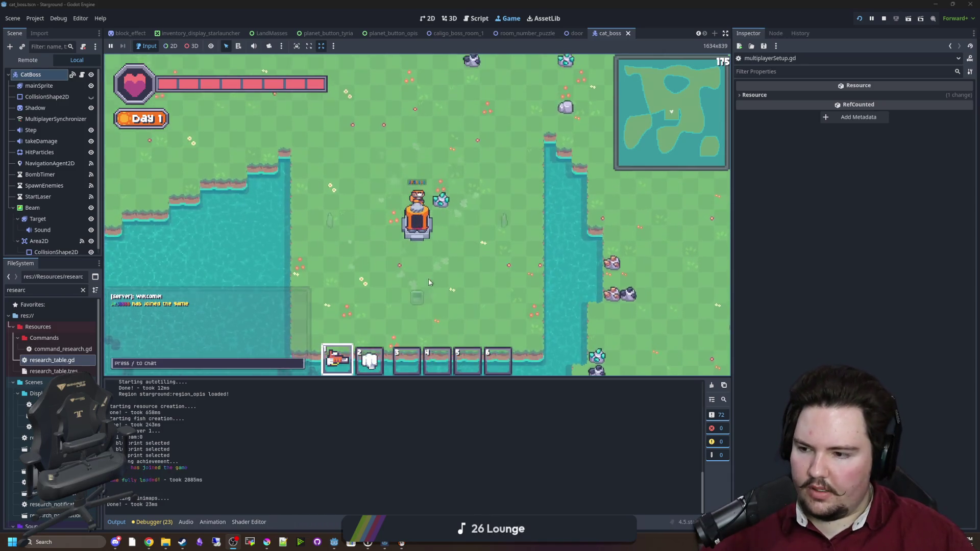
- Quit to the main menu and open the Singleplayer Load Game list with its search field focused
key(Escape)
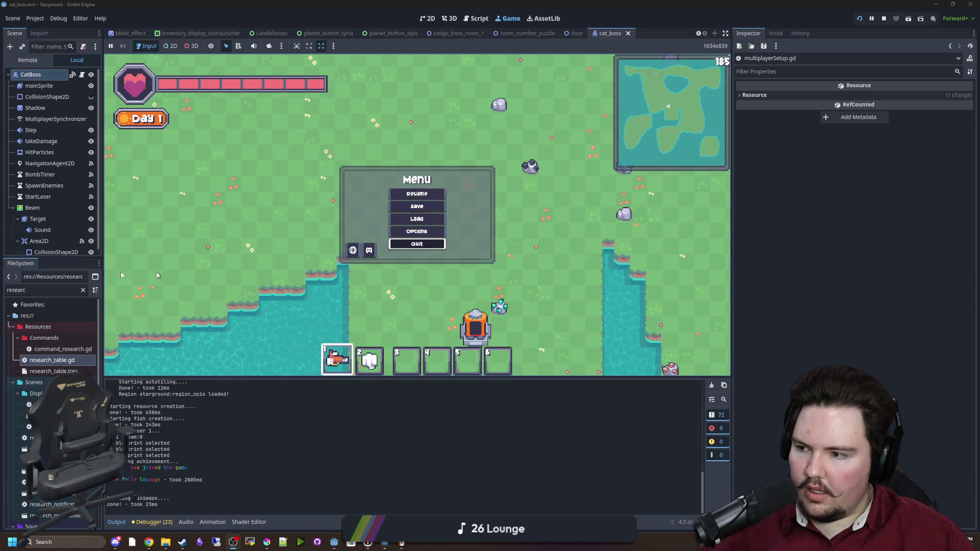
click(417, 244)
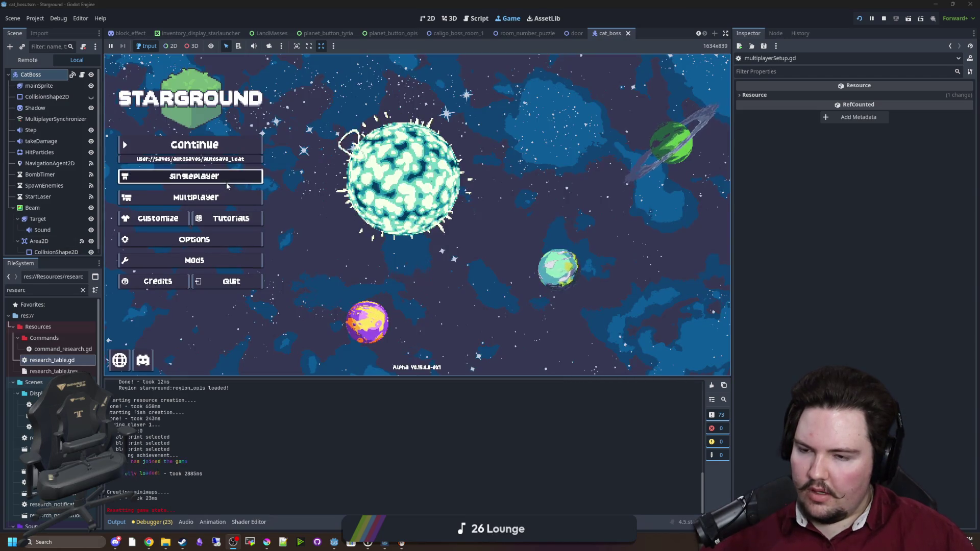
click(194, 176)
click(495, 227)
click(453, 176)
- Clear the save search and load the crazymode save
text(ccra)
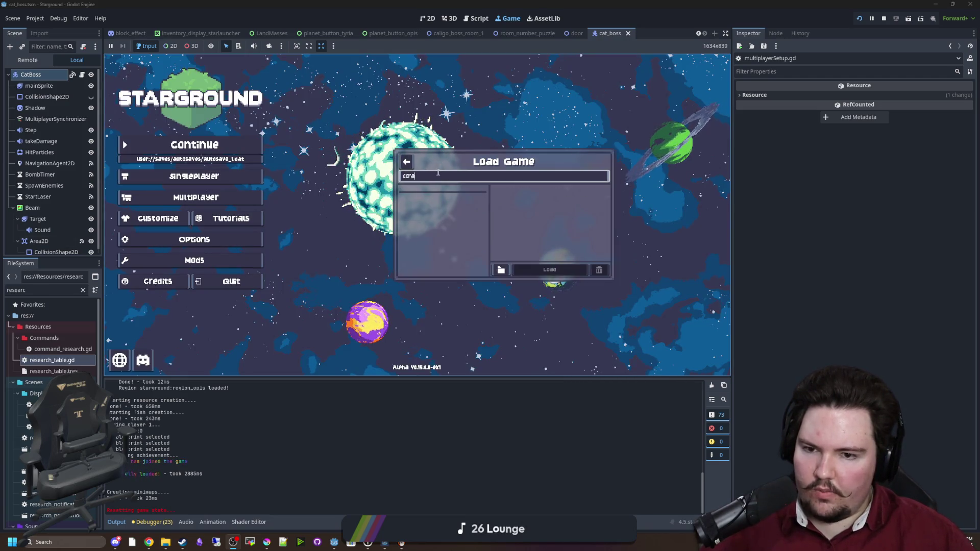
key(BackSpace)
key(BackSpace)
key(BackSpace)
click(442, 201)
click(571, 273)
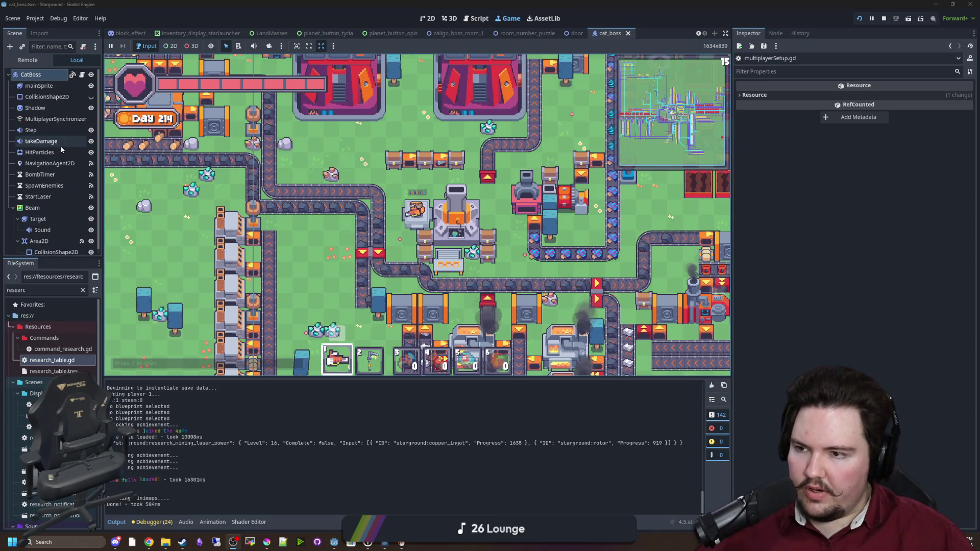
- Filter the FileSystem dock with 'mult' and return to the multiplayerSetup.gd script
click(82, 290)
text(mult)
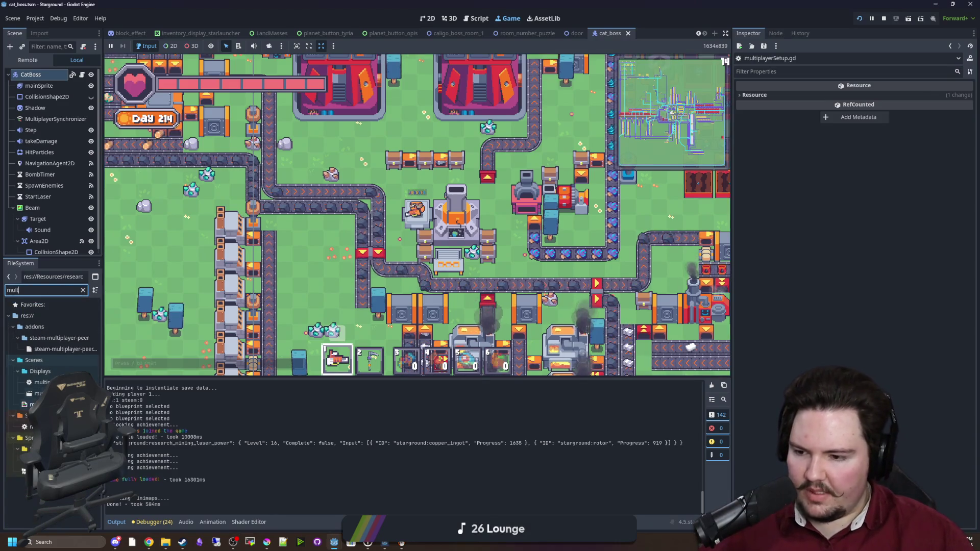
key(ctrl+F3)
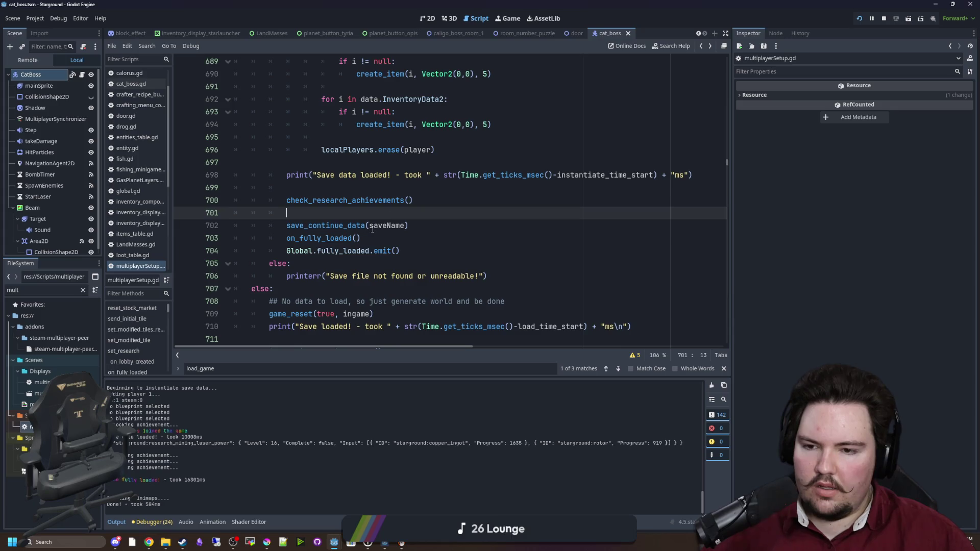
- Jump from the line 700 call to the check_research_achievements definition and shrink the output panel
drag(433, 203, 290, 203)
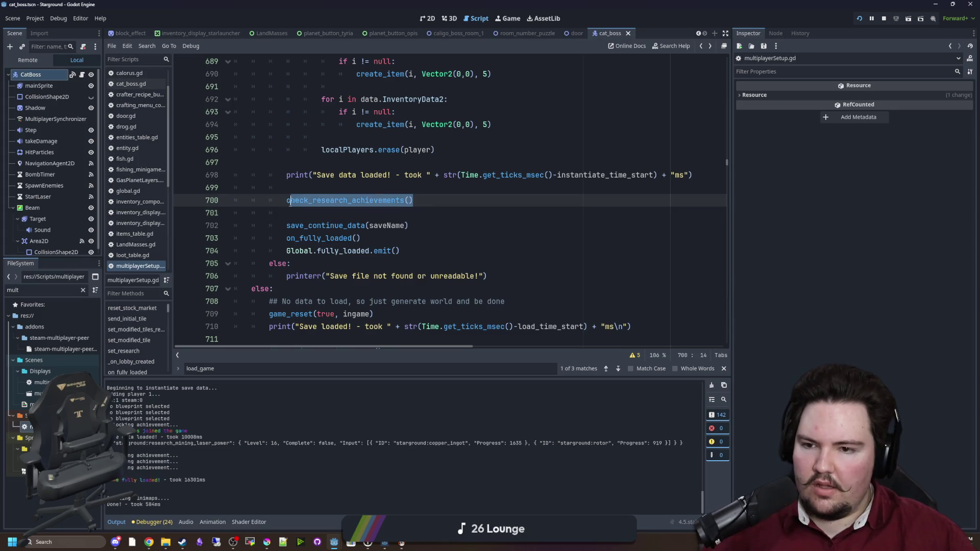
click(330, 201)
ctrl+click(330, 202)
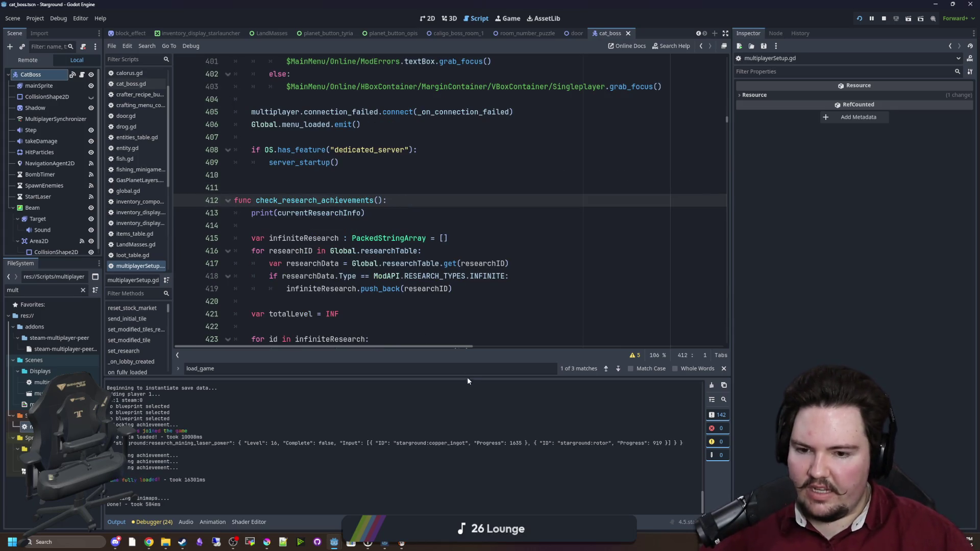
drag(467, 378, 459, 460)
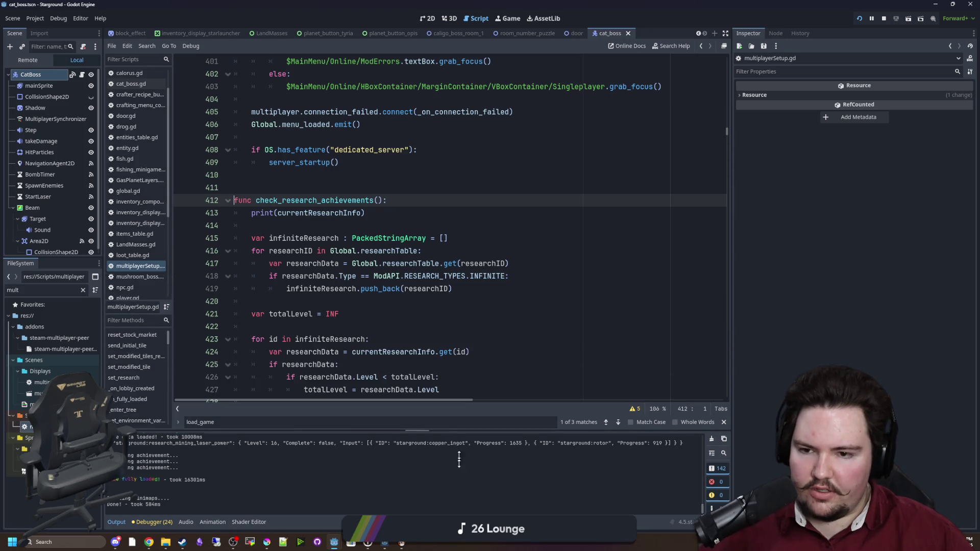
- Delete the print(currentResearchInfo) debug line, then undo to restore it
click(335, 223)
key(shift+Up)
key(shift+Up)
key(BackSpace)
scroll(365, 218, down, 2)
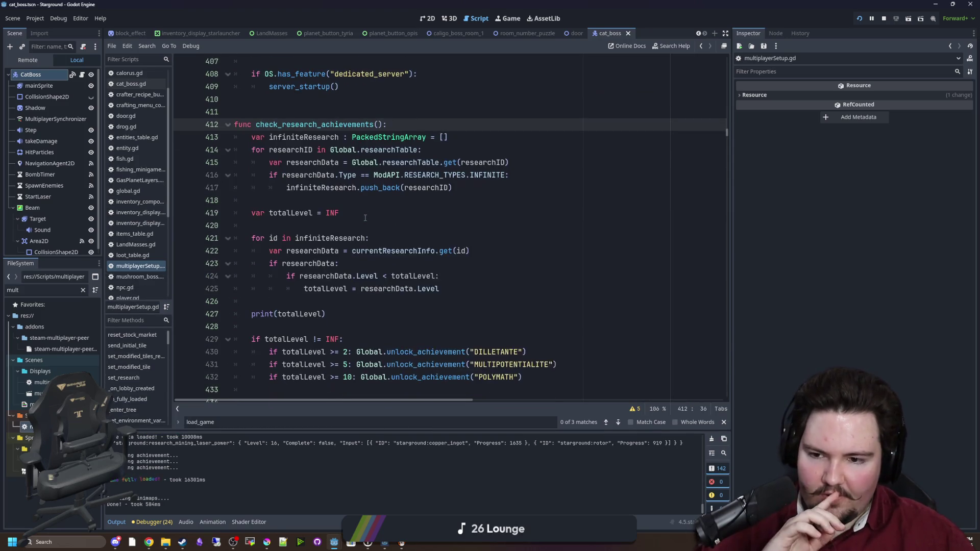
mouse_move(364, 236)
click(322, 297)
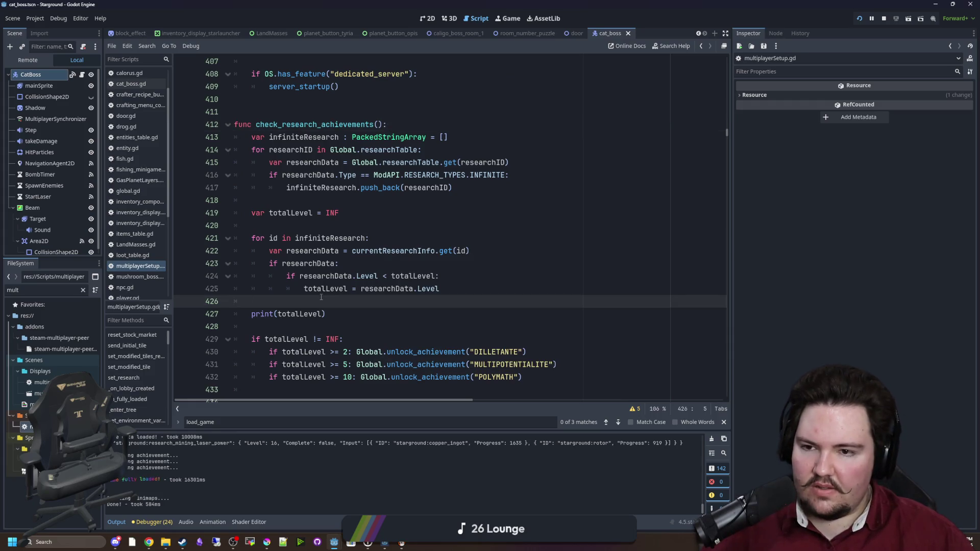
key(ctrl+z)
- Switch over to the running Starground game view
click(311, 151)
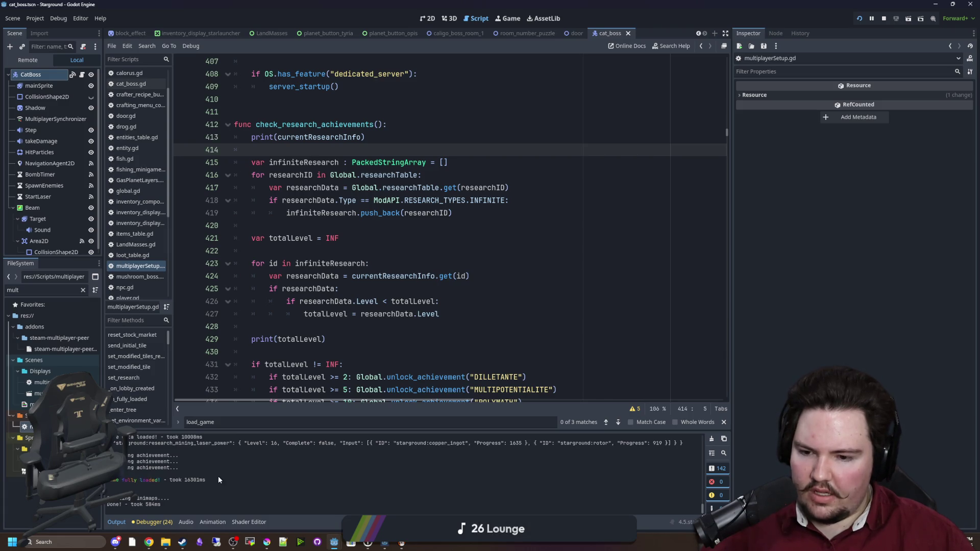
scroll(219, 476, up, 2)
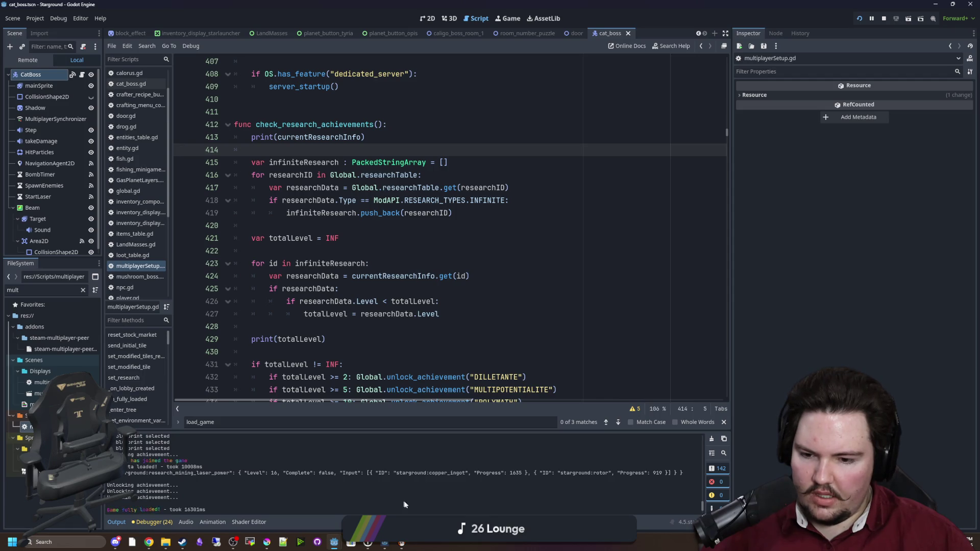
mouse_move(379, 547)
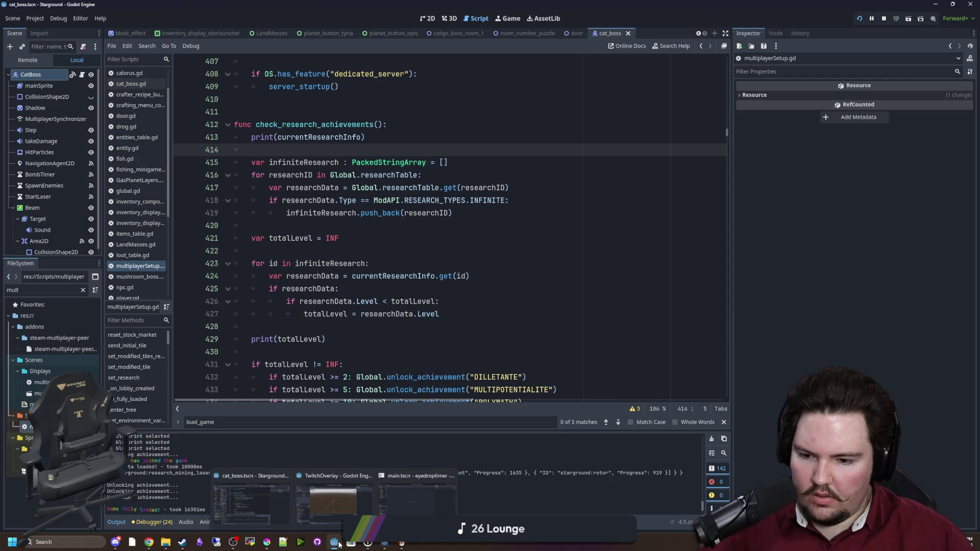
key(ctrl+F4)
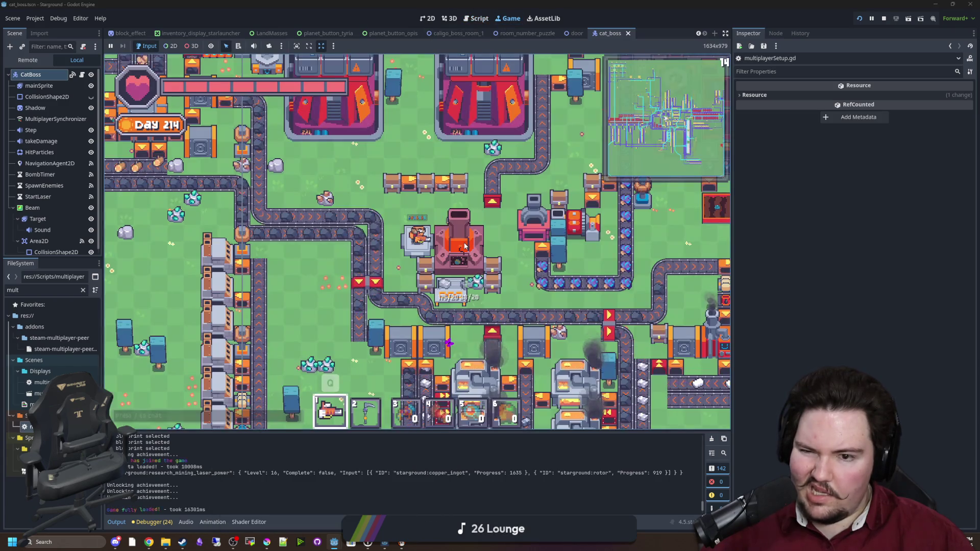
- Check the in-game Research panel's Infinite Research levels, then go back to the script
click(462, 242)
scroll(313, 259, down, 10)
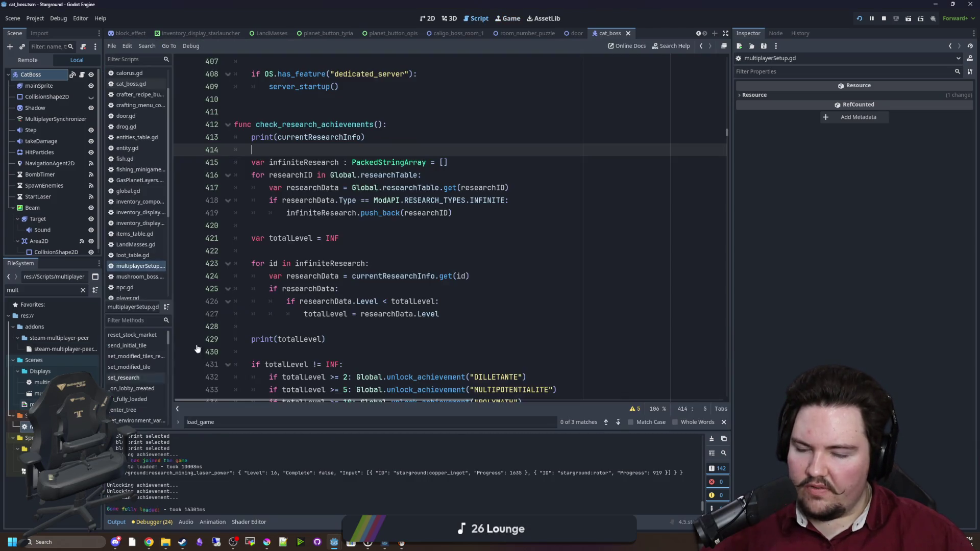
key(ctrl+F3)
click(360, 218)
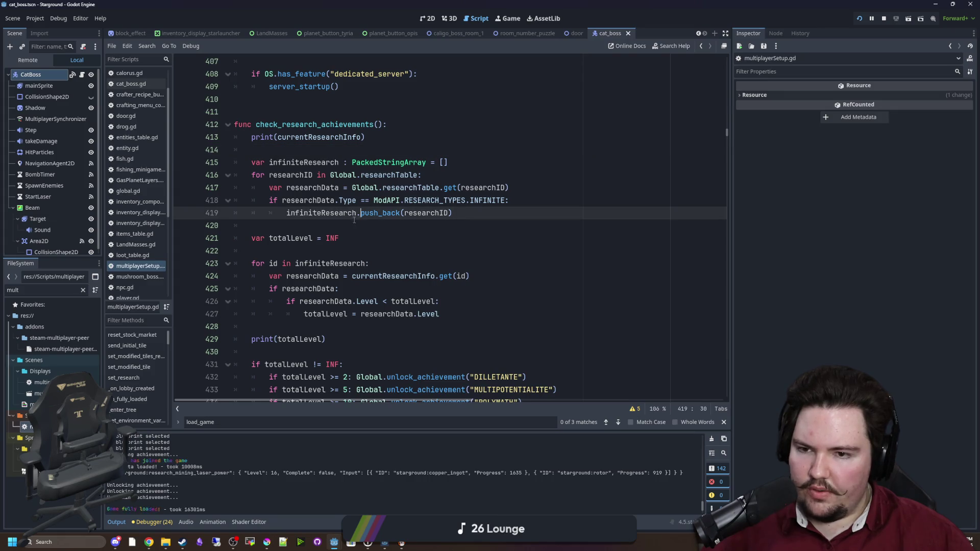
- Add researchInfo inside check_research_achievements and inspect where researchInfo is declared
scroll(359, 218, up, 3)
click(403, 236)
key(Return)
text(research)
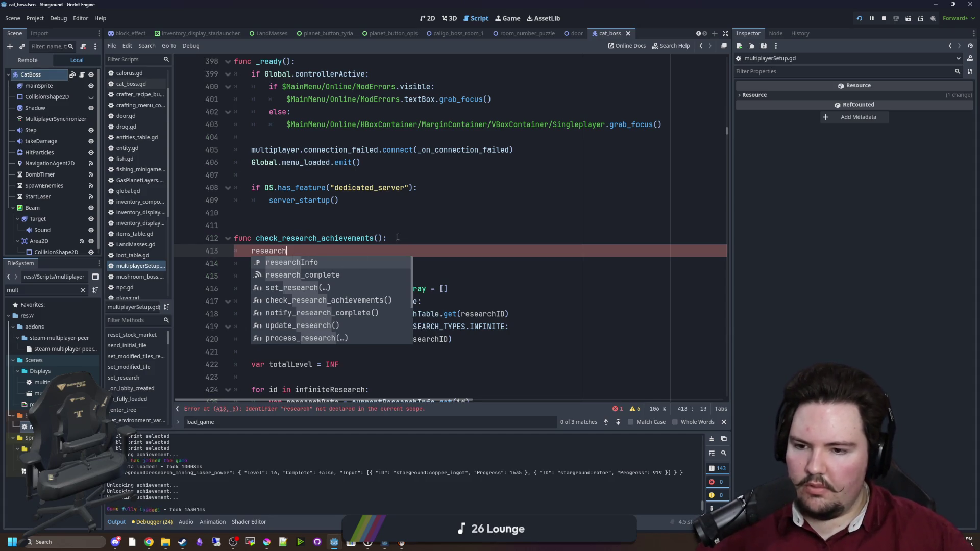
key(Return)
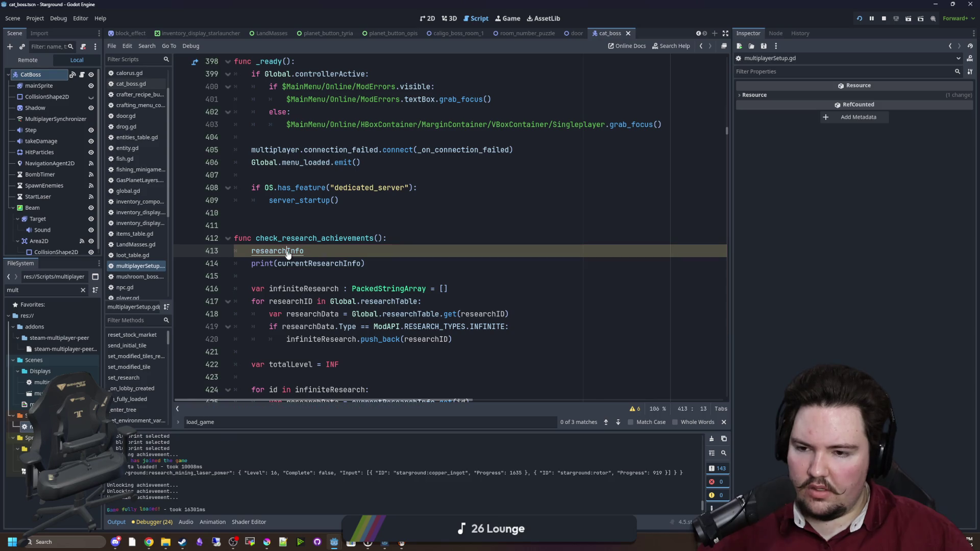
ctrl+click(294, 252)
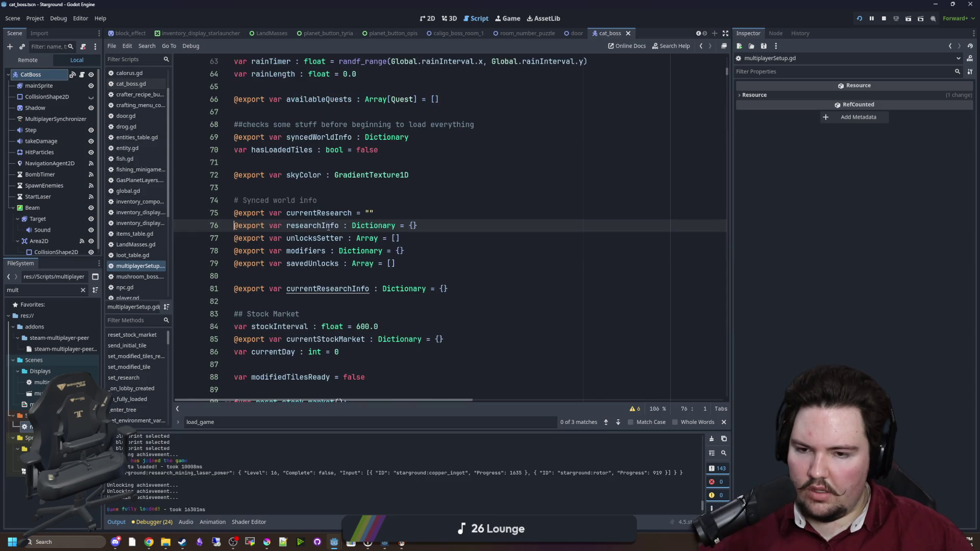
double_click(323, 229)
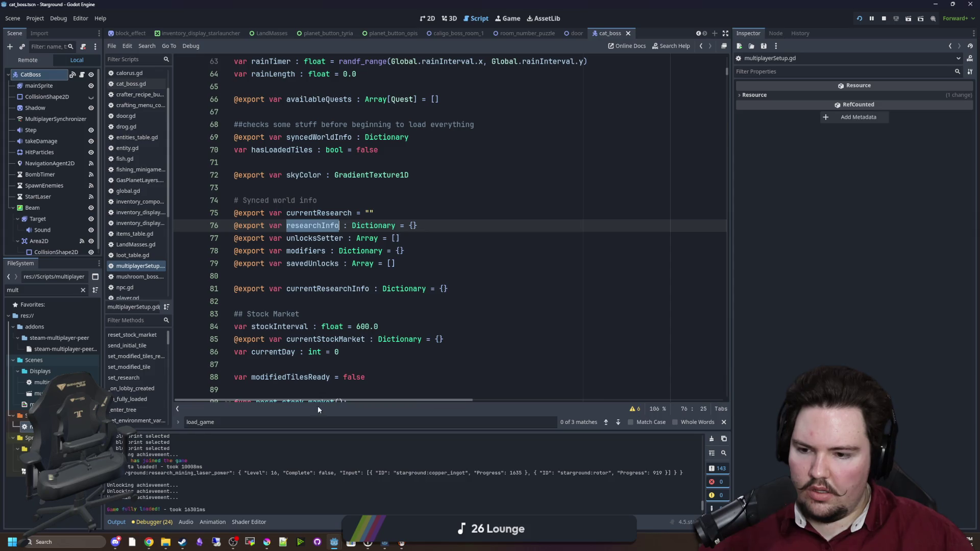
scroll(324, 229, down, 5)
click(562, 225)
scroll(721, 104, down, 5)
key(alt+Left)
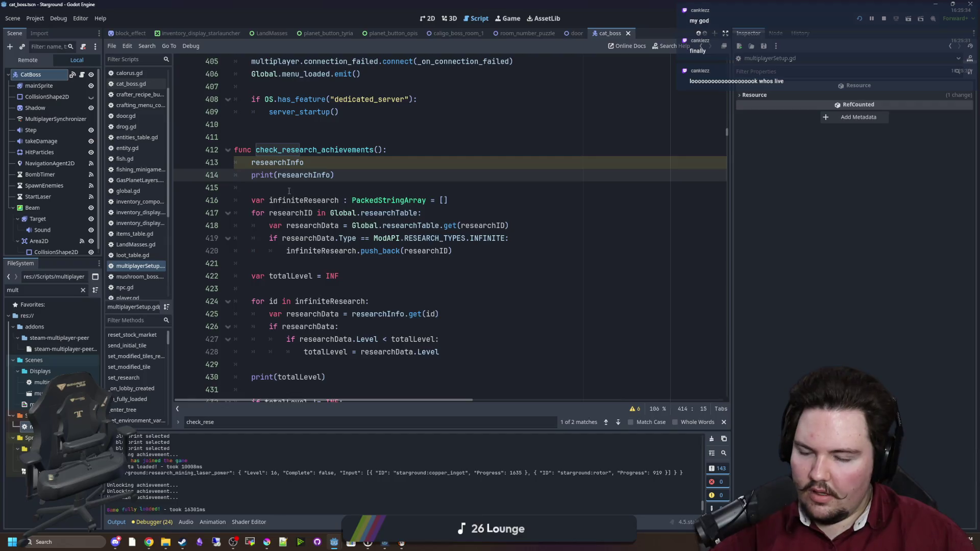
- Delete the debug print lines at the function top and save the script
drag(233, 188, 229, 171)
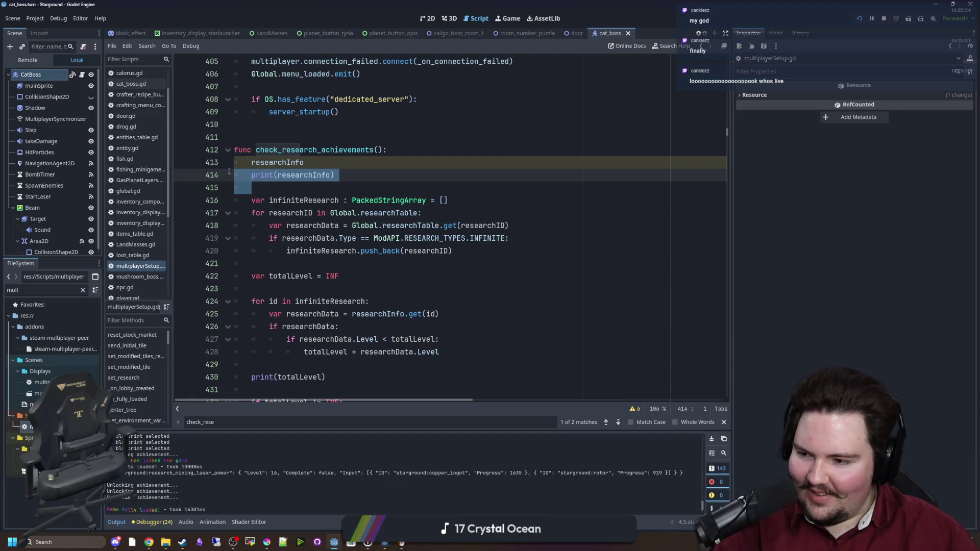
key(shift+Up)
key(BackSpace)
key(Up)
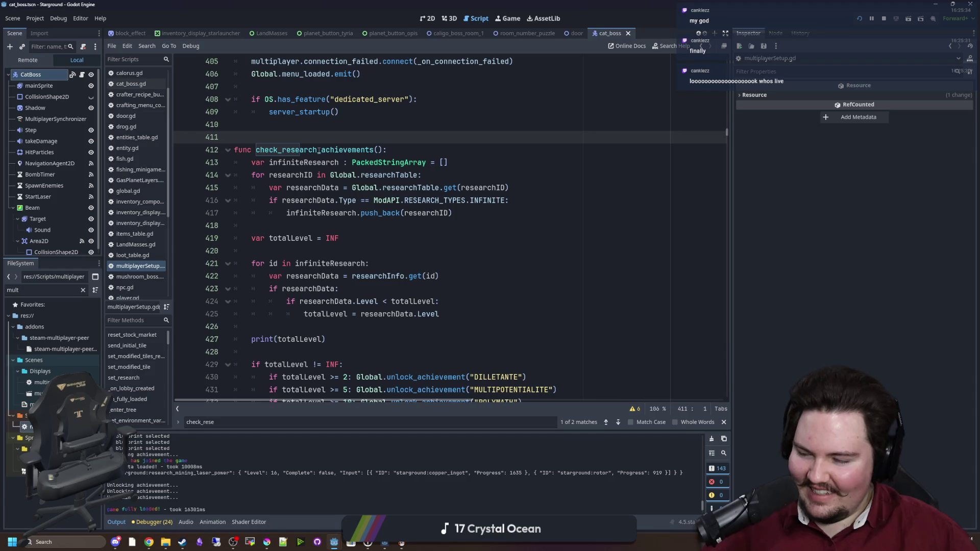
key(ctrl+s)
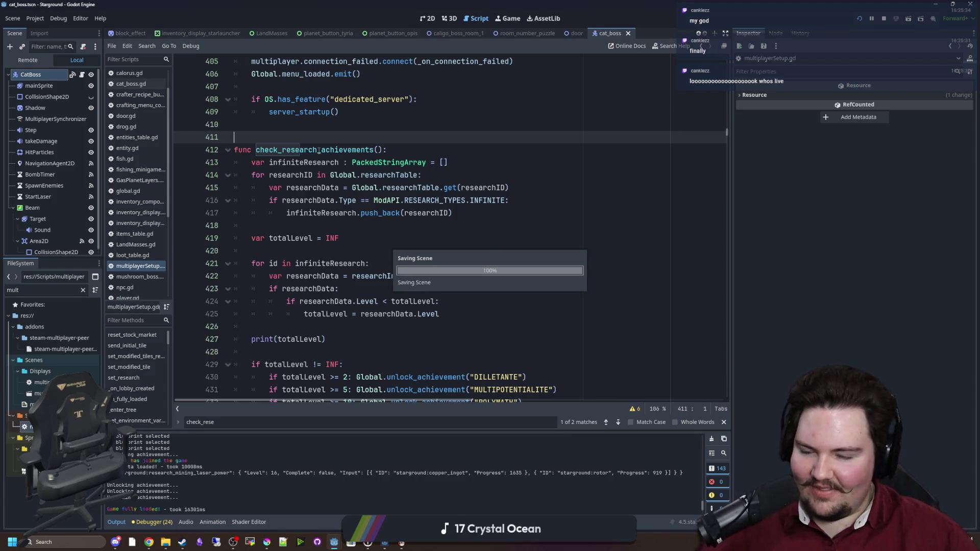
double_click(319, 150)
scroll(319, 213, up, 2)
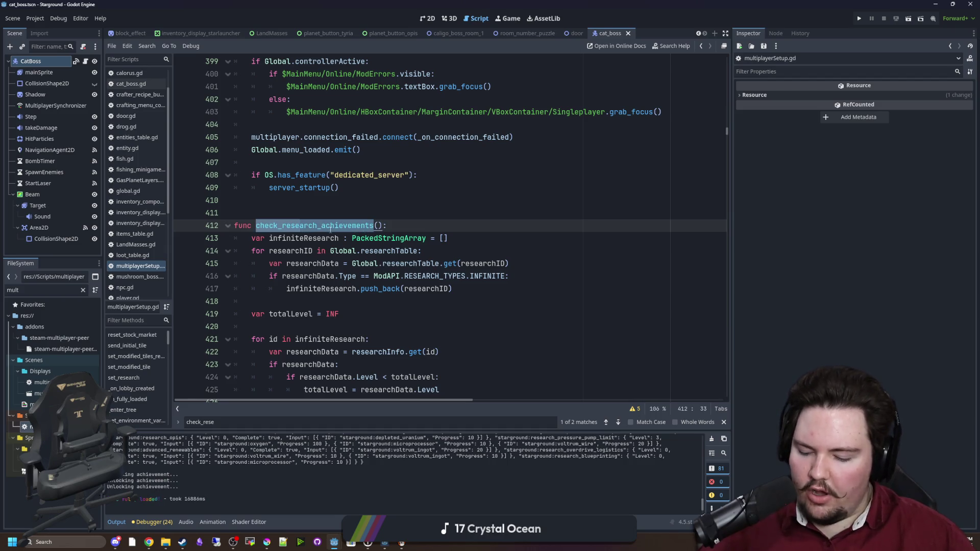
- Inspect check_research_achievements and its INF-initialised totalLevel tracking, then save with Ctrl+S
click(339, 209)
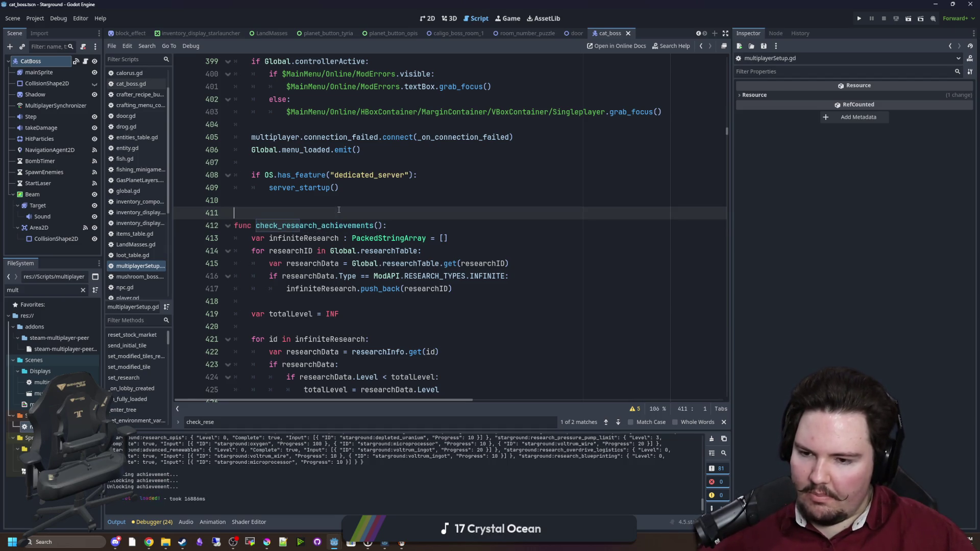
double_click(315, 226)
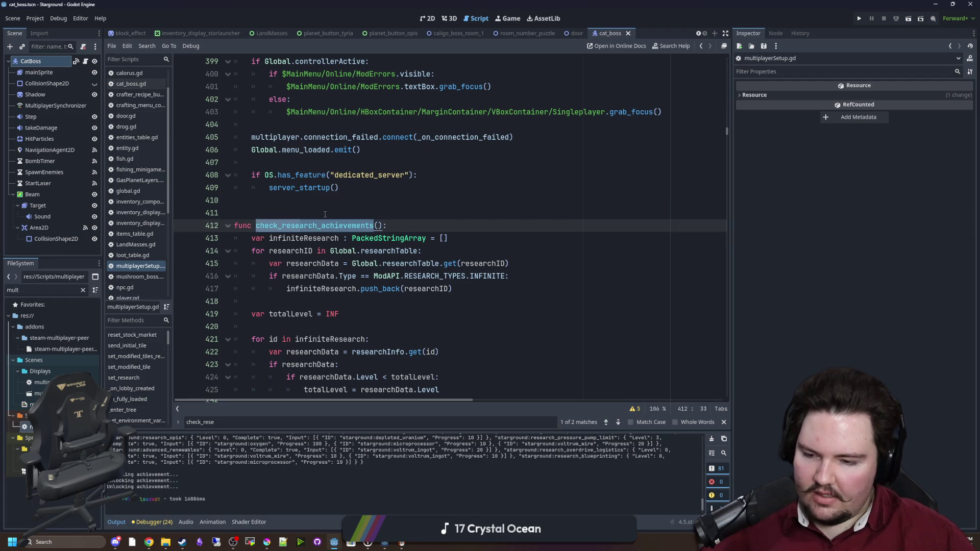
click(337, 206)
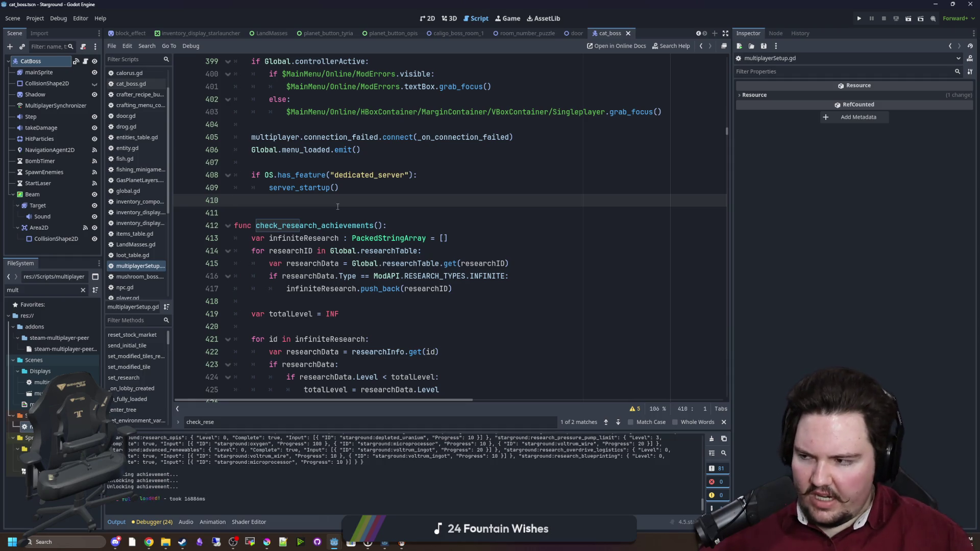
double_click(313, 226)
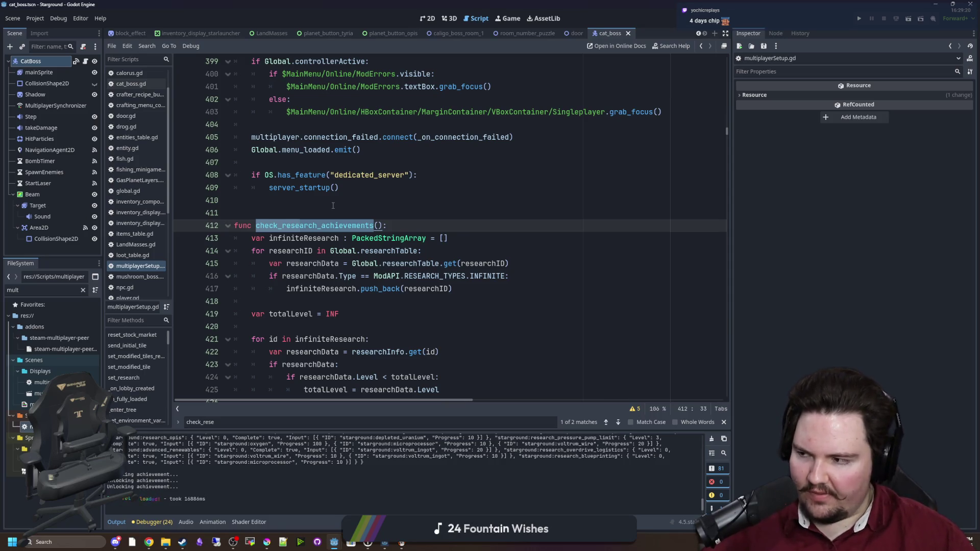
click(332, 204)
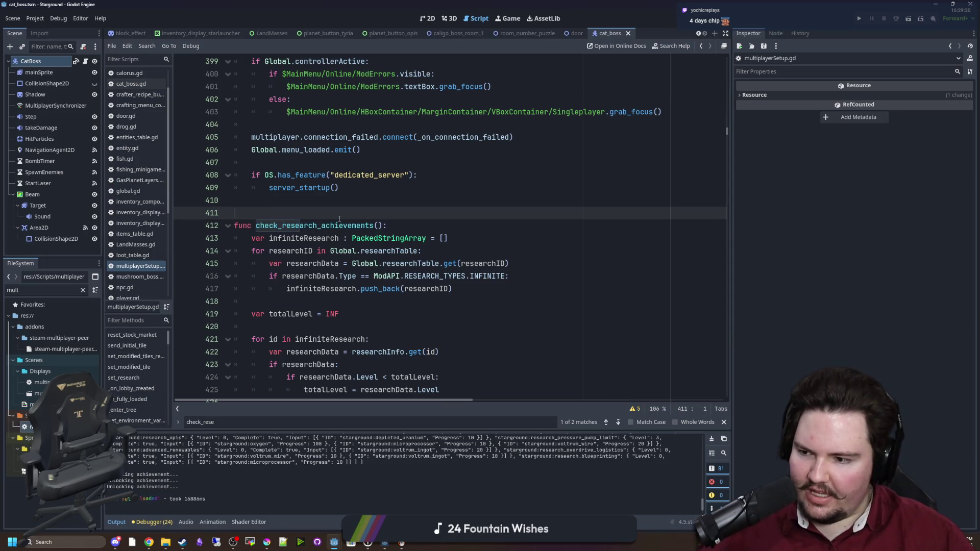
double_click(332, 225)
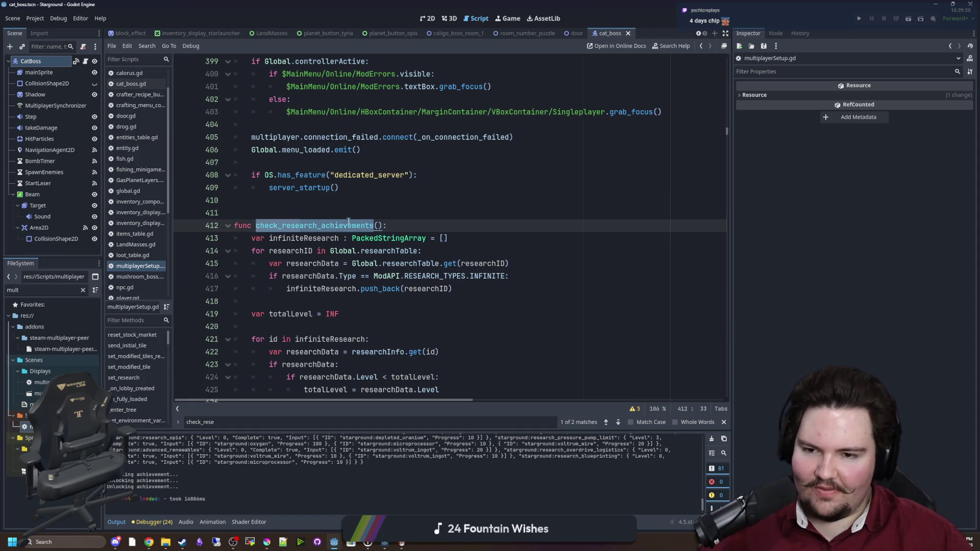
click(375, 214)
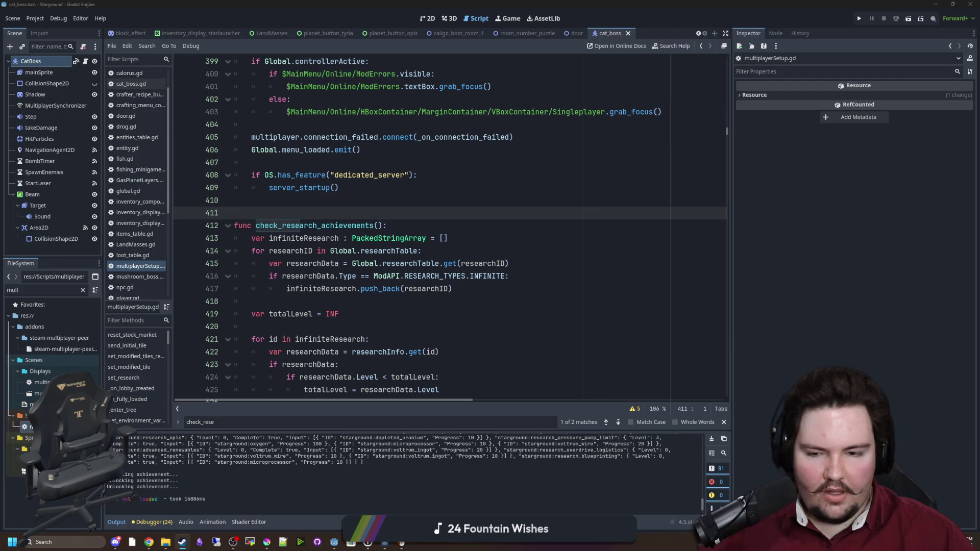
double_click(263, 225)
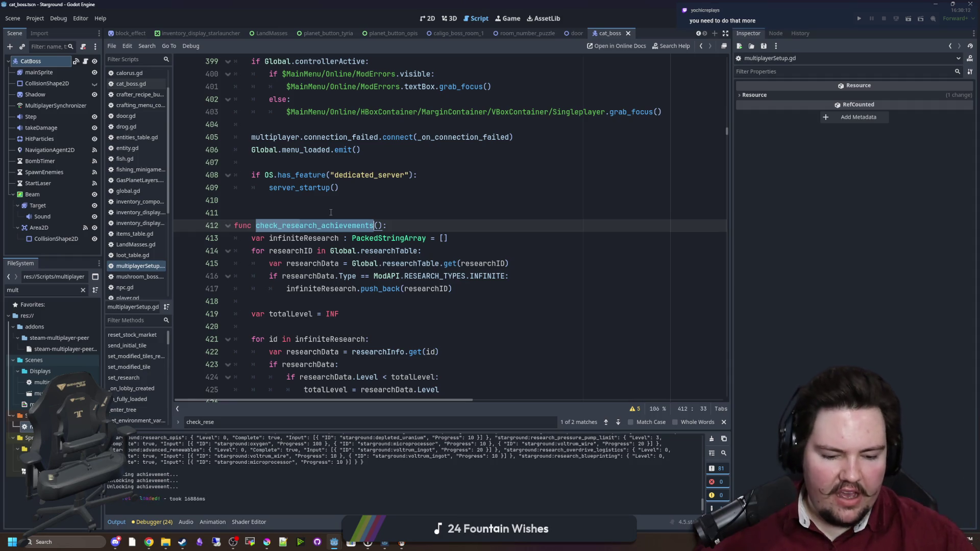
double_click(313, 225)
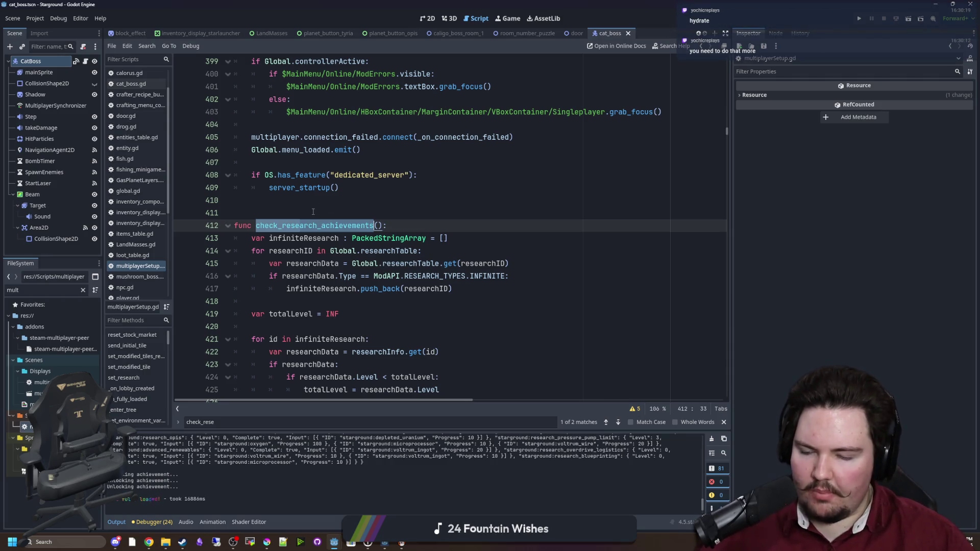
click(309, 225)
double_click(309, 225)
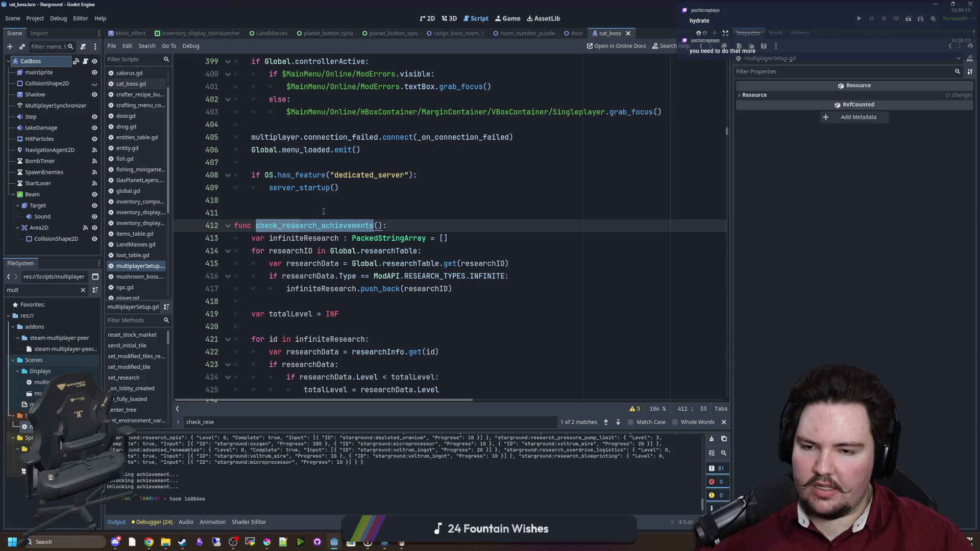
click(323, 210)
key(ctrl+s)
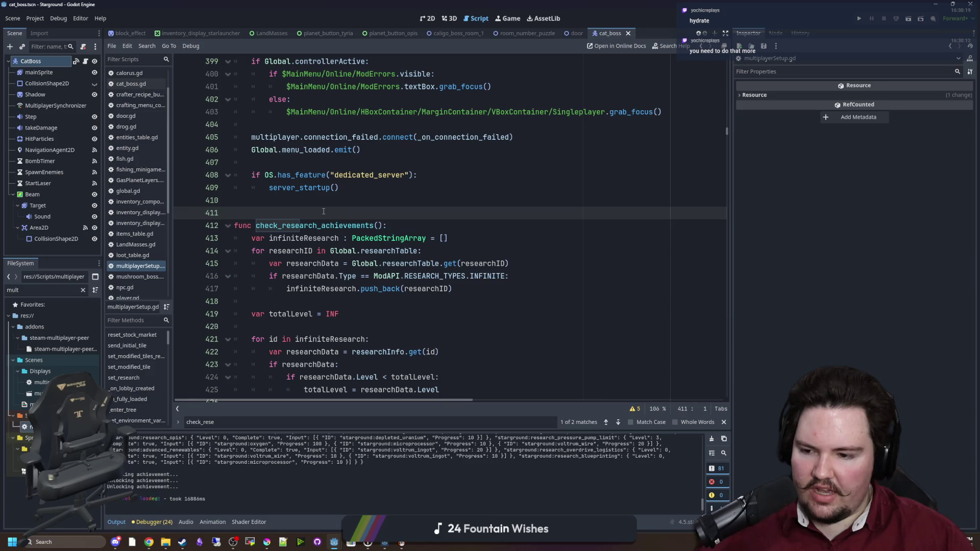
double_click(317, 227)
click(327, 208)
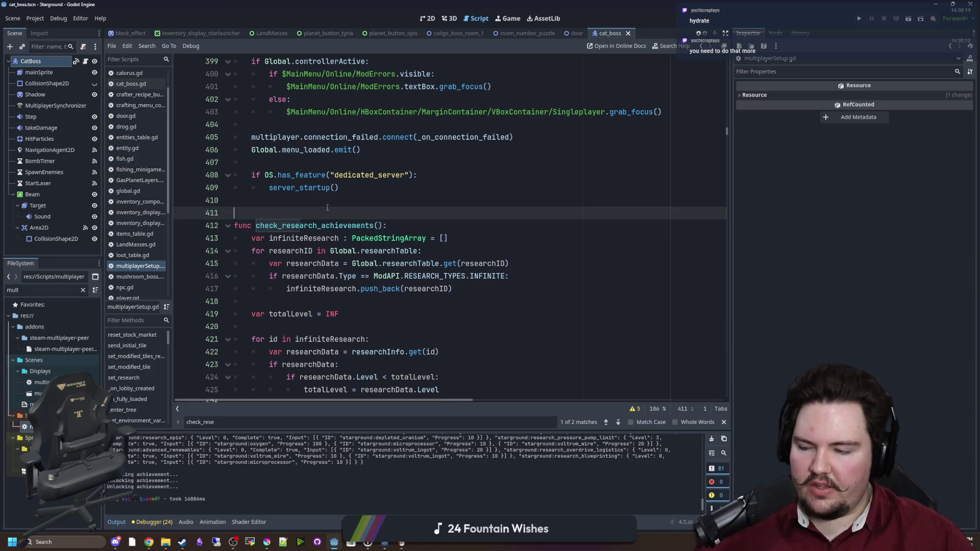
- Scroll through multiplayerSetup.gd around check_research_achievements and save the script
scroll(327, 207, down, 5)
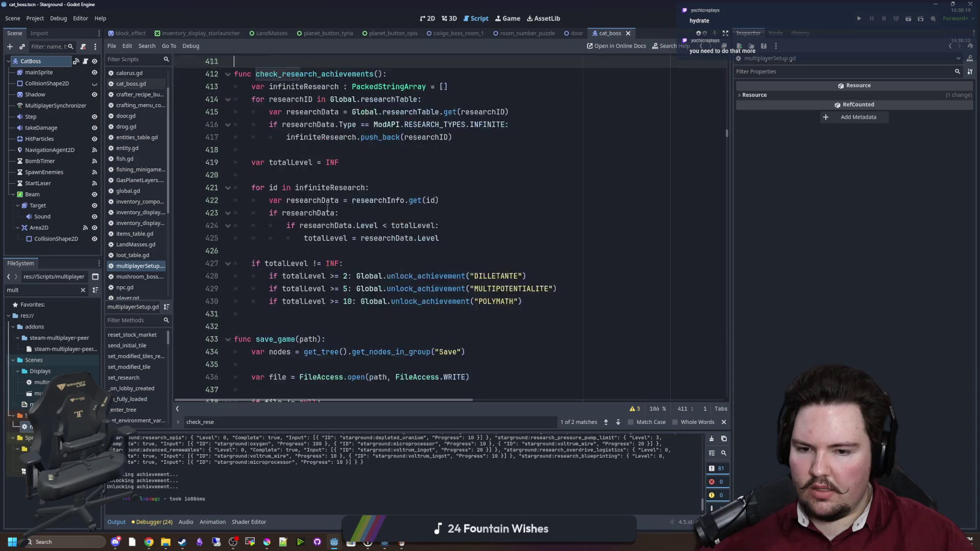
click(286, 278)
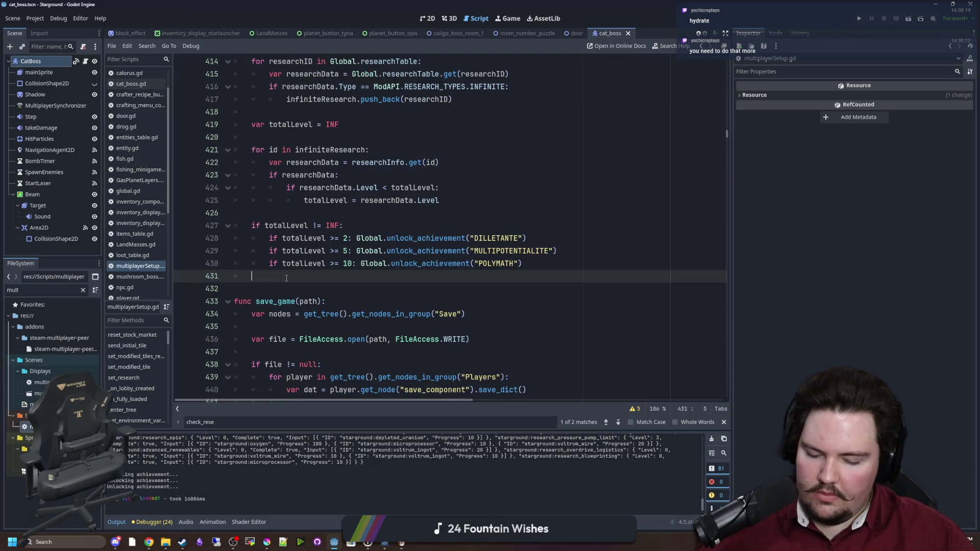
scroll(270, 264, up, 6)
scroll(270, 265, up, 3)
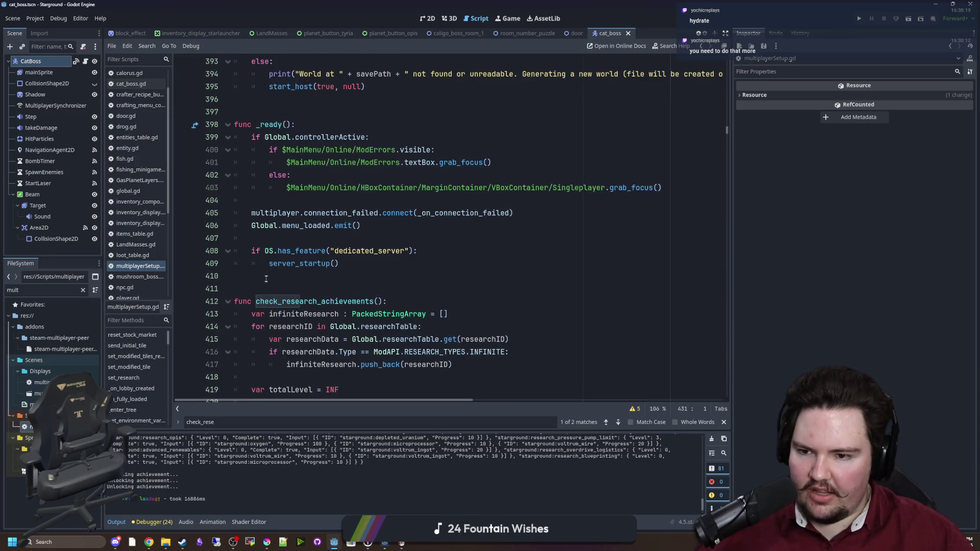
scroll(272, 255, up, 3)
click(274, 244)
click(272, 264)
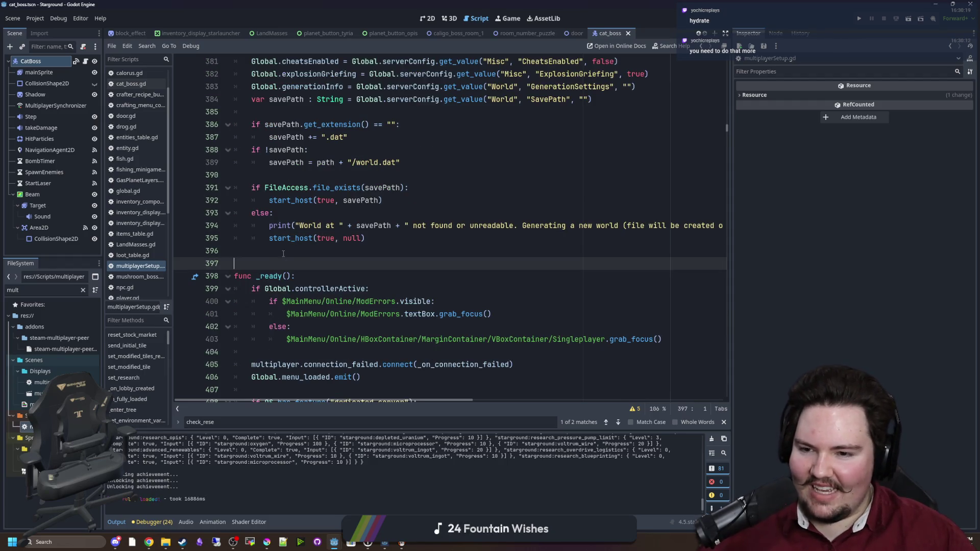
scroll(271, 271, down, 4)
click(270, 275)
key(Down)
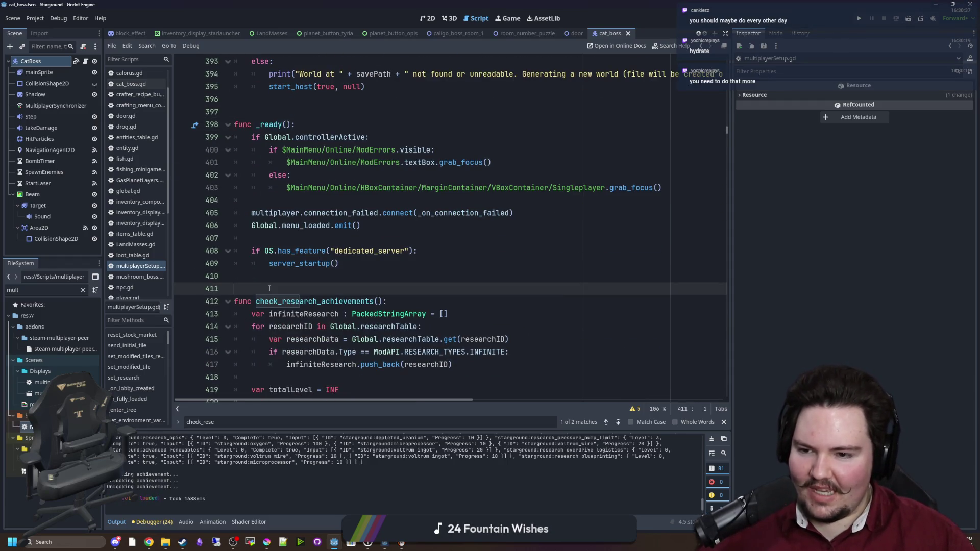
scroll(271, 273, down, 4)
scroll(272, 264, down, 4)
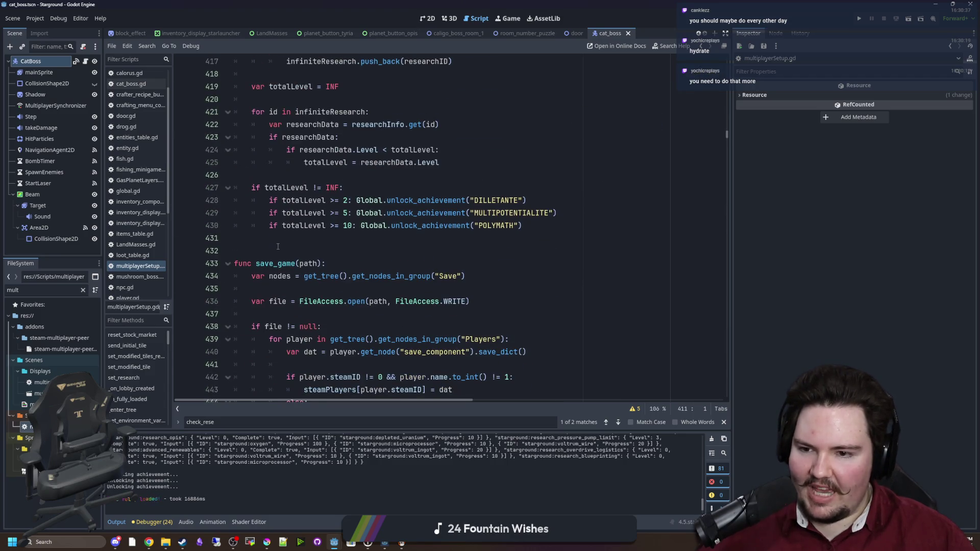
scroll(278, 247, up, 6)
double_click(317, 225)
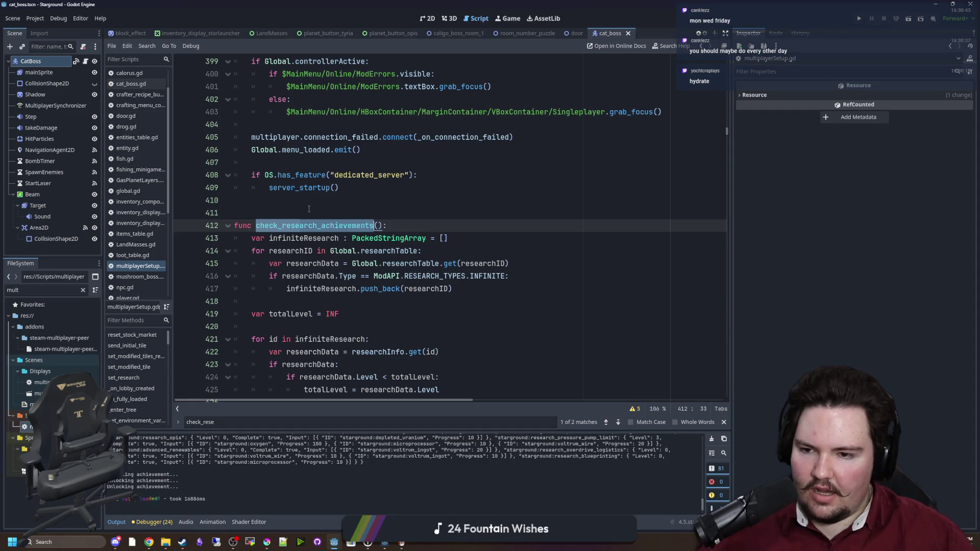
click(309, 209)
key(ctrl+s)
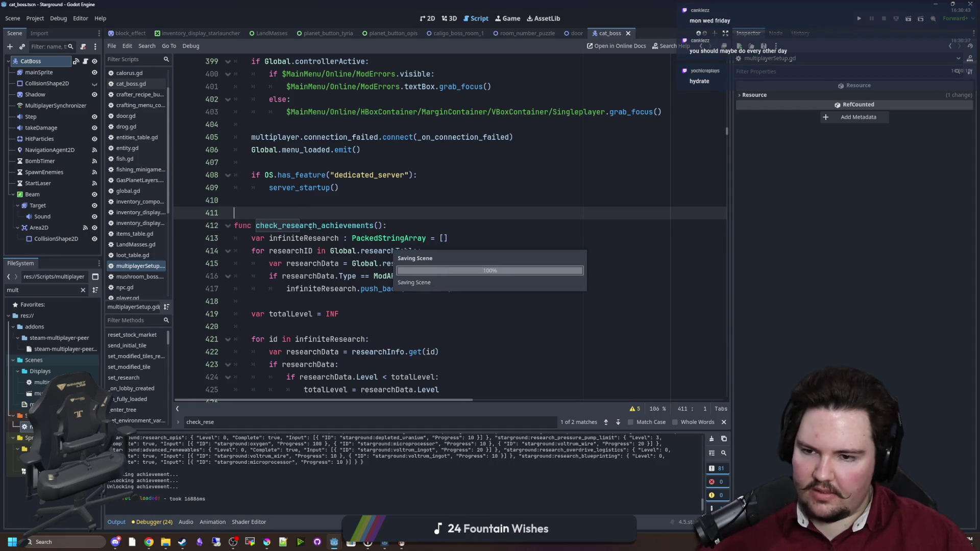
- Re-check the DILLETANTE, MULTIPOTENTIALITE and POLYMATH unlocks at levels 2, 5, 10, and save again
double_click(311, 227)
click(335, 208)
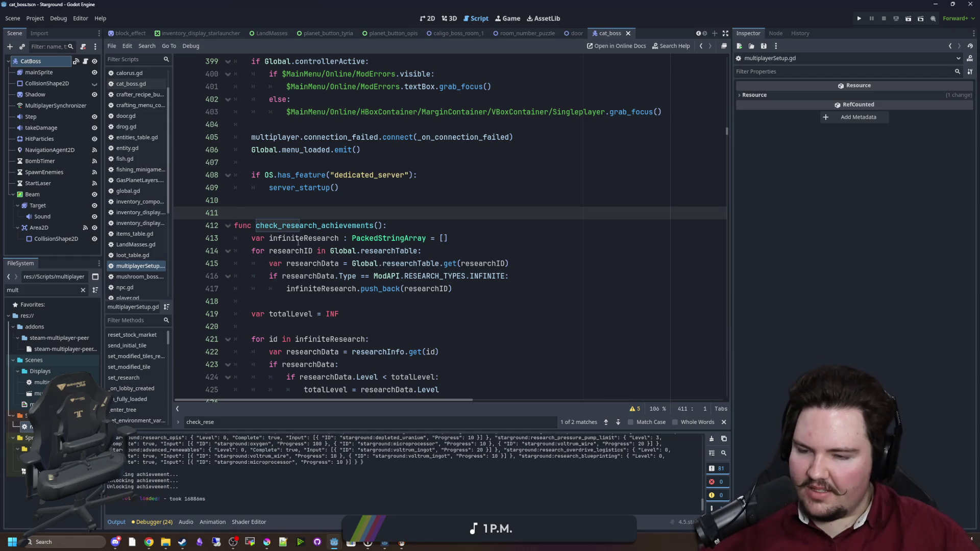
double_click(314, 225)
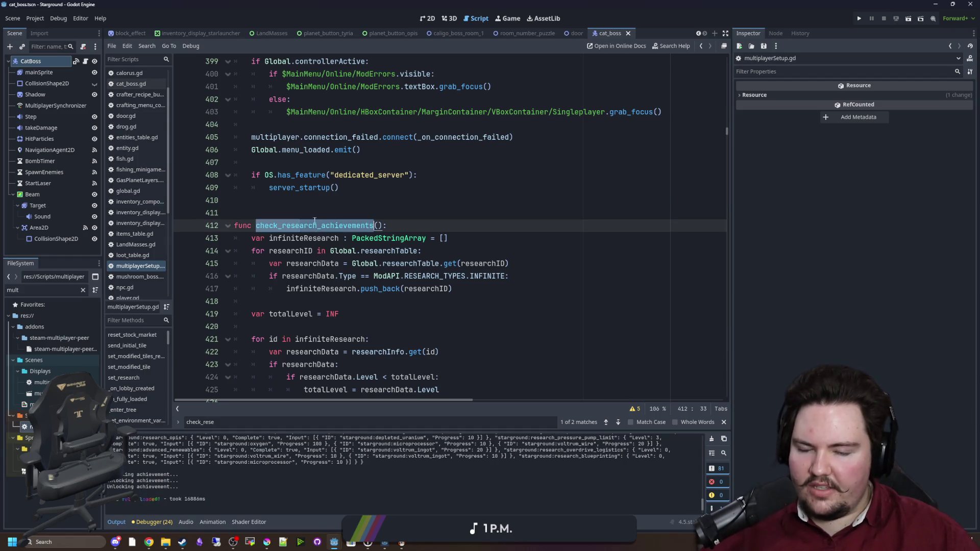
scroll(314, 221, down, 2)
key(Up)
key(ctrl+s)
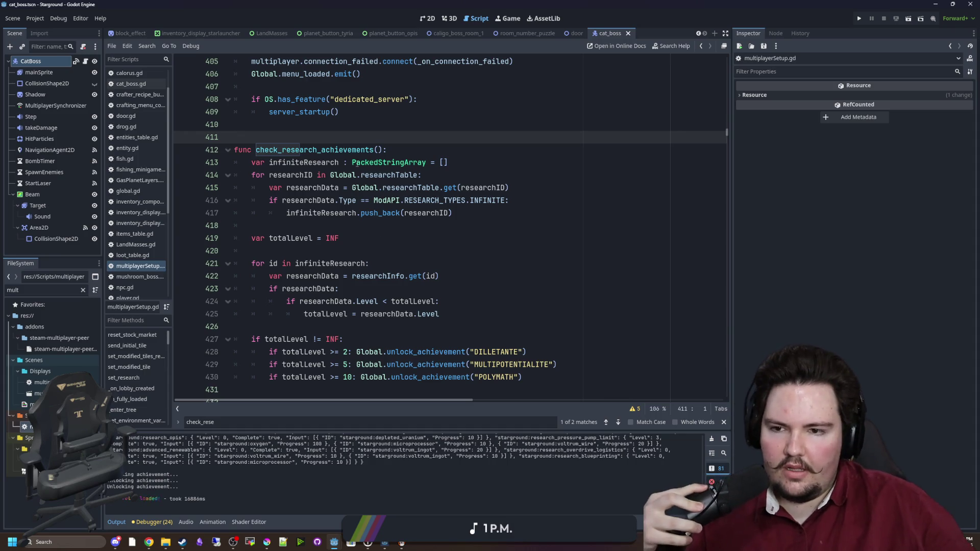
double_click(354, 150)
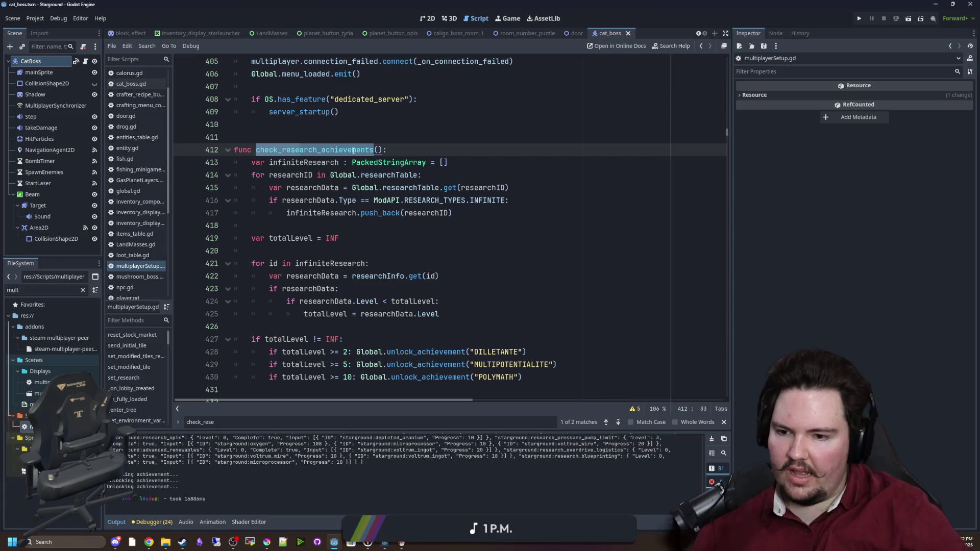
click(321, 225)
scroll(325, 175, up, 1)
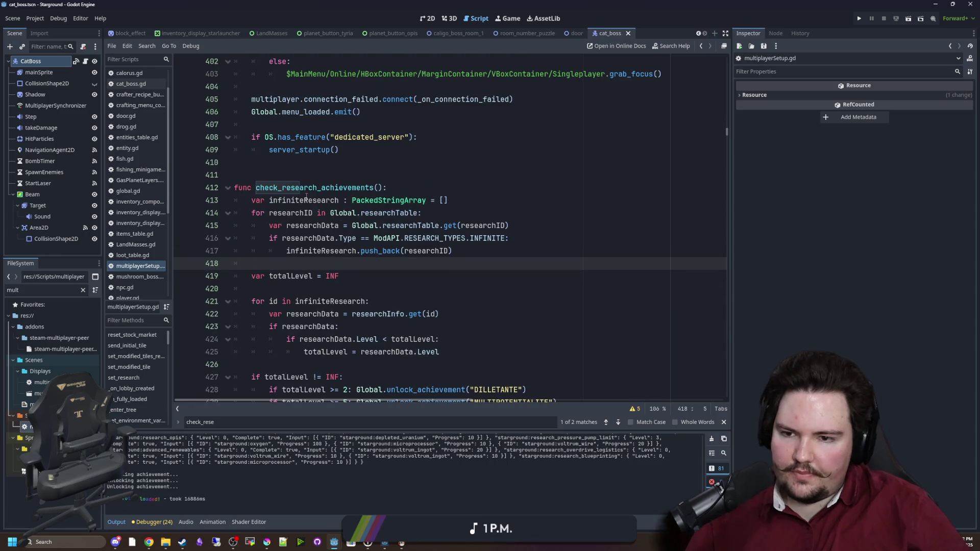
click(310, 188)
double_click(310, 187)
click(310, 176)
click(310, 184)
double_click(310, 184)
click(310, 175)
scroll(309, 174, down, 4)
scroll(309, 175, up, 4)
click(322, 187)
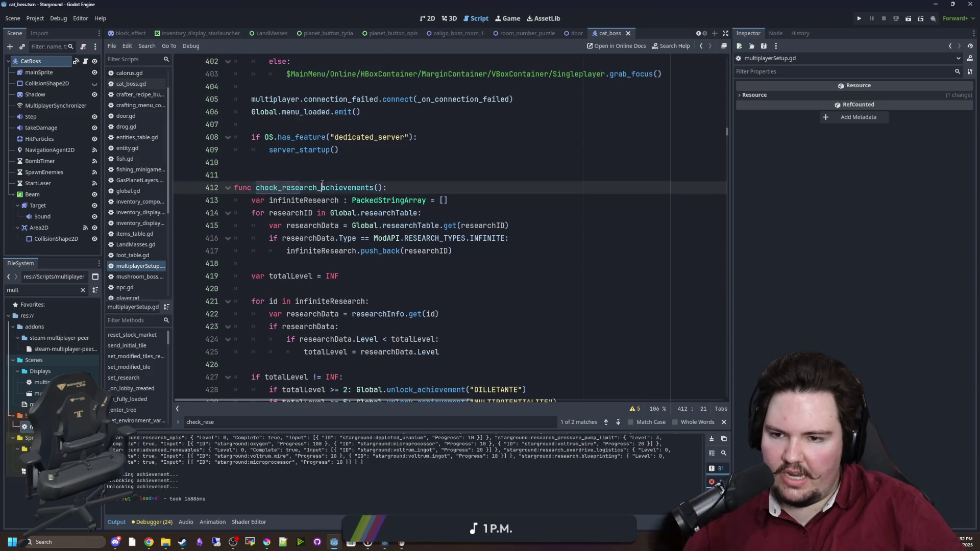
double_click(322, 187)
click(326, 176)
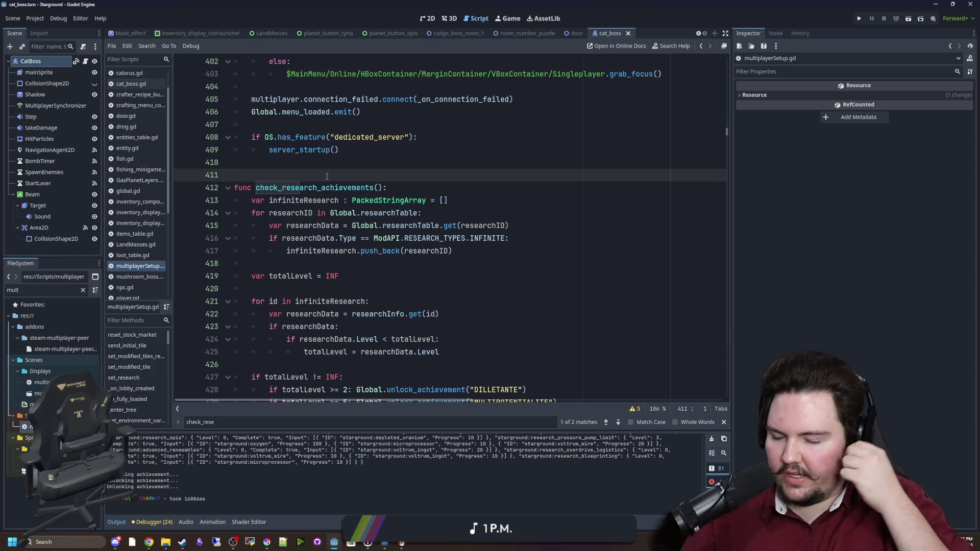
double_click(314, 187)
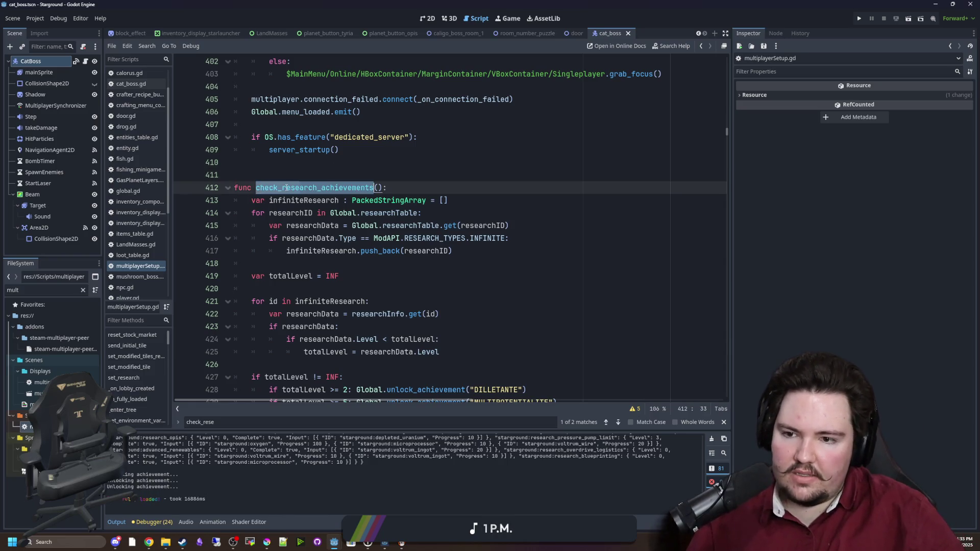
click(295, 172)
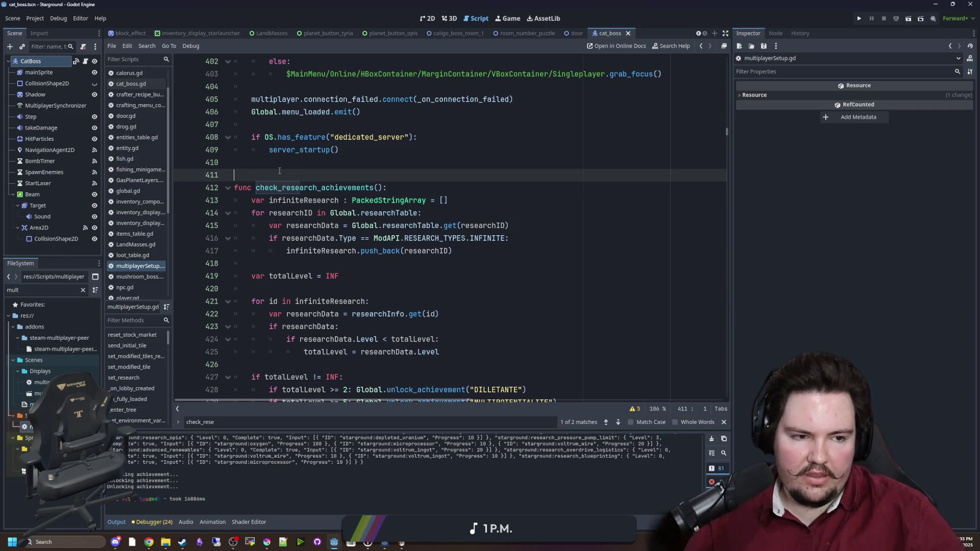
click(327, 187)
double_click(326, 187)
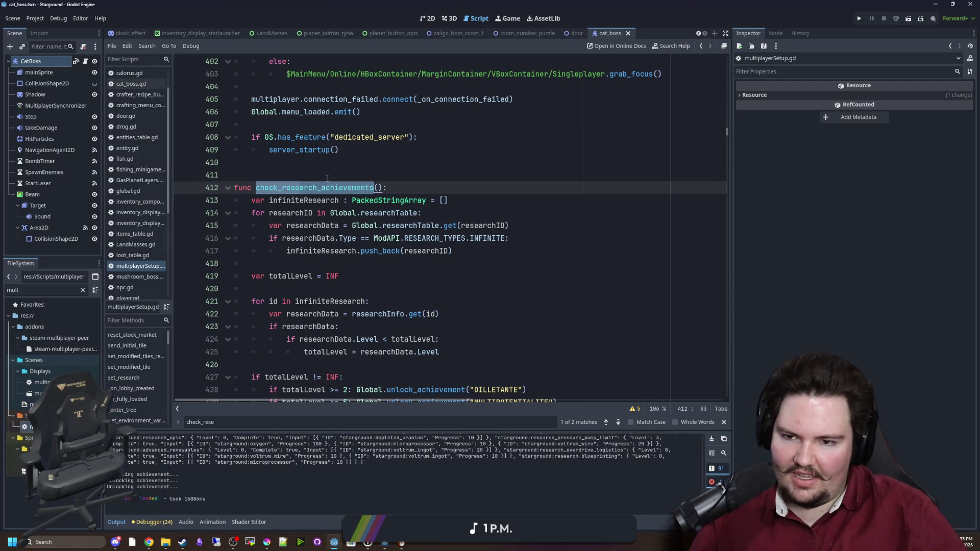
click(329, 164)
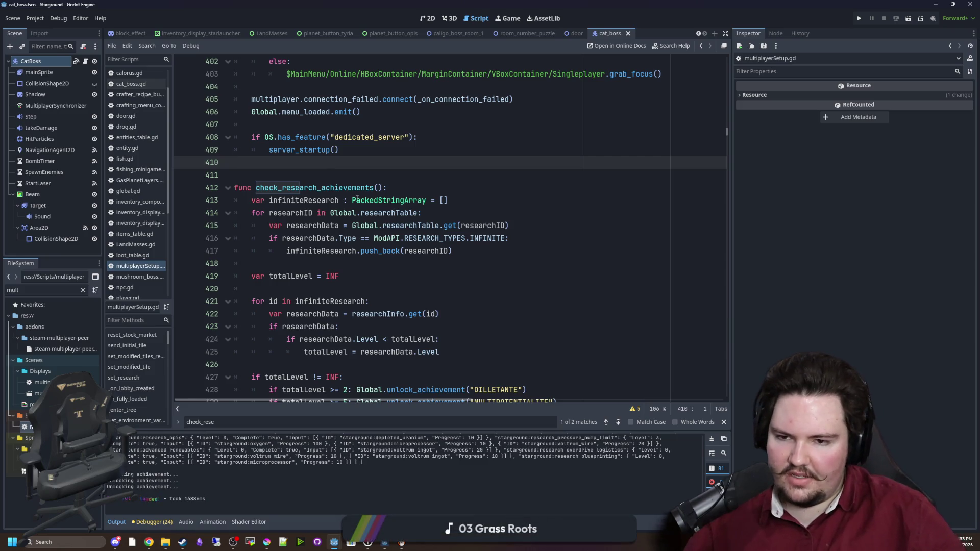
double_click(320, 188)
click(323, 175)
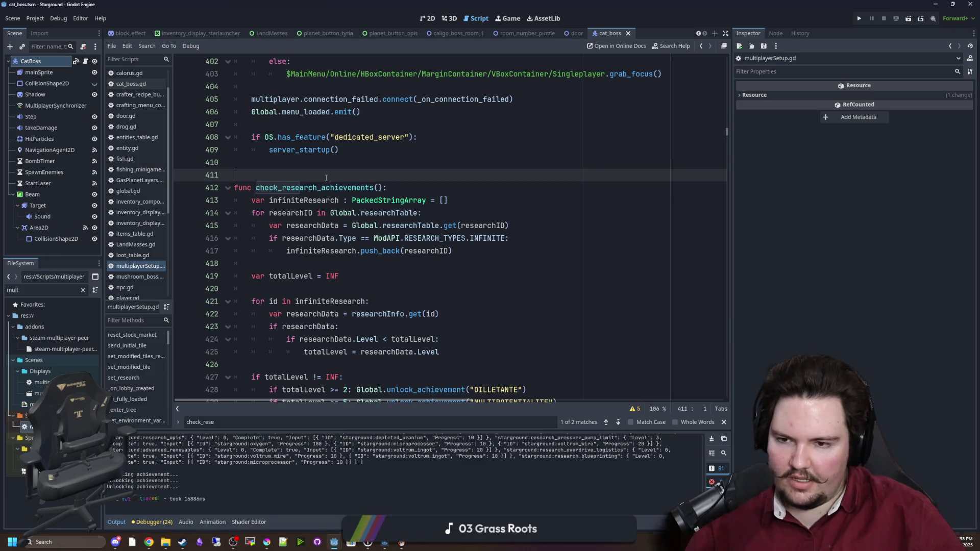
scroll(327, 178, down, 2)
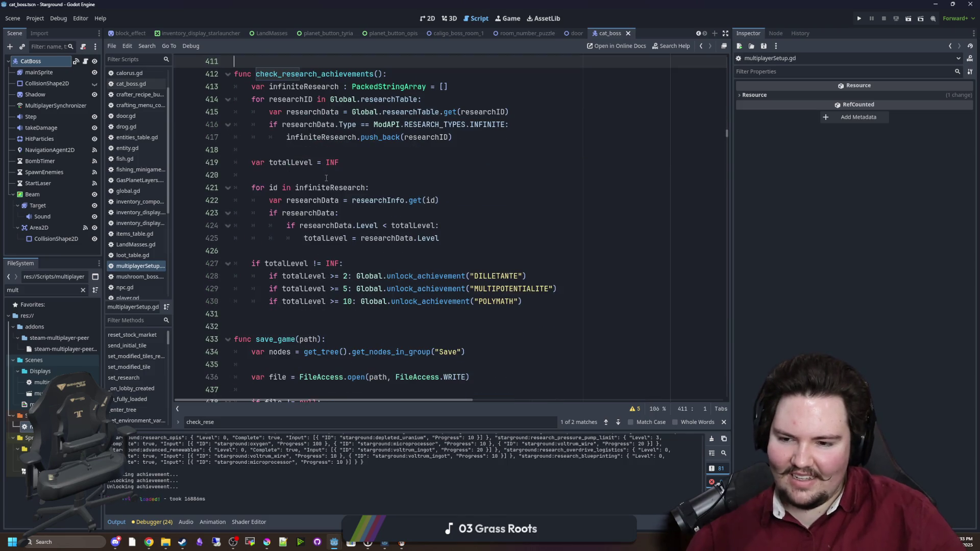
scroll(335, 208, up, 4)
double_click(313, 261)
click(322, 248)
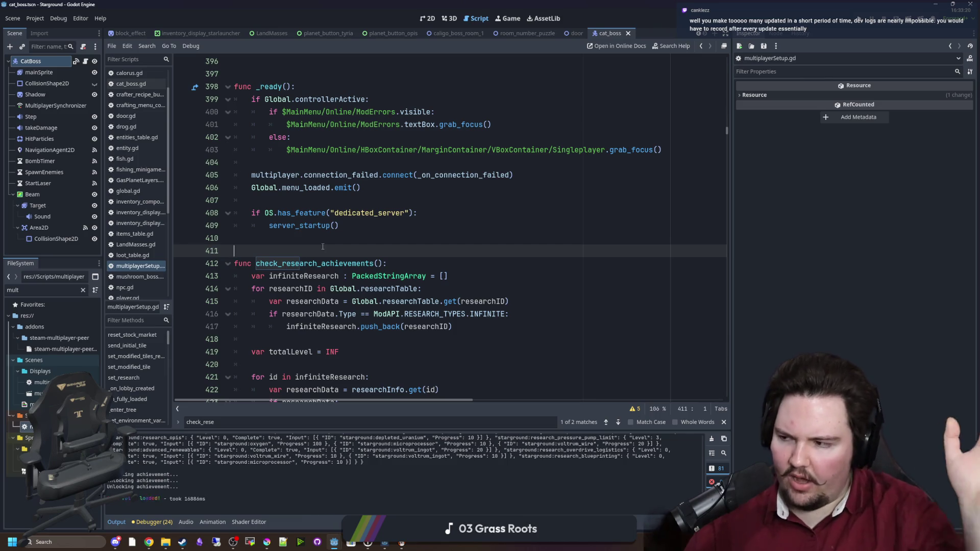
key(Down)
key(ctrl+Right)
key(ctrl+shift+Right)
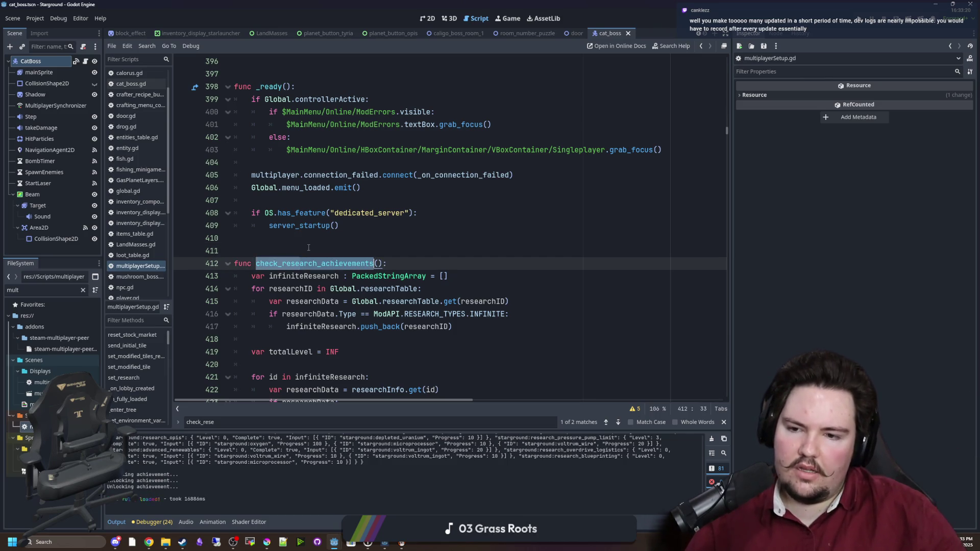
click(308, 248)
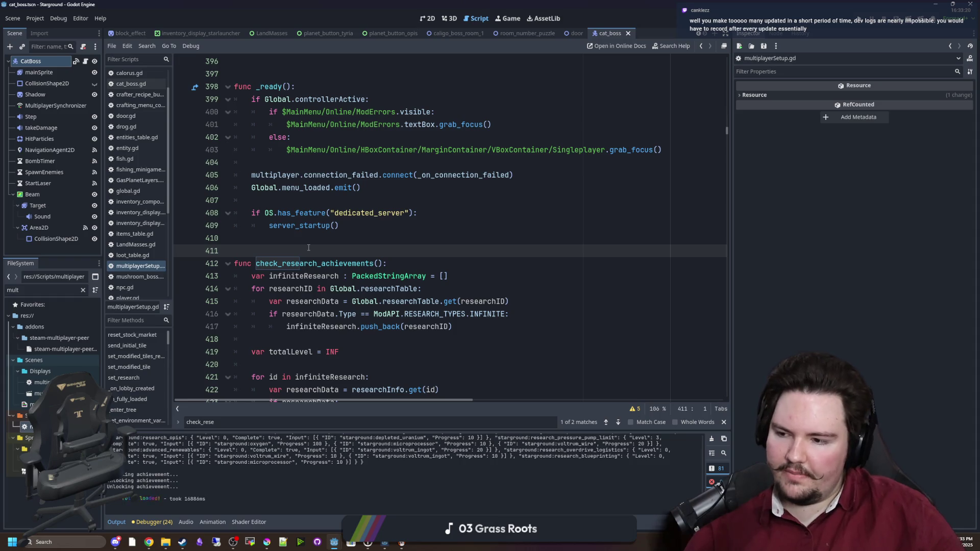
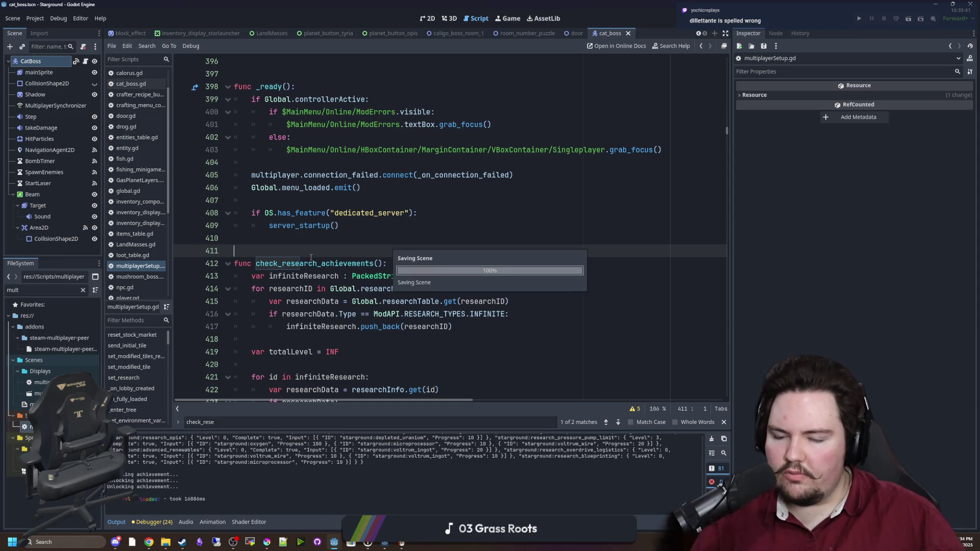
- Look over the check_research_achievements function, then save the scene
click(315, 263)
double_click(315, 263)
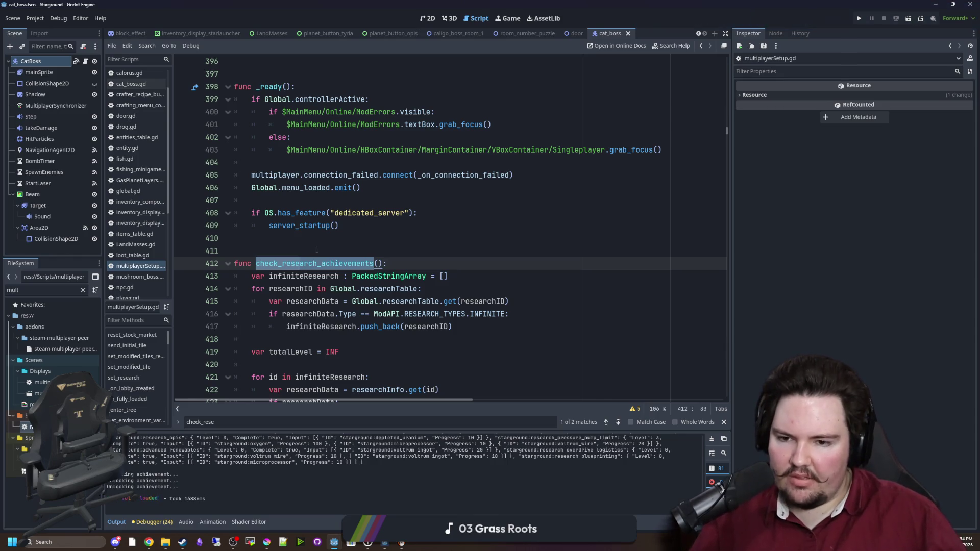
click(317, 249)
key(ctrl+s)
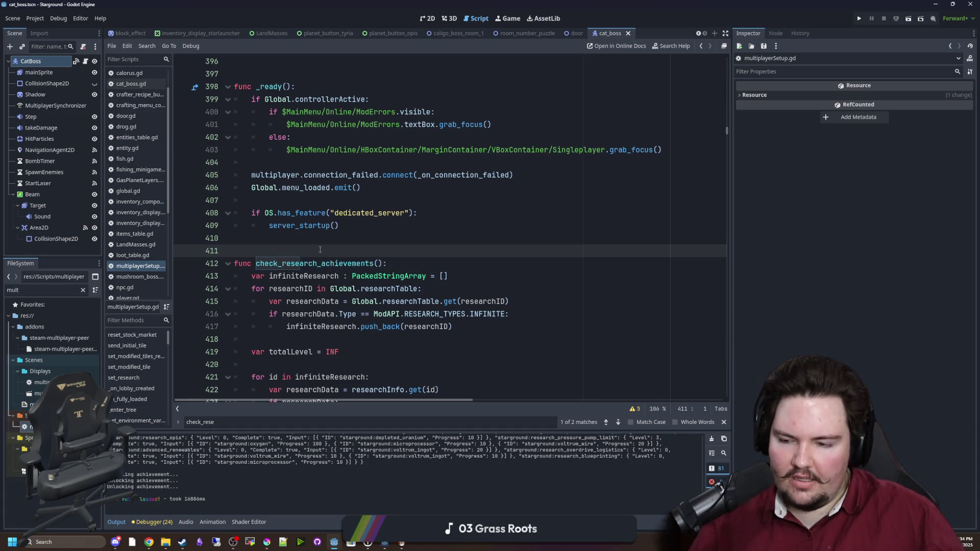
- Scroll into parse_command and search multiplayerSetup.gd for 'research'
scroll(320, 250, down, 9)
scroll(320, 250, down, 14)
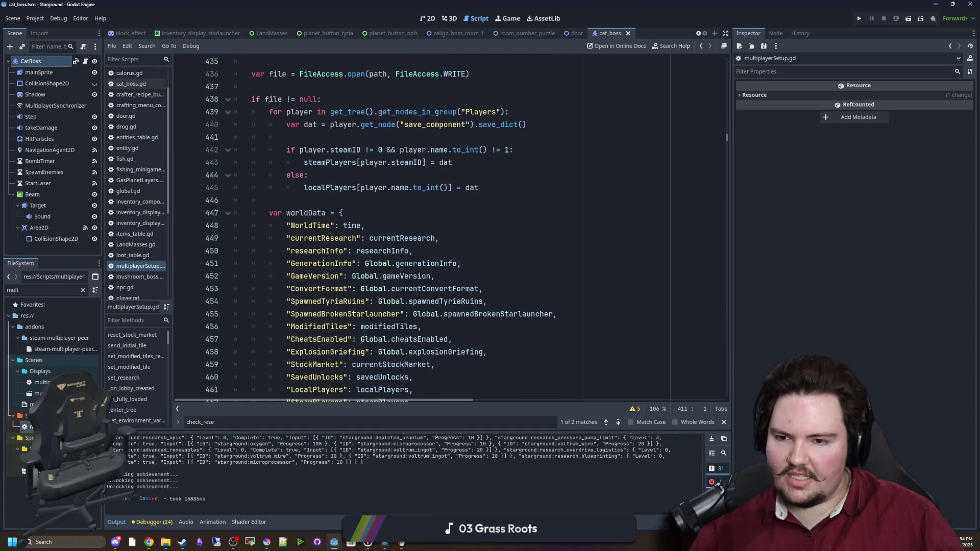
scroll(451, 276, down, 8)
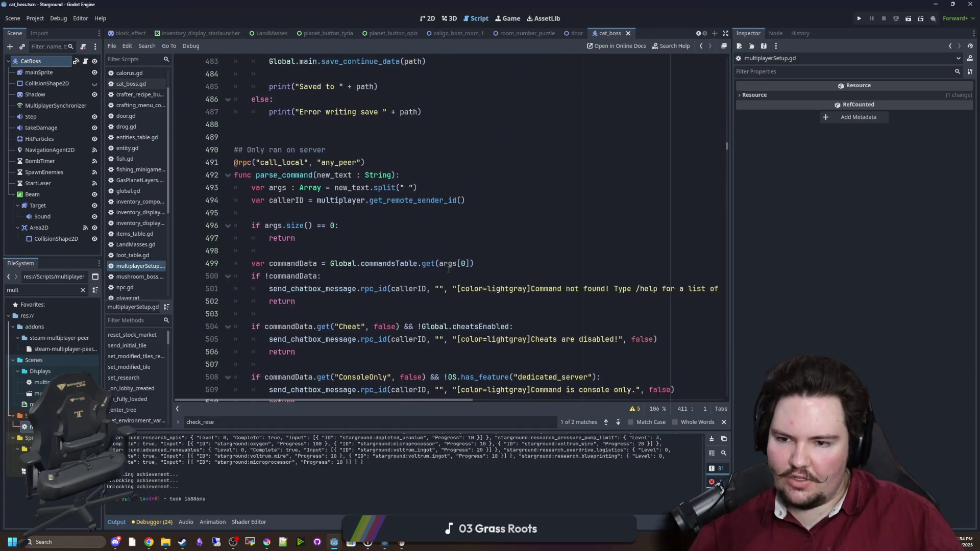
click(464, 149)
scroll(462, 229, up, 20)
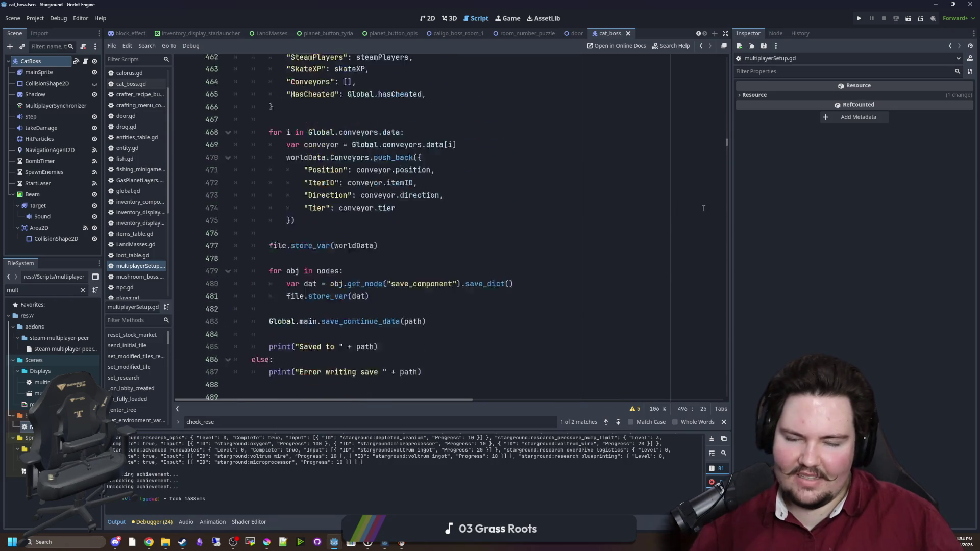
key(ctrl+f)
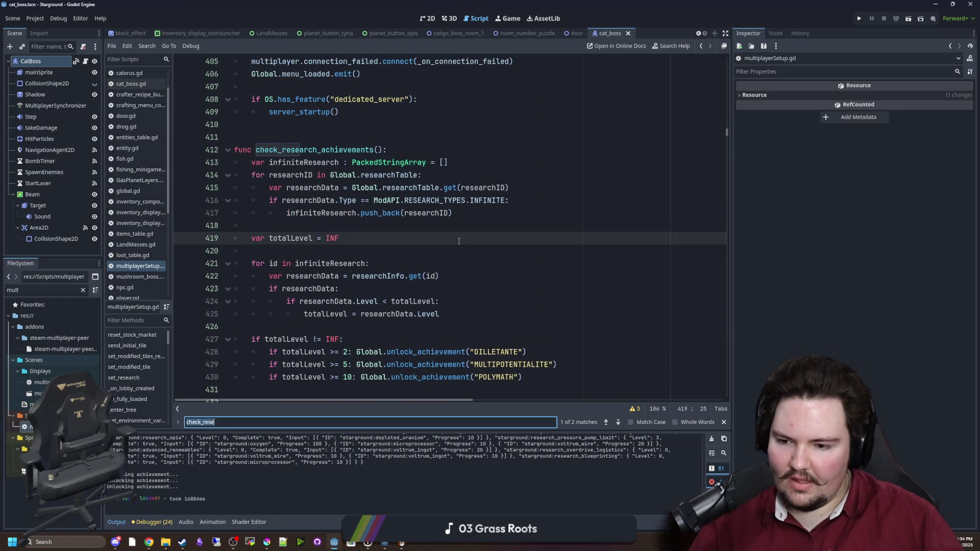
text(research)
- Step through the 'research' matches down to the researchInfo unlocks loop at line 649
key(Return)
key(Return)
key(Return)
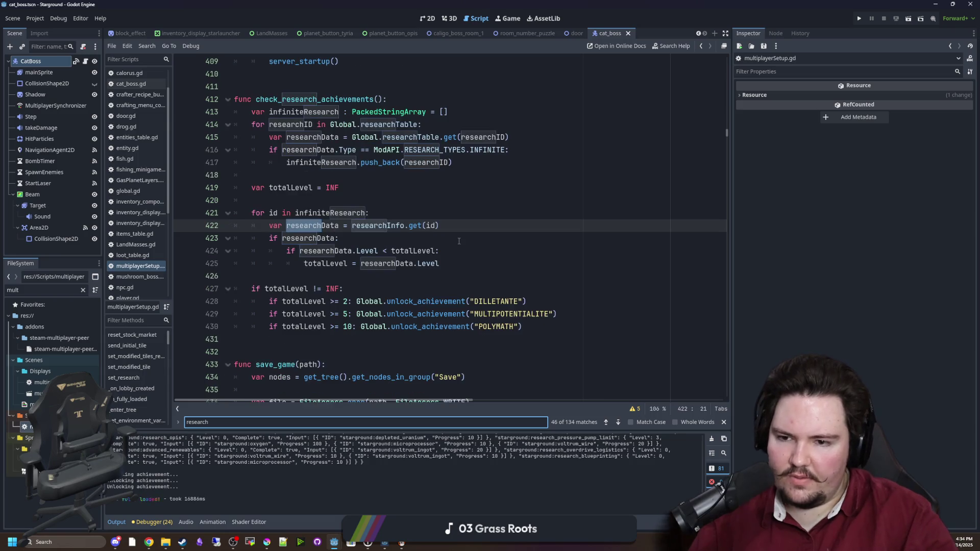
key(Return)
key(Return)
key(Return)
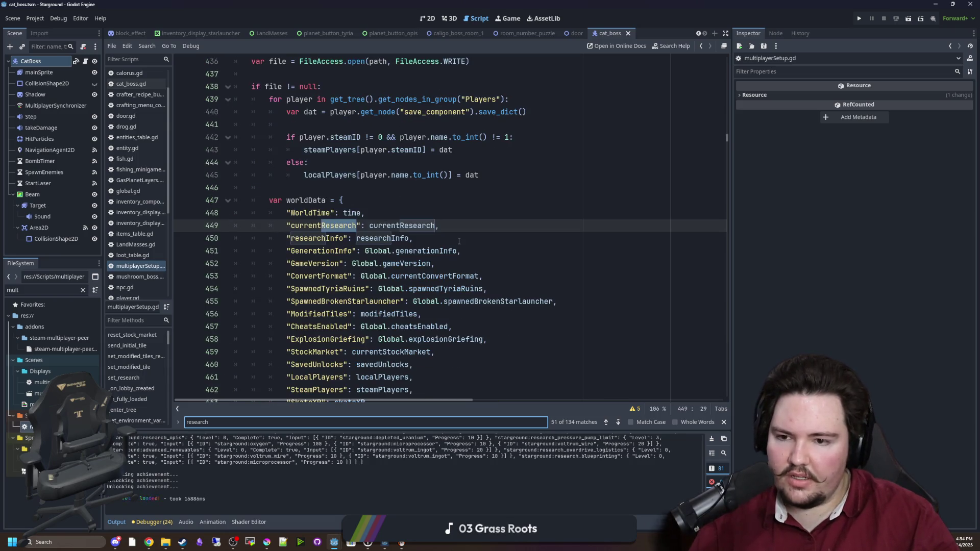
key(Return)
key(Return)
key(Return)
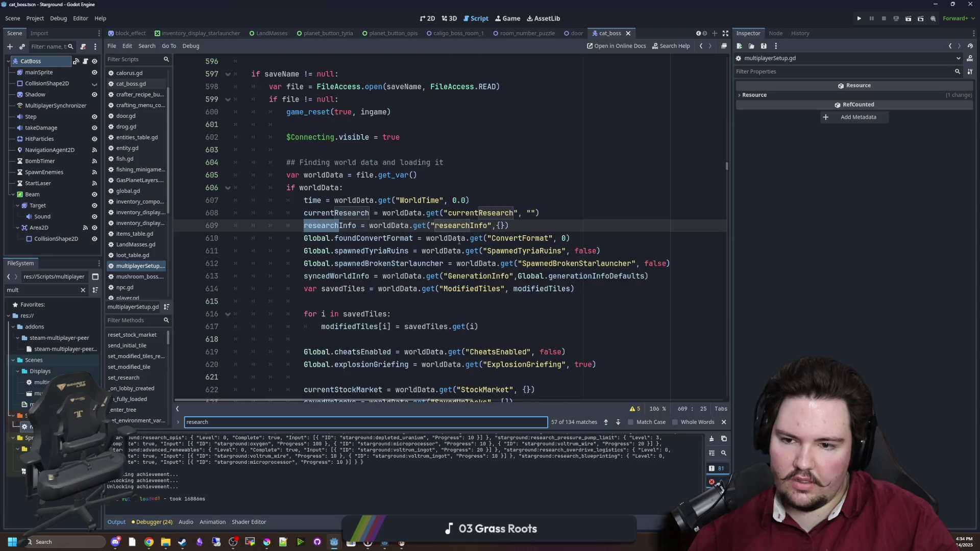
key(Return)
key(Return)
key(Return)
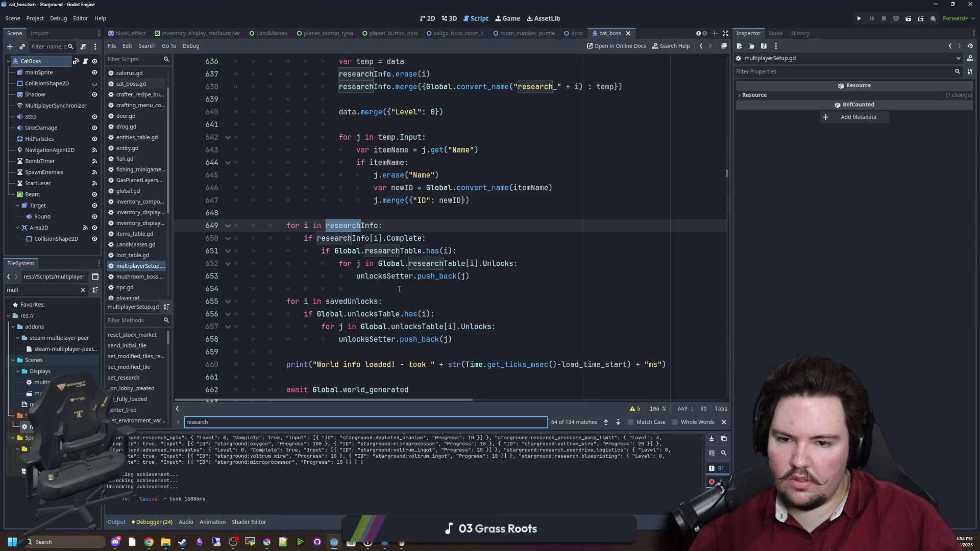
scroll(364, 233, down, 3)
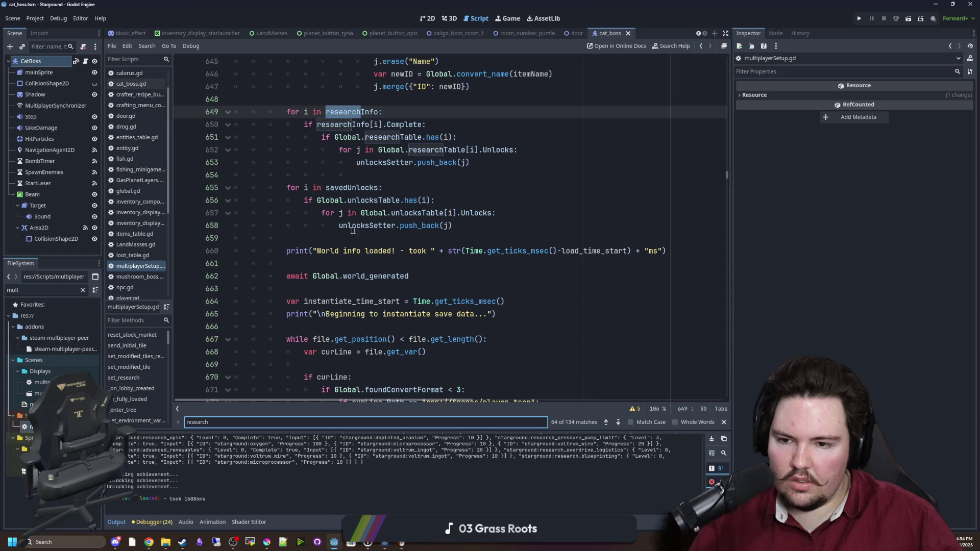
scroll(376, 261, up, 4)
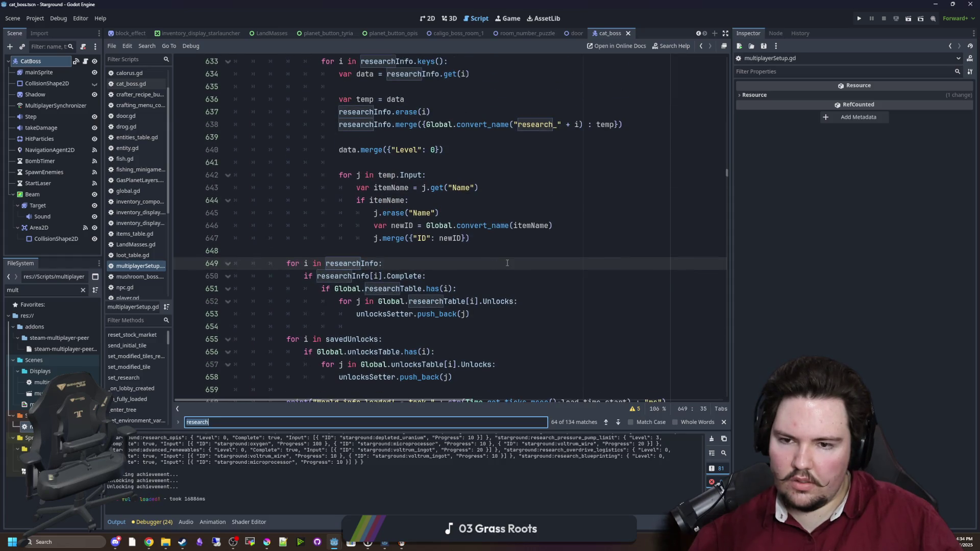
- Search for '_process' and scroll down through multiplayerSetup.gd toward line 846
text(_process)
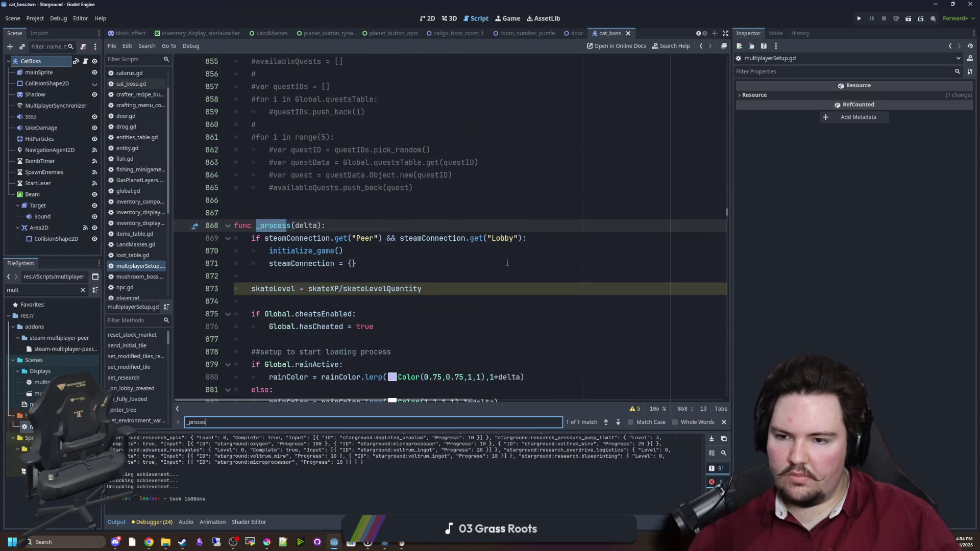
scroll(383, 305, down, 13)
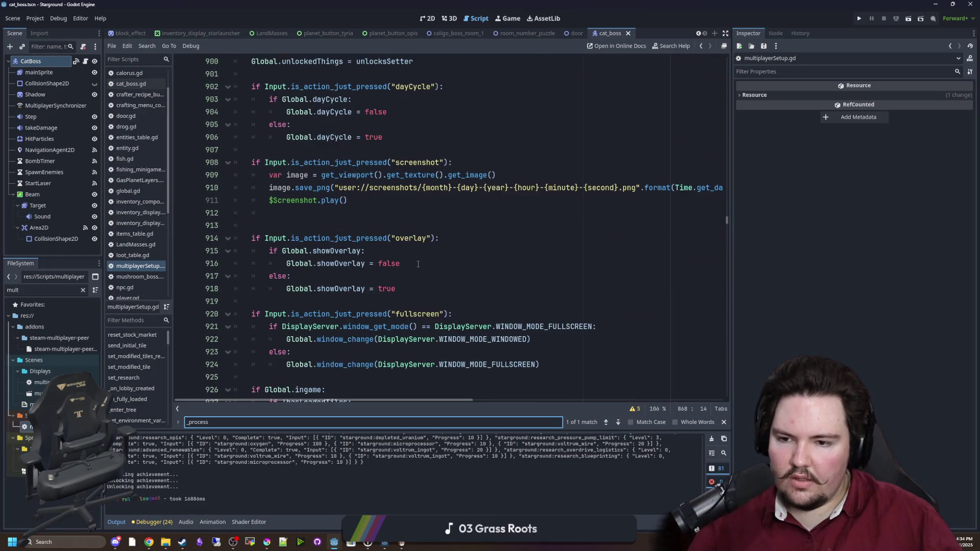
scroll(416, 254, down, 13)
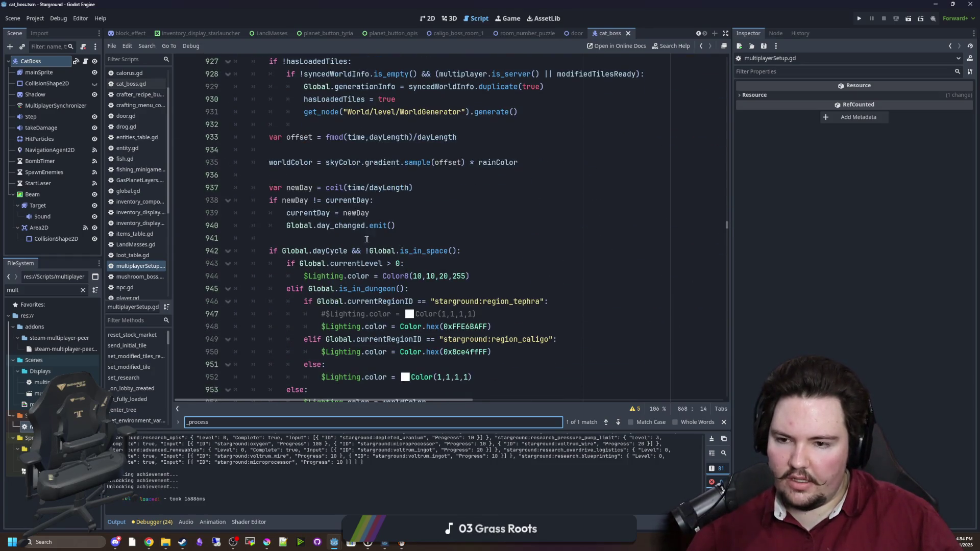
scroll(351, 239, down, 7)
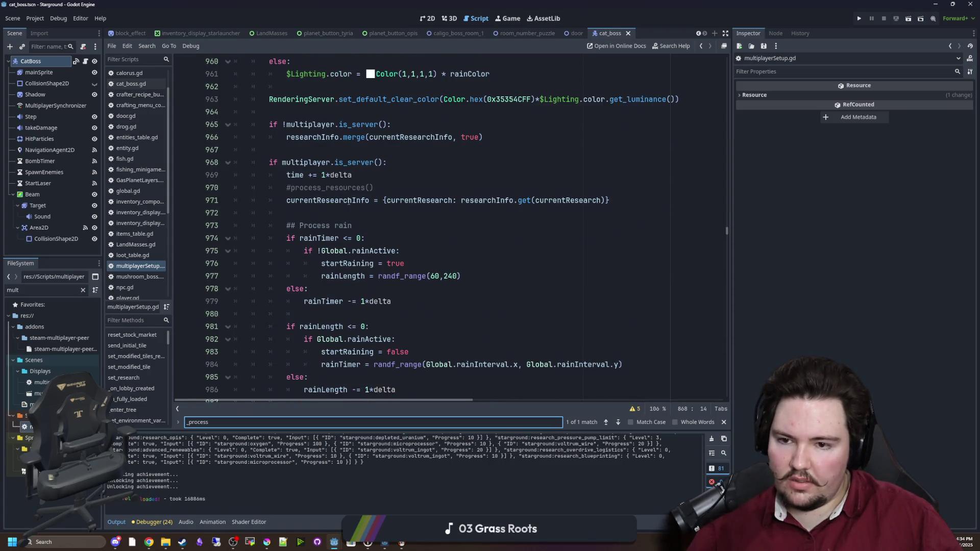
scroll(331, 199, down, 8)
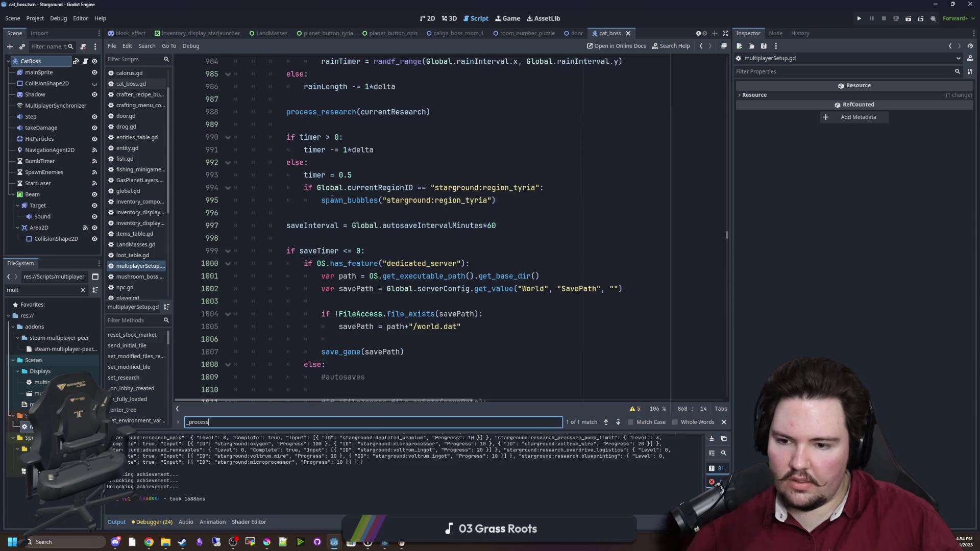
scroll(357, 268, down, 6)
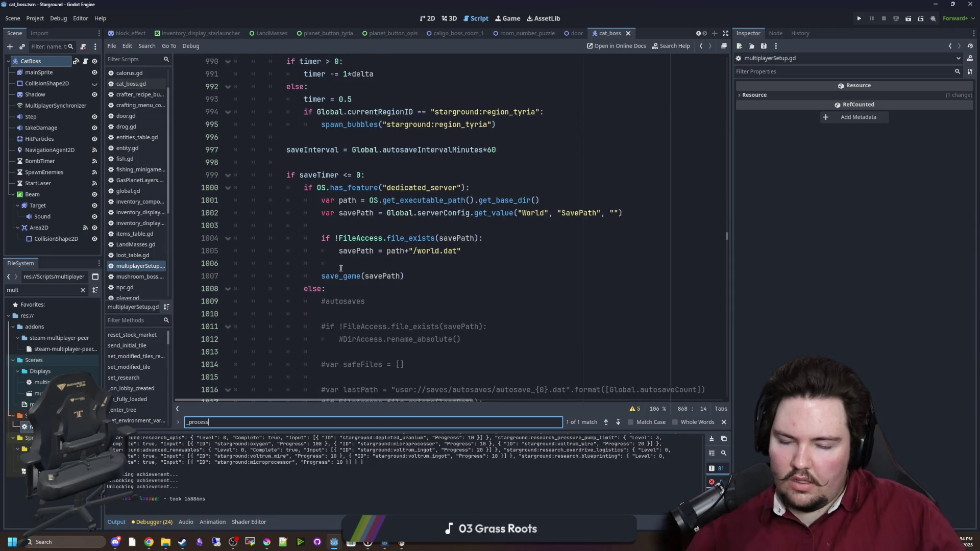
scroll(399, 268, down, 5)
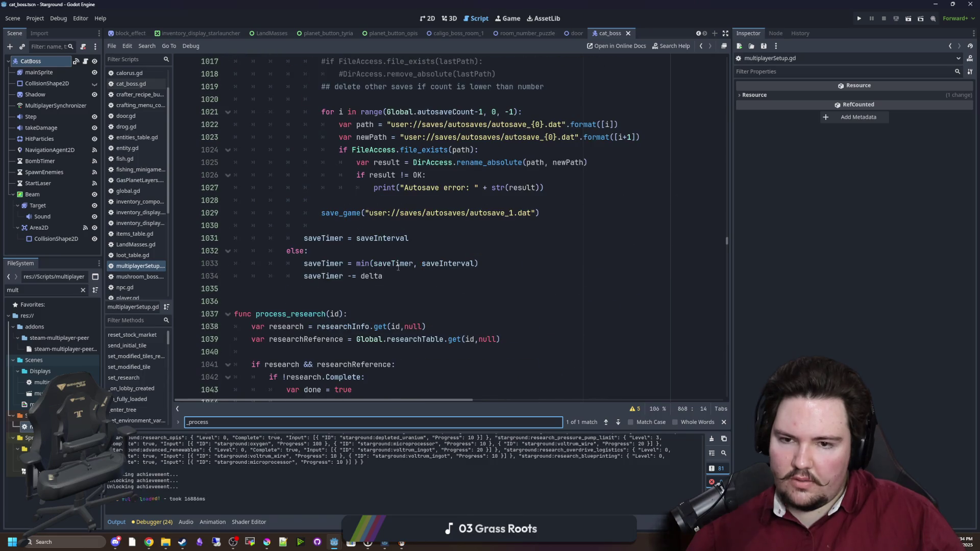
scroll(383, 268, down, 4)
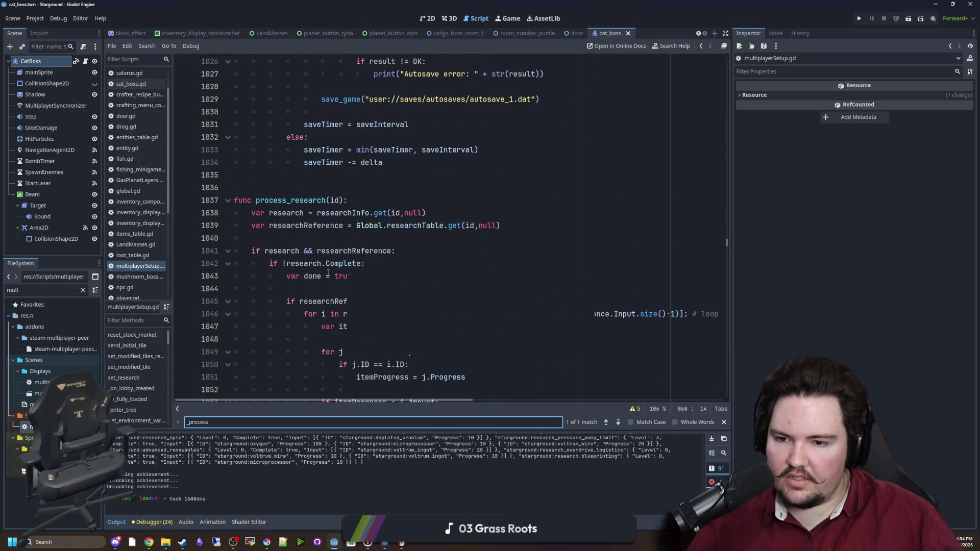
scroll(327, 208, down, 2)
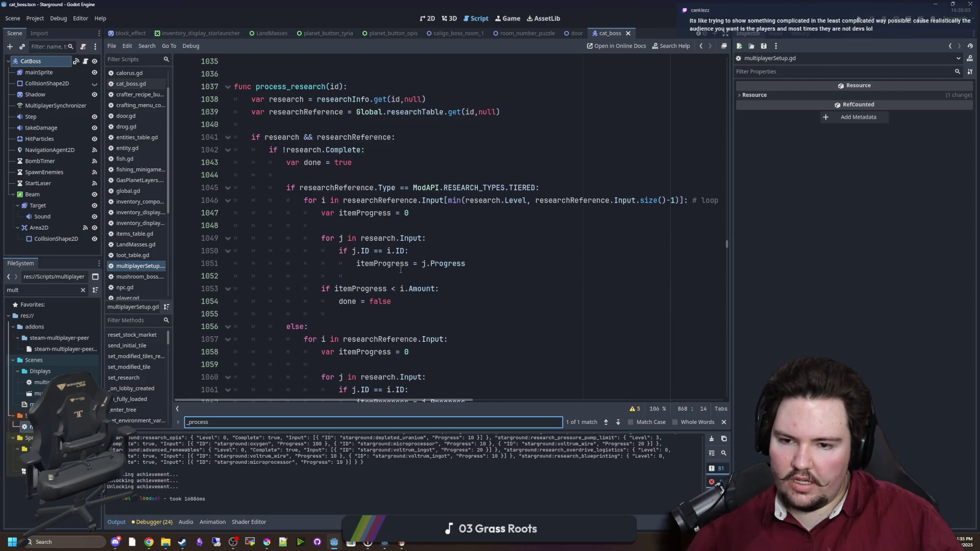
scroll(388, 278, down, 7)
scroll(401, 270, down, 1)
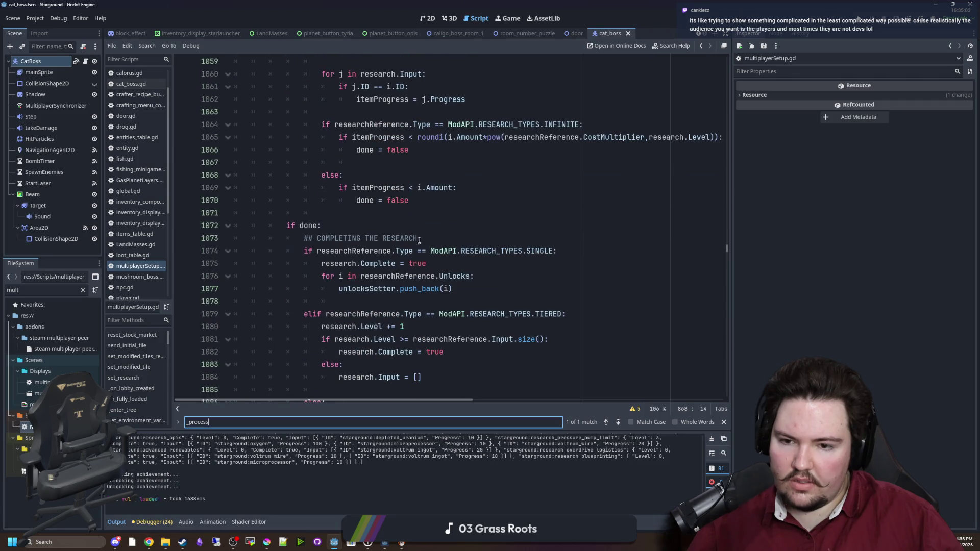
scroll(408, 230, down, 1)
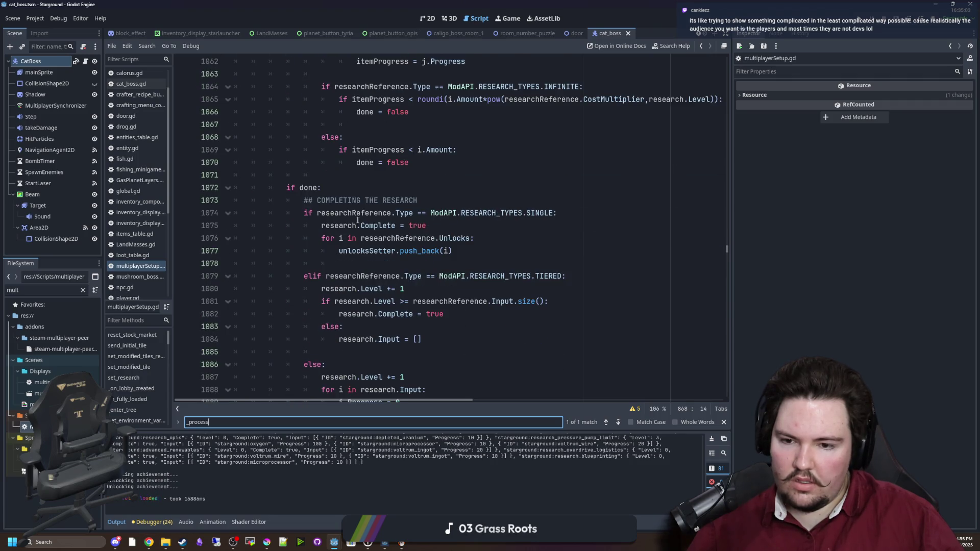
scroll(360, 220, down, 2)
scroll(361, 262, down, 1)
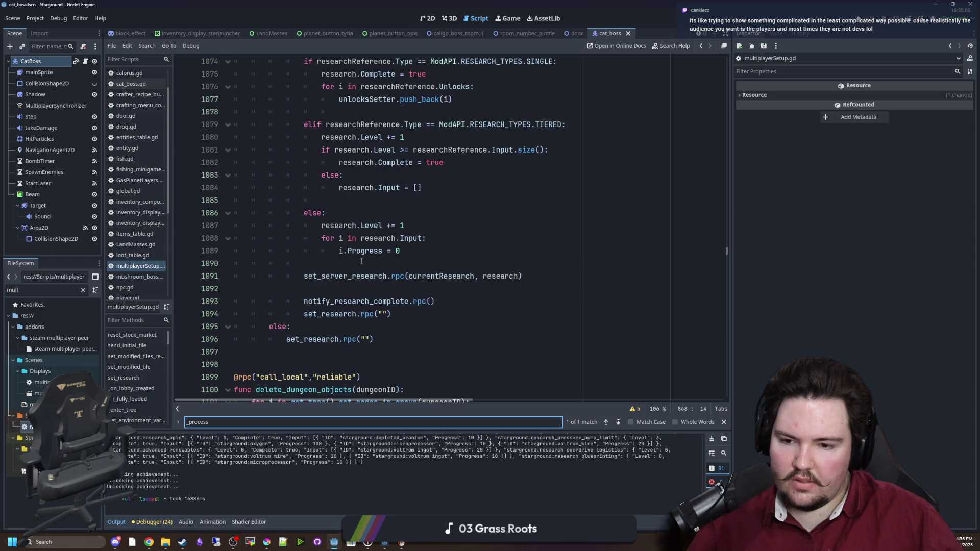
- Jump to the notify_research_complete definition and select the research_complete signal name
click(388, 301)
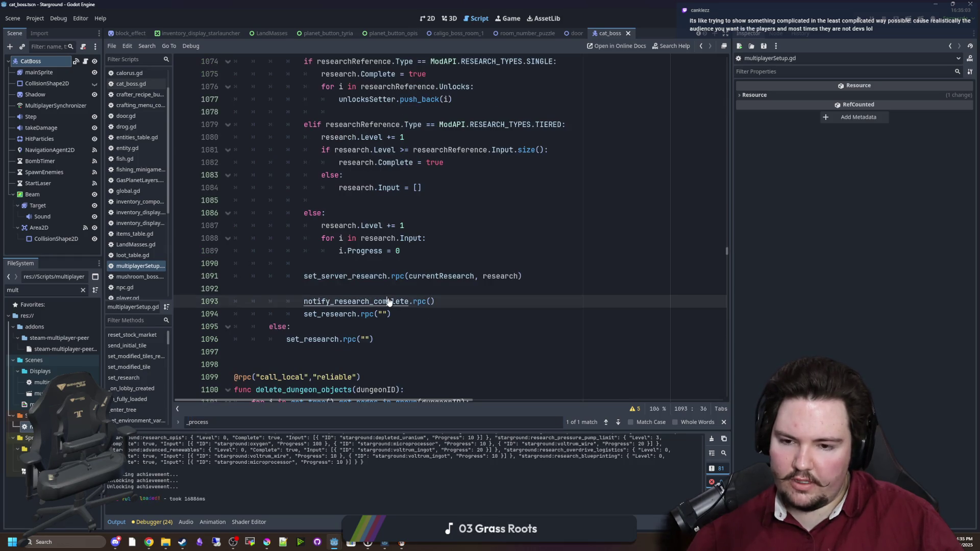
ctrl+click(388, 302)
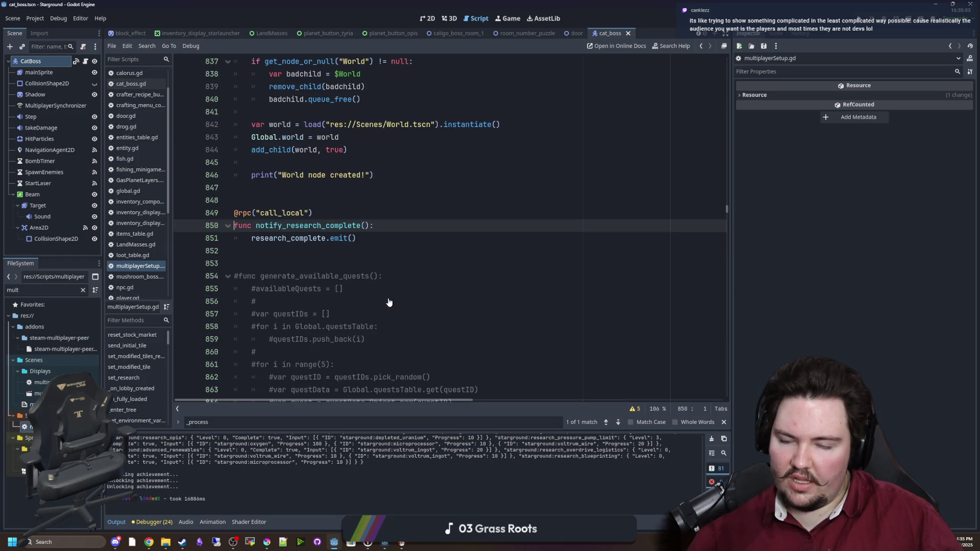
double_click(299, 238)
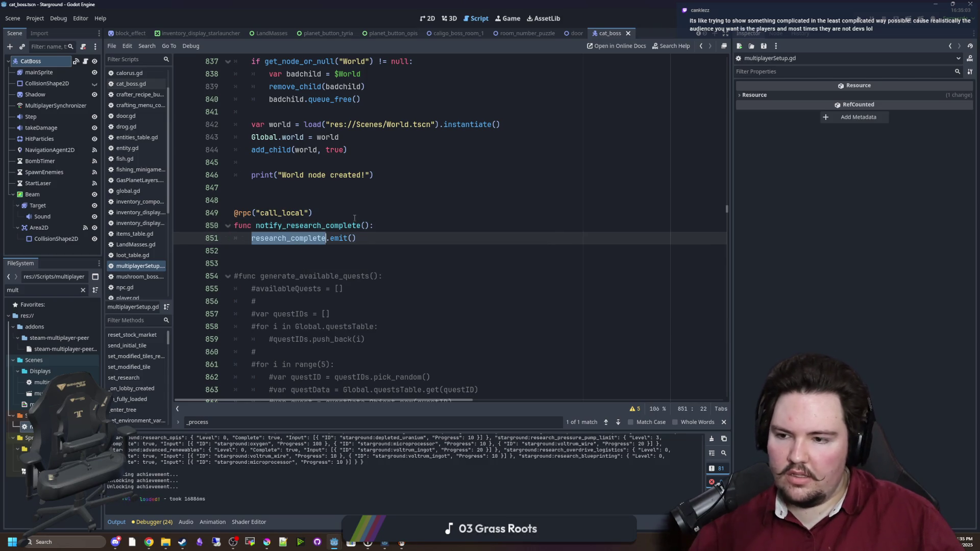
click(156, 267)
click(367, 189)
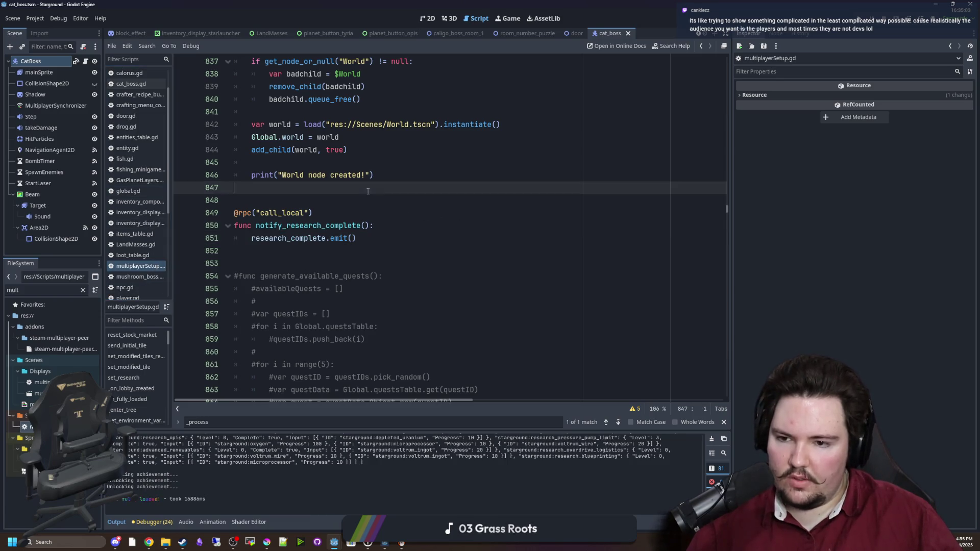
click(341, 173)
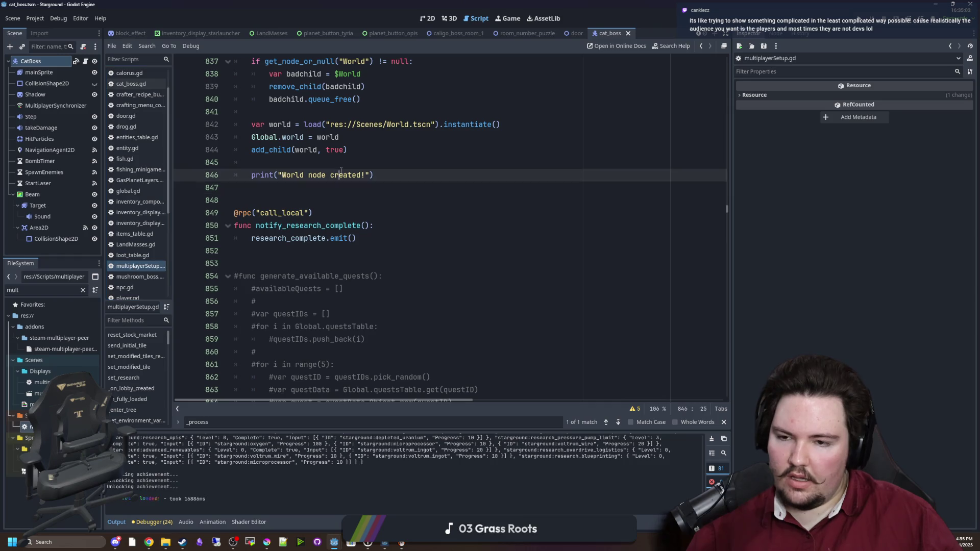
key(ctrl+f)
- Find _ready and go to the server_startup() call on line 409
text(_ready)
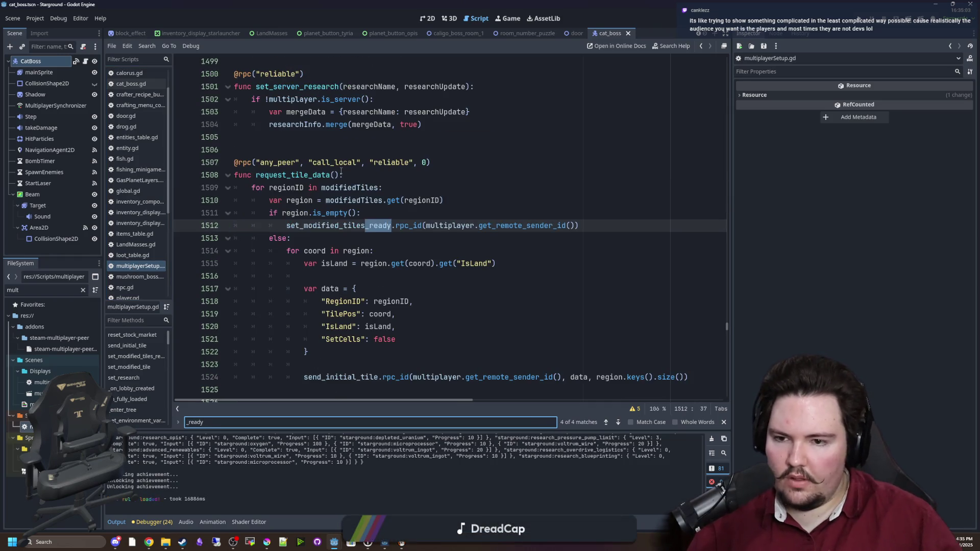
key(Return)
key(Return)
key(Return)
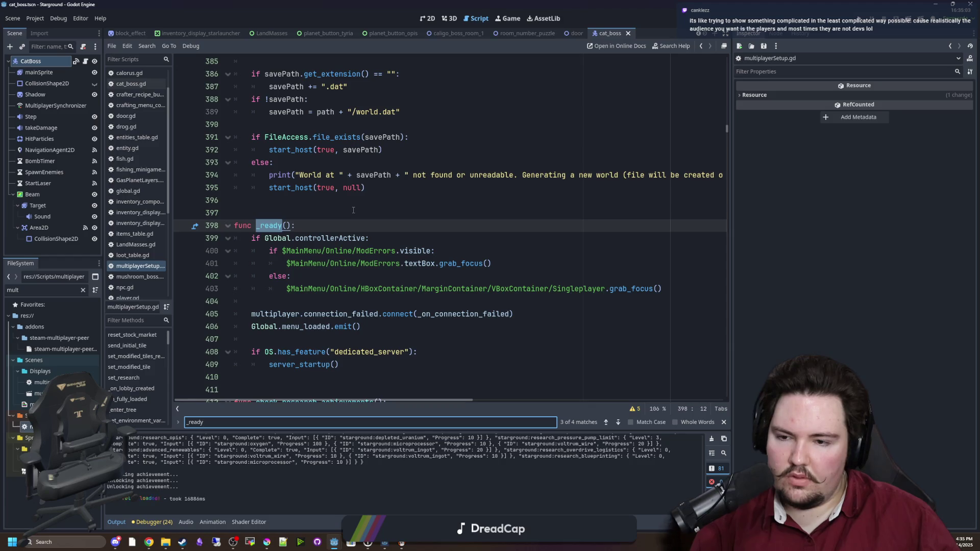
click(326, 225)
scroll(337, 240, down, 3)
click(351, 252)
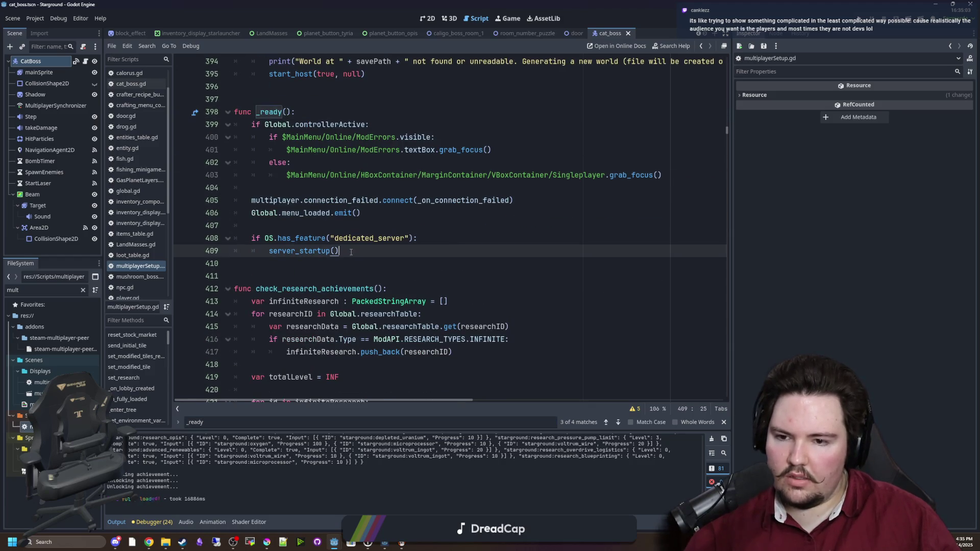
- Add research_complete.connect(check_research_achievements) on a new line below server_startup()
key(Return)
key(Return)
text(G)
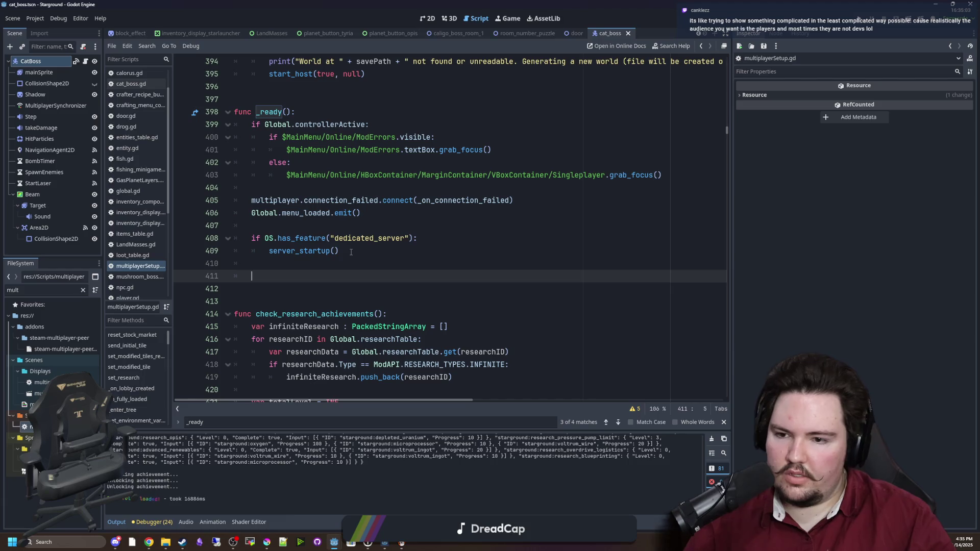
text(lobal.res)
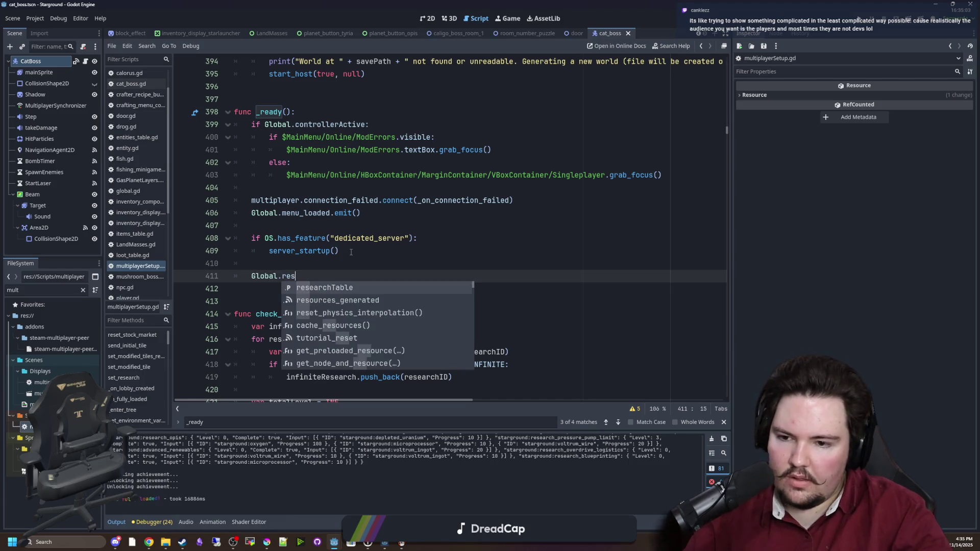
key(BackSpace)
key(BackSpace)
key(BackSpace)
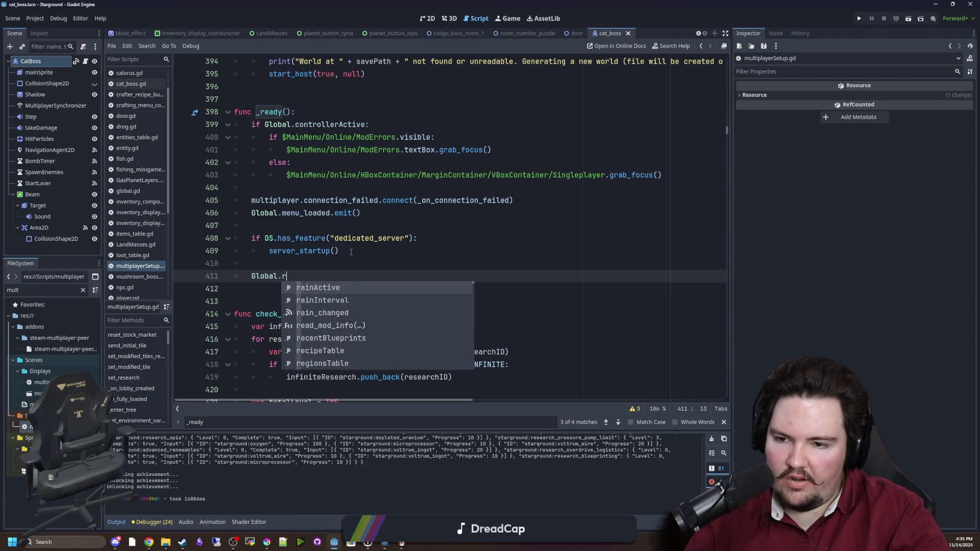
text(reser)
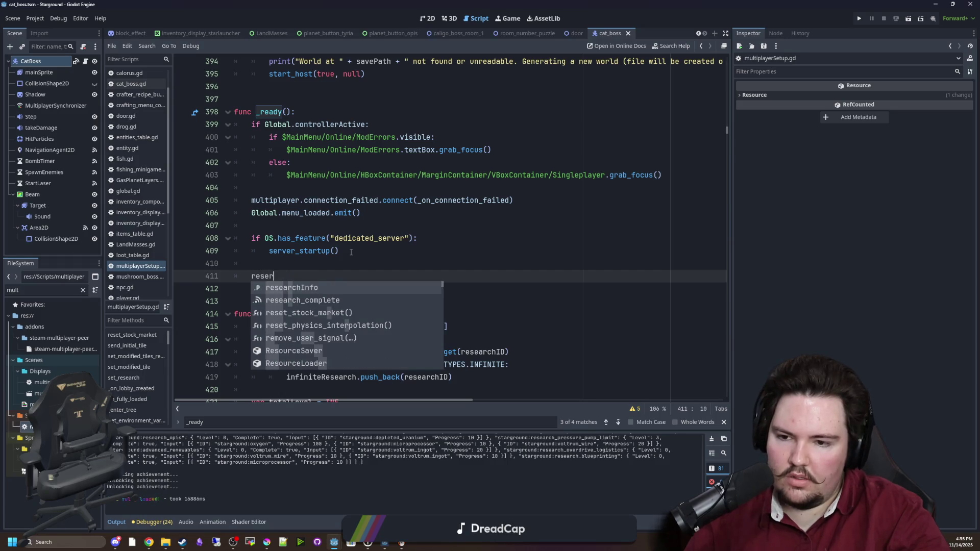
key(Down)
key(Return)
text(.co)
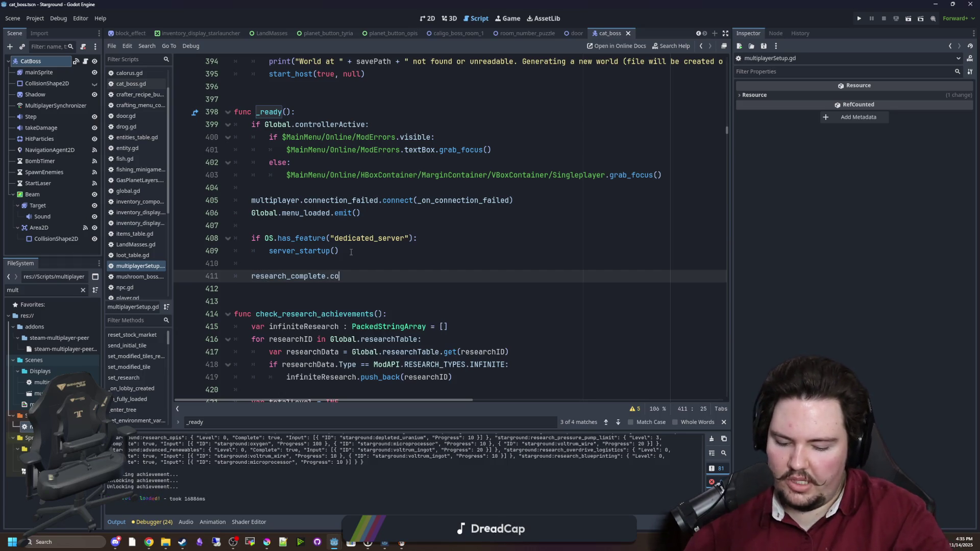
text(nnect(research_complete)
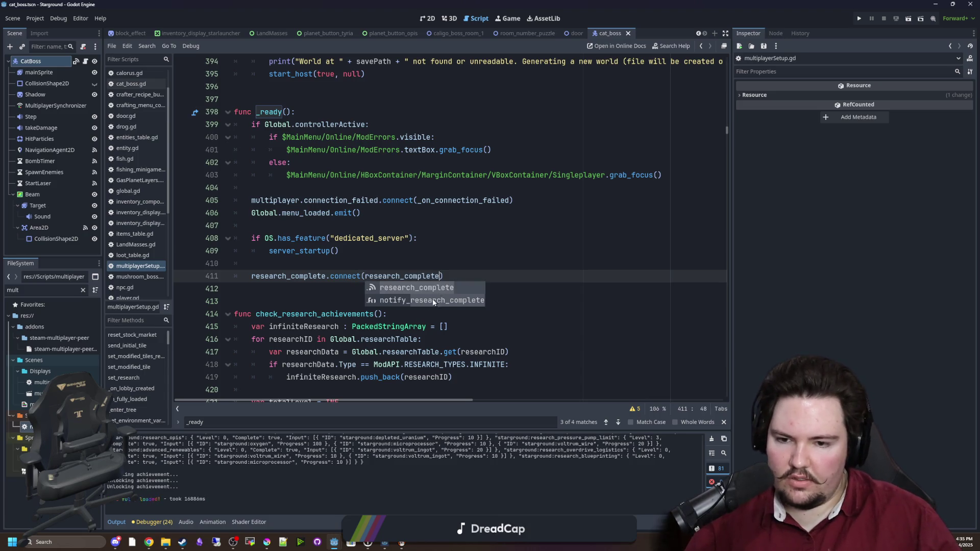
double_click(432, 275)
key(BackSpace)
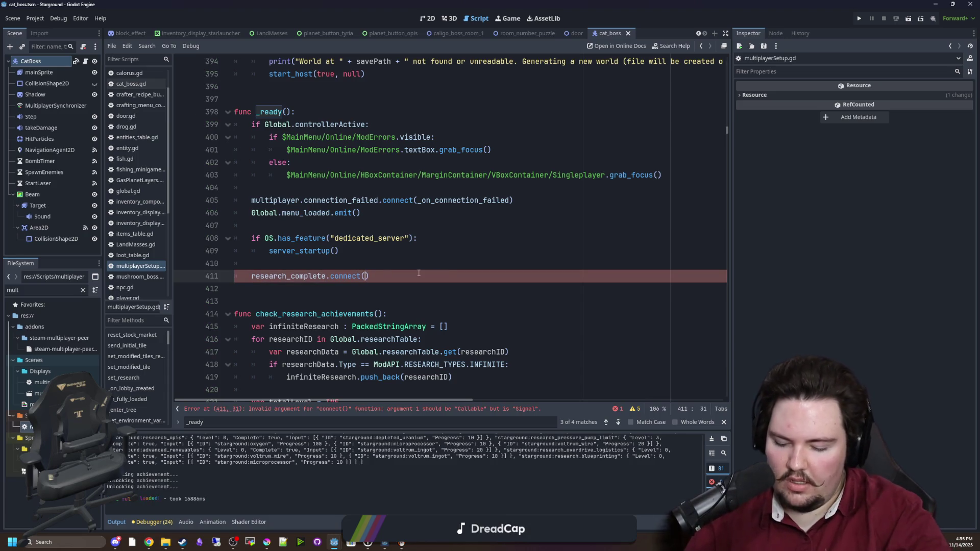
text(check_)
key(Return)
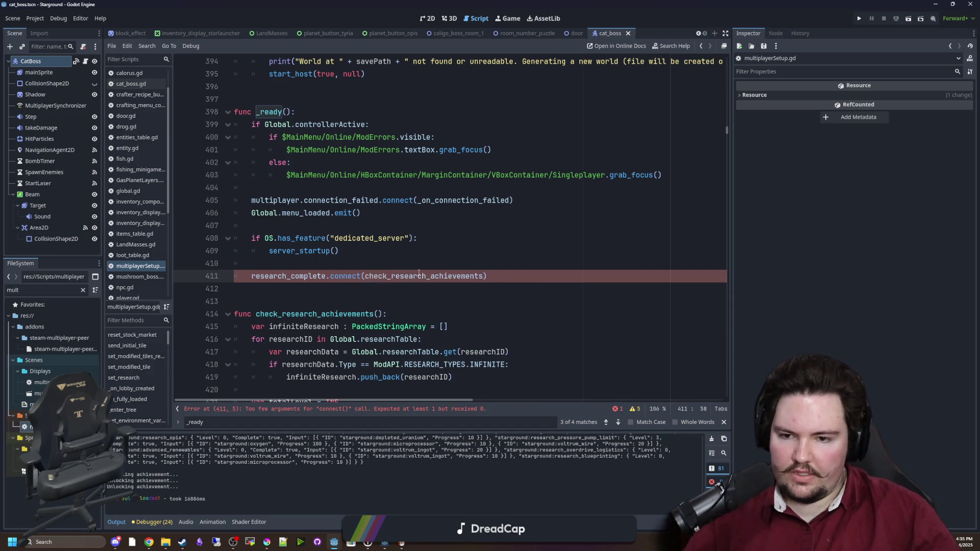
- Save the script and switch to the Steamworks publish page in the browser
click(428, 269)
key(ctrl+s)
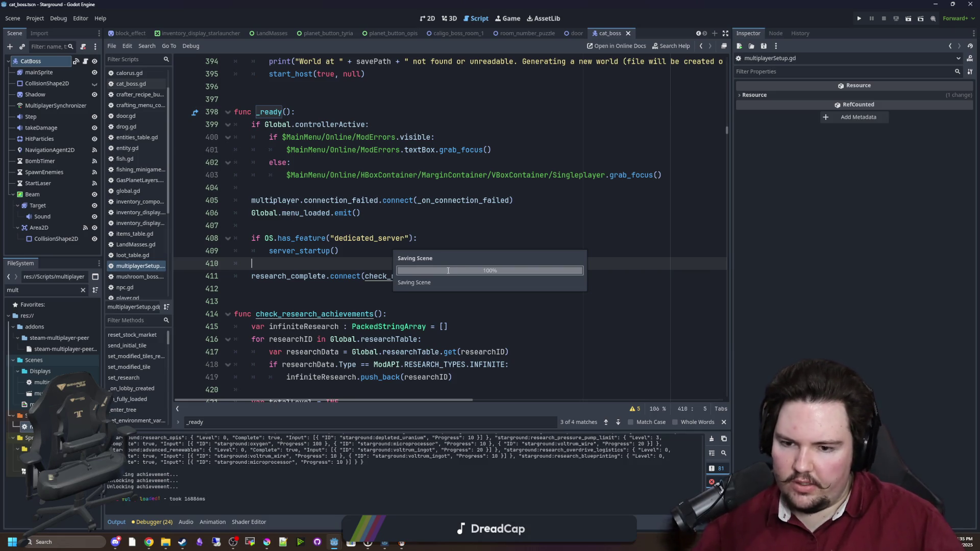
key(ctrl+s)
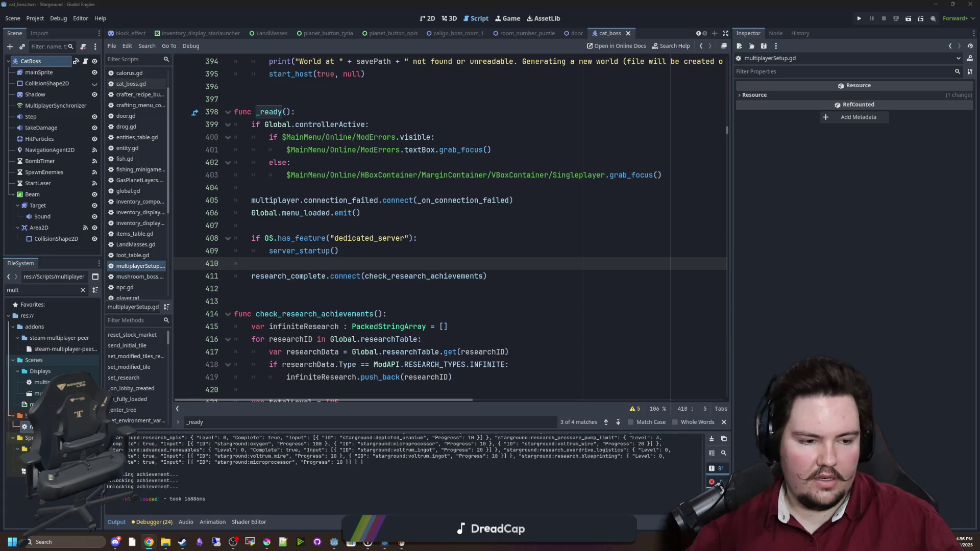
key(alt+Tab)
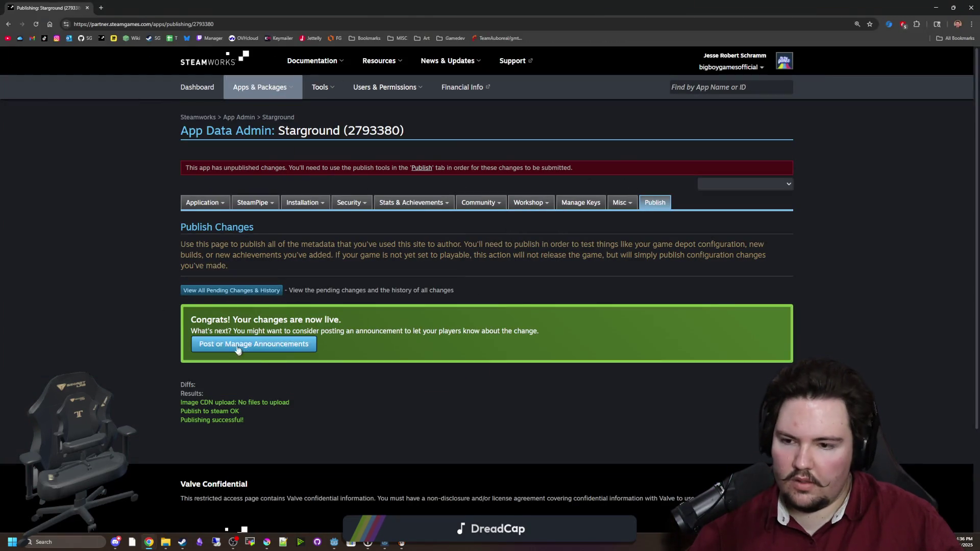
- Open the Achievements page and start editing the Dilletante achievement
mouse_move(324, 203)
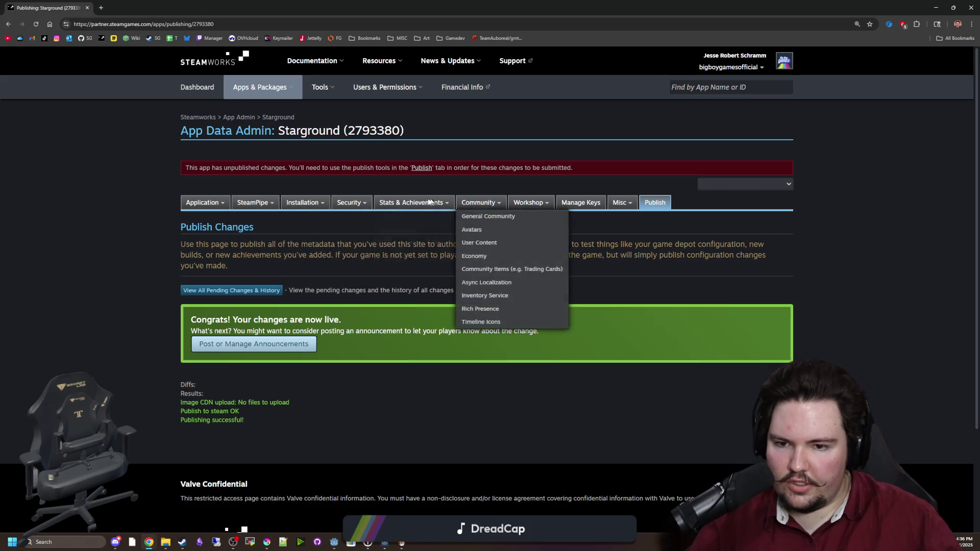
click(417, 230)
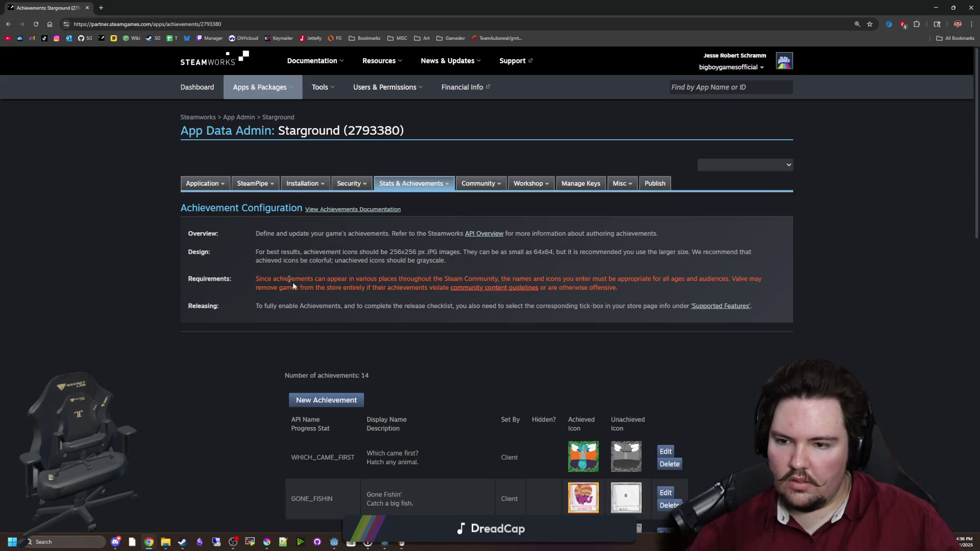
scroll(323, 352, down, 15)
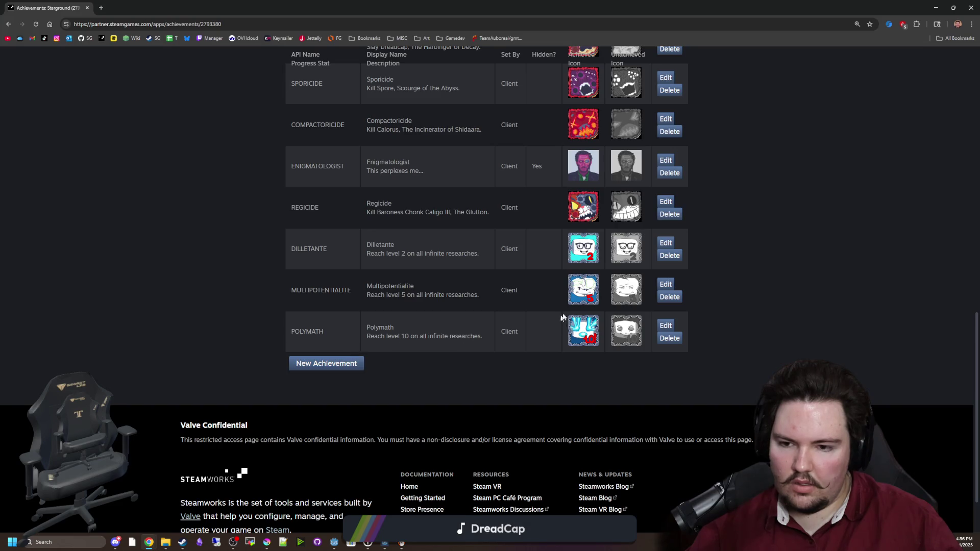
click(665, 243)
- Set the API name to DILETTANTE and display name to Dilettante, and save
double_click(197, 294)
text(dilettante)
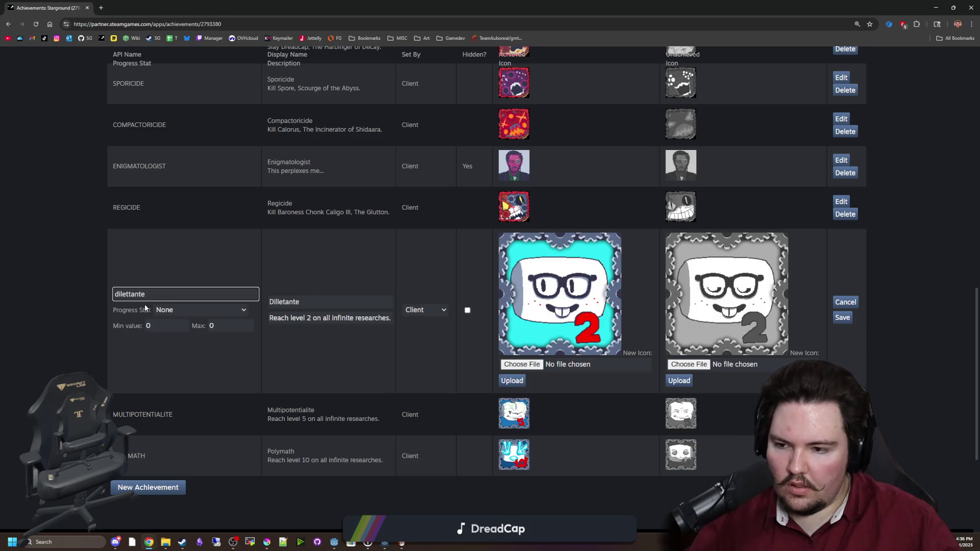
click(280, 303)
double_click(281, 303)
text(dilettante)
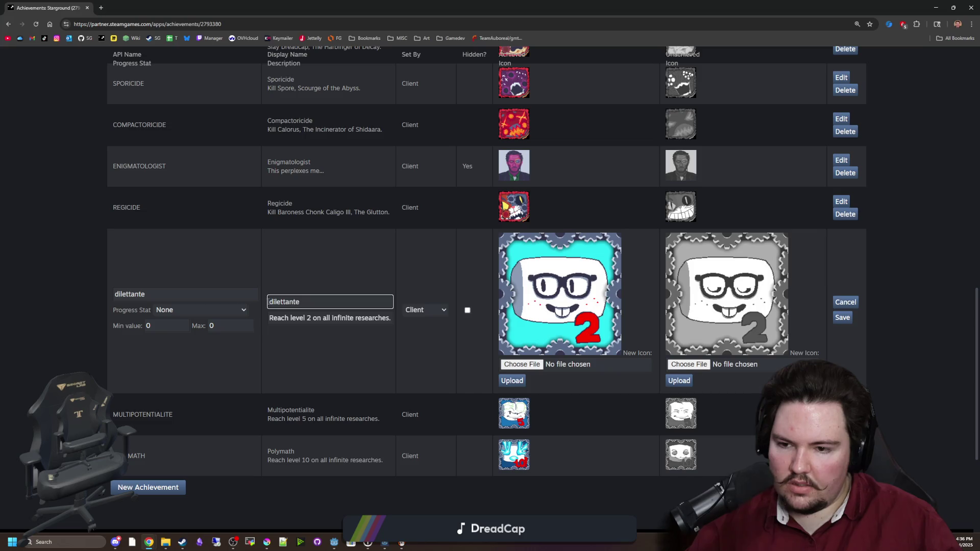
key(BackSpace)
text(D)
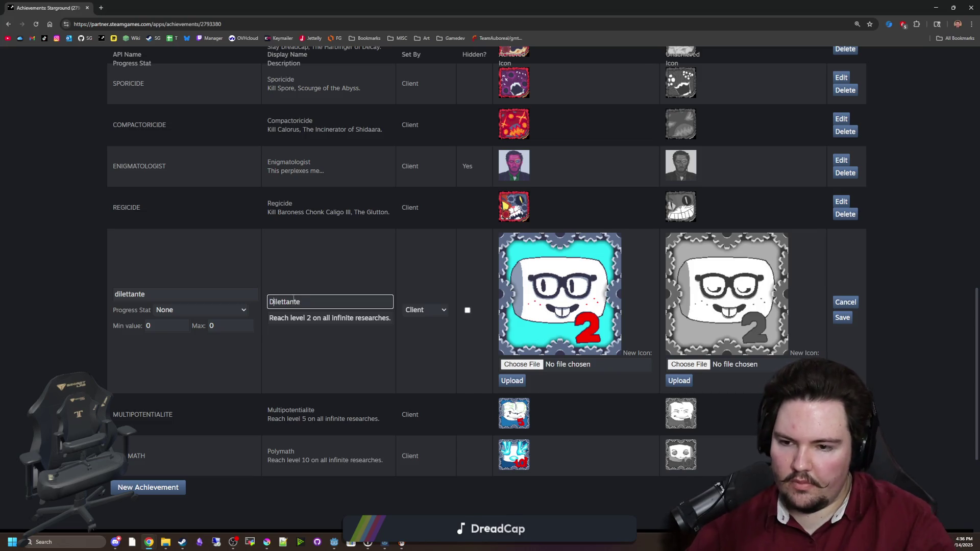
key(shift+Tab)
text(D)
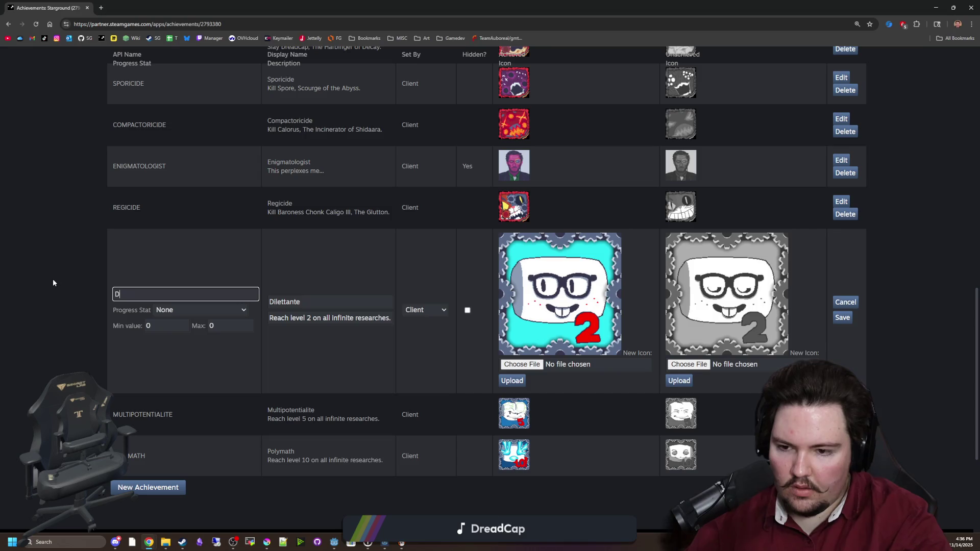
text(ILETTANTE)
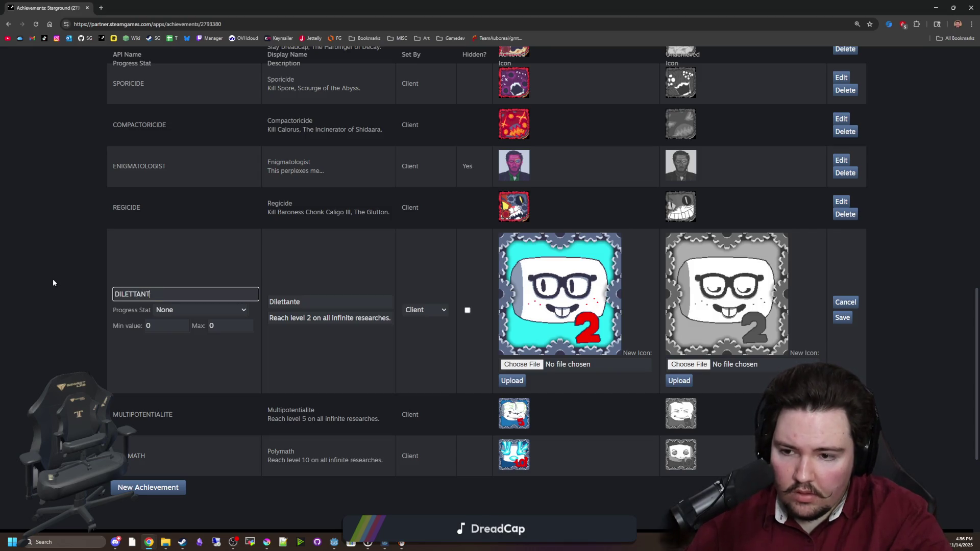
key(ctrl+a)
click(842, 318)
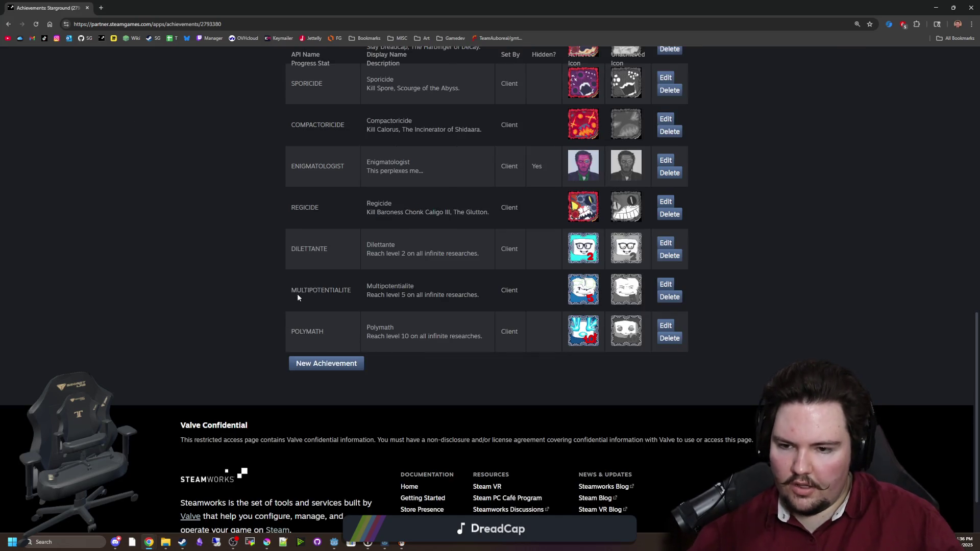
- Return to the Publish changes page and switch back to Godot
drag(297, 293, 354, 290)
click(354, 290)
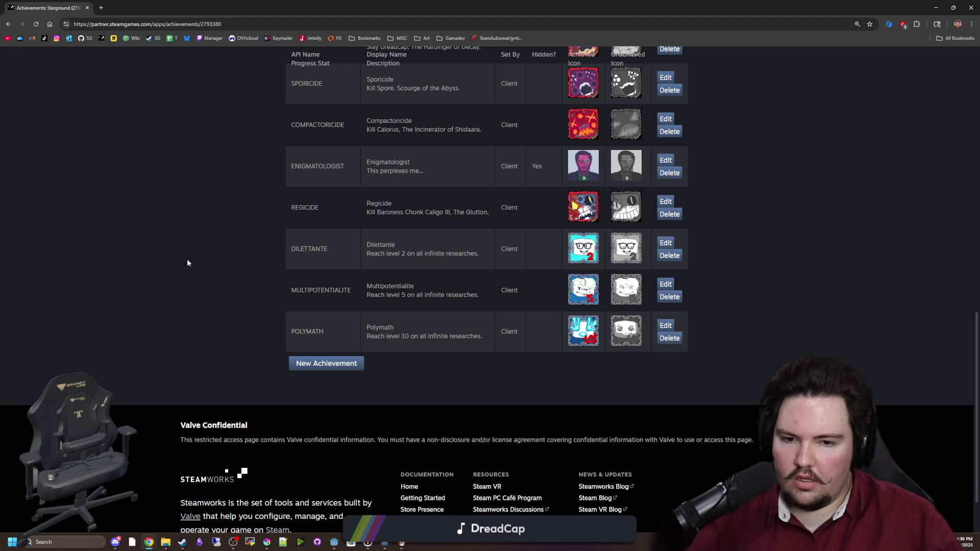
scroll(531, 218, up, 13)
click(656, 184)
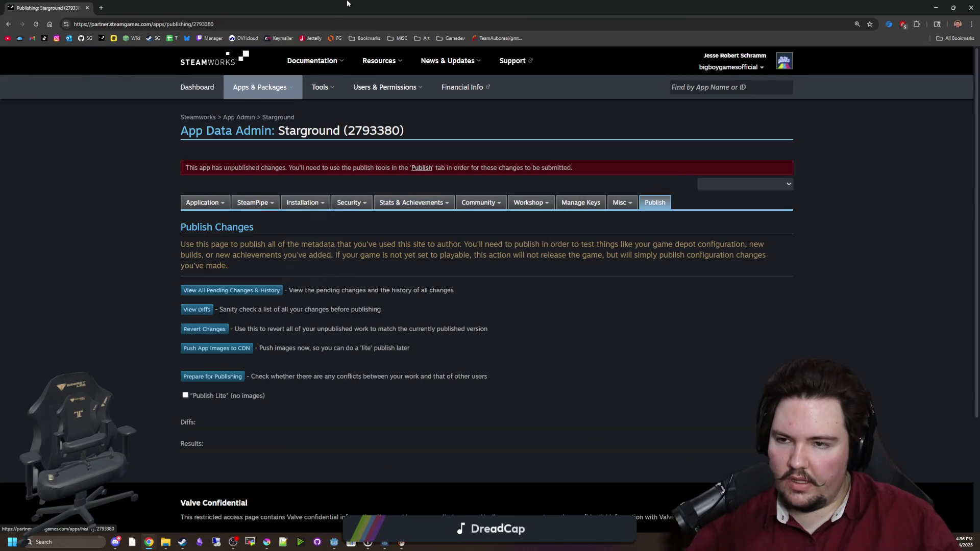
key(alt+Tab)
click(394, 149)
scroll(393, 290, down, 5)
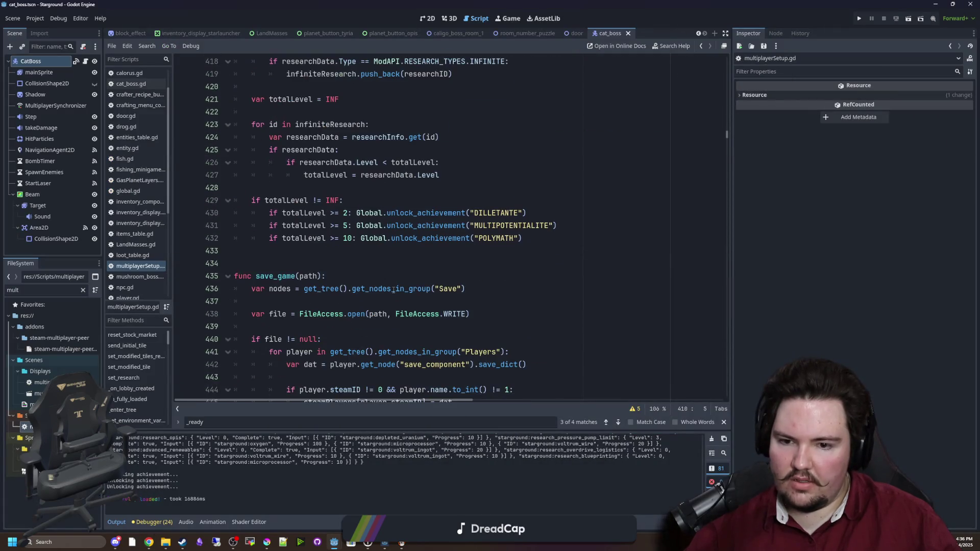
click(518, 245)
double_click(505, 213)
text(DILETTANTE)
key(Up)
key(Up)
scroll(377, 285, up, 1)
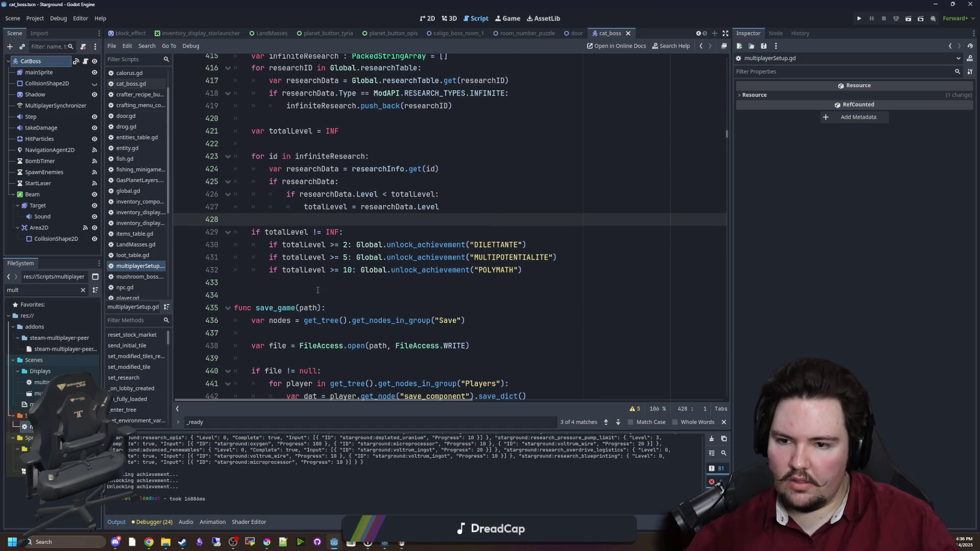
scroll(377, 286, up, 3)
key(ctrl+s)
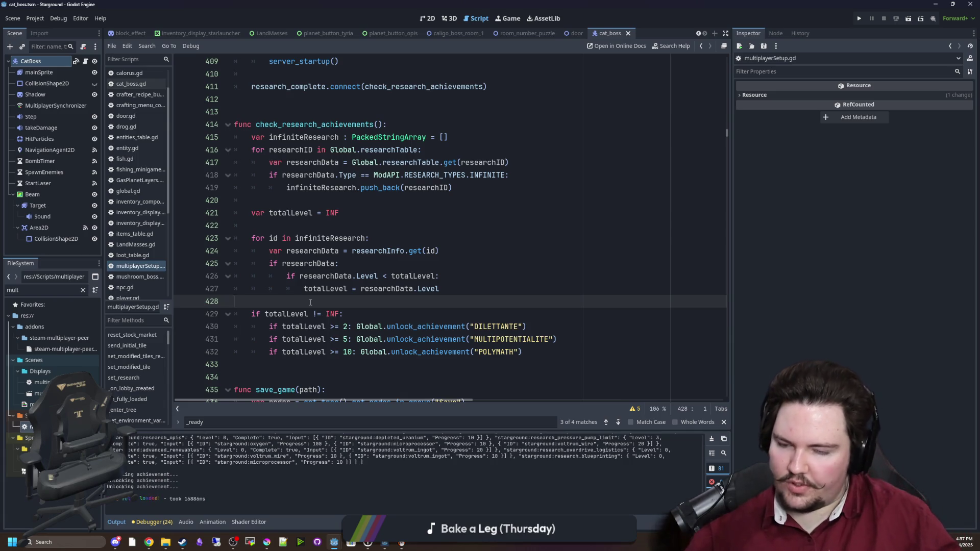
key(ctrl+s)
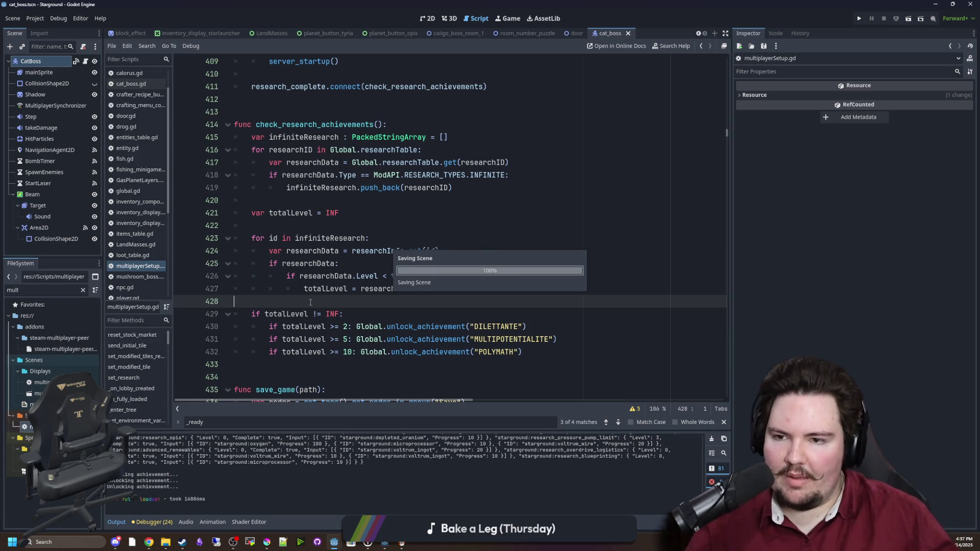
key(ctrl+s)
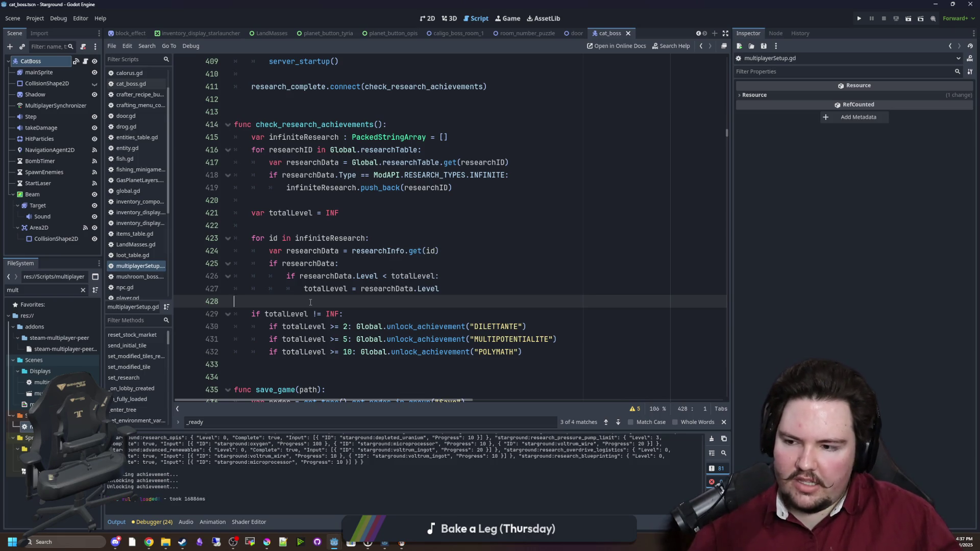
key(ctrl+s)
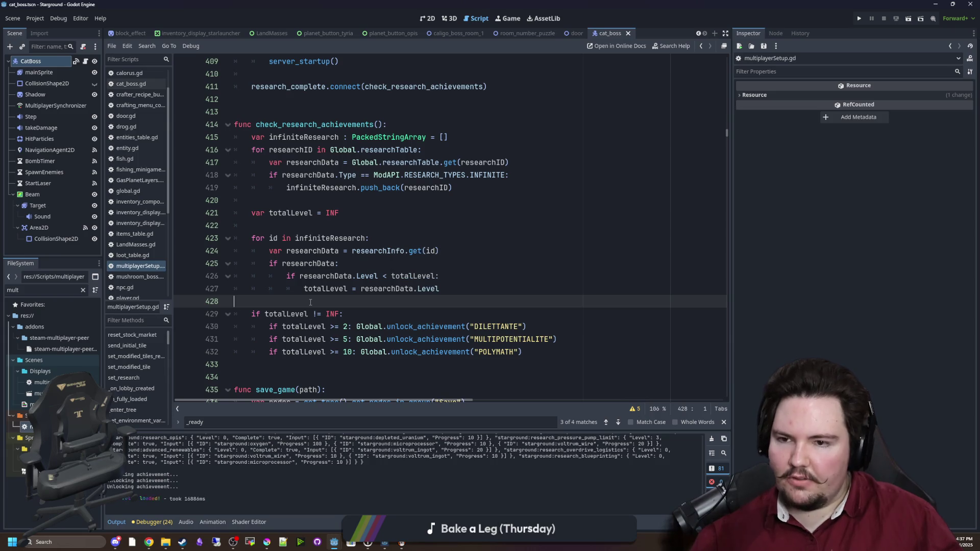
scroll(308, 296, up, 4)
click(303, 263)
key(ctrl+s)
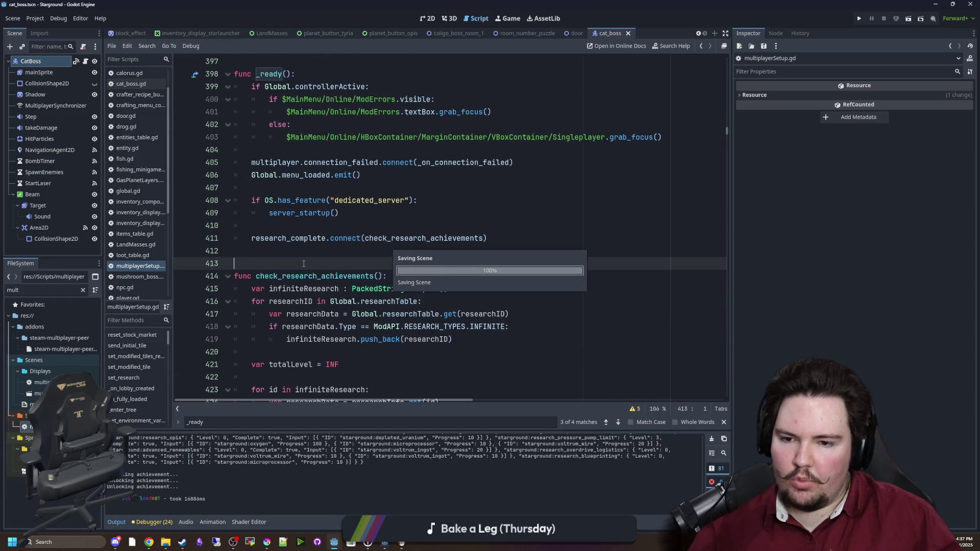
key(ctrl+s)
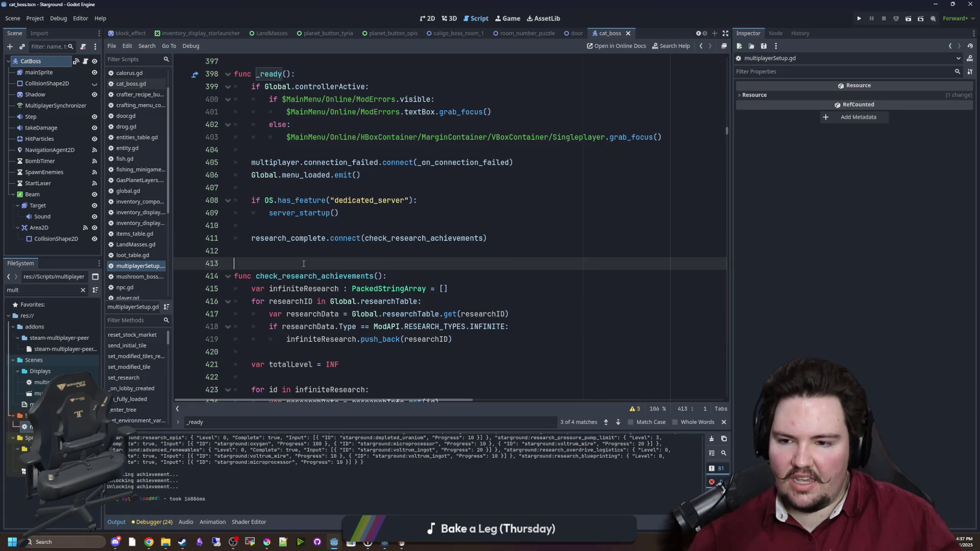
scroll(303, 264, down, 8)
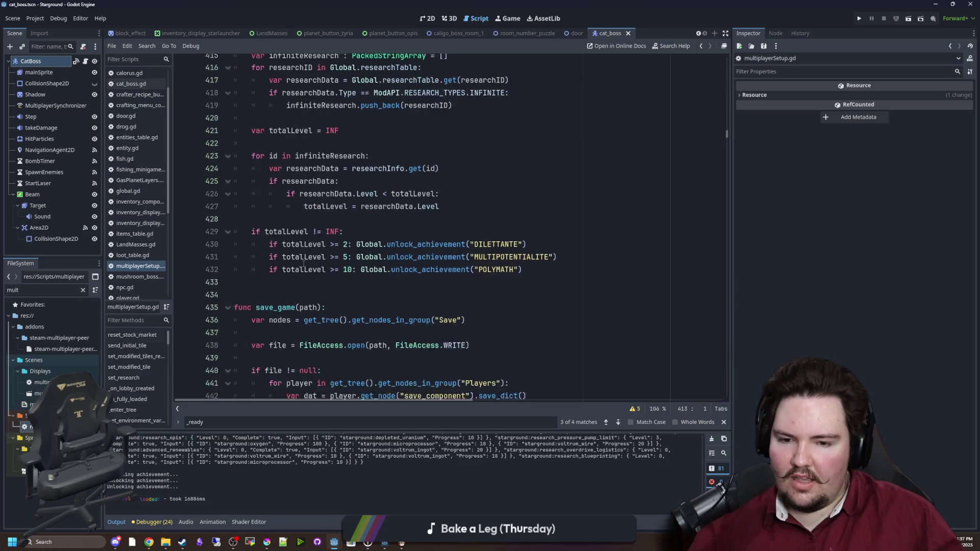
scroll(303, 264, up, 5)
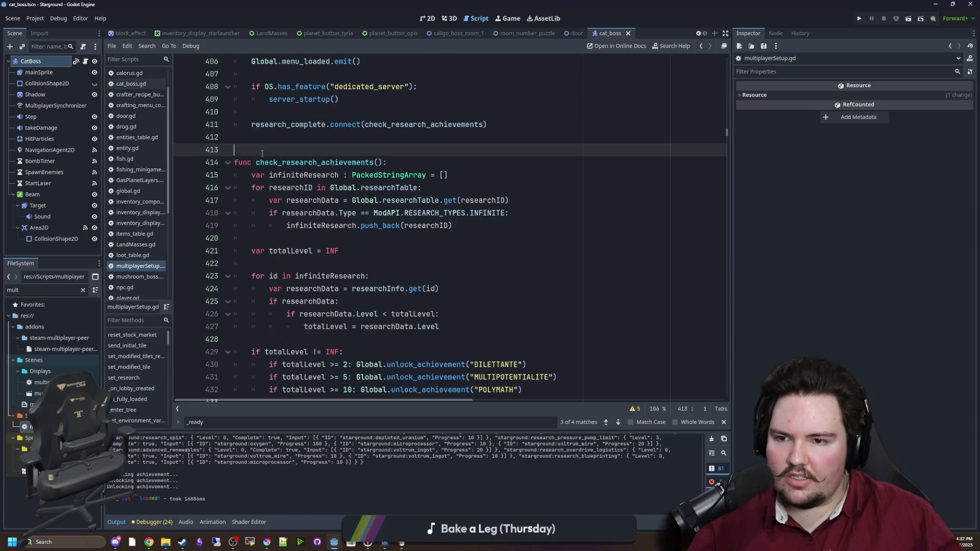
key(ctrl+s)
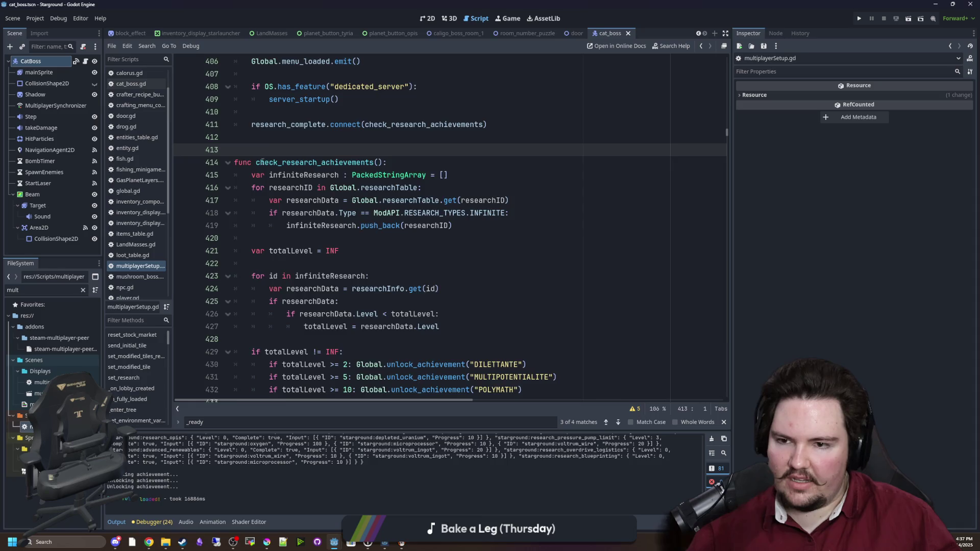
scroll(261, 158, down, 3)
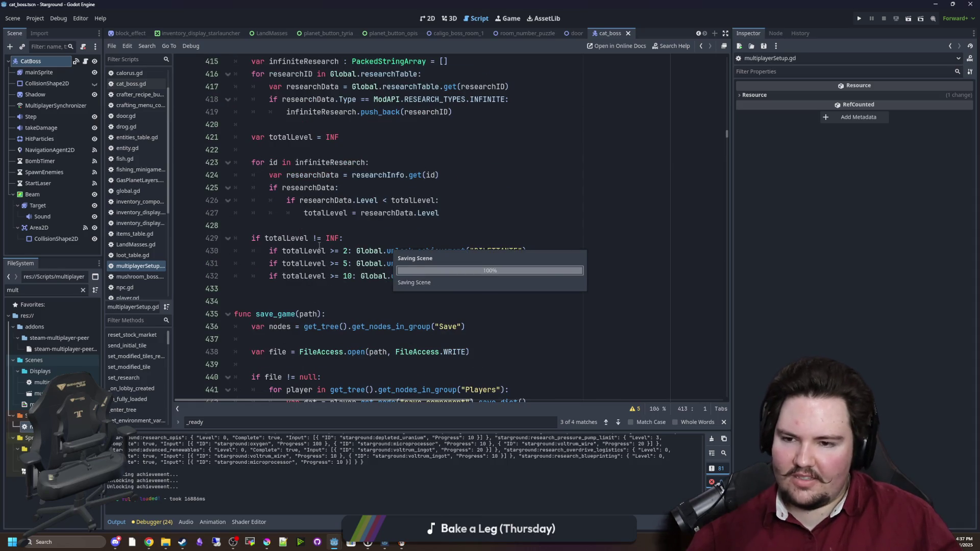
scroll(308, 233, up, 4)
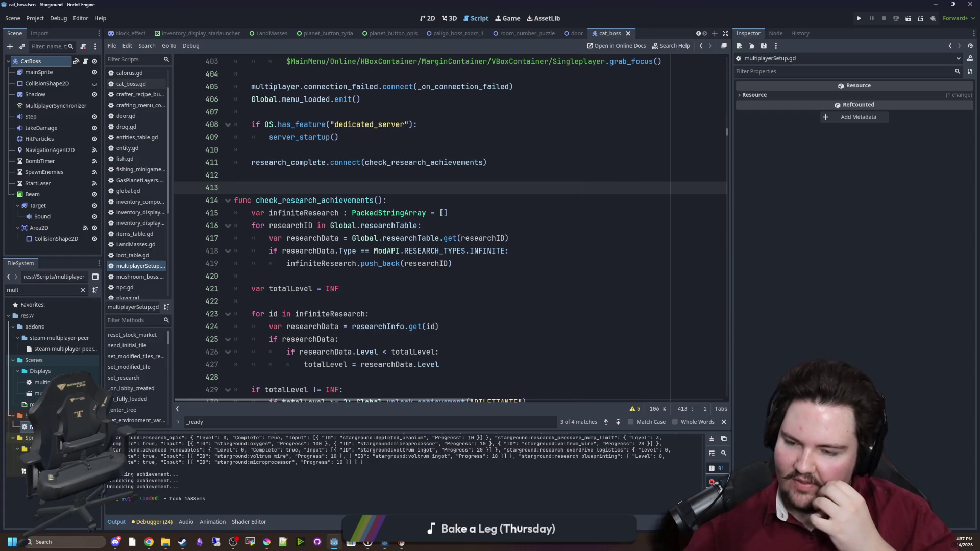
scroll(300, 200, up, 3)
key(Up)
key(ctrl+s)
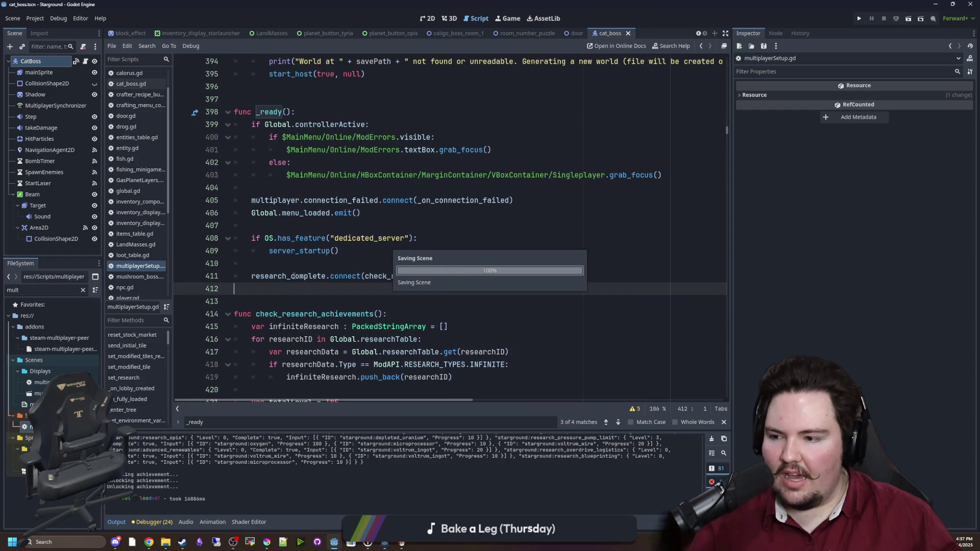
click(294, 296)
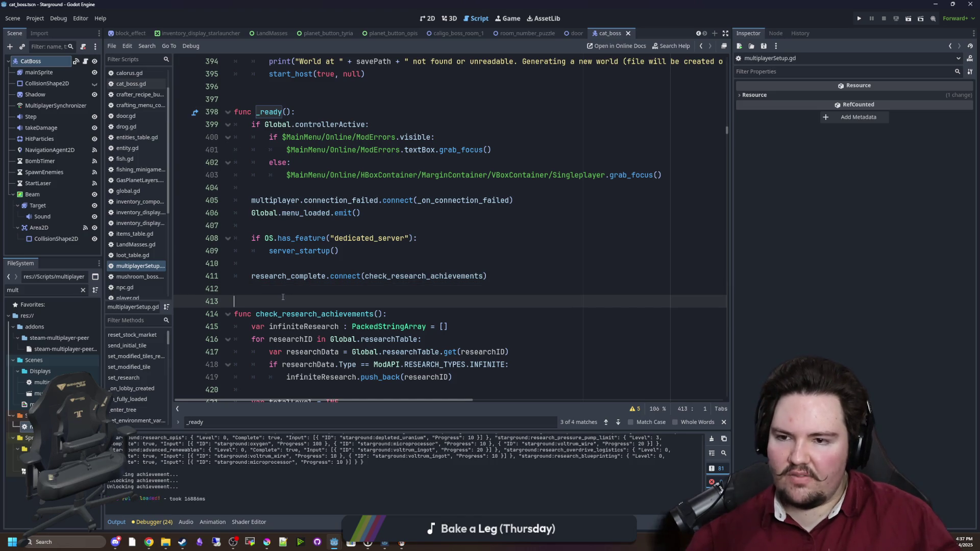
scroll(286, 296, down, 7)
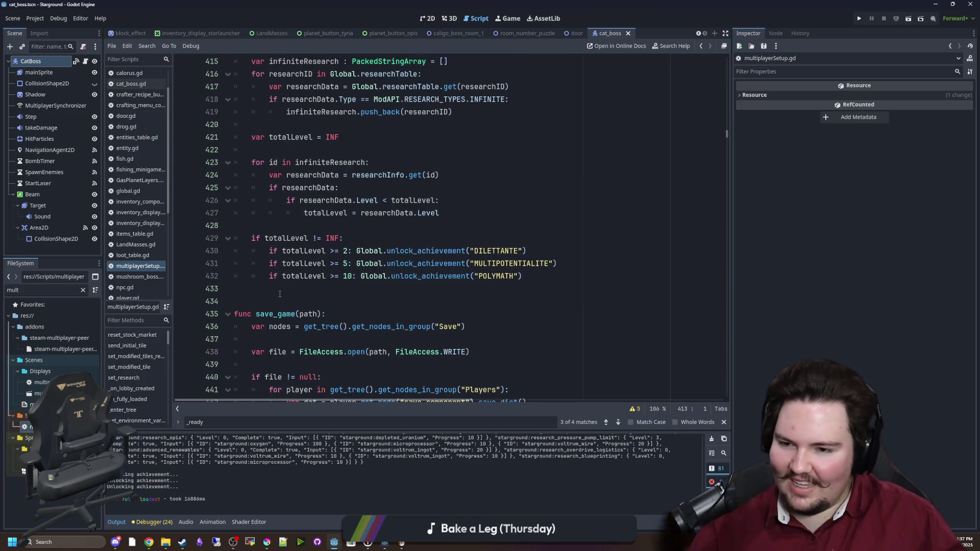
click(279, 294)
key(ctrl+s)
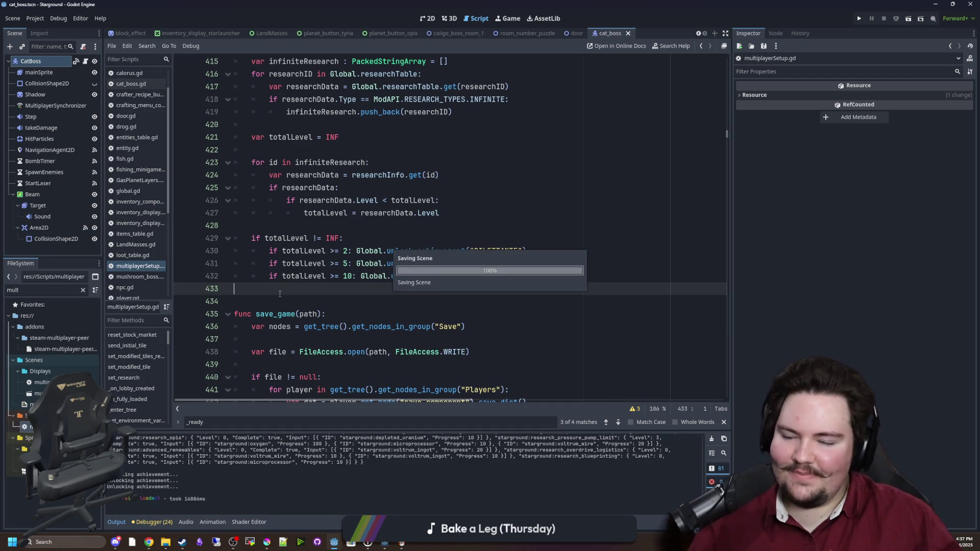
click(278, 301)
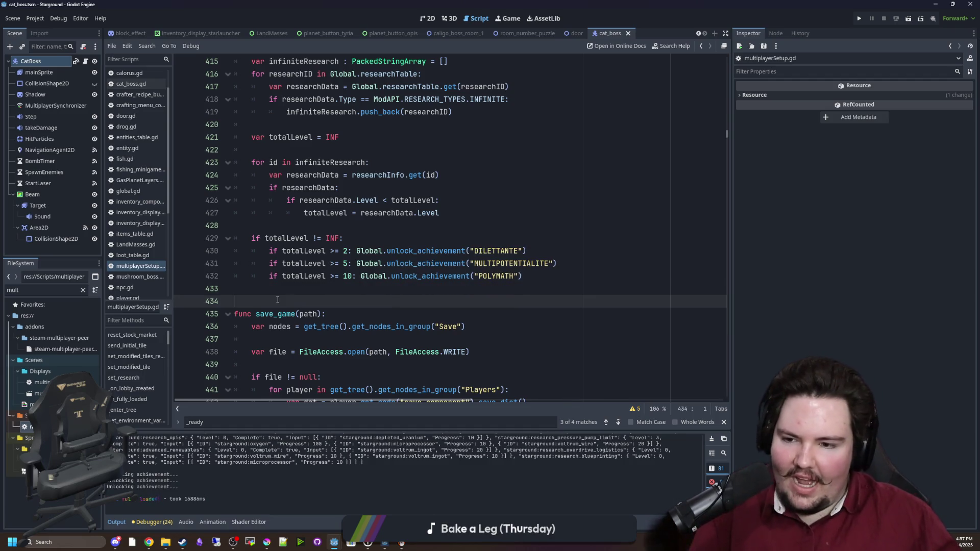
click(288, 289)
key(ctrl+s)
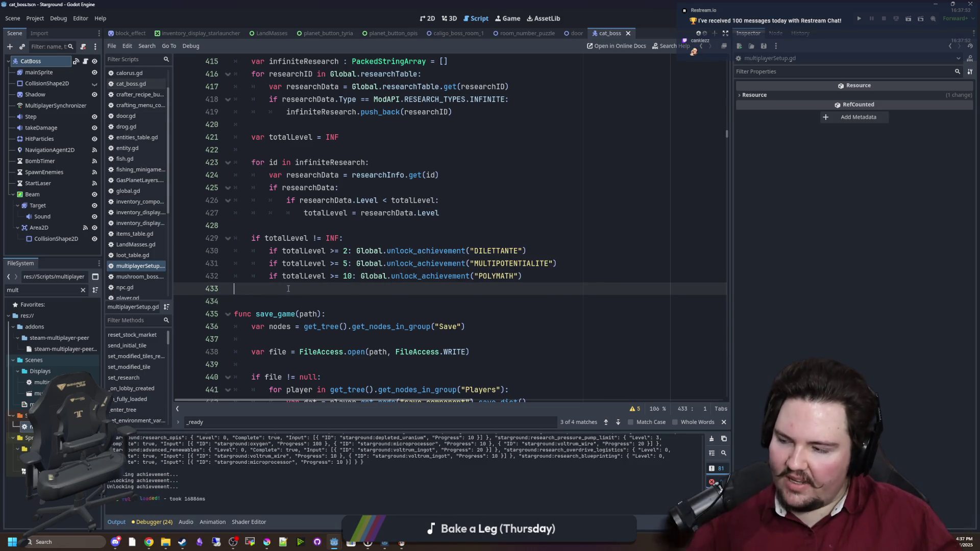
click(280, 304)
key(ctrl+s)
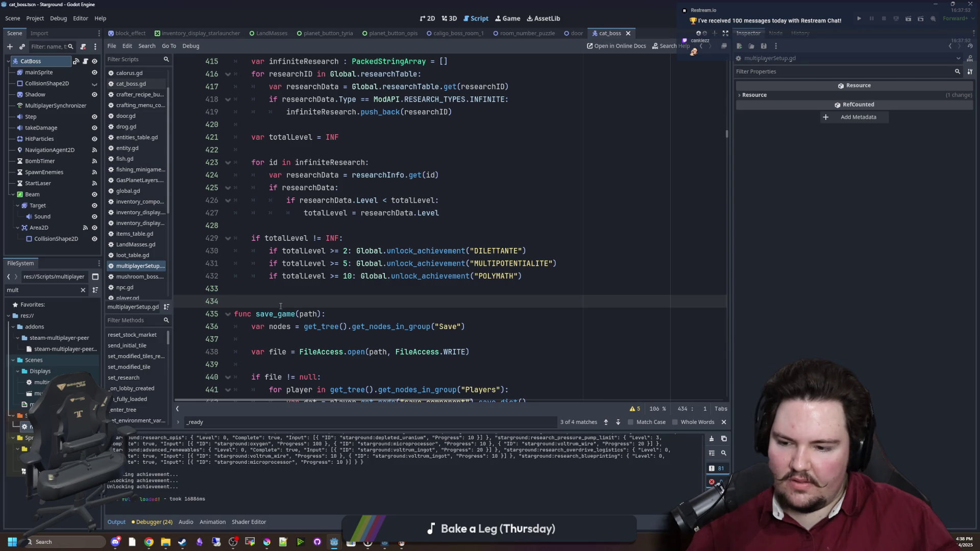
scroll(274, 455, up, 5)
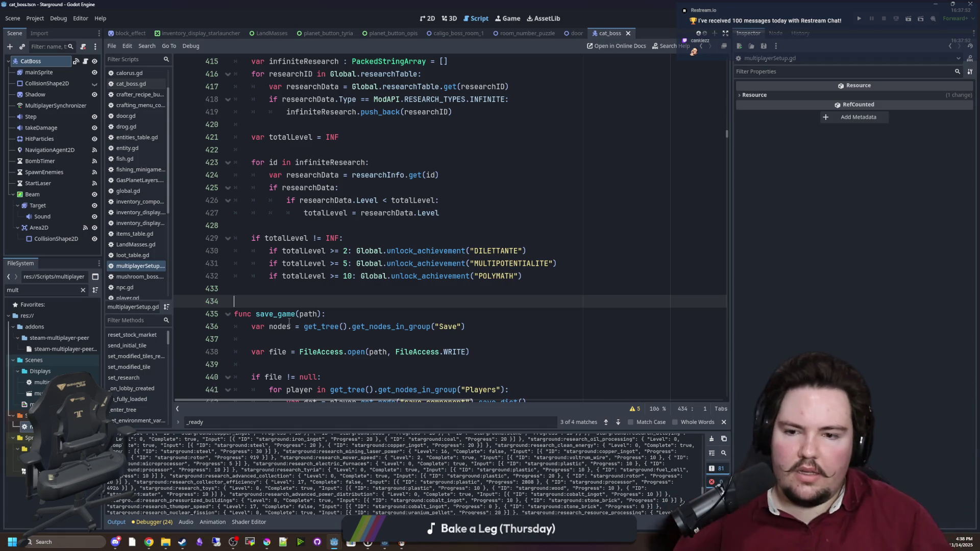
- Save the scene and script twice and bring up Starground's Steamworks Publish tab
key(ctrl+s)
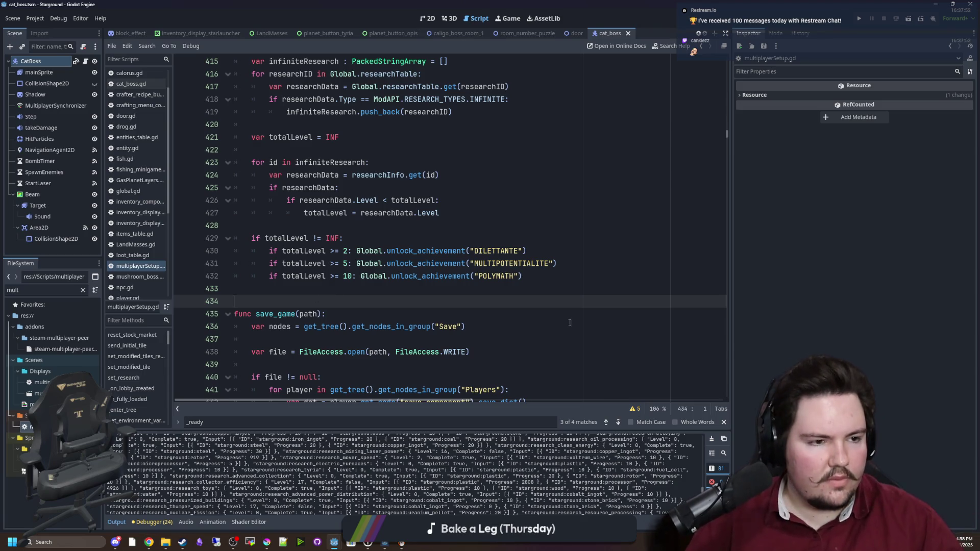
key(alt+Tab)
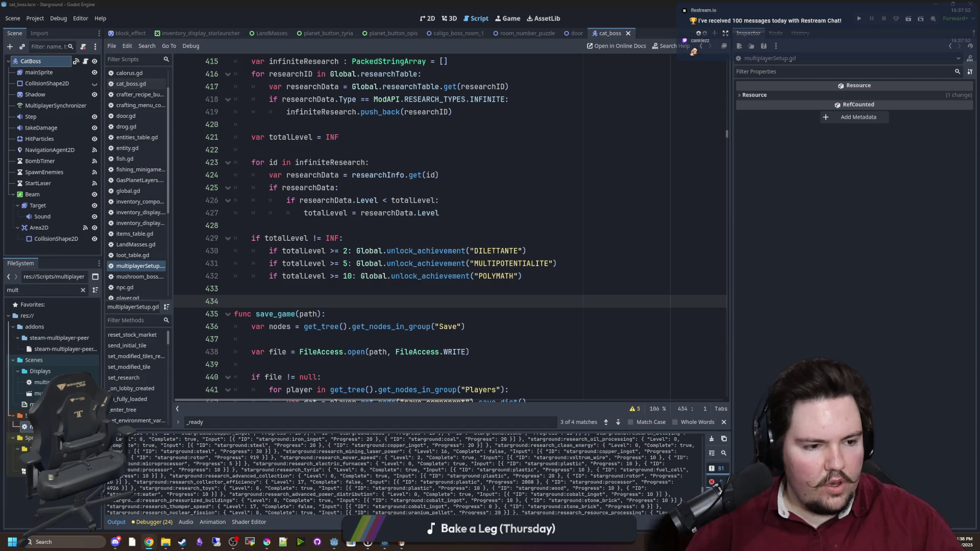
click(234, 288)
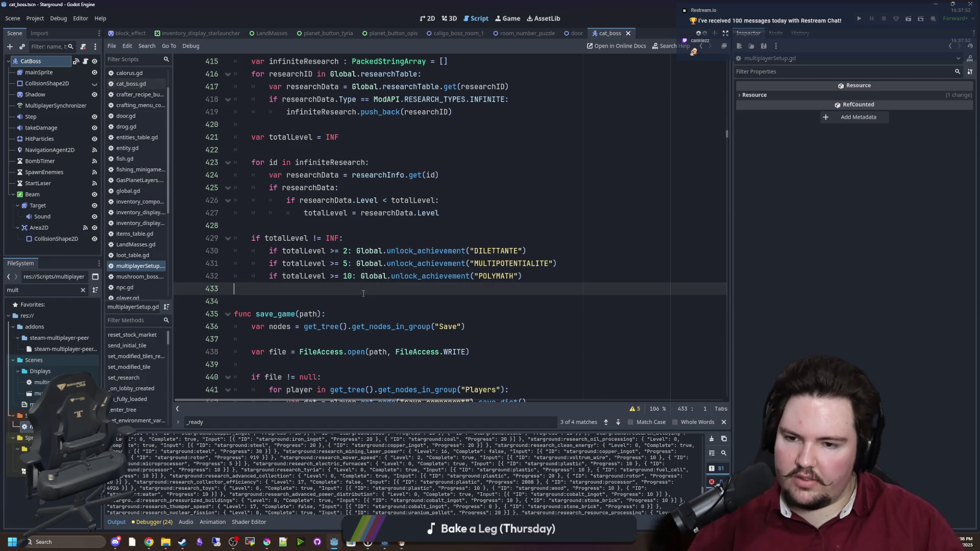
key(ctrl+s)
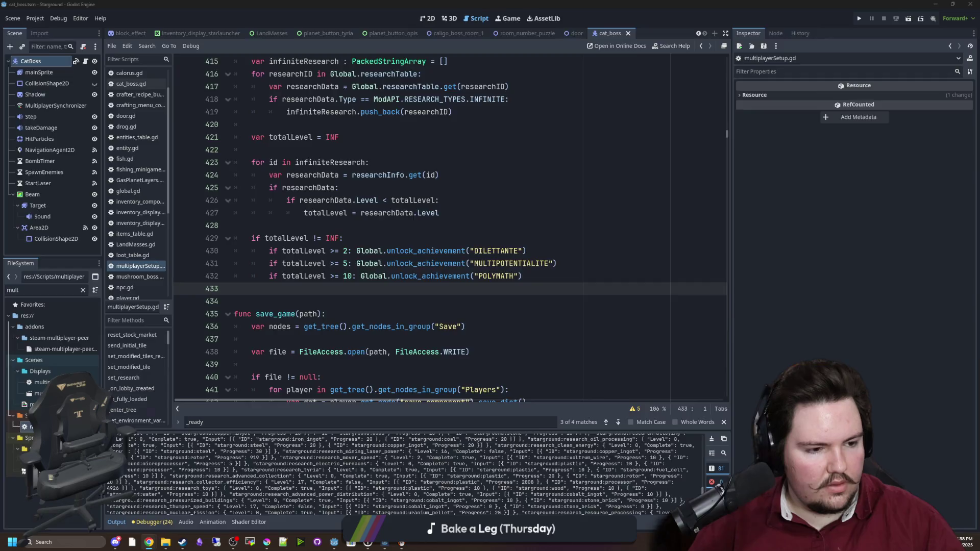
key(alt+Tab)
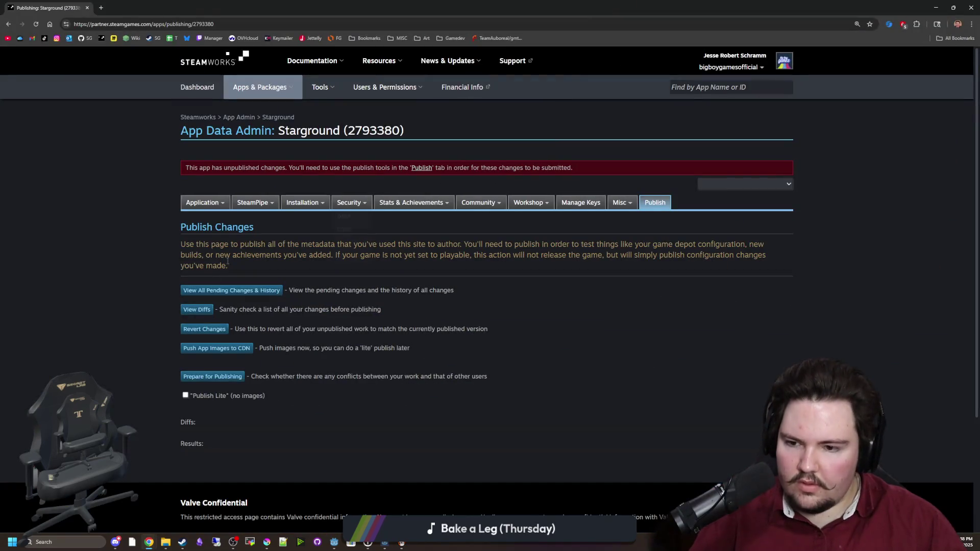
- Scroll to the DILETTANTE, MULTIPOTENTIALITE and POLYMATH achievements, then shrink the browser to reveal Godot
mouse_move(252, 214)
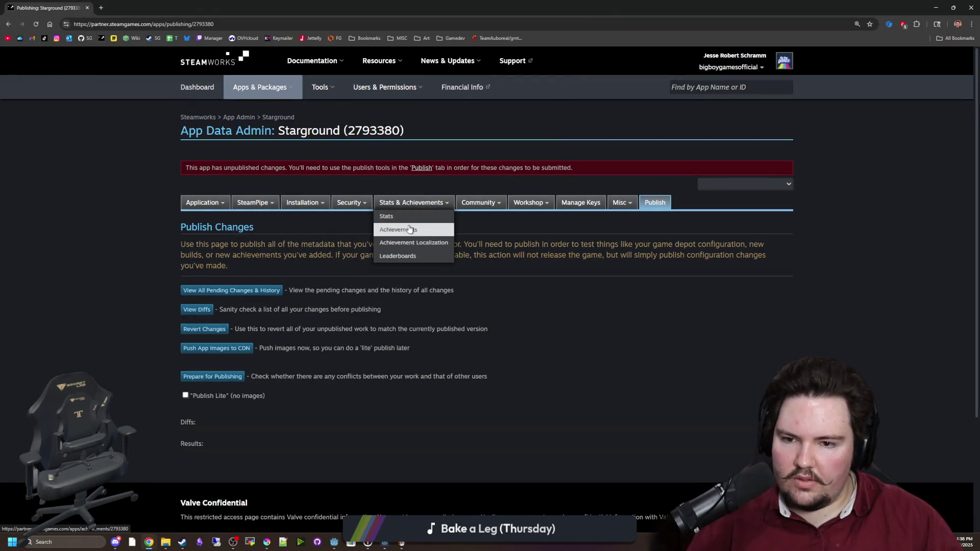
scroll(379, 339, down, 4)
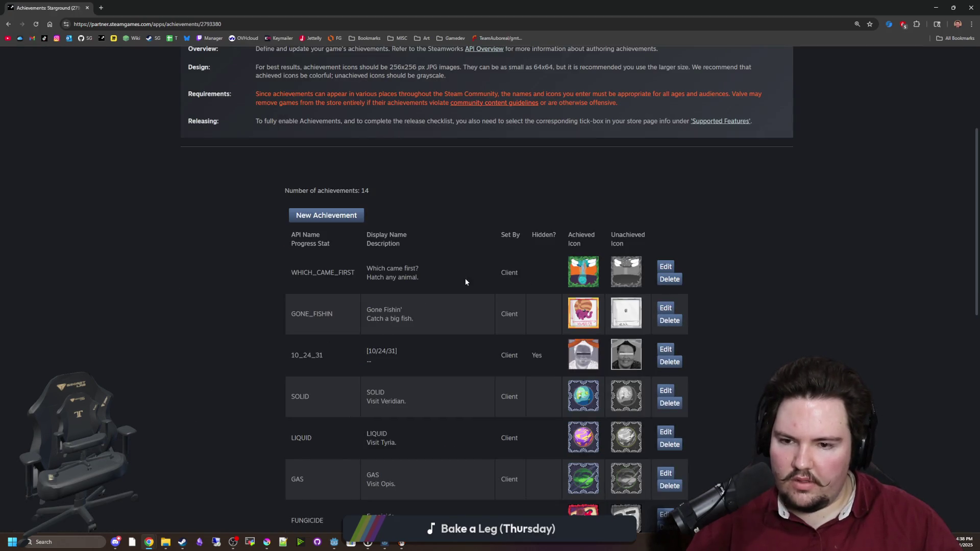
scroll(485, 277, down, 10)
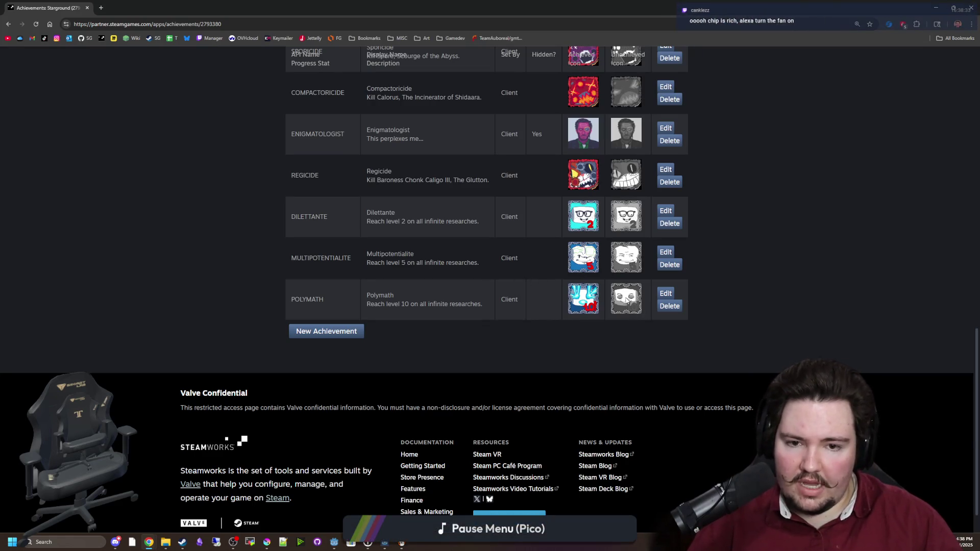
scroll(577, 329, up, 5)
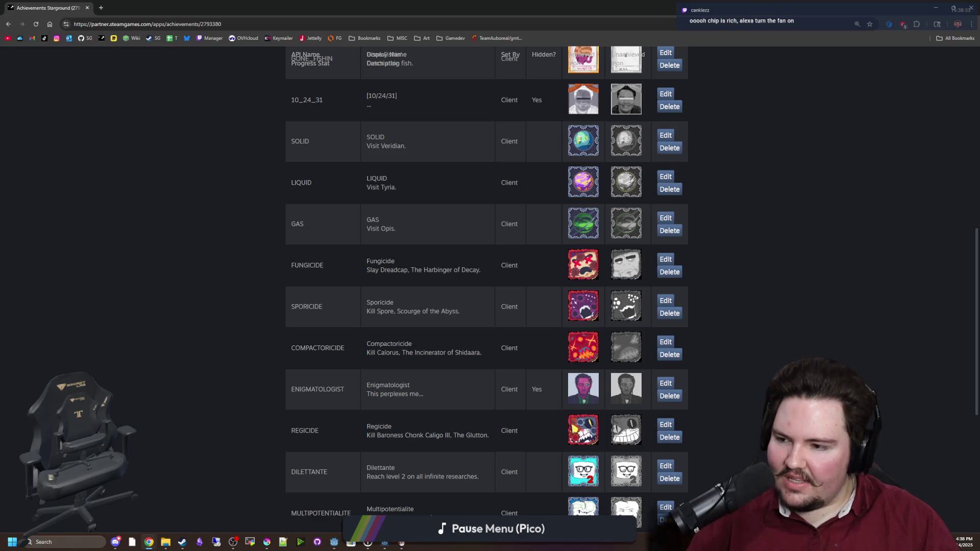
drag(240, 8, 575, 231)
click(401, 284)
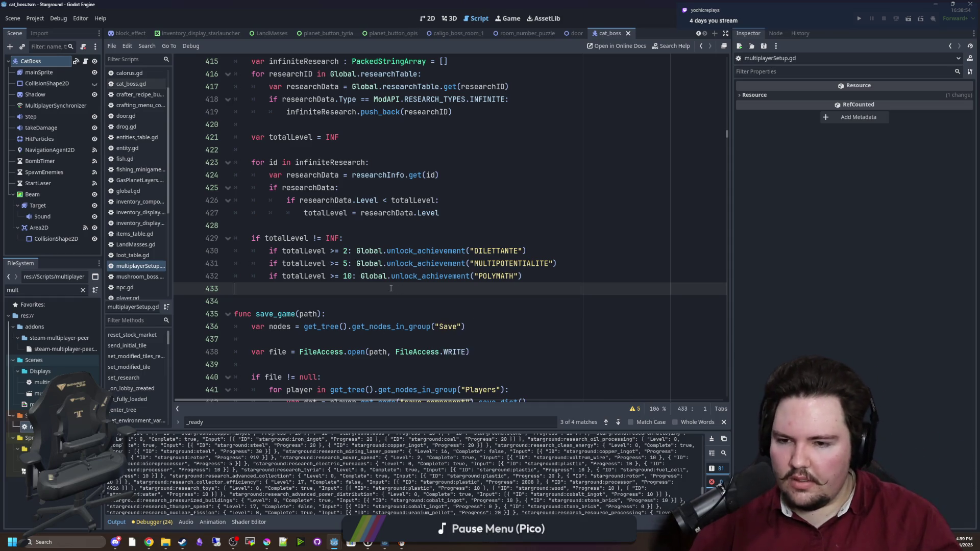
- Review the three achievement unlock lines around lines 428–433 in multiplayerSetup.gd, saving repeatedly
key(ctrl+s)
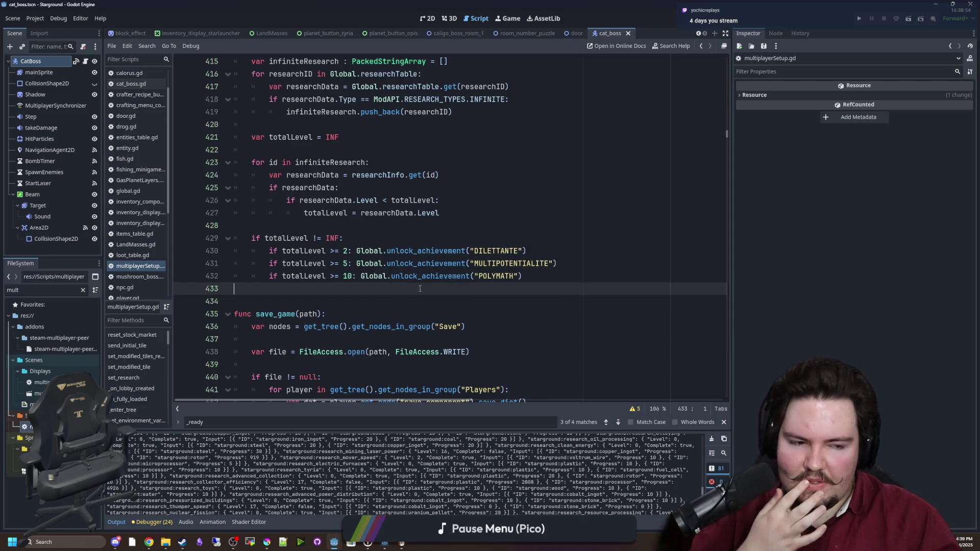
key(ctrl+s)
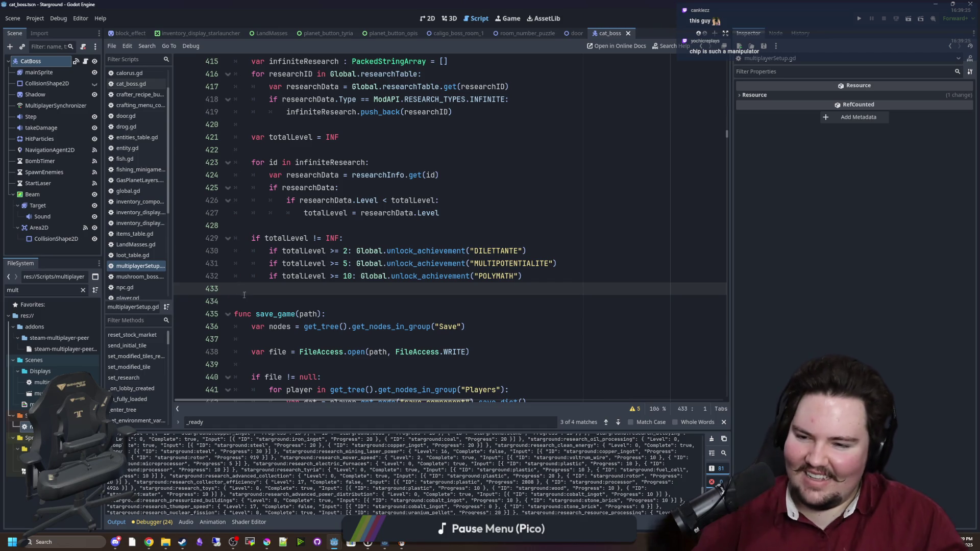
key(ctrl+s)
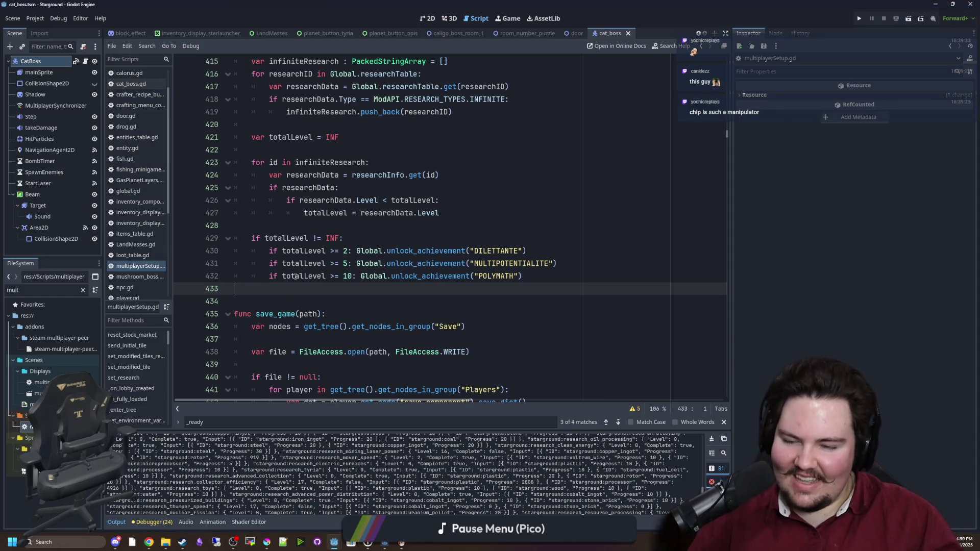
mouse_move(294, 263)
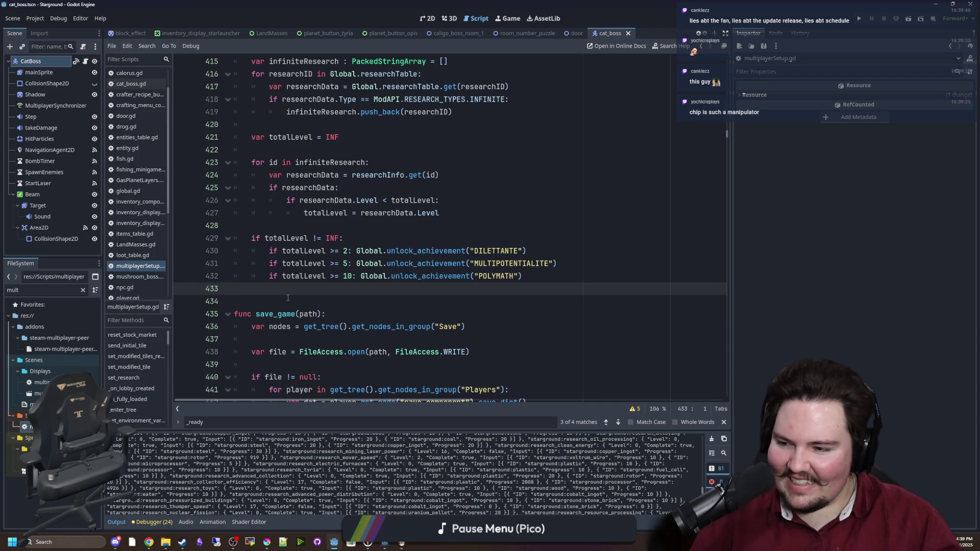
drag(541, 275, 347, 238)
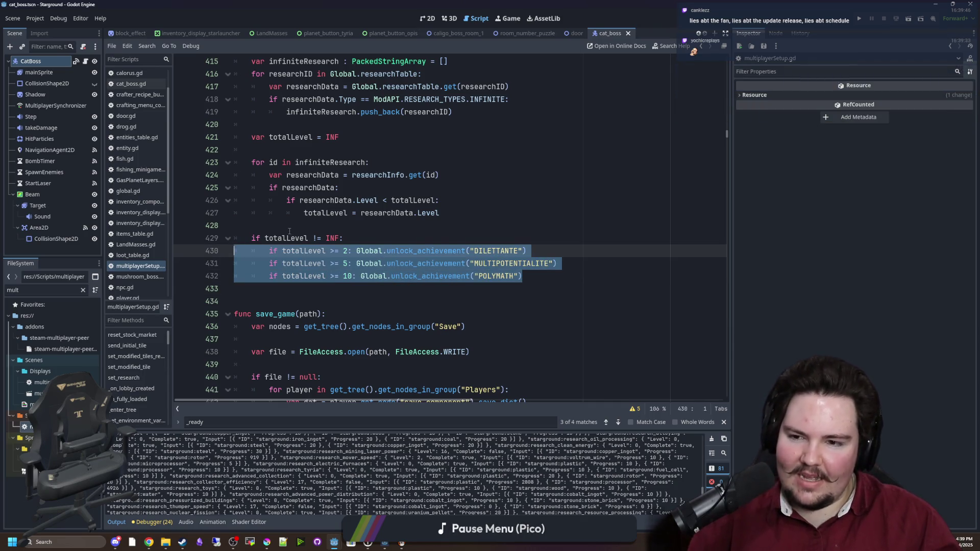
click(297, 224)
key(ctrl+s)
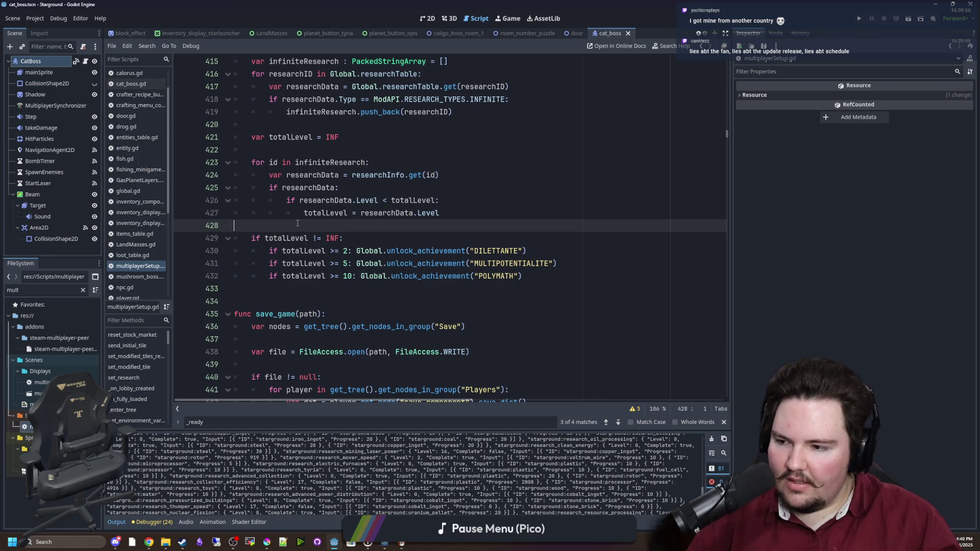
click(382, 263)
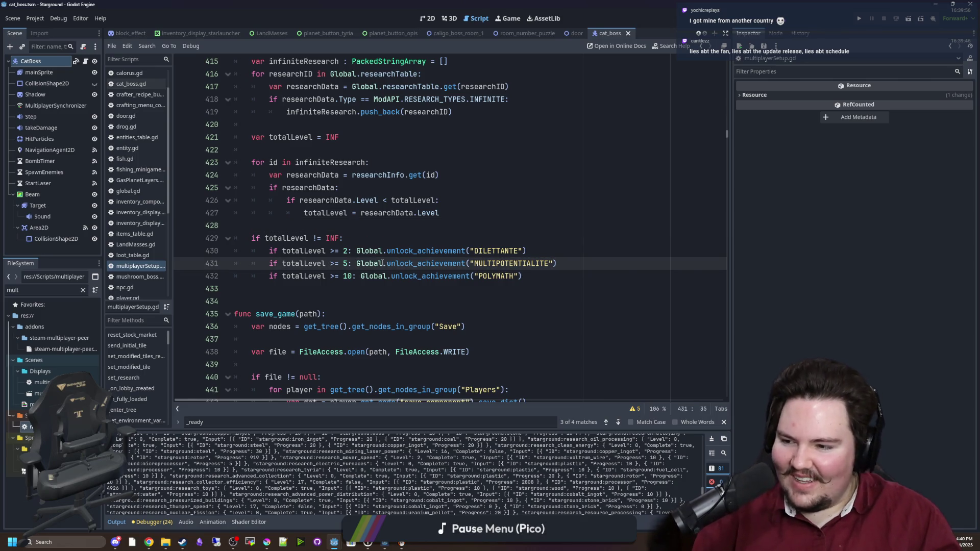
click(297, 289)
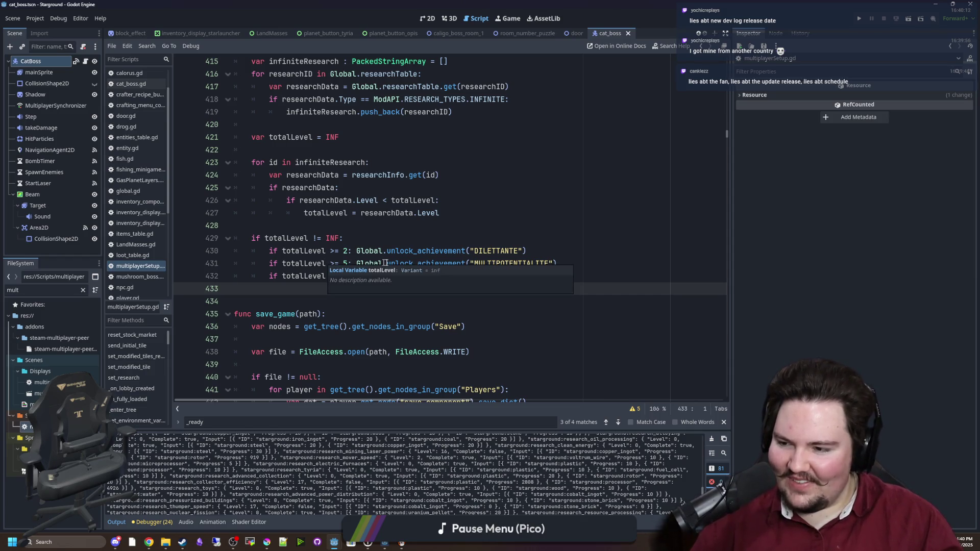
click(328, 230)
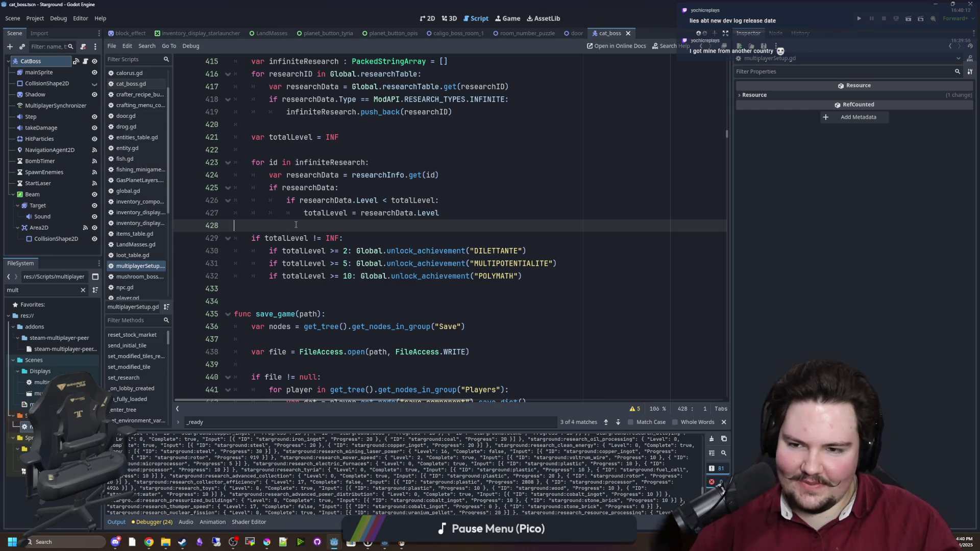
scroll(403, 269, down, 13)
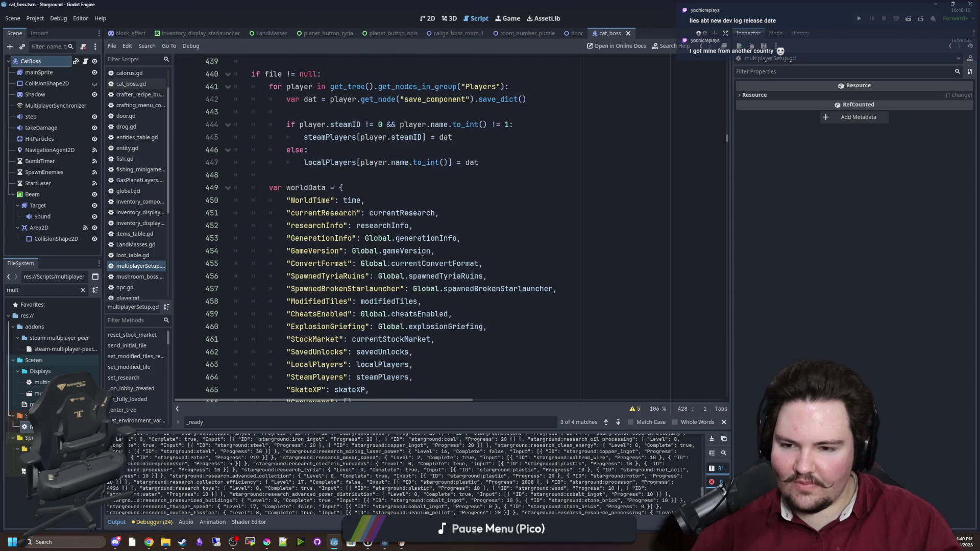
- Scroll down and jump from skateXP on line 579 to its declaration
scroll(375, 259, down, 5)
scroll(343, 260, down, 17)
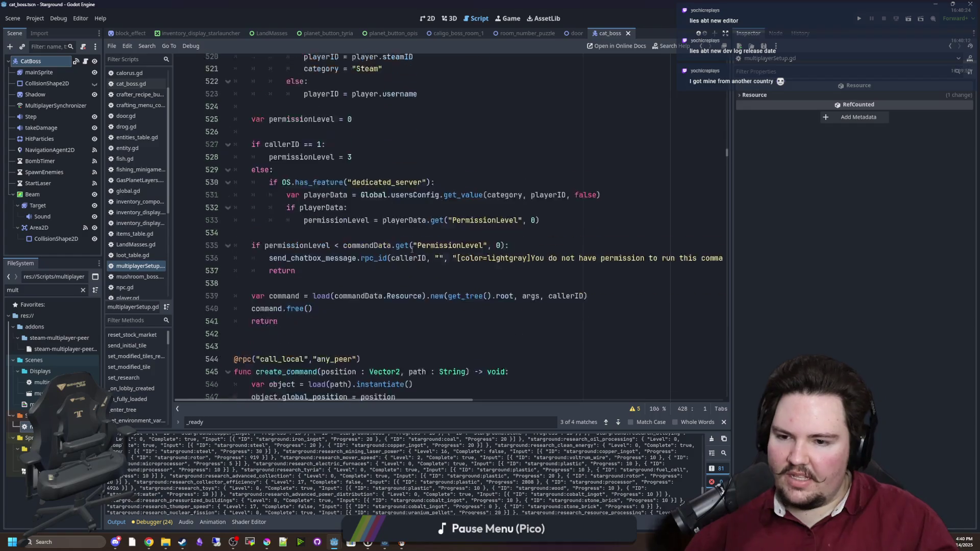
scroll(412, 250, down, 4)
scroll(310, 212, down, 11)
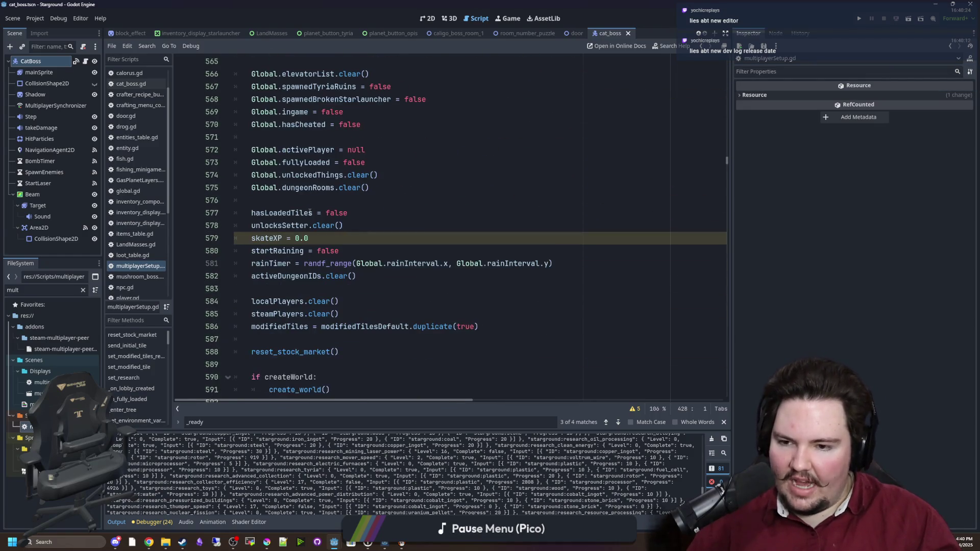
scroll(310, 212, down, 2)
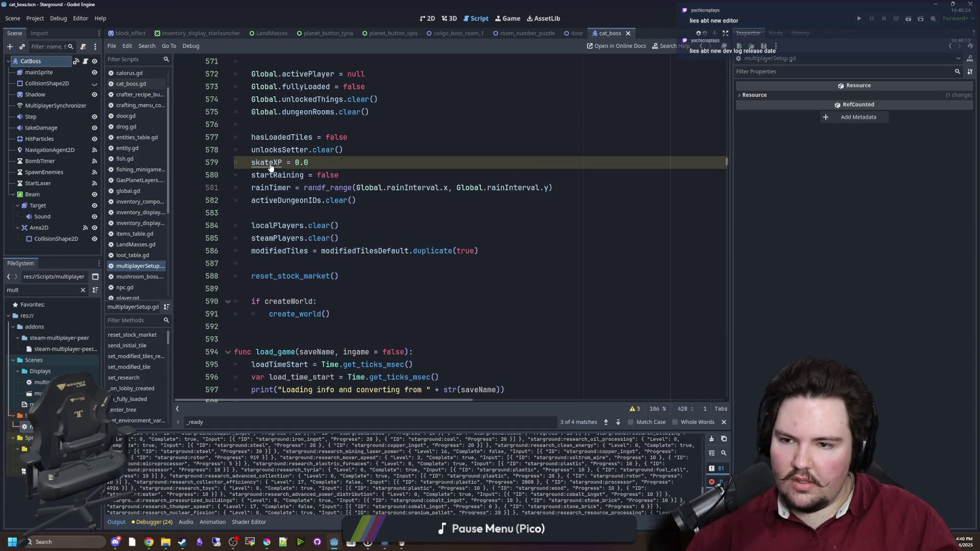
click(268, 167)
ctrl+click(268, 167)
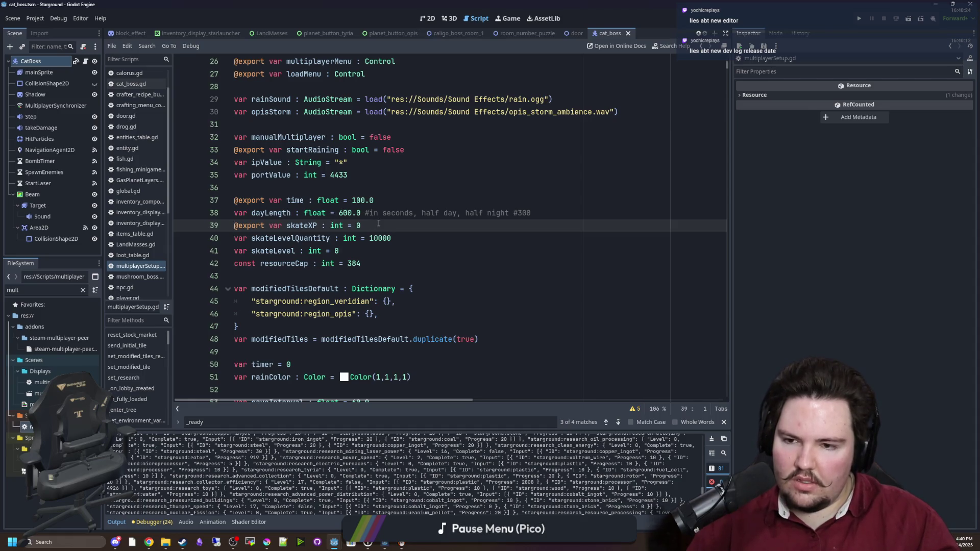
- Search all project files for 'skateXP'
key(ctrl+shift+f)
text(SKATEx)
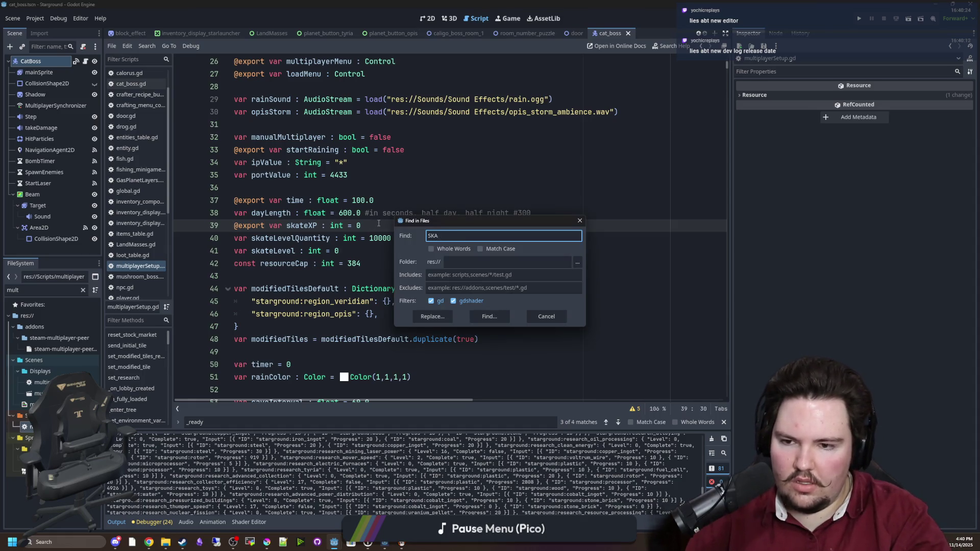
key(BackSpace)
key(BackSpace)
key(BackSpace)
text(XP)
key(Return)
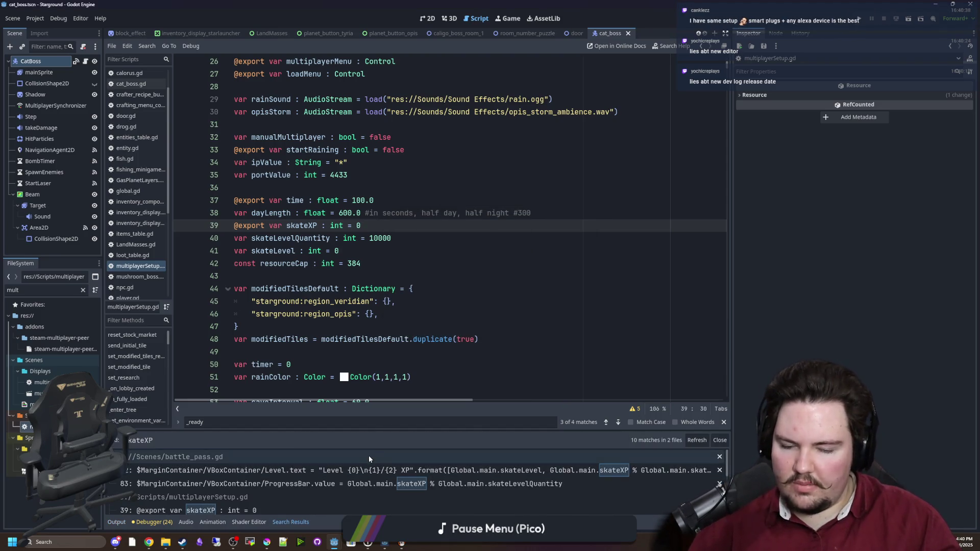
- Open the skateXP += newScore match, then the skateXP = 0.0 result on line 579
scroll(248, 476, down, 2)
scroll(234, 479, down, 5)
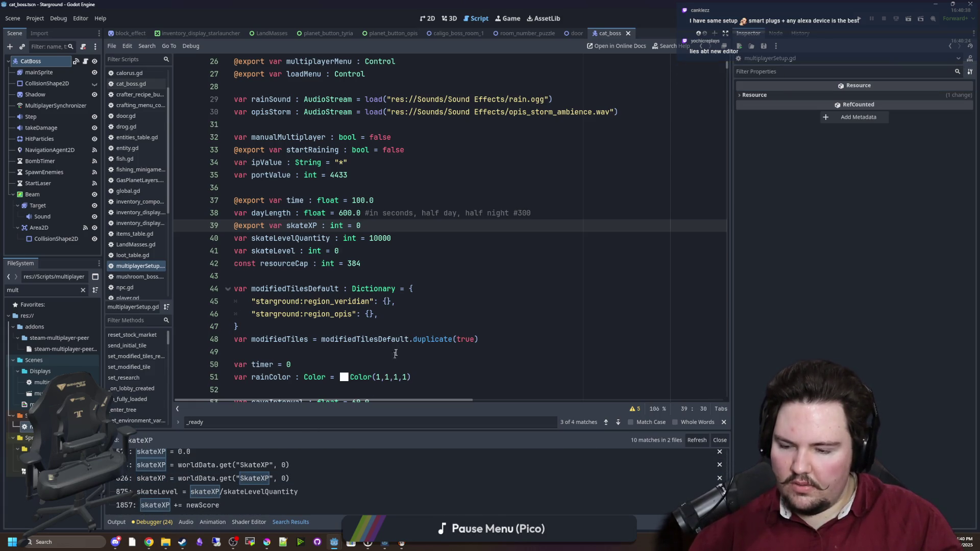
click(186, 511)
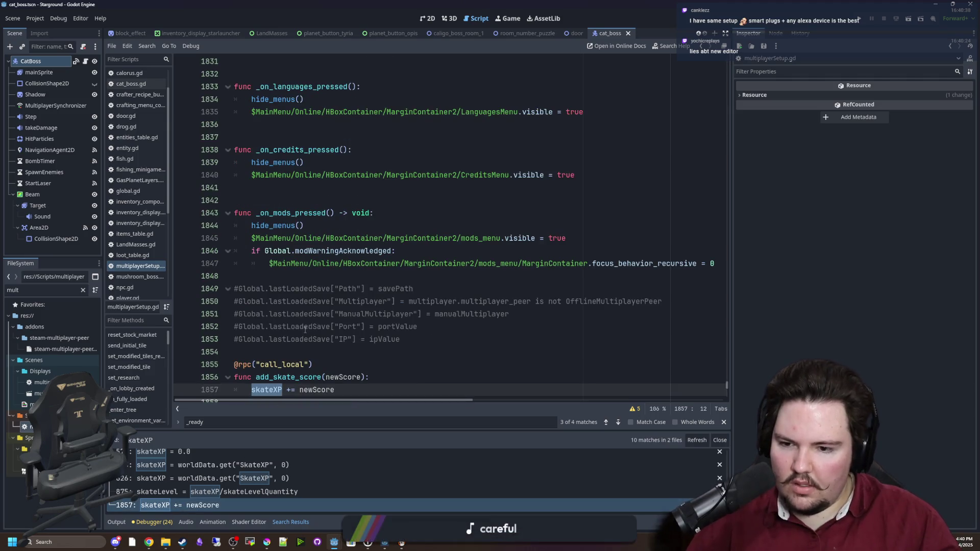
click(327, 365)
click(276, 390)
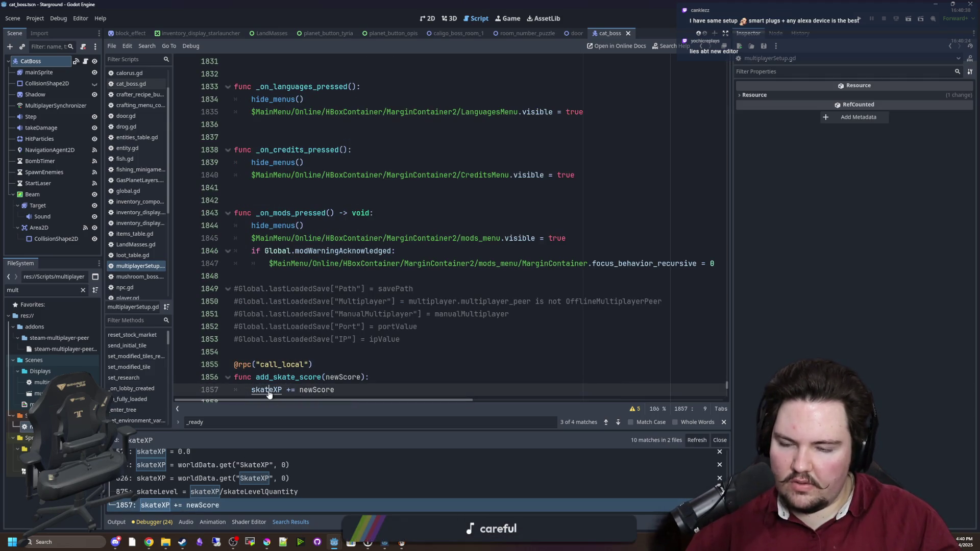
ctrl+click(270, 390)
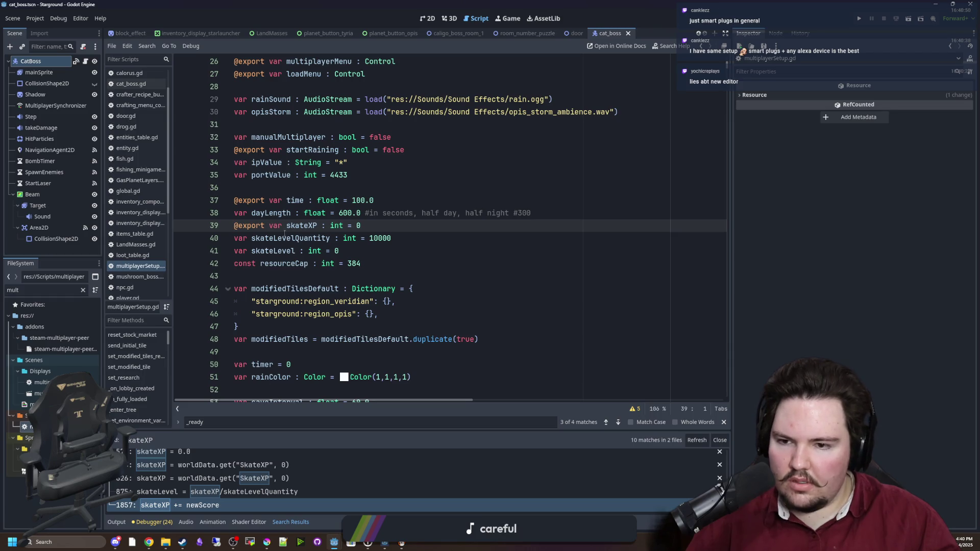
scroll(278, 383, down, 5)
scroll(191, 490, up, 3)
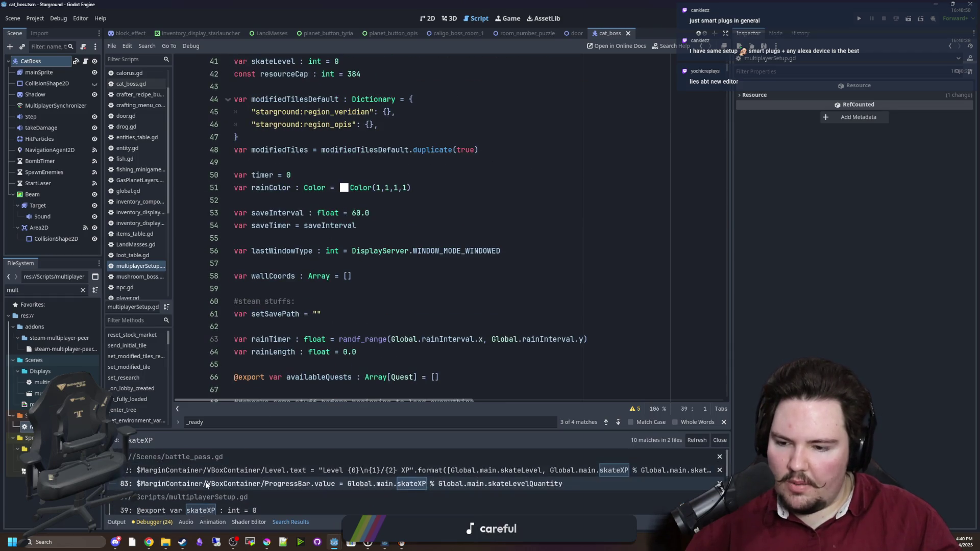
click(190, 480)
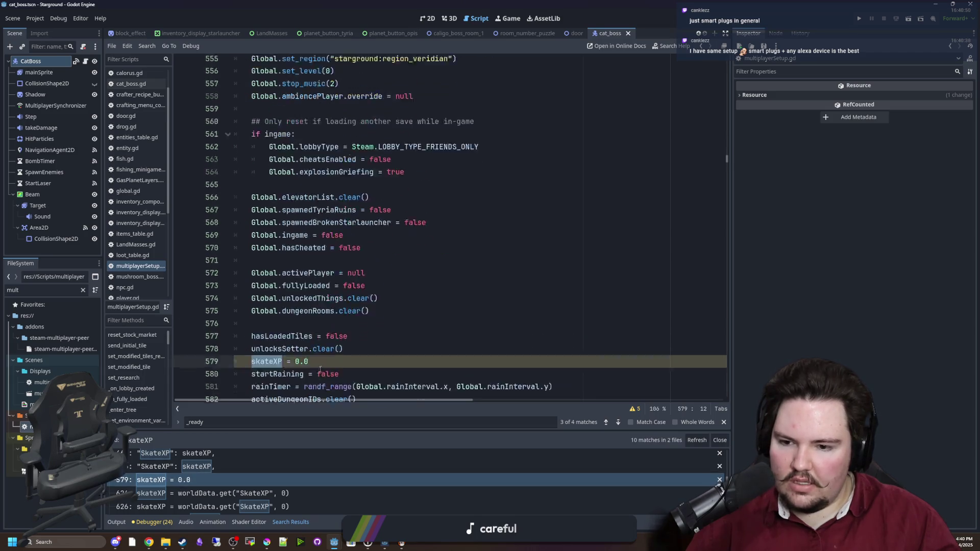
- Change skateXP's reset on line 579 from 0.0 to 0 and save
click(327, 278)
key(BackSpace)
key(BackSpace)
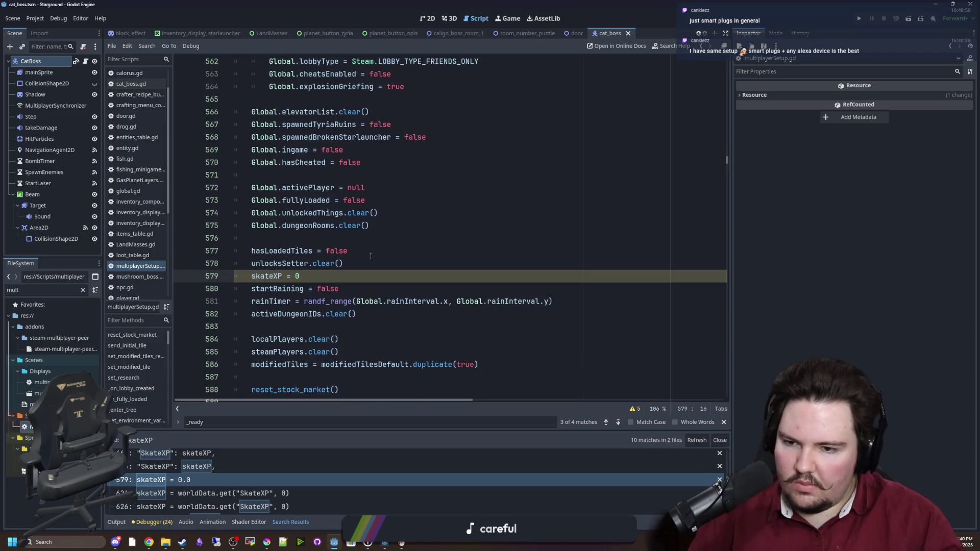
key(Up)
key(Up)
key(End)
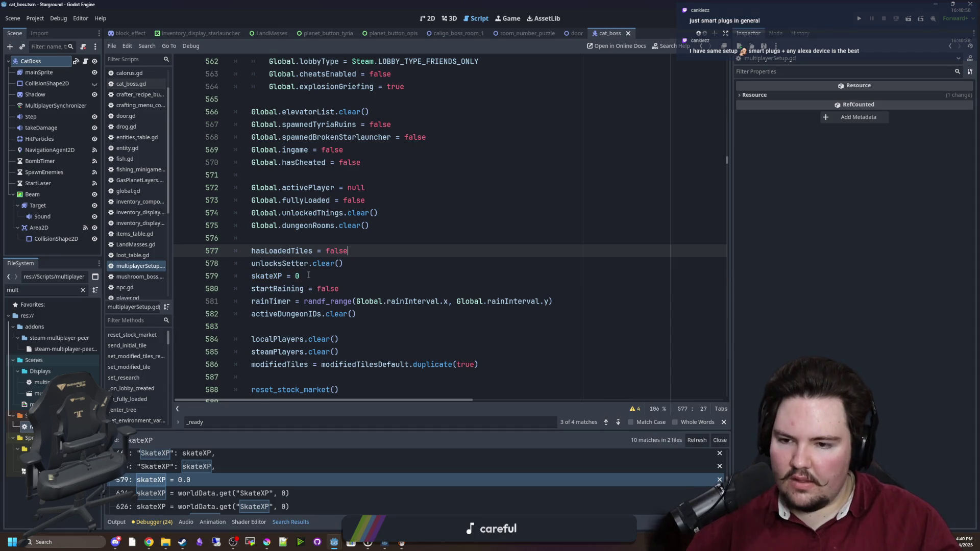
scroll(385, 198, down, 6)
click(385, 199)
key(ctrl+s)
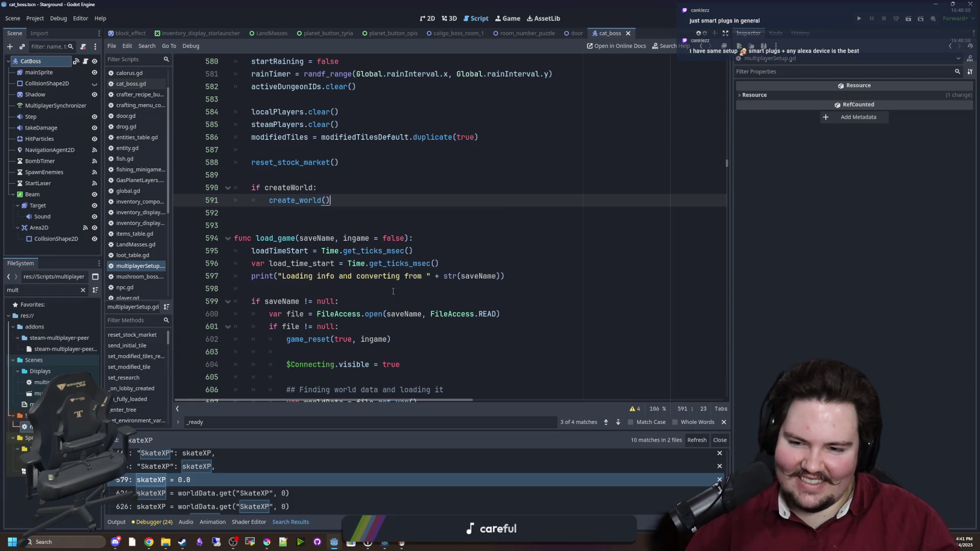
- Save the script twice more and show the debugger's 24 errors and warnings
click(356, 280)
click(294, 230)
key(ctrl+s)
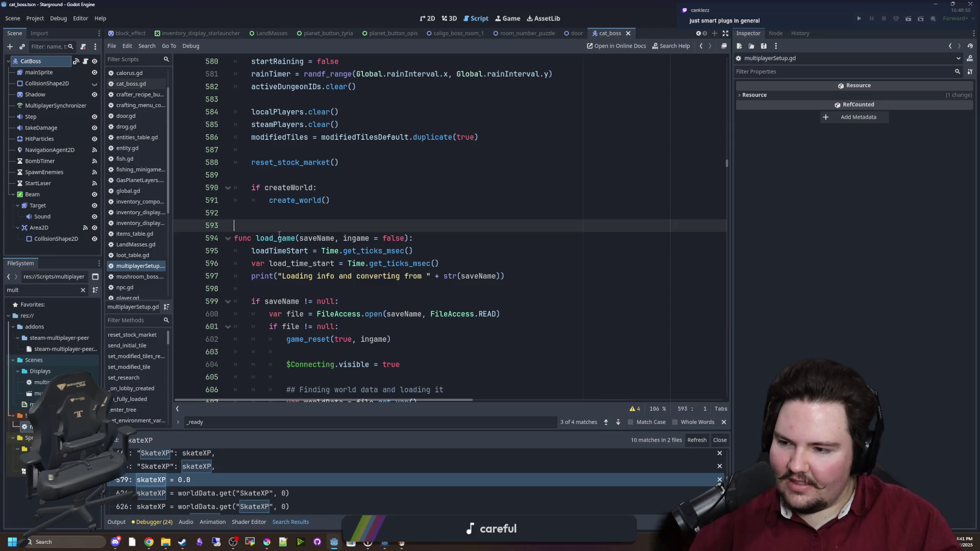
key(ctrl+s)
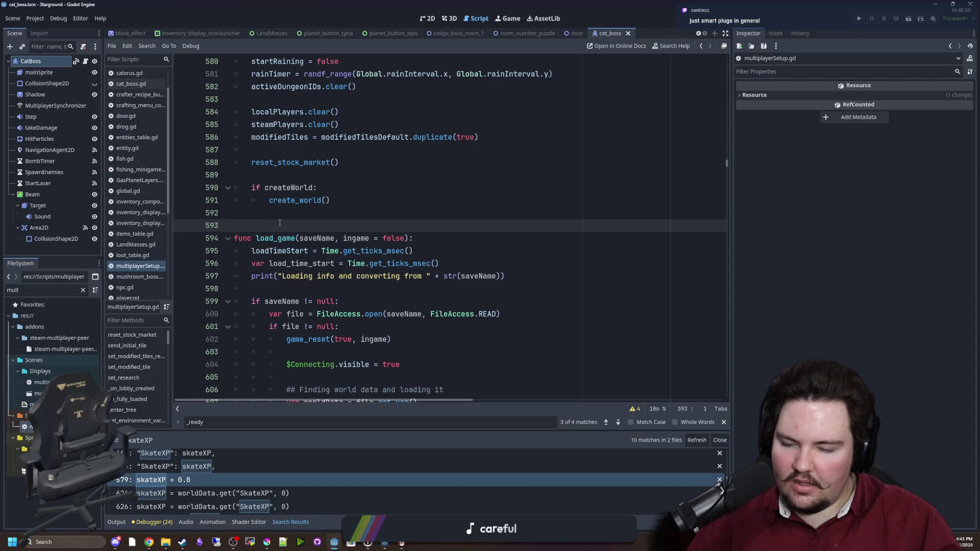
click(153, 522)
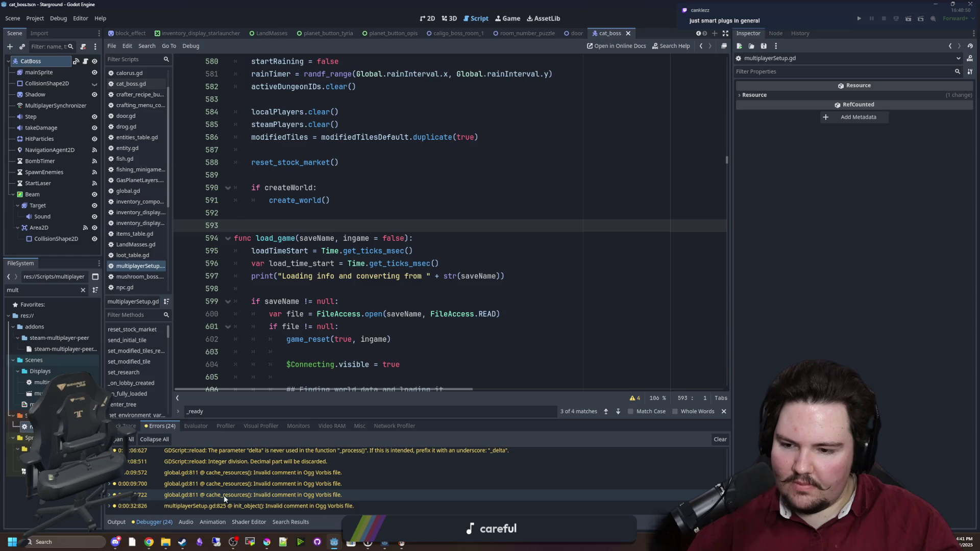
- Review the 24 reload errors and warnings in the Debugger list, then save the scene
mouse_move(237, 505)
scroll(202, 488, up, 5)
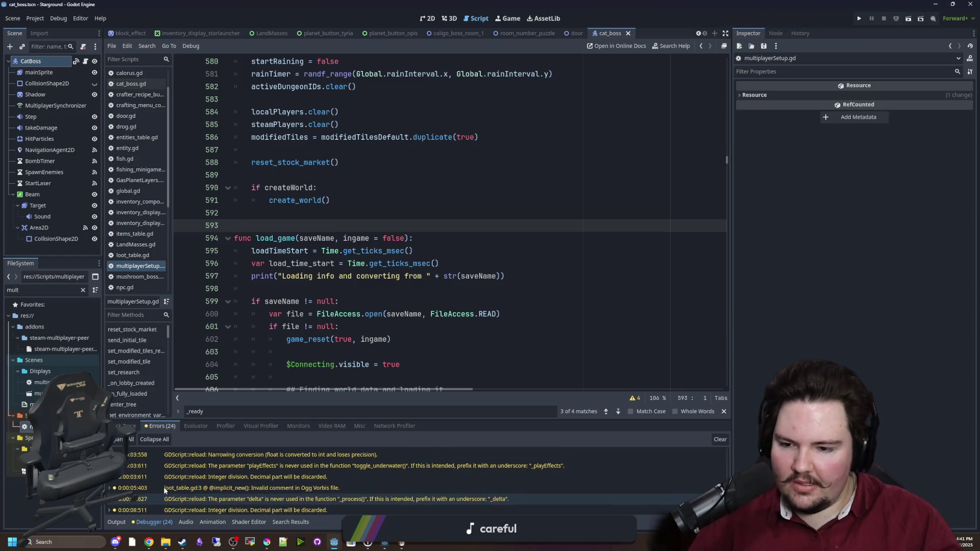
scroll(205, 485, up, 5)
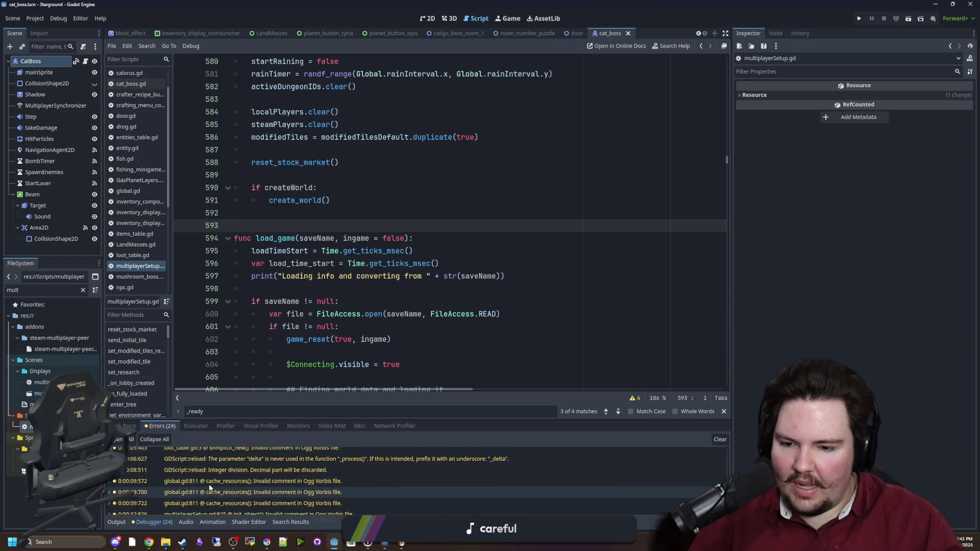
mouse_move(250, 455)
scroll(251, 462, down, 3)
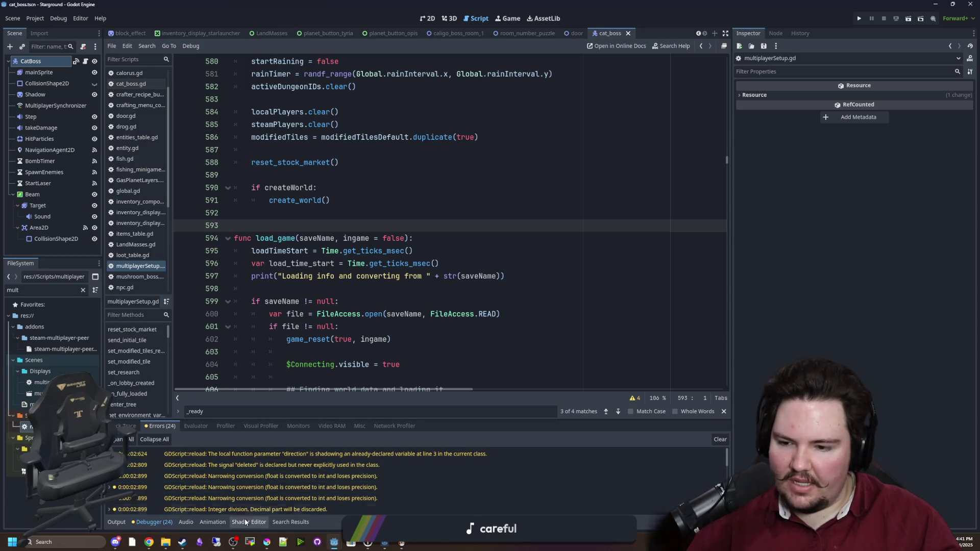
scroll(252, 472, down, 5)
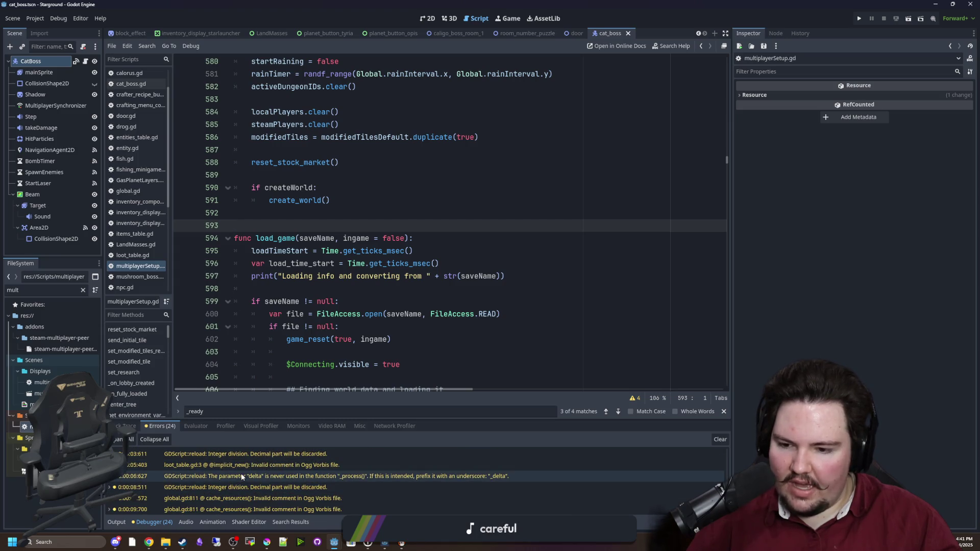
scroll(252, 470, down, 2)
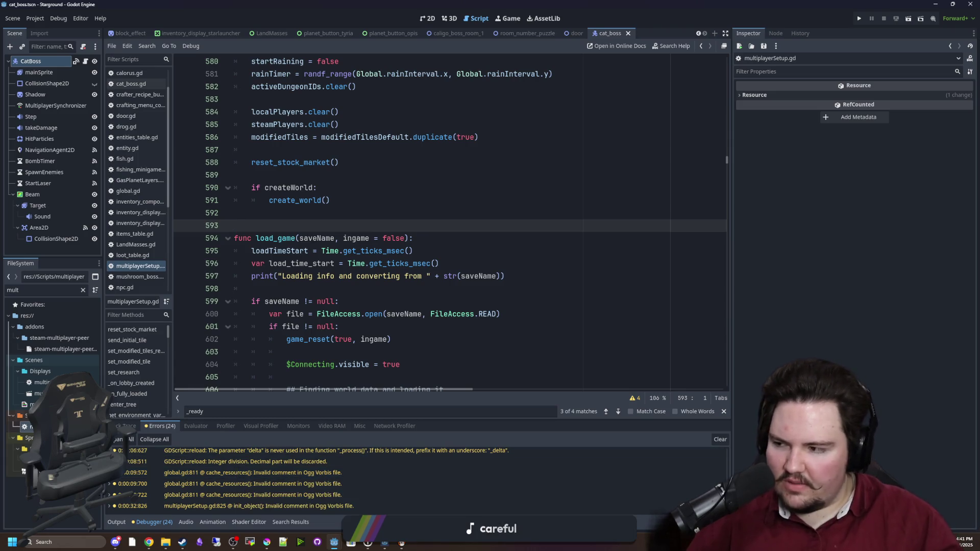
click(286, 213)
key(ctrl+s)
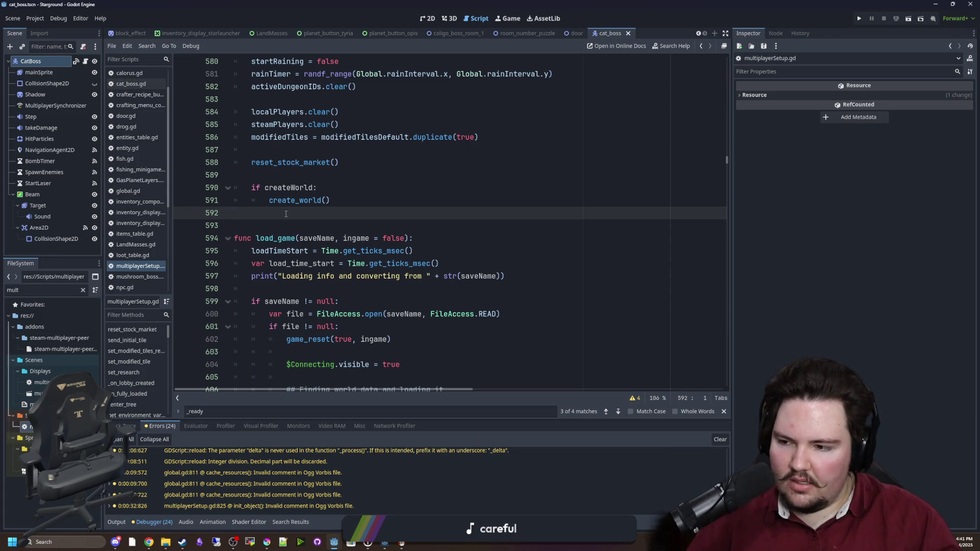
- Inspect lines 589–594 of multiplayerSetup.gd, then save
scroll(420, 245, down, 8)
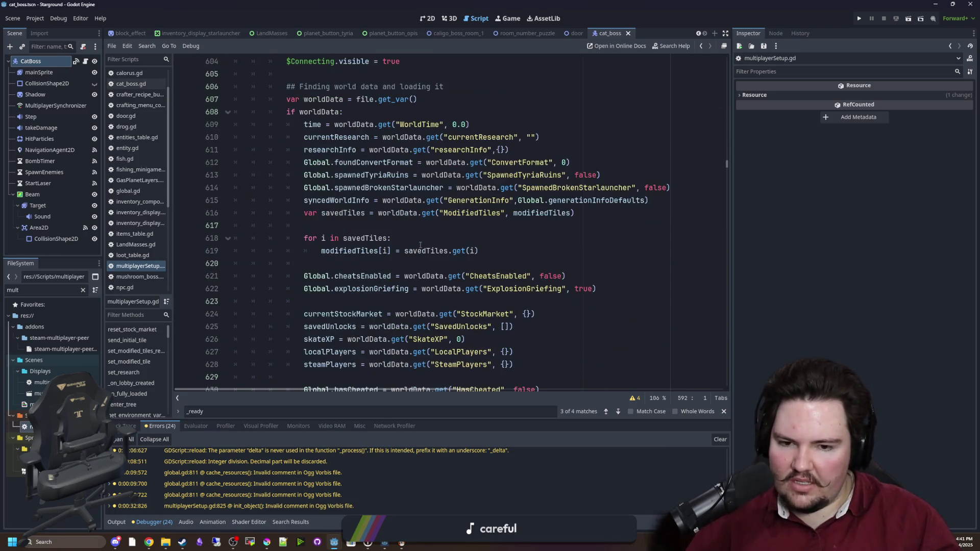
scroll(420, 245, down, 9)
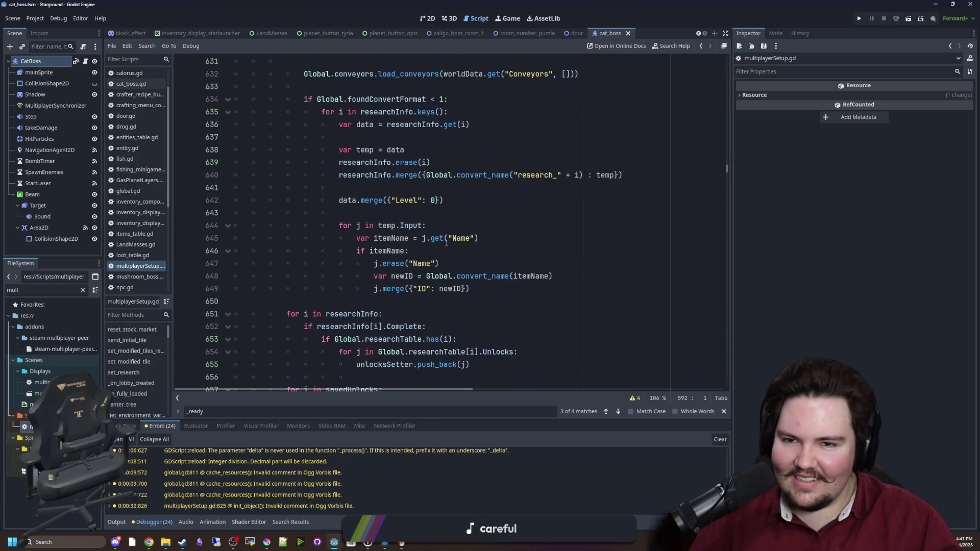
scroll(447, 243, up, 19)
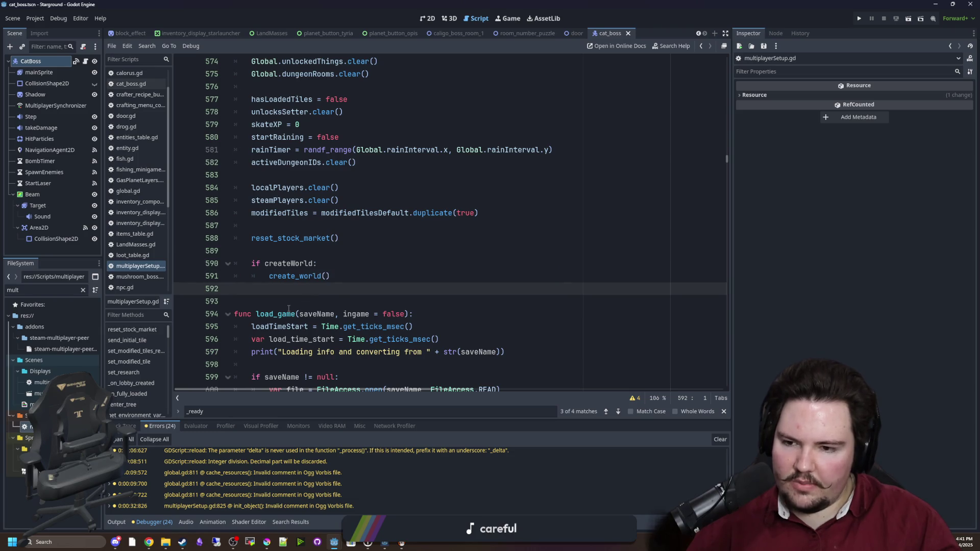
click(443, 317)
click(372, 292)
key(Up)
key(Up)
key(Down)
key(Down)
key(Down)
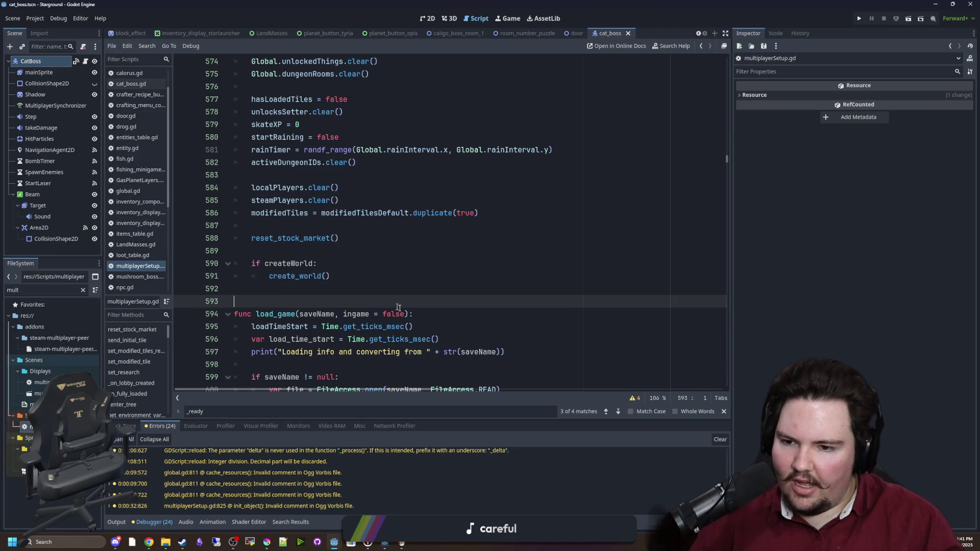
click(415, 315)
click(374, 296)
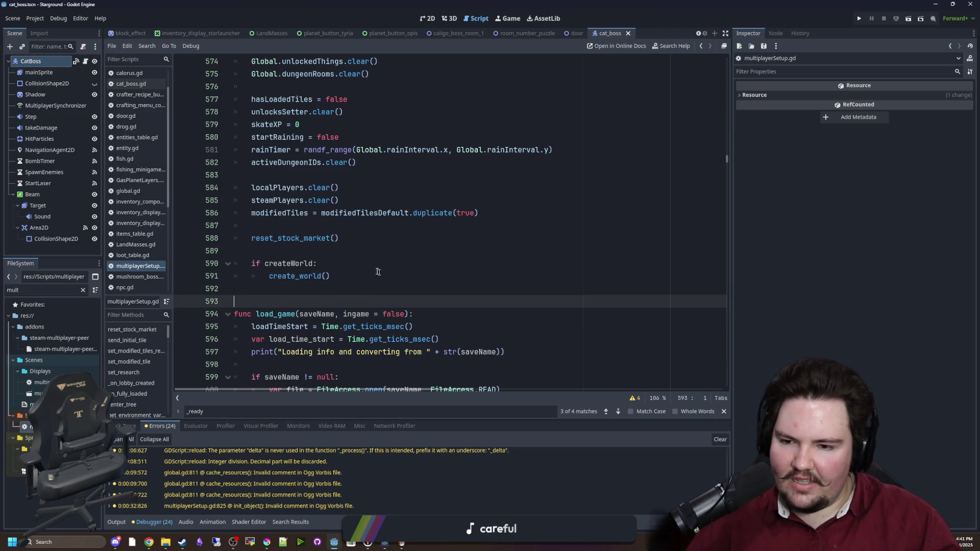
click(357, 254)
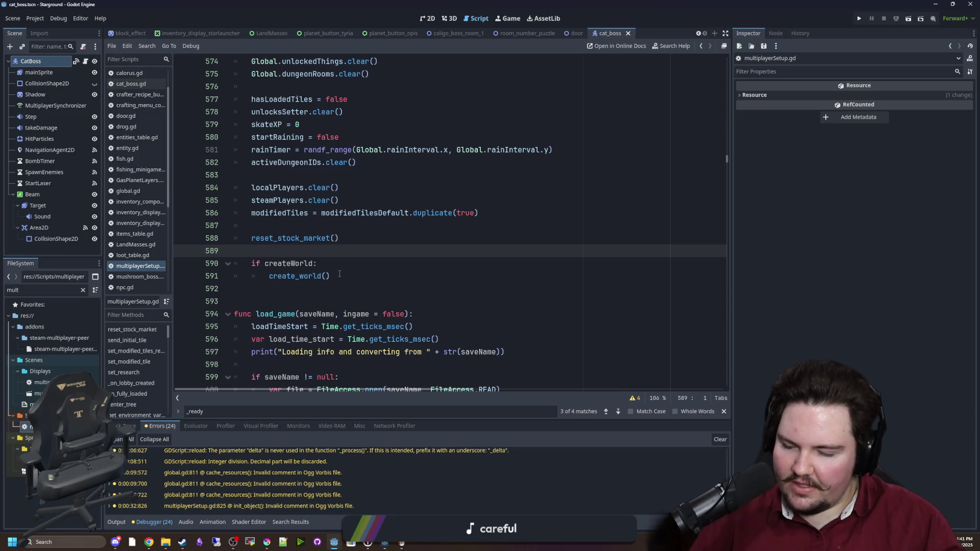
click(299, 290)
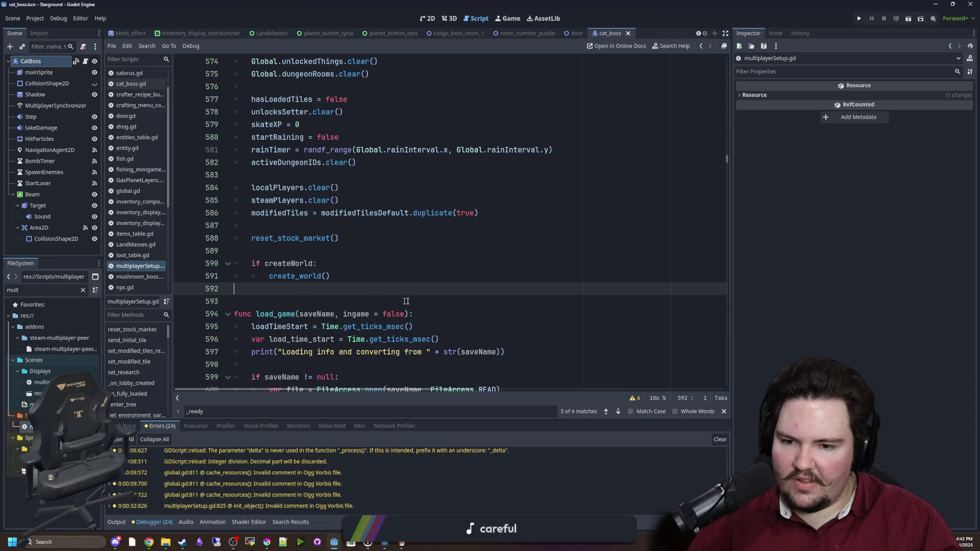
click(426, 313)
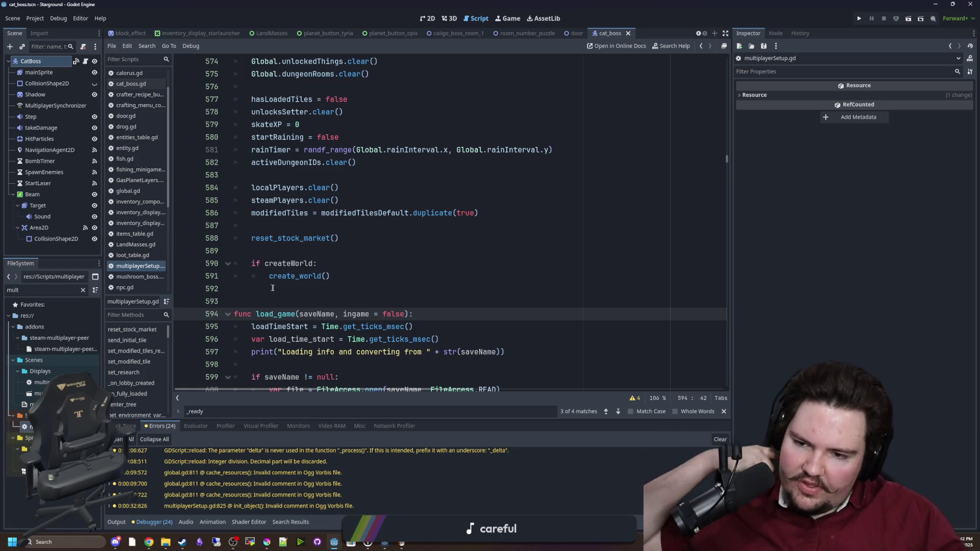
click(356, 284)
click(299, 253)
click(289, 287)
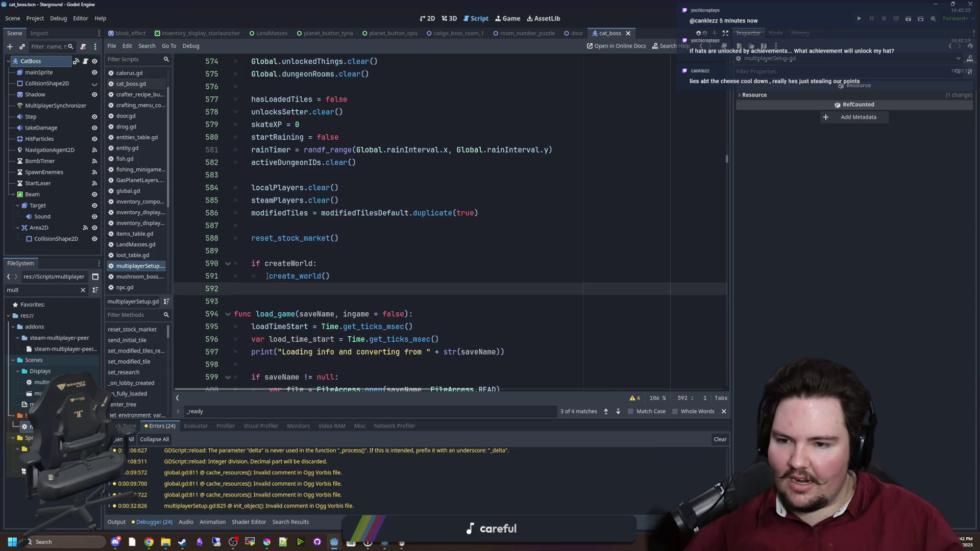
key(ctrl+s)
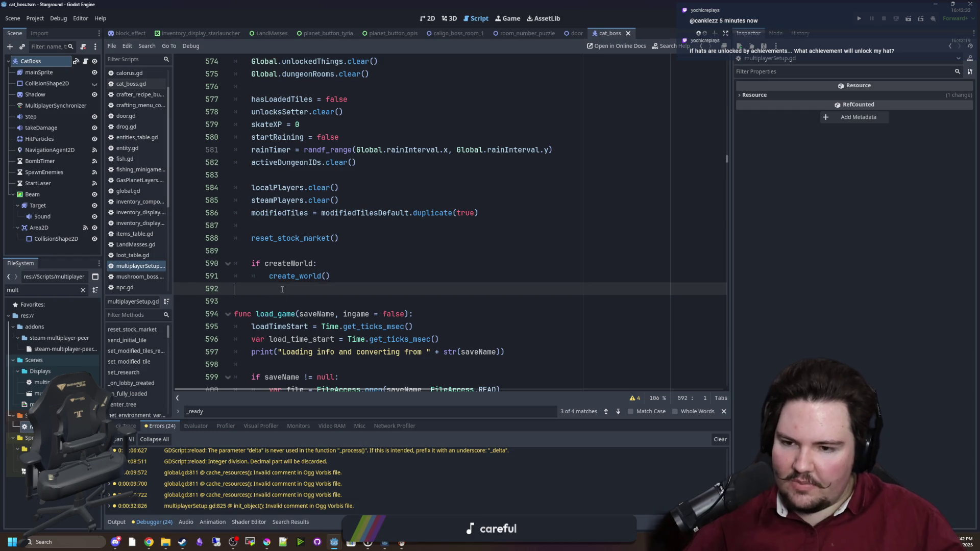
- Inspect the code around lines 490–551, including the get_remote_sender_id call on line 496
scroll(307, 278, up, 5)
scroll(307, 277, up, 11)
click(285, 270)
scroll(285, 269, down, 5)
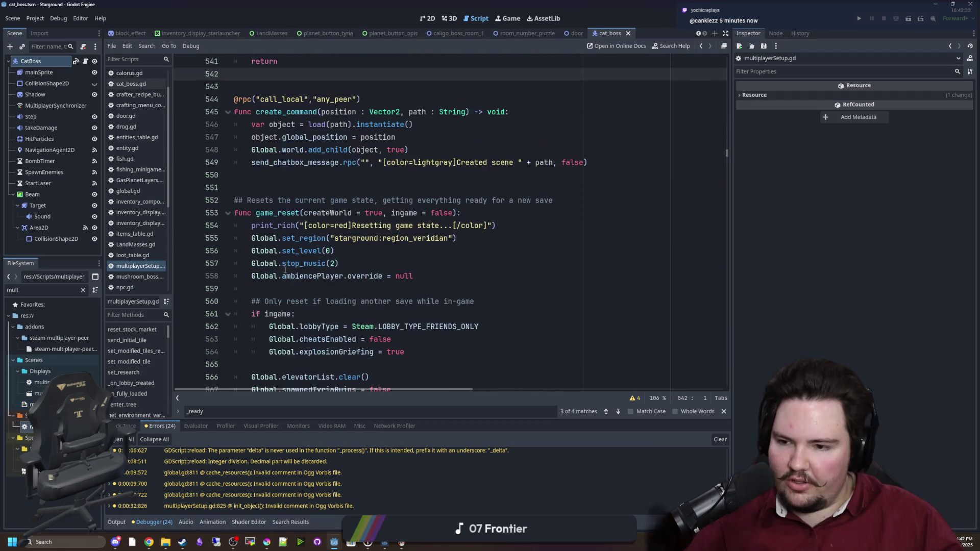
click(280, 193)
scroll(306, 225, up, 19)
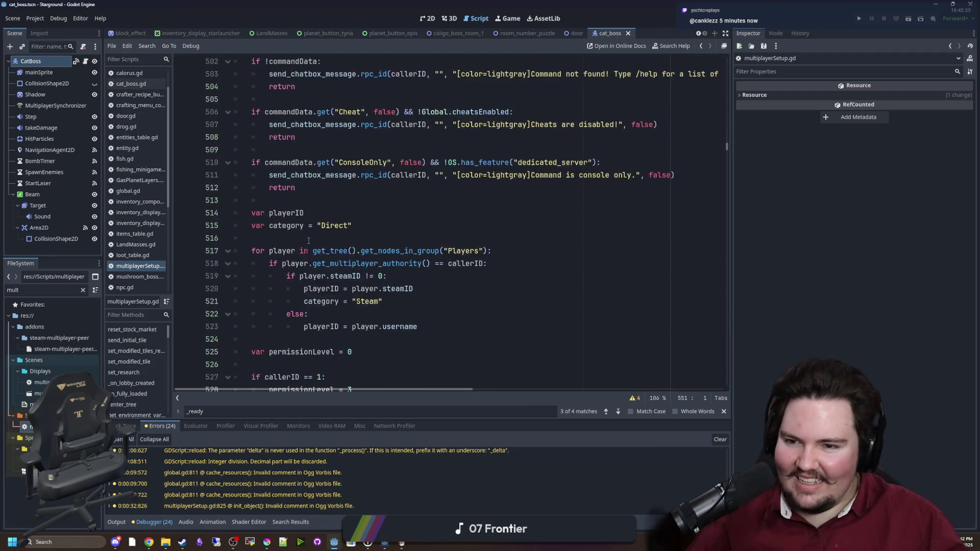
scroll(310, 232, up, 3)
click(279, 263)
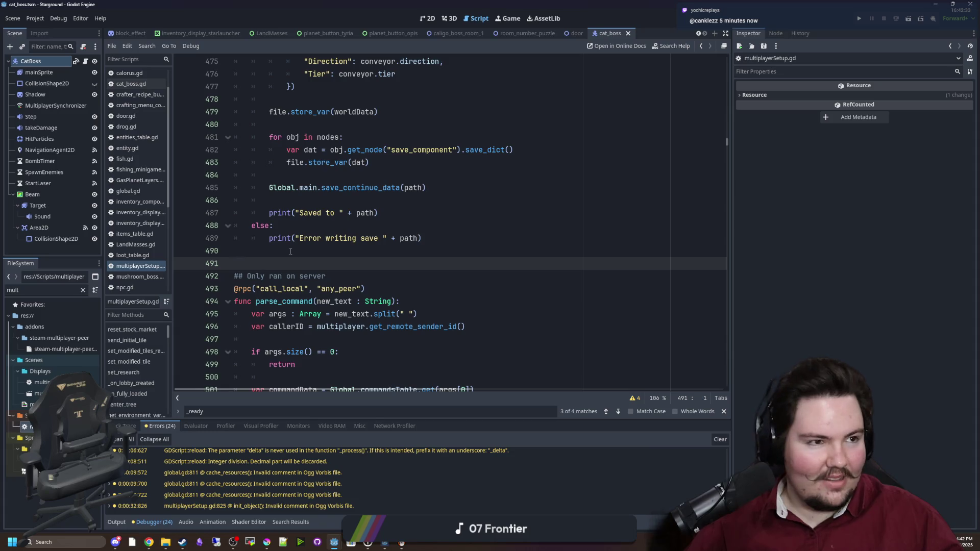
click(291, 251)
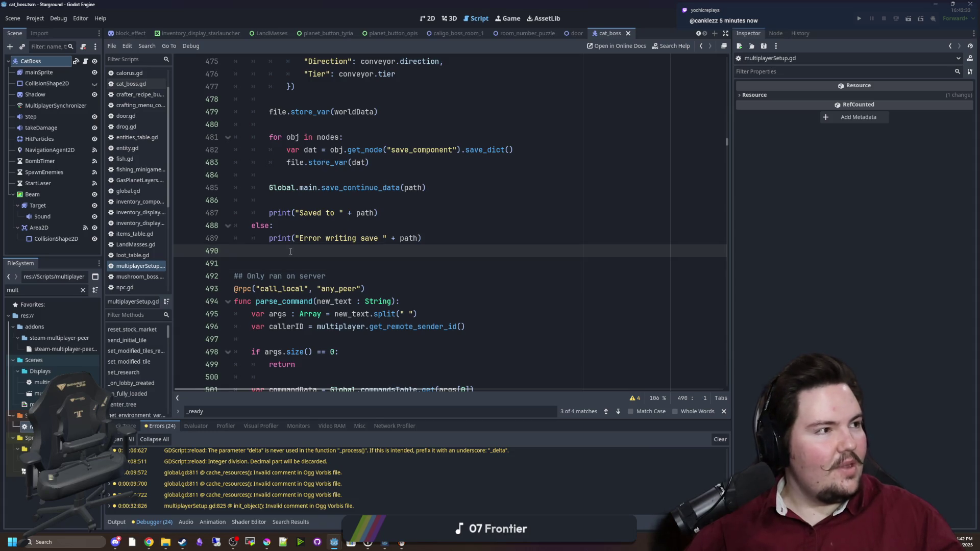
mouse_move(287, 244)
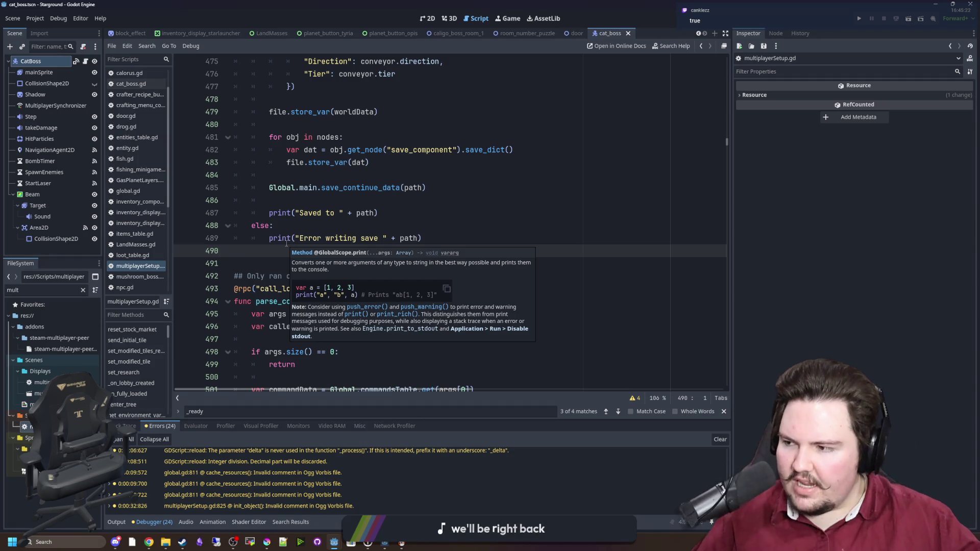
click(406, 327)
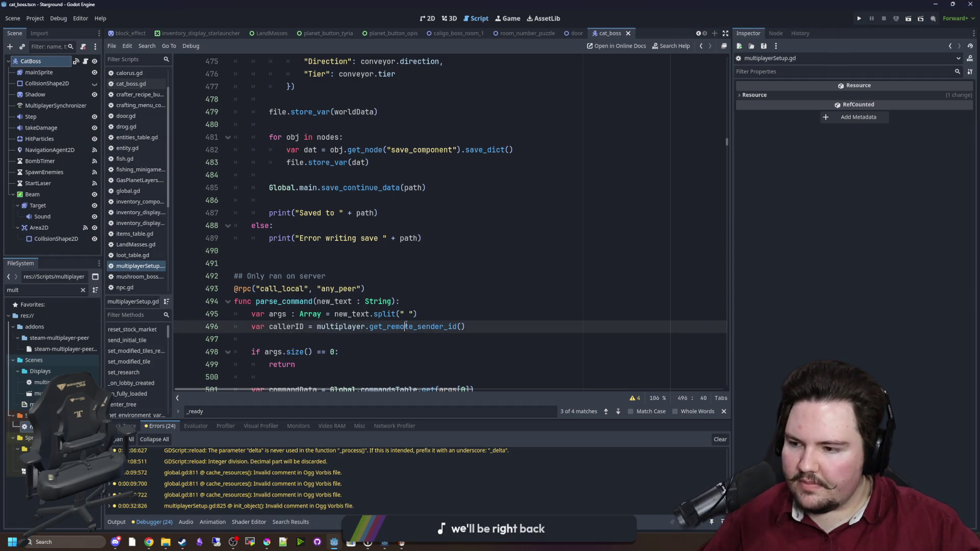
- Inspect lines 490–493 of multiplayerSetup.gd and save the scene twice
click(402, 288)
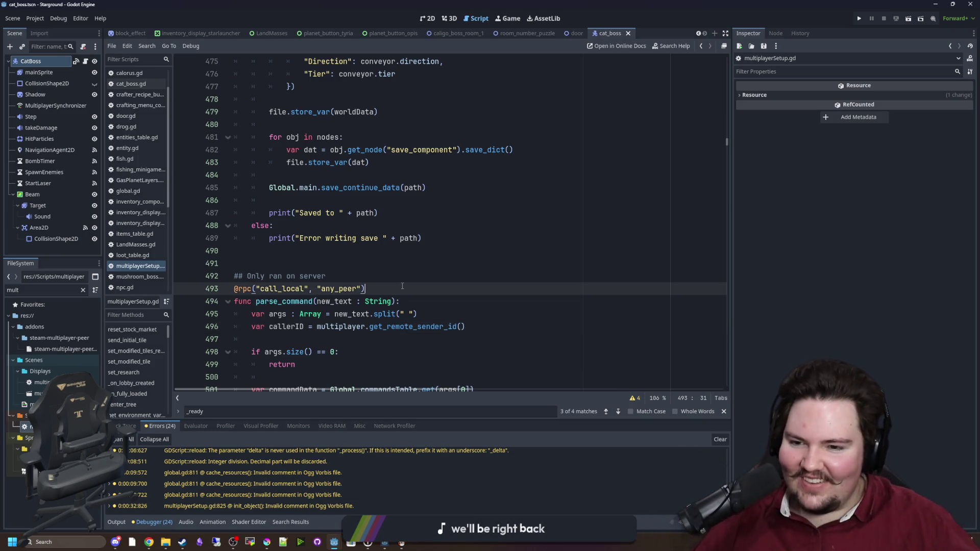
click(265, 253)
key(ctrl+s)
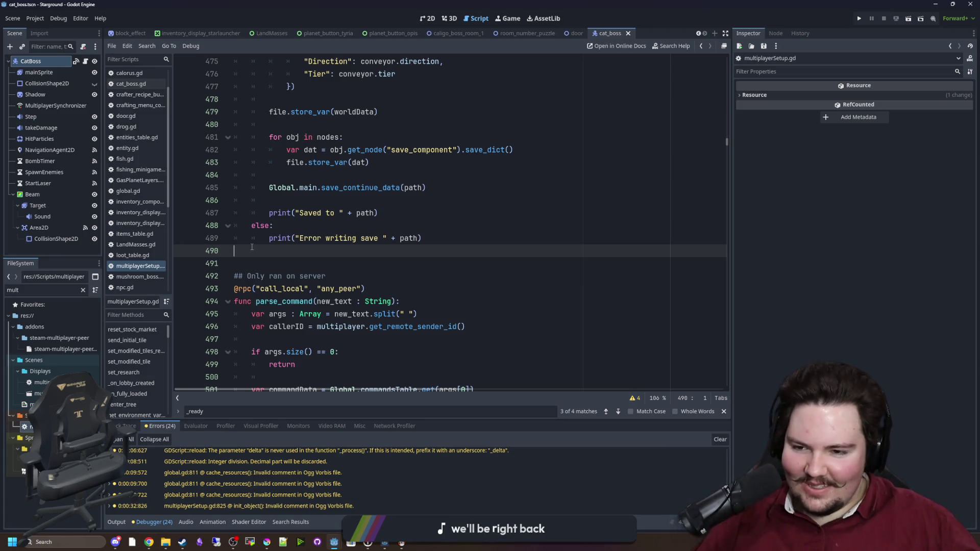
key(ctrl+s)
scroll(356, 236, down, 2)
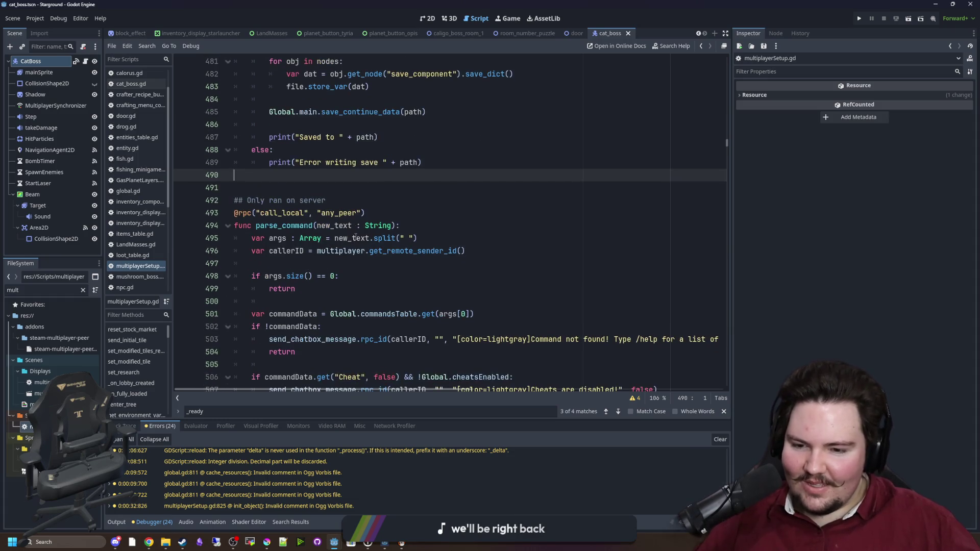
scroll(368, 151, down, 3)
scroll(327, 286, up, 4)
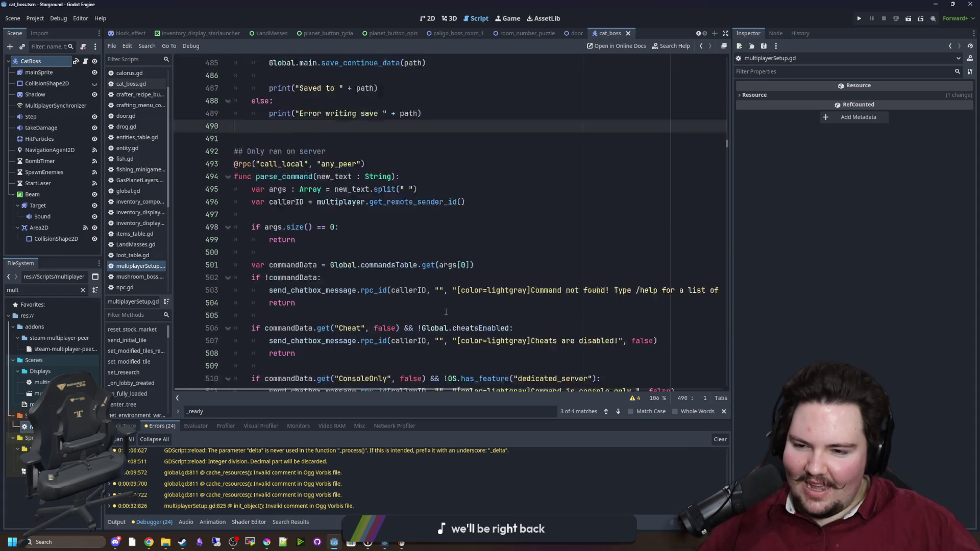
click(323, 227)
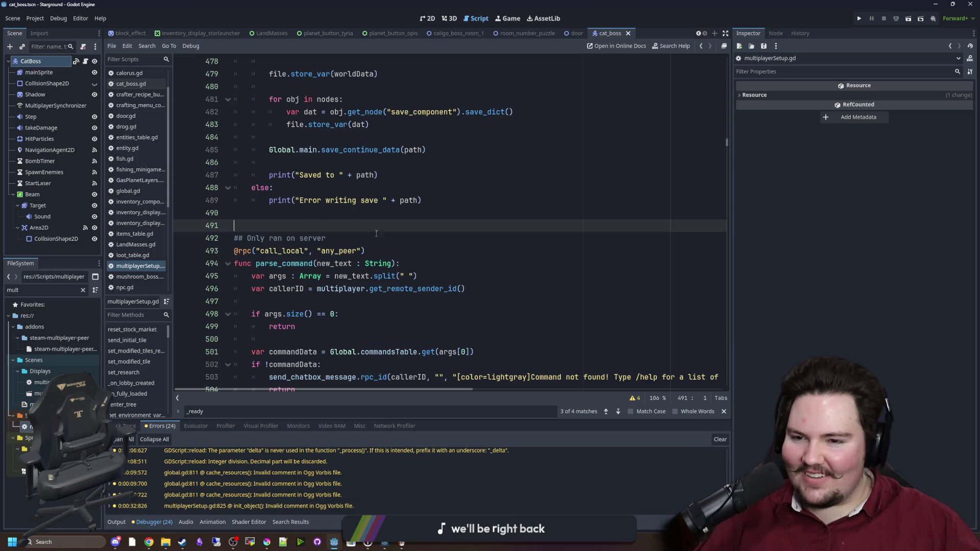
- Inspect check_research_achievements above save_game (lines 433–434), then clear the FileSystem filter
scroll(321, 226, up, 16)
scroll(400, 233, up, 3)
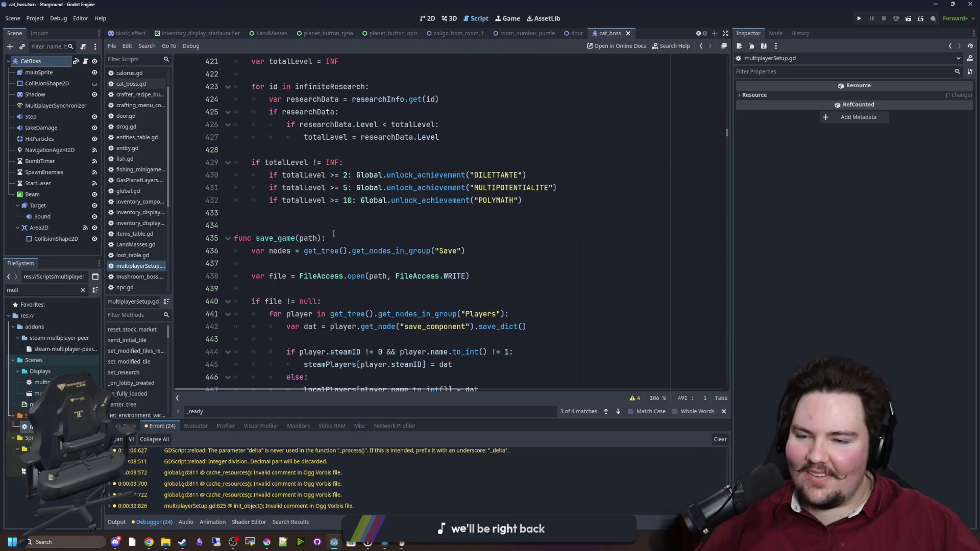
click(307, 225)
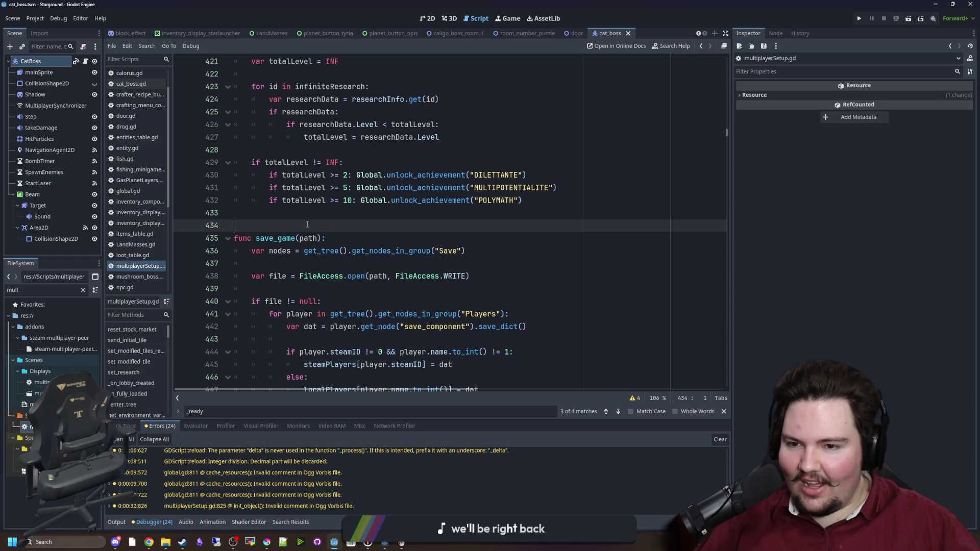
scroll(309, 230, up, 4)
click(301, 104)
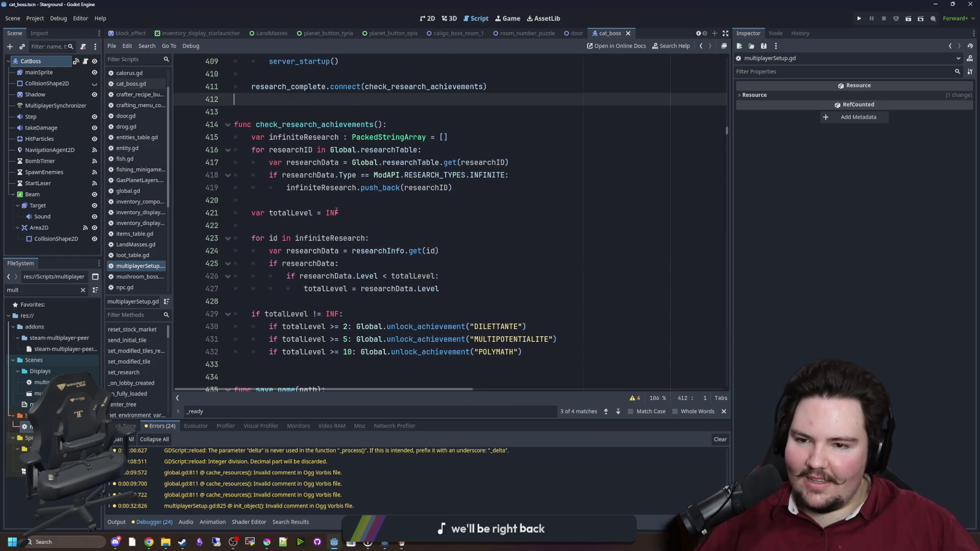
scroll(301, 204, down, 2)
click(292, 289)
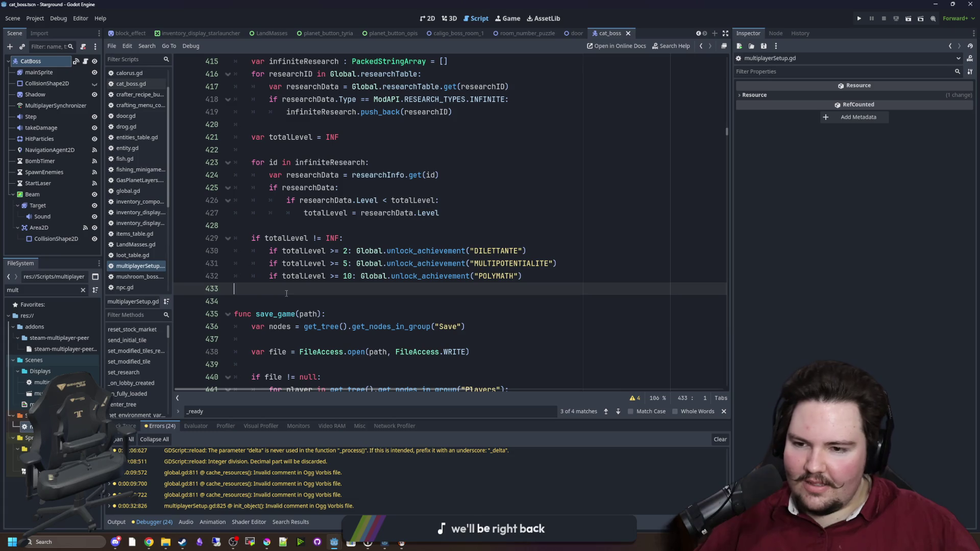
click(296, 295)
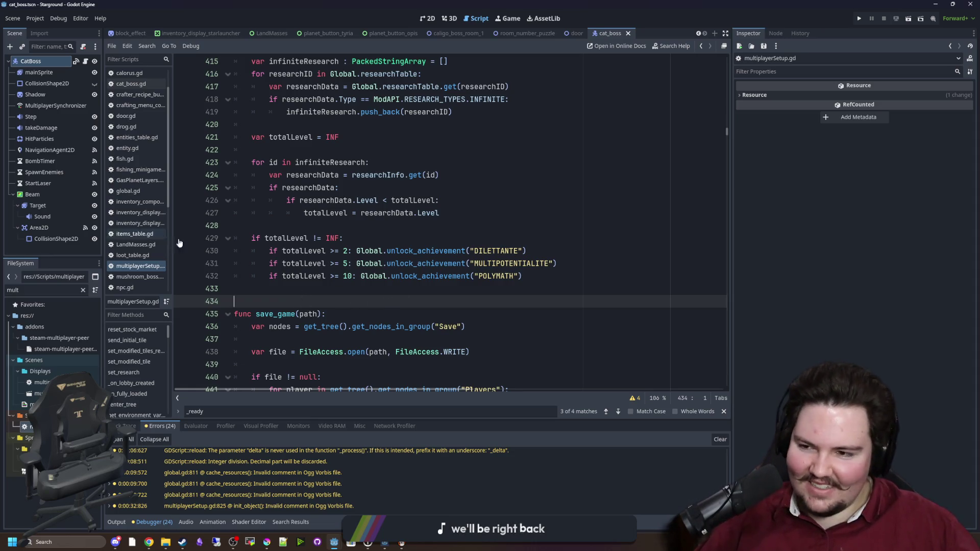
scroll(230, 299, up, 1)
click(81, 290)
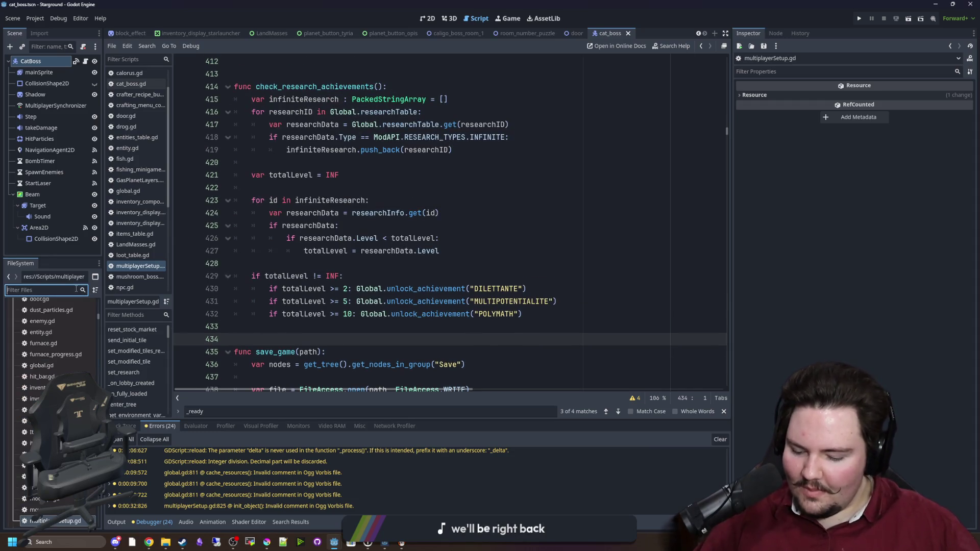
- Filter files for 'caligo', widen the file tree, and select caligo_boss_room_1
text(caligo)
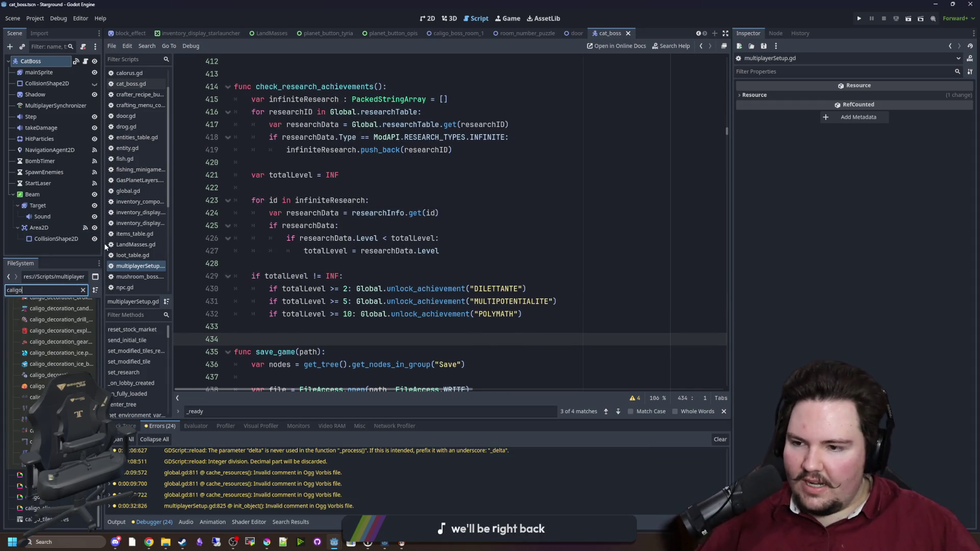
drag(104, 245, 305, 265)
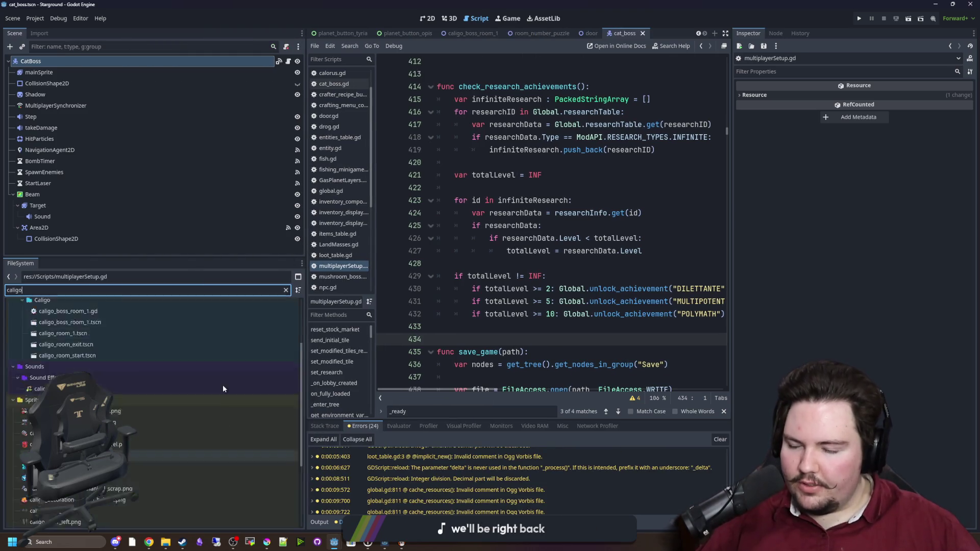
scroll(223, 388, up, 3)
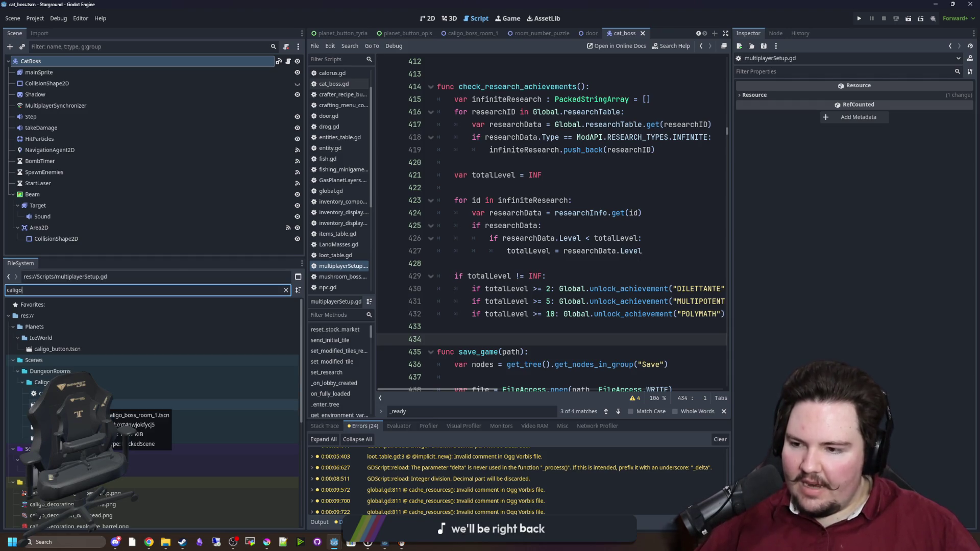
click(107, 404)
scroll(106, 385, down, 1)
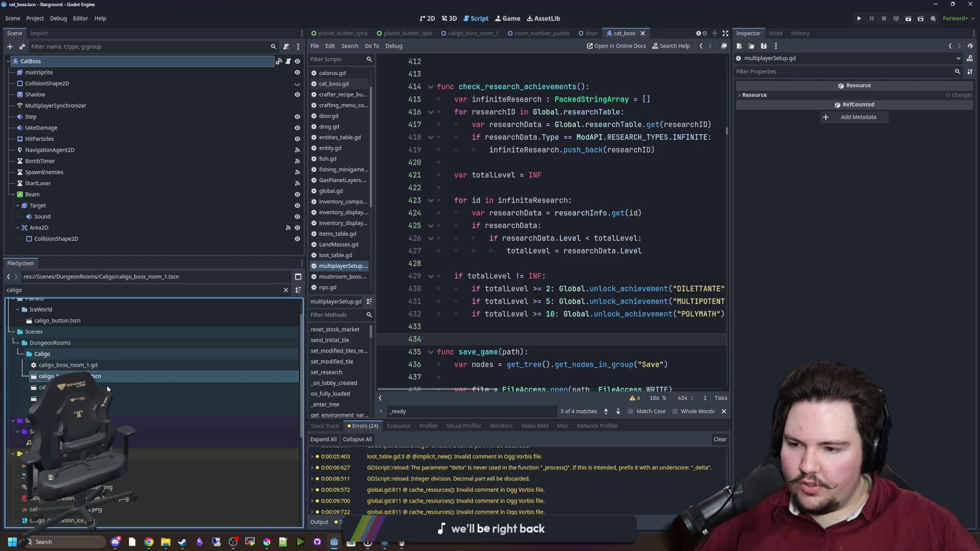
click(283, 291)
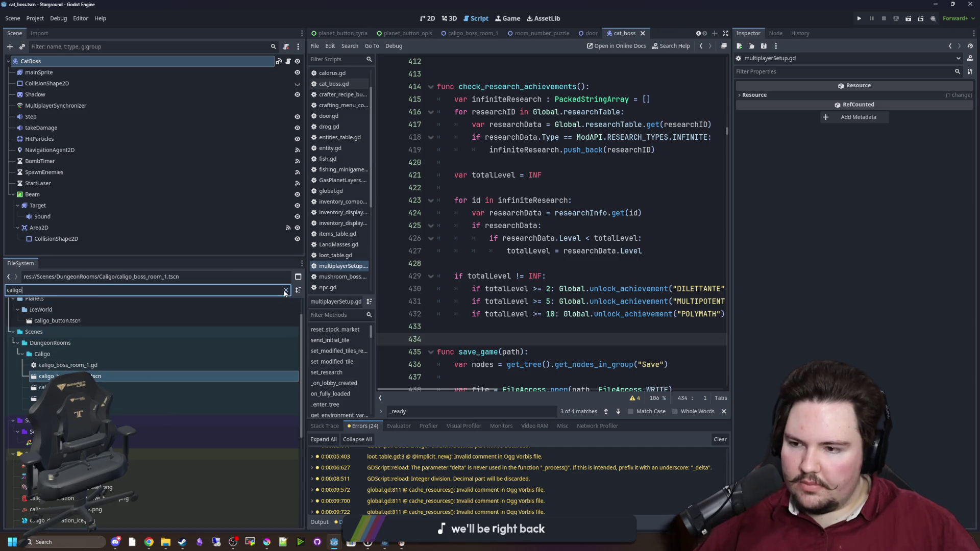
- Search files for 'chest' and open tephra_room_chest.tscn in the 2D view
click(285, 291)
text(chest)
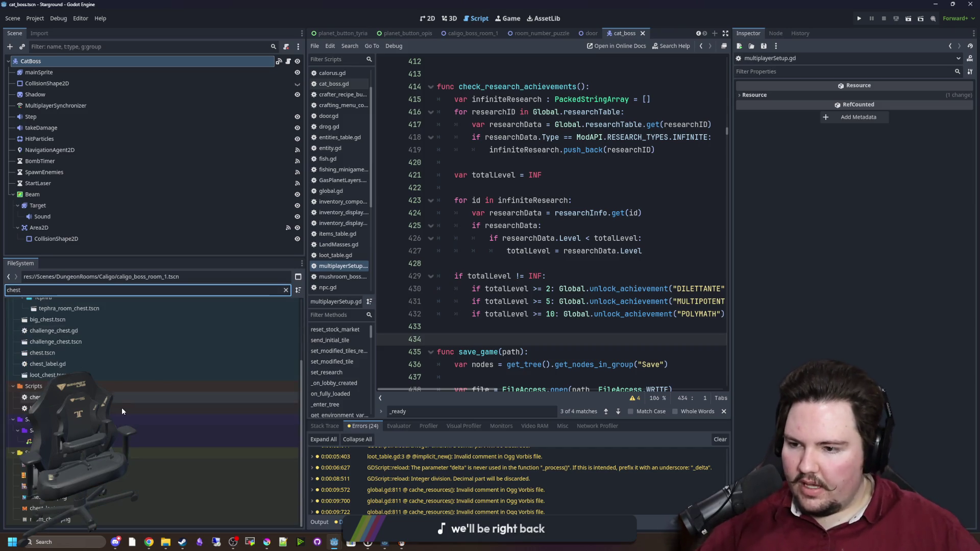
double_click(69, 308)
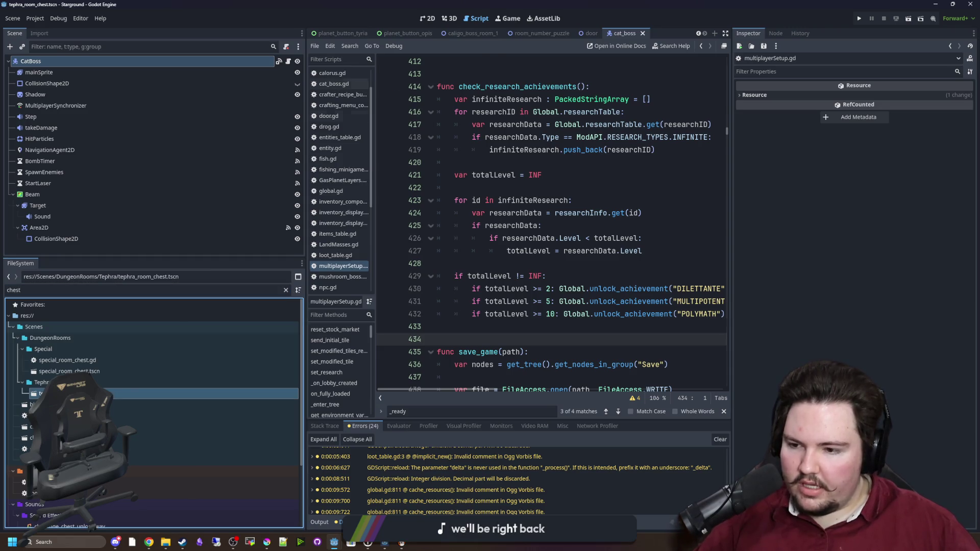
click(449, 20)
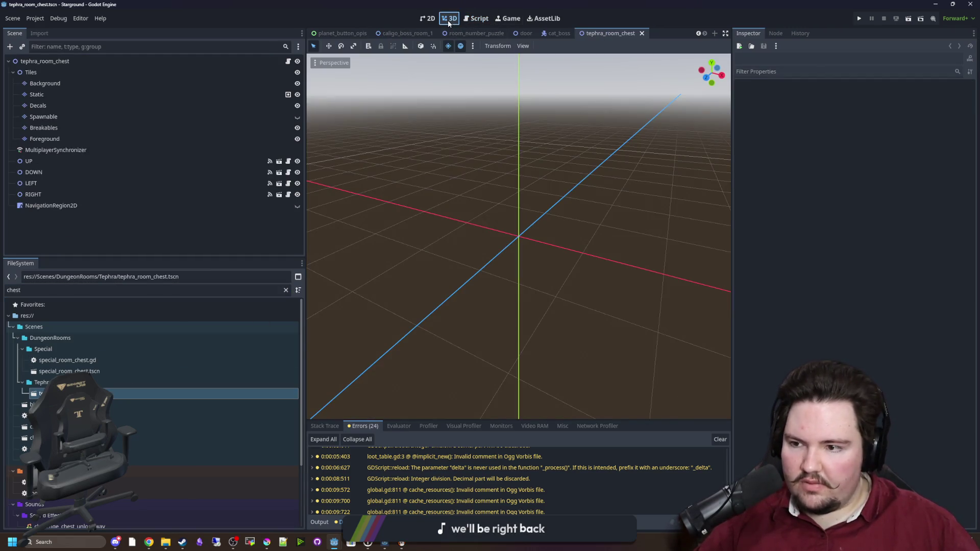
click(428, 18)
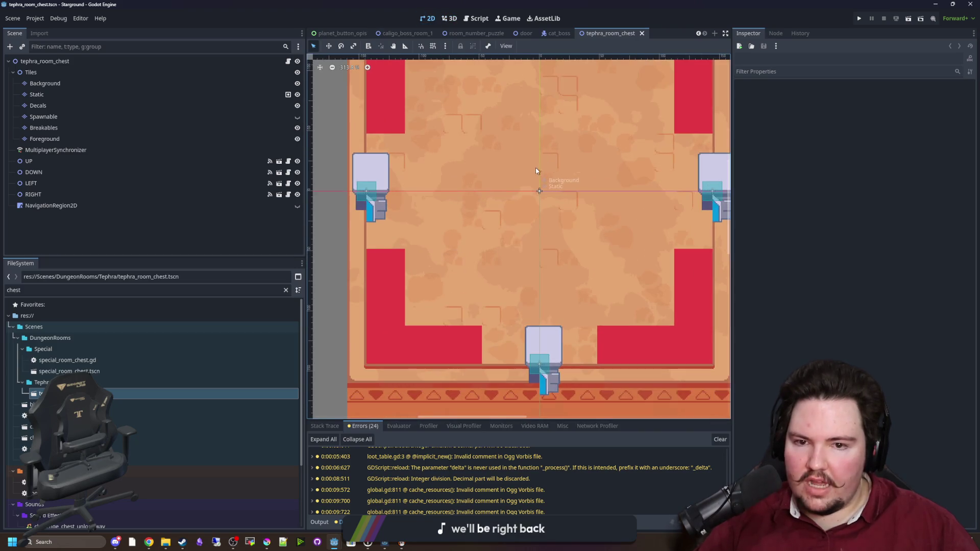
- View the tephra_room_chest script in a widened script editor
scroll(535, 167, down, 5)
key(ctrl+F3)
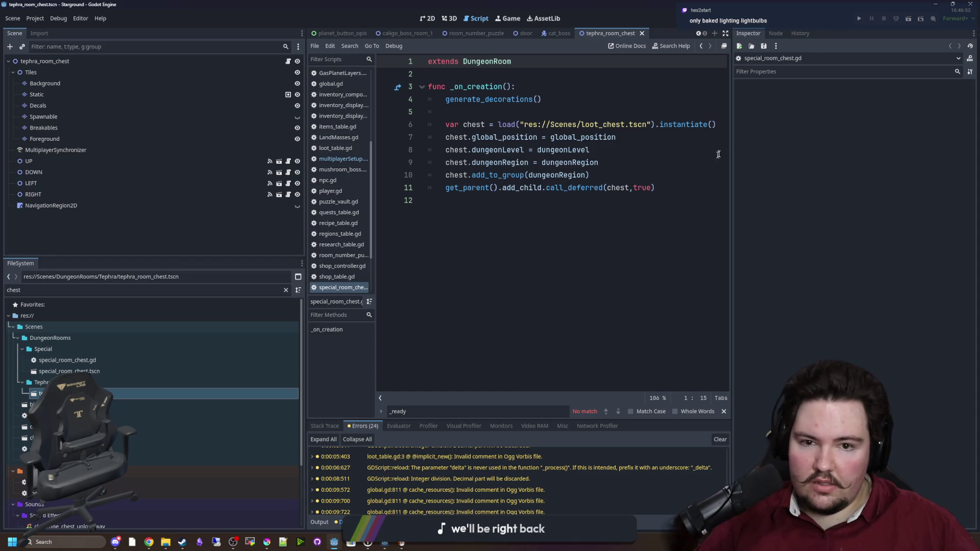
drag(733, 153, 827, 155)
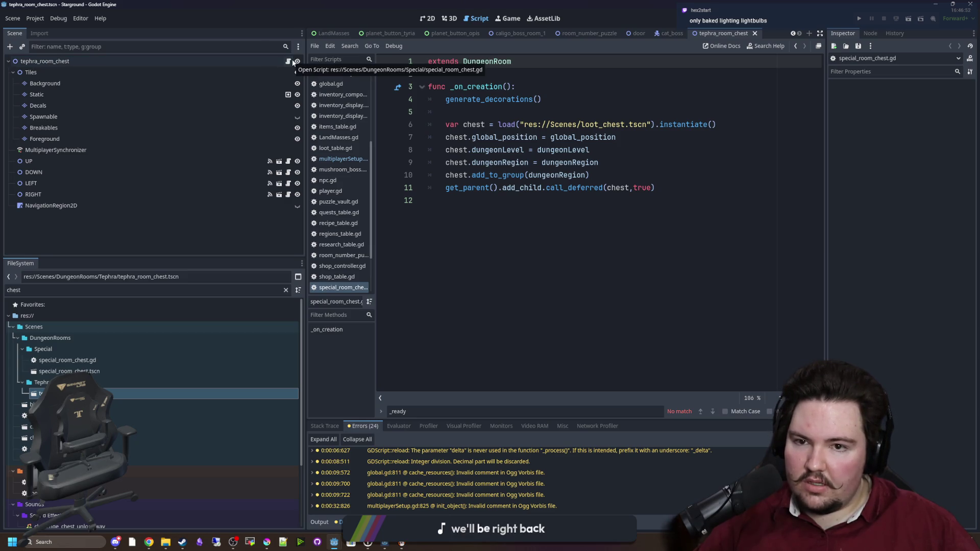
click(672, 228)
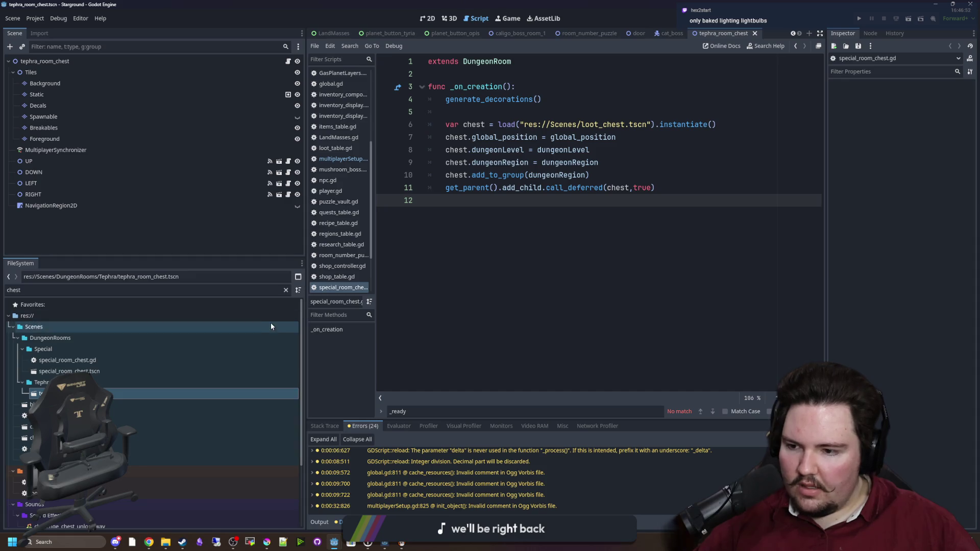
- Replace the file filter with 'caligo' and return to the 2D room view
click(270, 290)
key(ctrl+a)
key(BackSpace)
text(caligo)
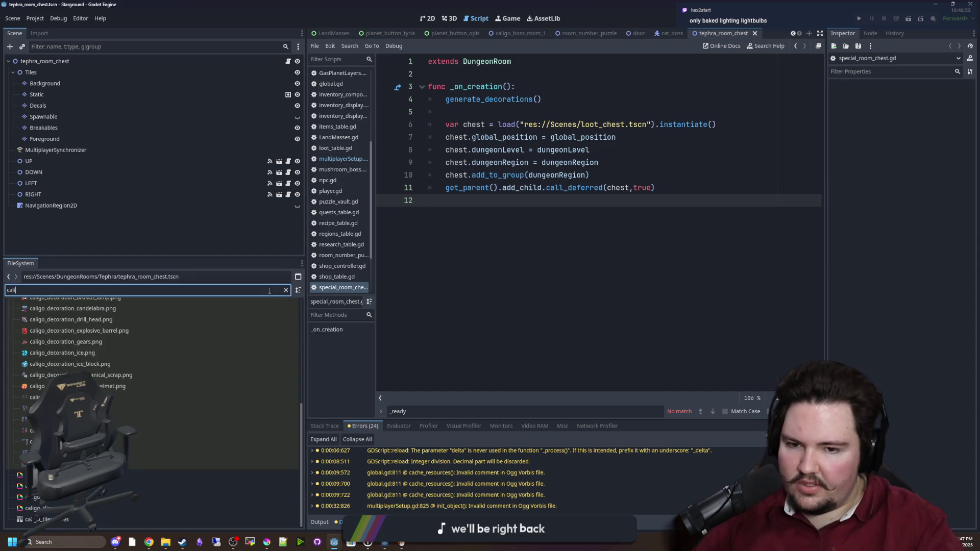
click(428, 18)
- Open the caligo_room_1 scene from the filtered file list
scroll(388, 281, down, 5)
scroll(67, 365, up, 10)
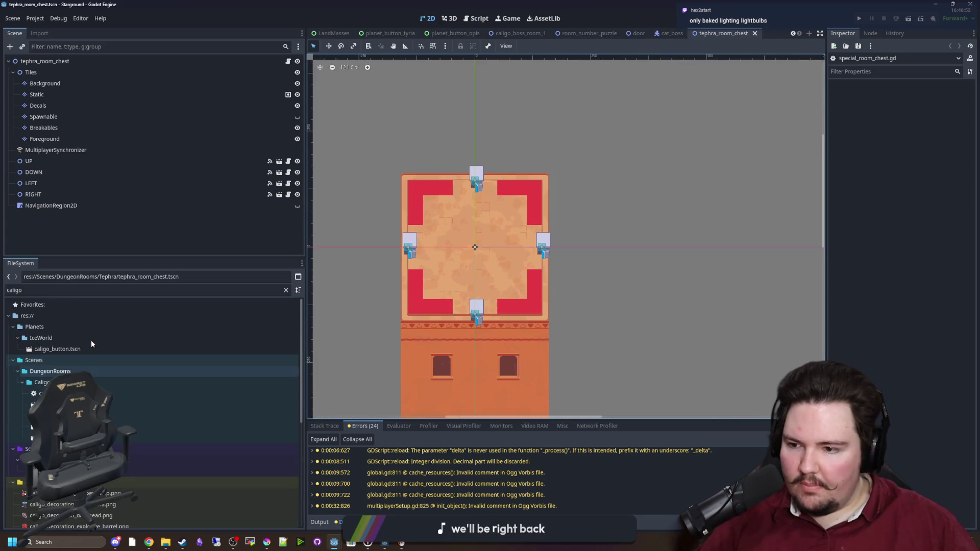
double_click(122, 416)
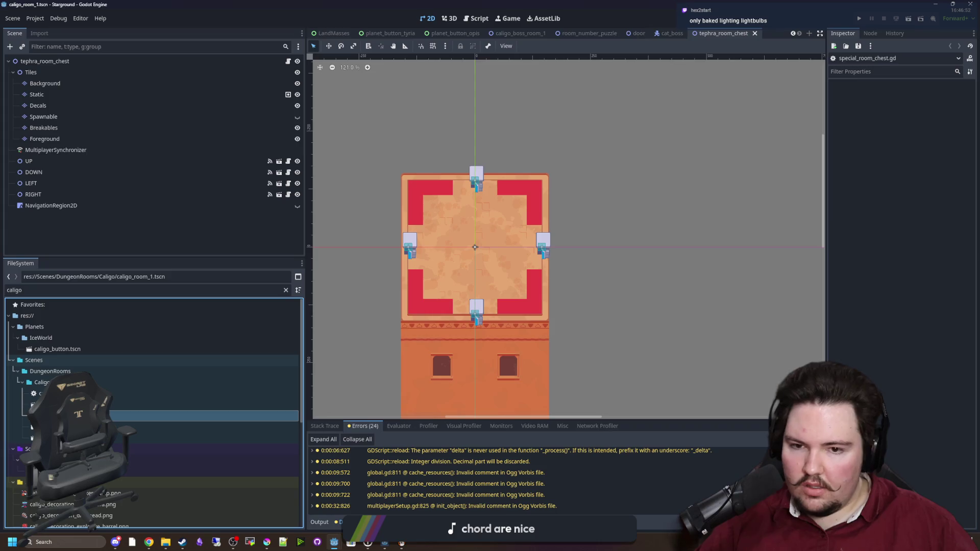
scroll(486, 307, down, 4)
scroll(482, 254, up, 5)
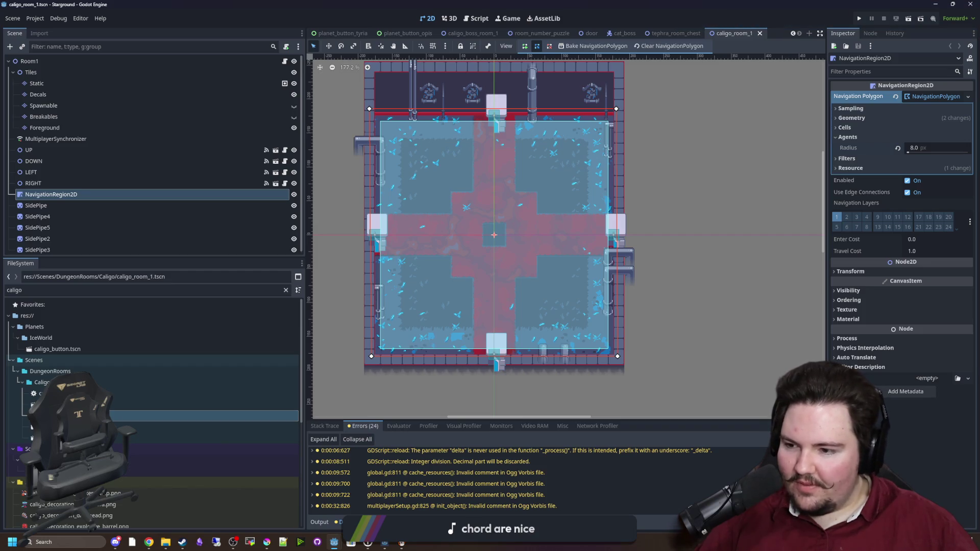
- Zoom around the canvas to inspect the room floor and its navigation region
key(alt+Tab)
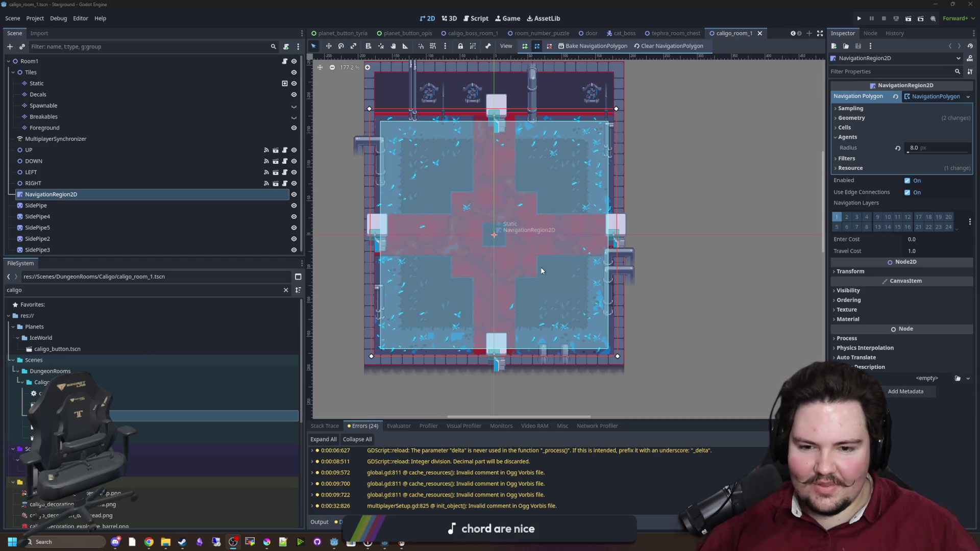
scroll(571, 361, up, 5)
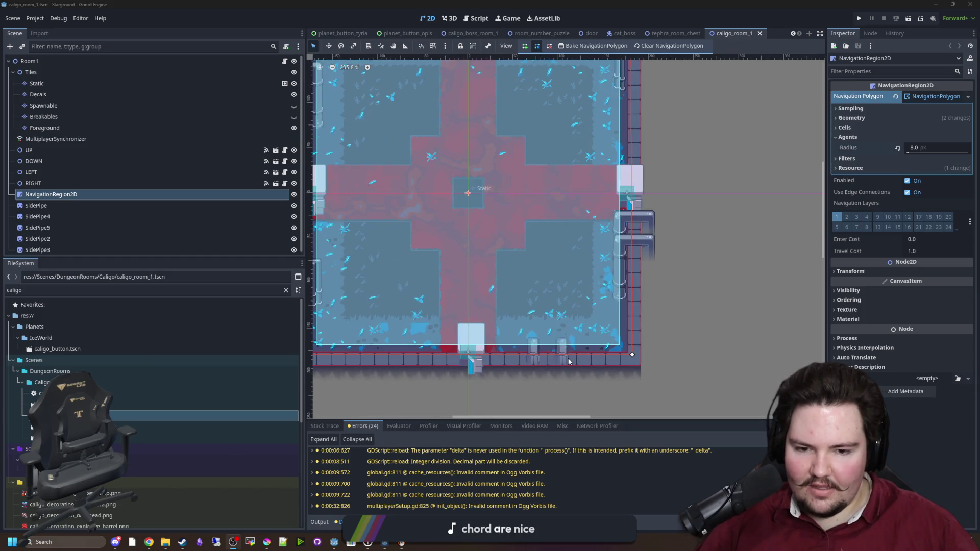
scroll(582, 306, down, 5)
scroll(573, 261, up, 3)
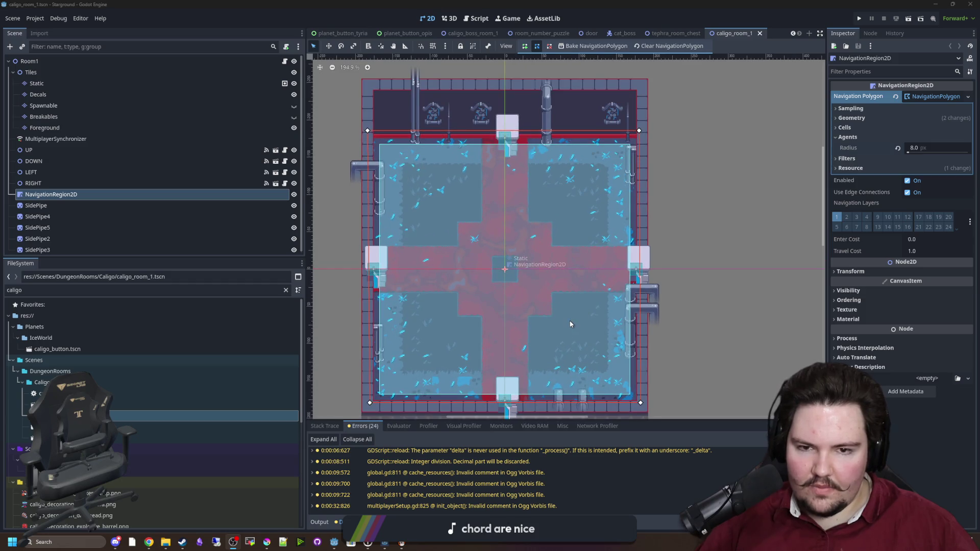
scroll(571, 325, down, 1)
scroll(507, 184, up, 1)
scroll(479, 181, down, 1)
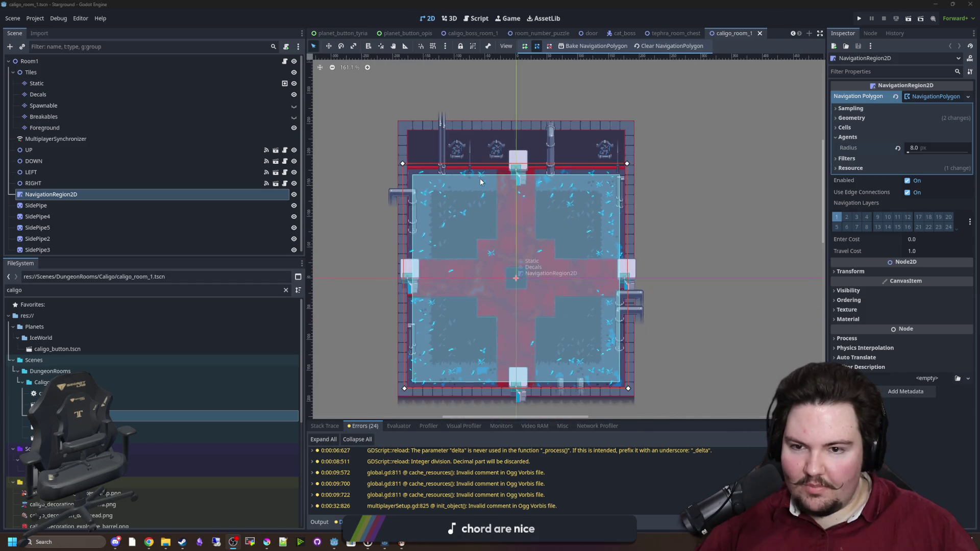
scroll(511, 255, up, 2)
scroll(451, 314, down, 2)
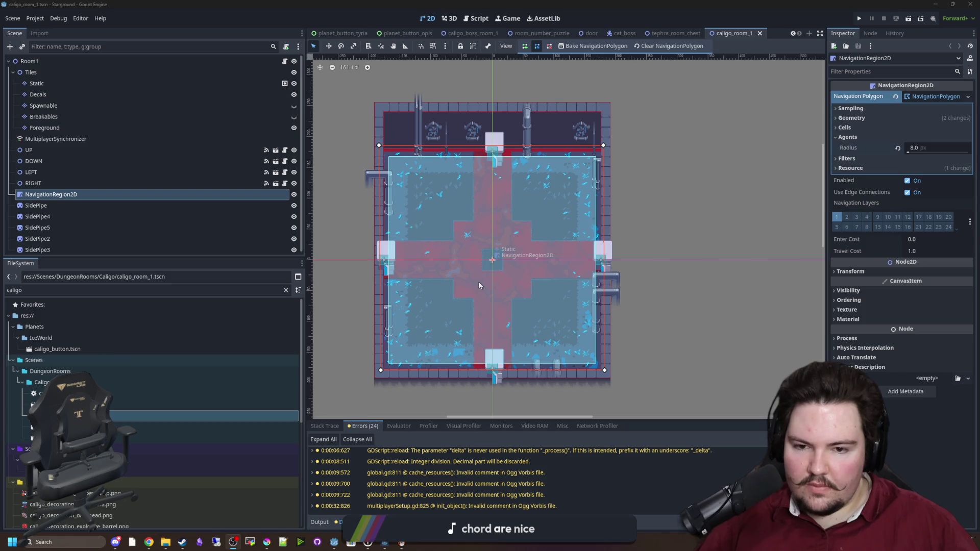
scroll(476, 266, up, 1)
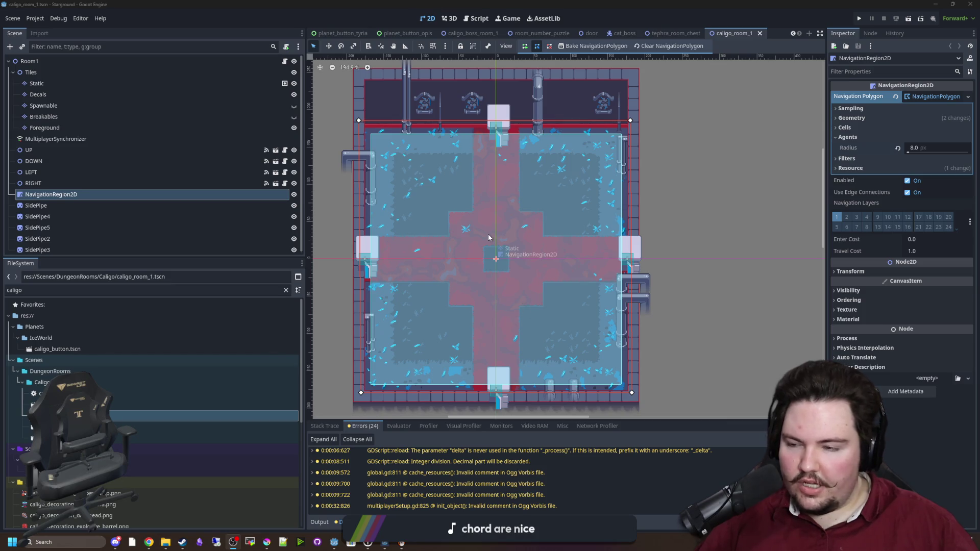
scroll(488, 236, down, 1)
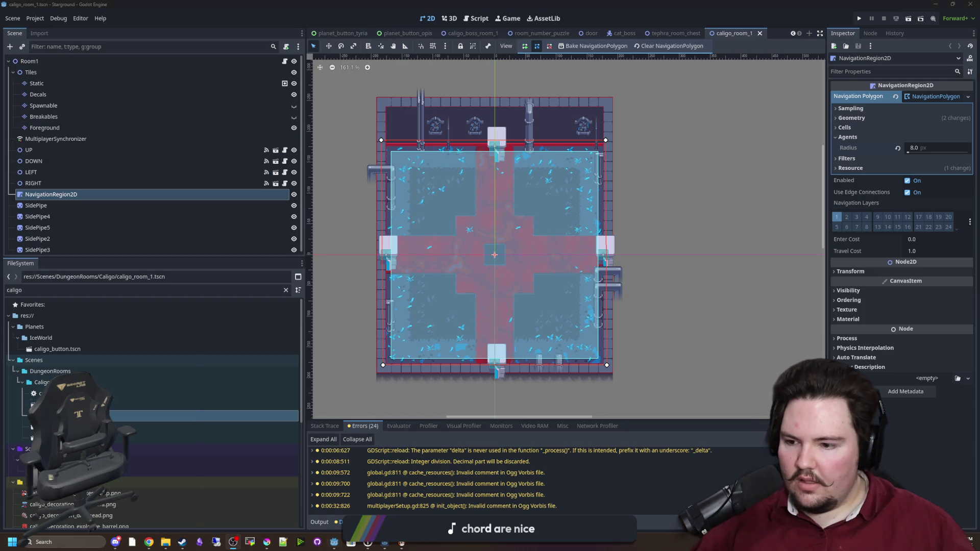
- Duplicate caligo_room_1 as caligo_room_chest.tscn
right_click(77, 416)
click(153, 454)
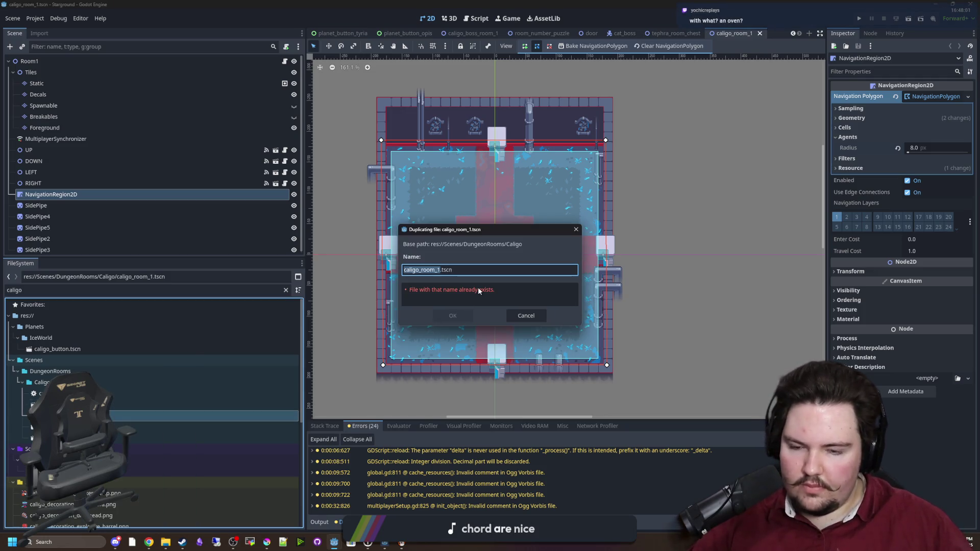
text(caligo_room_chest)
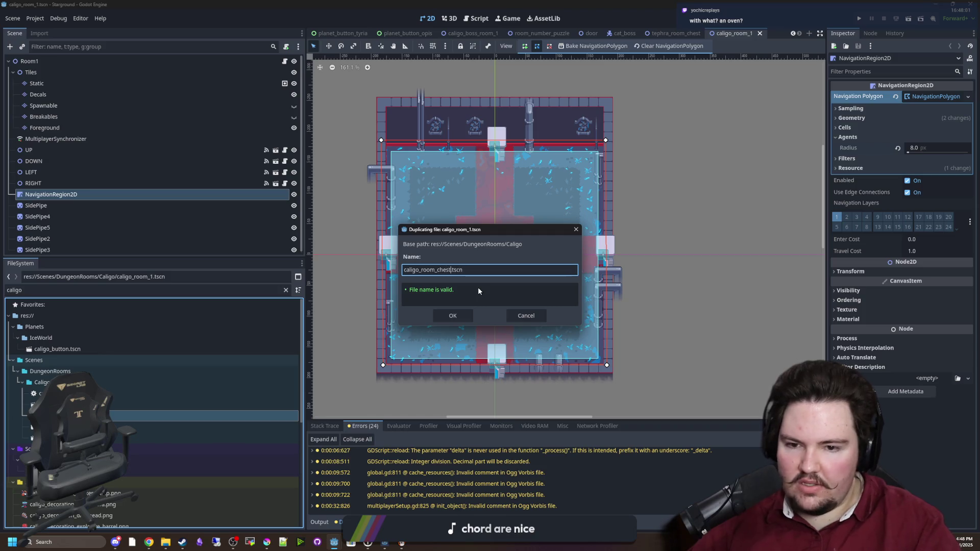
key(Return)
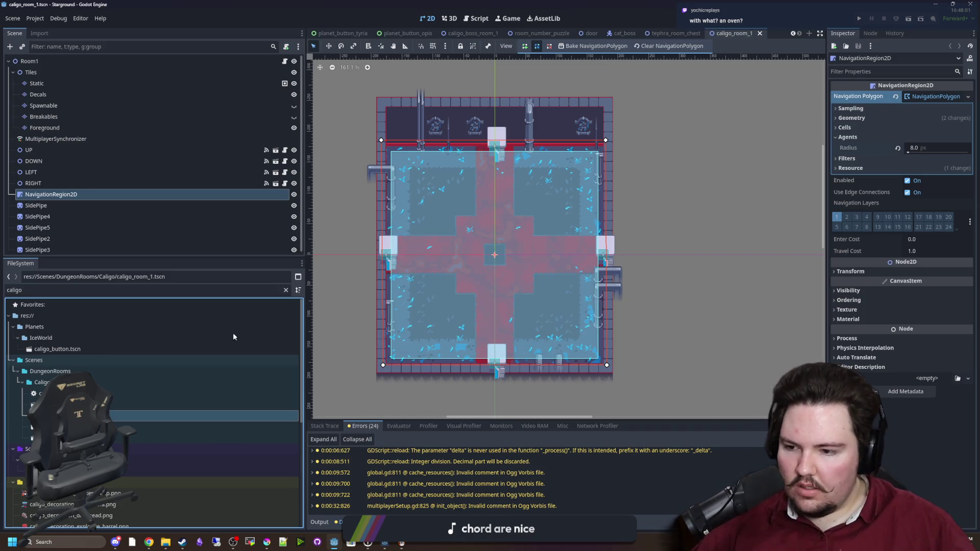
- Filter the FileSystem for 'tephra', then clear the filter again
scroll(113, 447, down, 5)
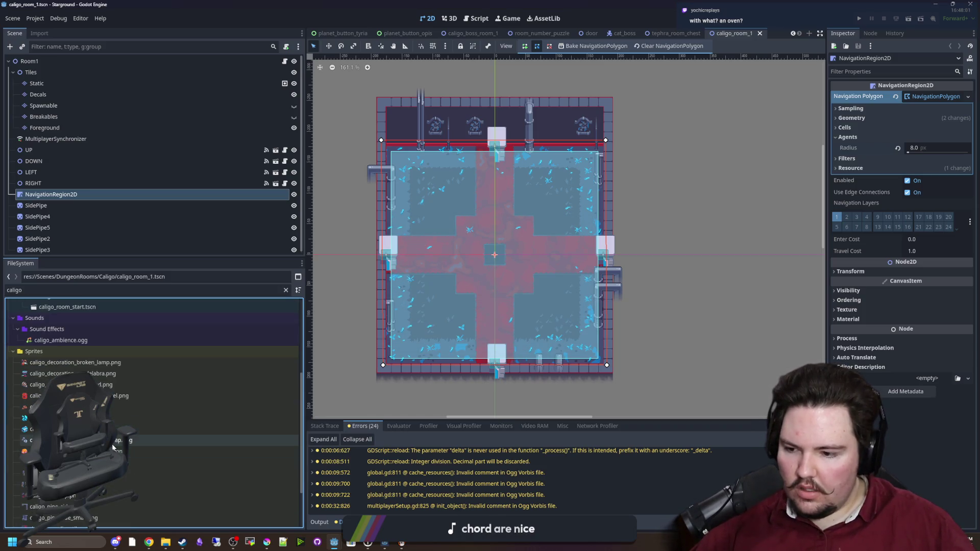
click(286, 290)
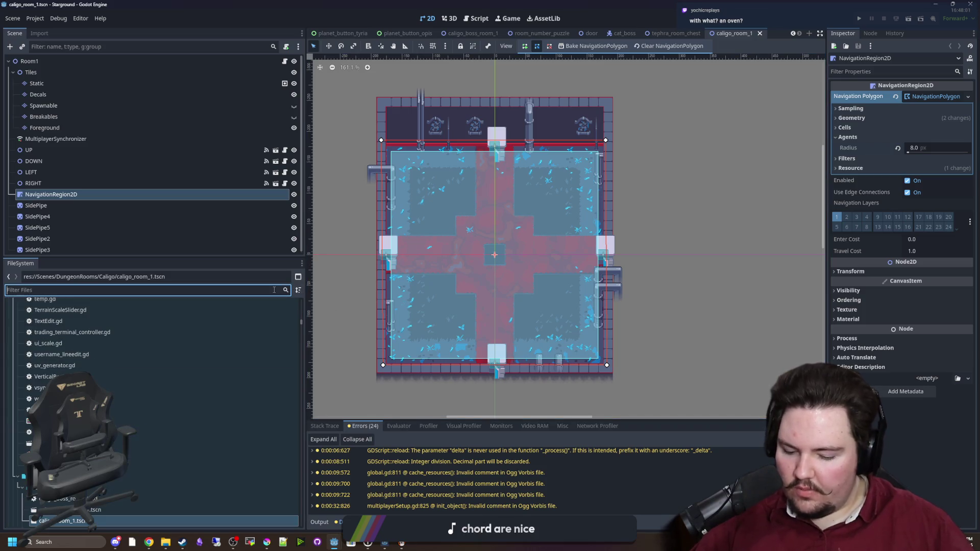
text(tephra)
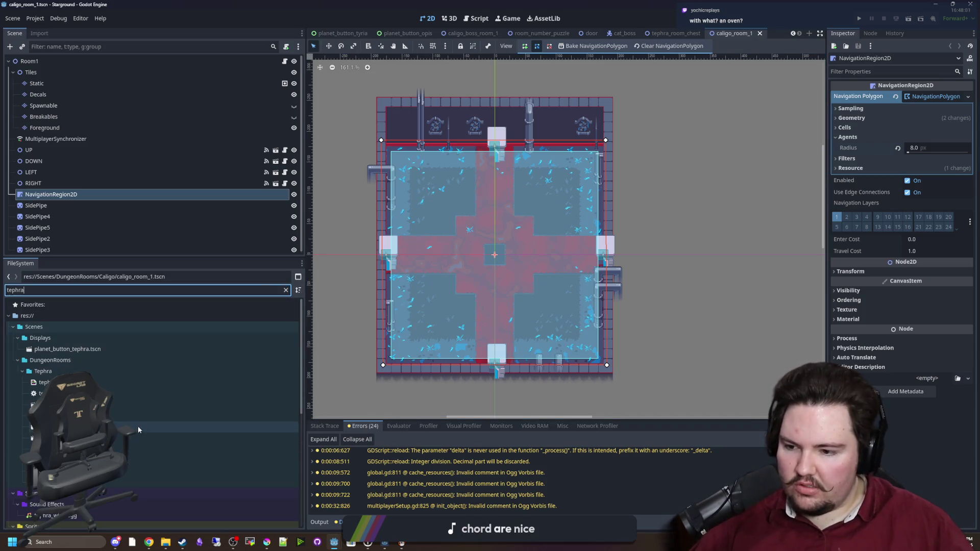
click(286, 290)
- Filter for 'chest', open caligo_room_chest.tscn, and rename root node Room1 to CaligoRoomChest
text(chest)
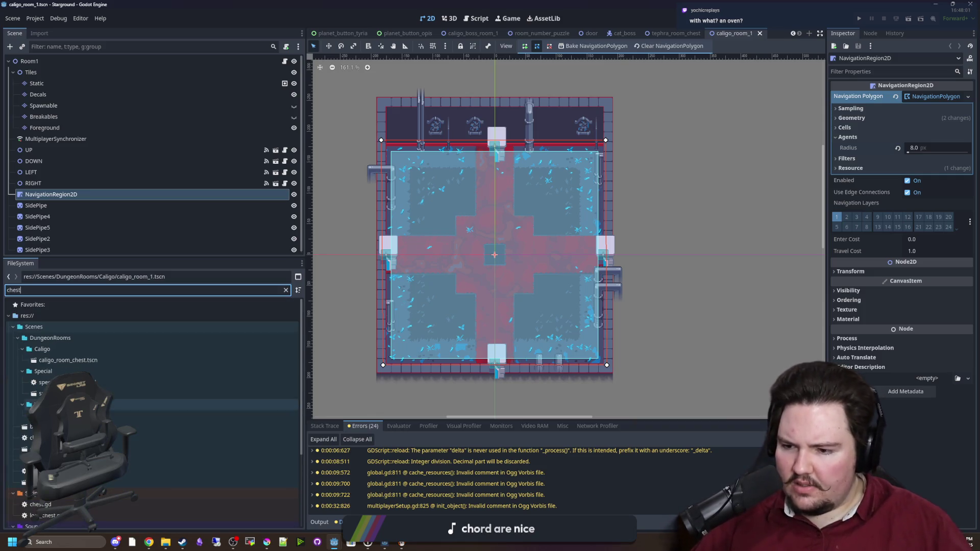
double_click(91, 361)
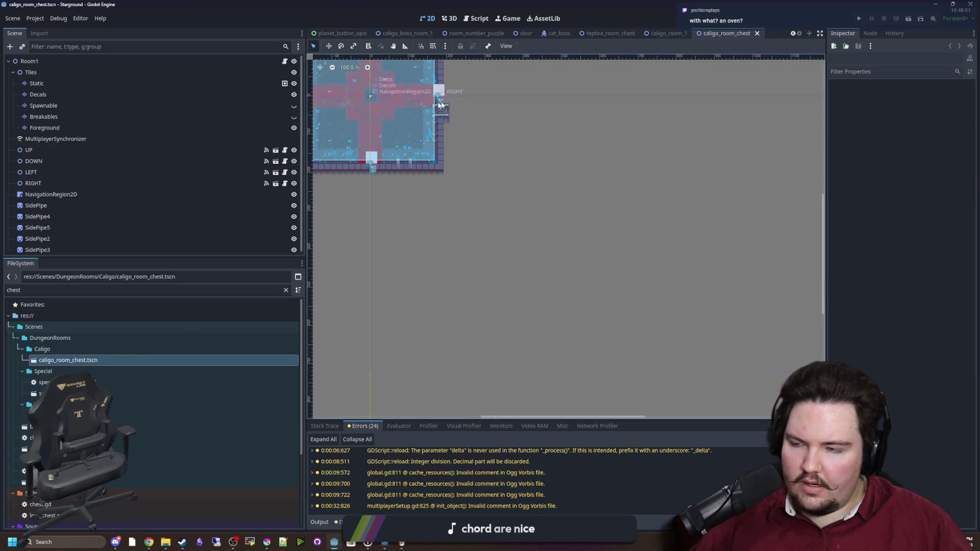
double_click(79, 61)
text(Cali)
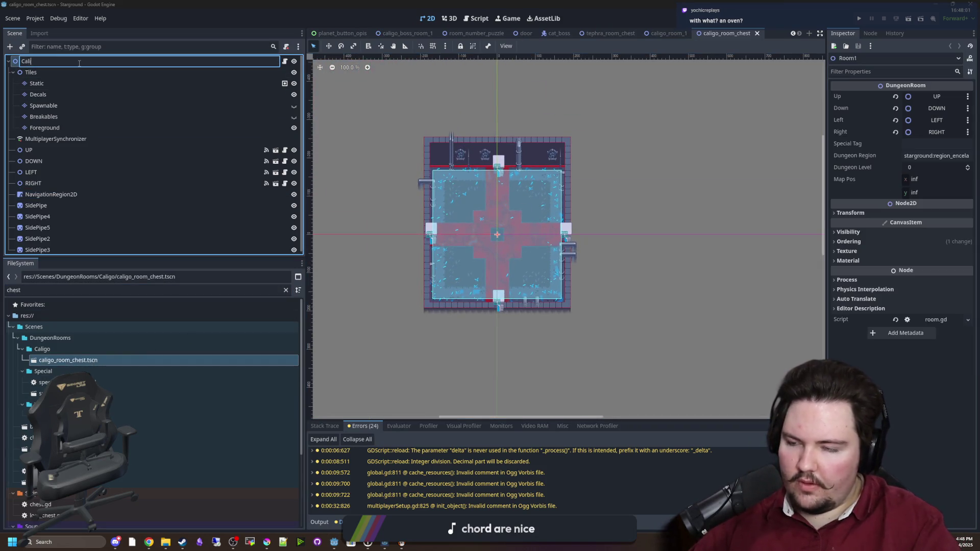
text(goRoomChest)
key(Return)
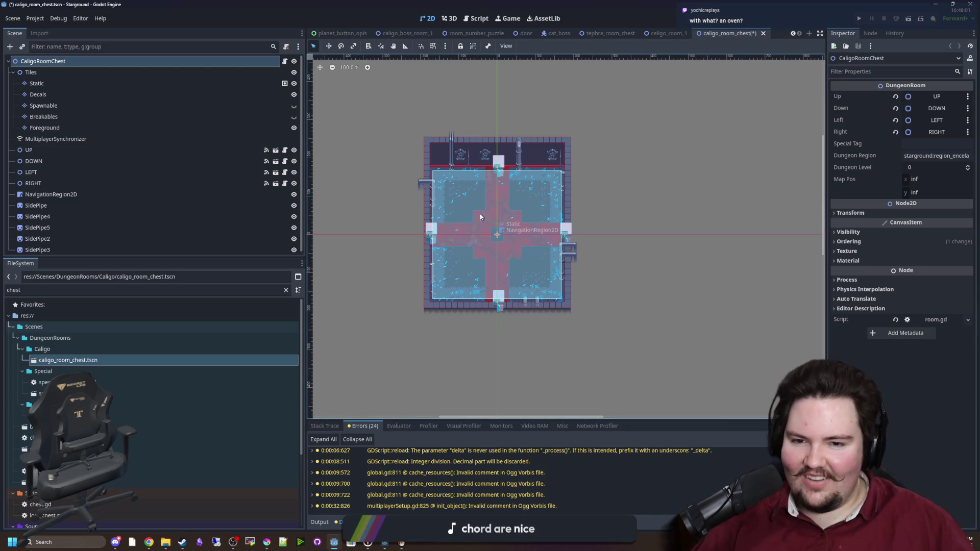
- Reselect the CaligoRoomChest root node, then select the Static tile layer for editing
scroll(493, 225, up, 9)
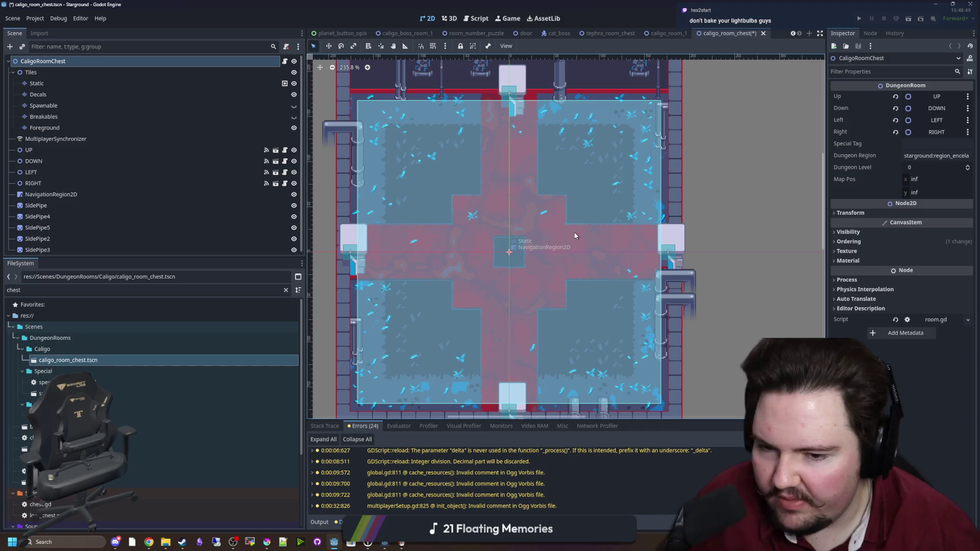
scroll(551, 317, down, 5)
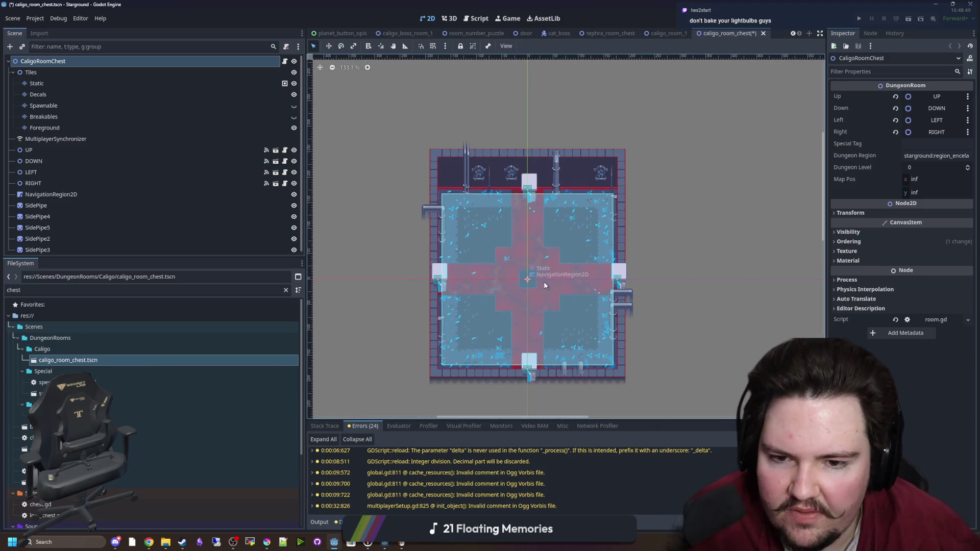
click(682, 268)
scroll(587, 312, up, 3)
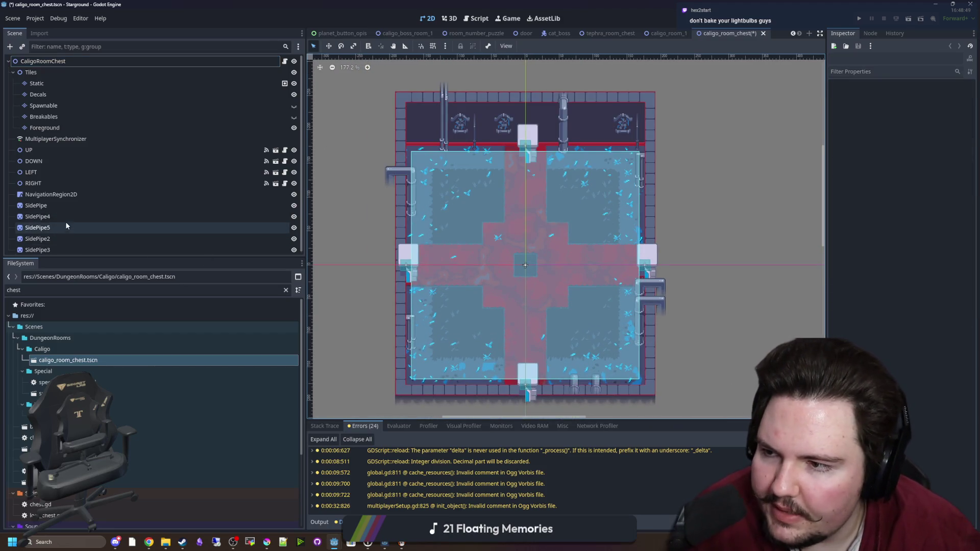
click(76, 62)
scroll(418, 206, up, 2)
scroll(505, 227, down, 4)
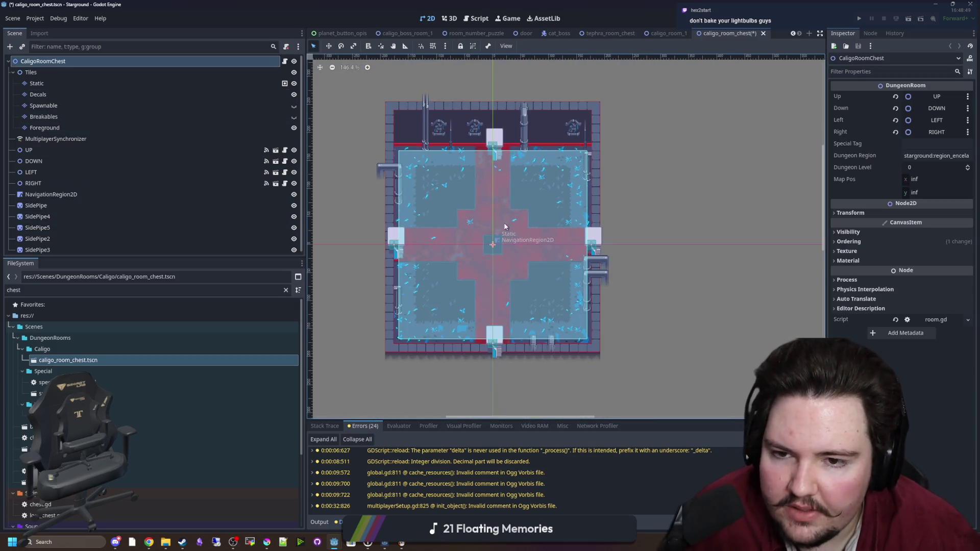
click(36, 83)
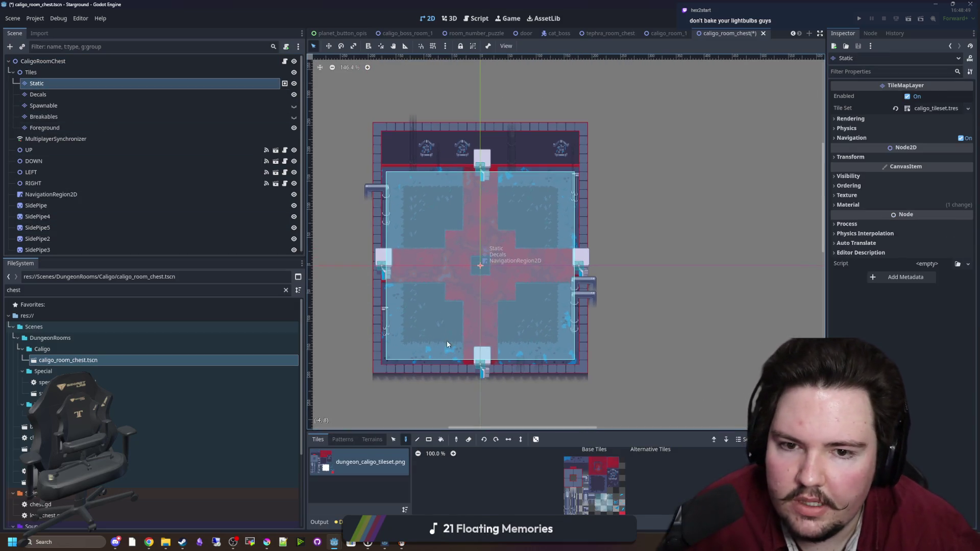
- Paint a row of top-left floor tiles beneath the top wall using the Rectangle tool
scroll(454, 281, up, 2)
scroll(550, 489, down, 1)
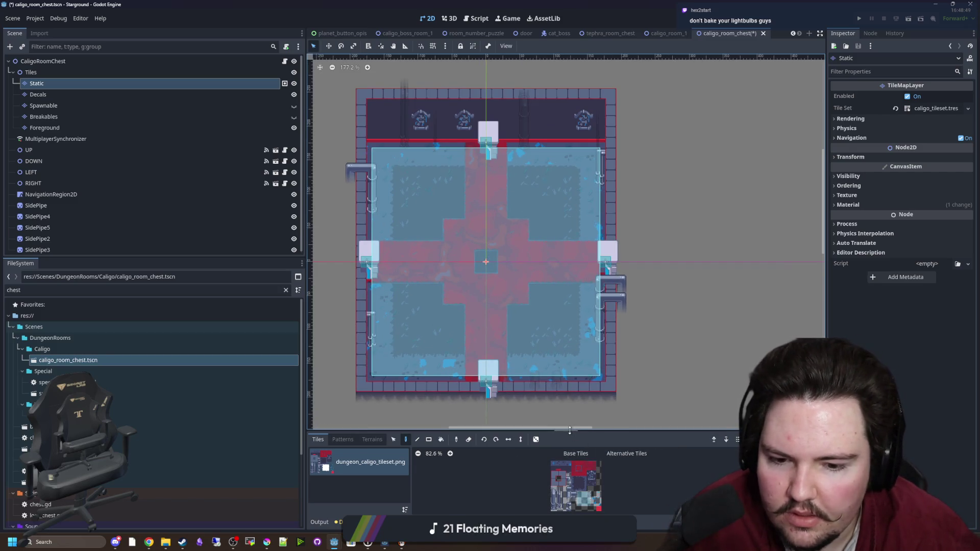
drag(577, 432, 570, 360)
scroll(555, 445, up, 4)
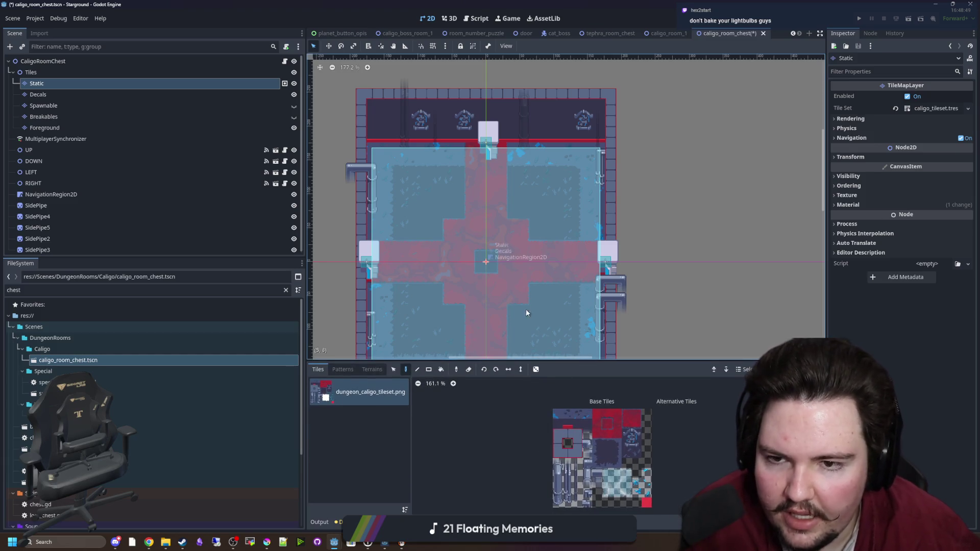
drag(528, 293, 549, 309)
scroll(533, 224, up, 4)
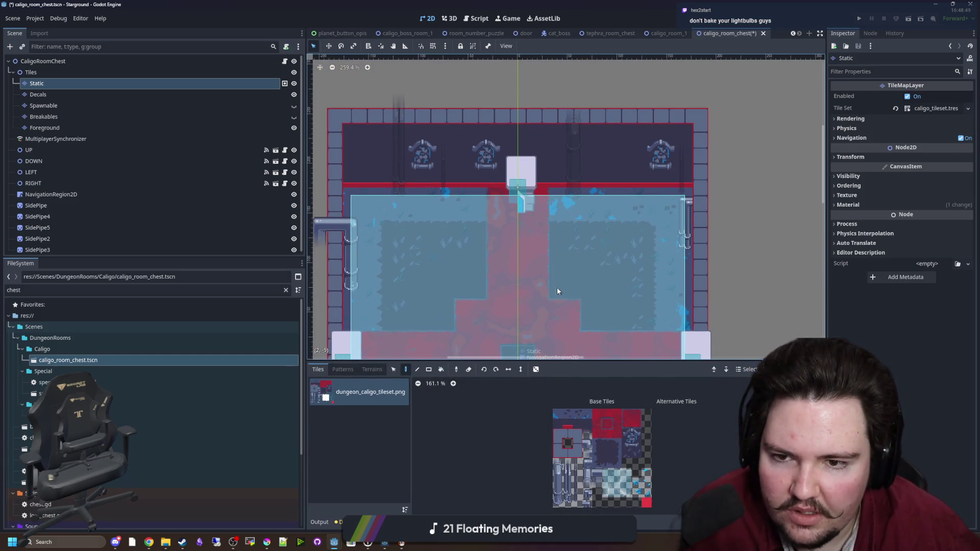
click(568, 424)
key(r)
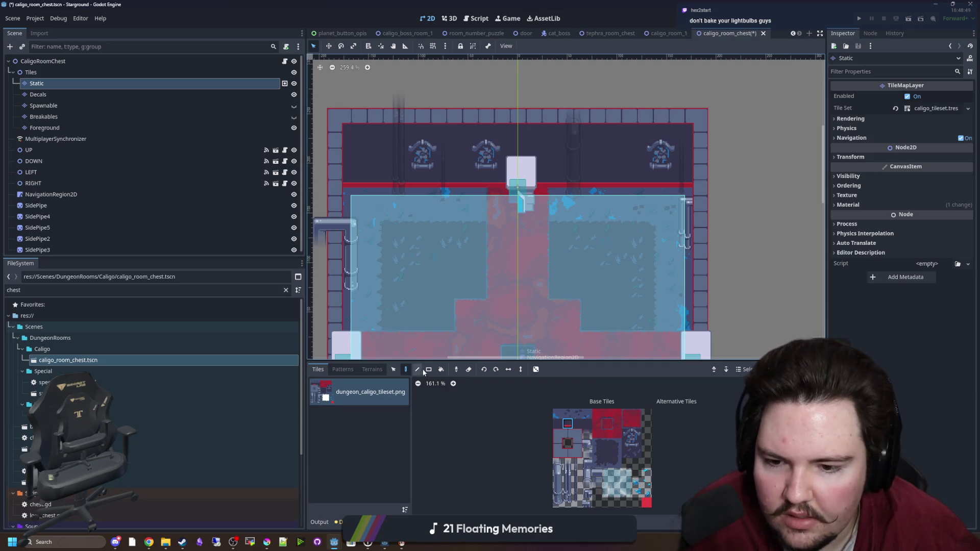
scroll(360, 194, up, 1)
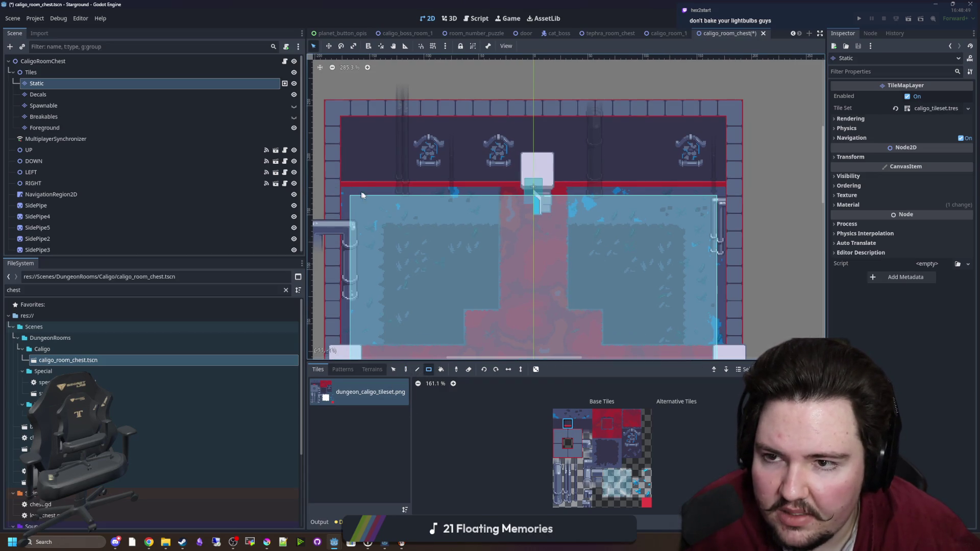
mouse_move(335, 195)
mouse_down()
mouse_move(699, 196)
mouse_move(685, 202)
mouse_up()
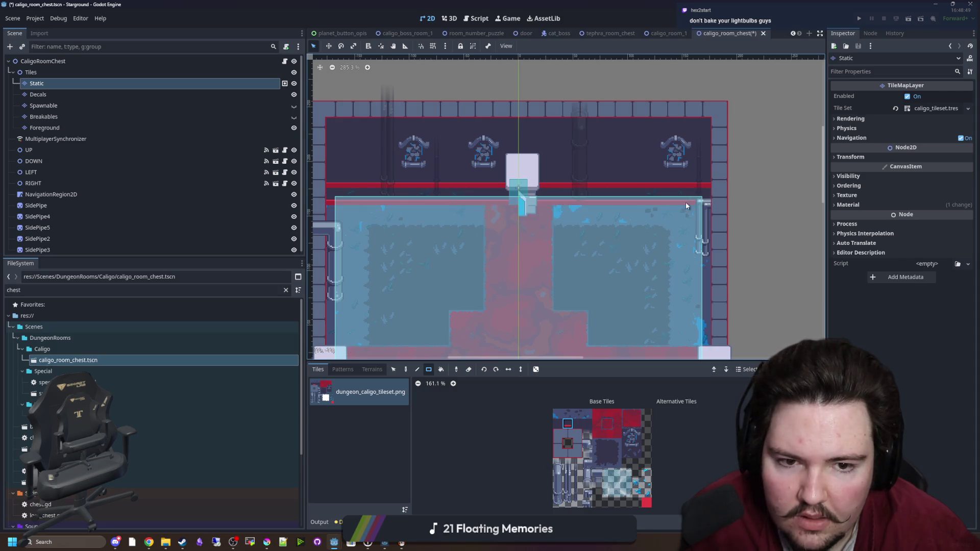
scroll(572, 312, down, 3)
drag(571, 311, 562, 207)
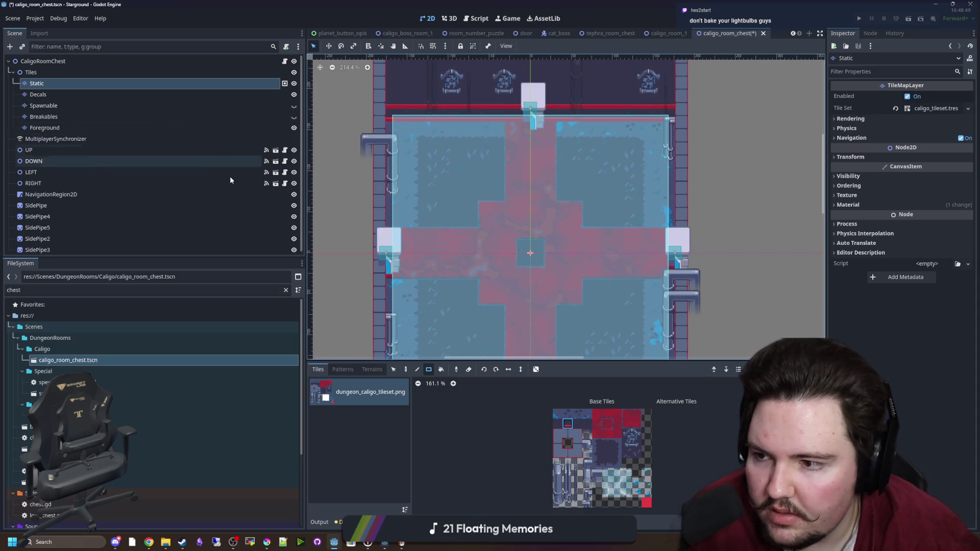
- Hide the navigation overlay and move the top wall down one tile
click(294, 194)
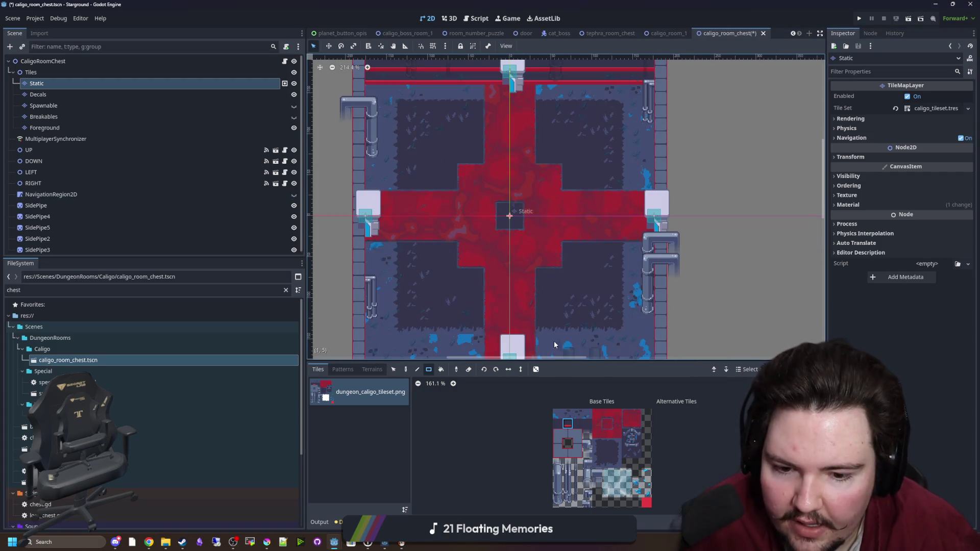
scroll(378, 229, down, 1)
scroll(382, 240, down, 3)
click(394, 369)
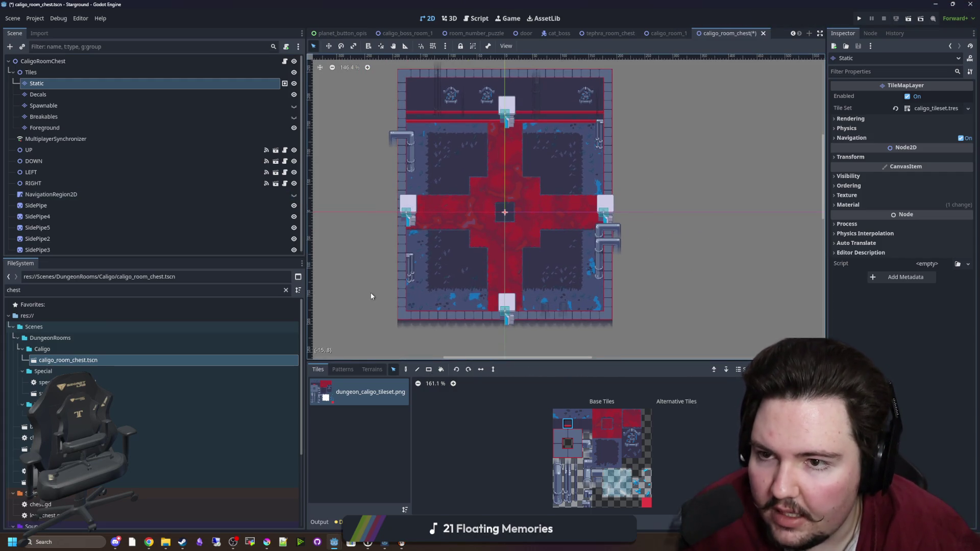
scroll(360, 314, down, 2)
drag(378, 78, 599, 138)
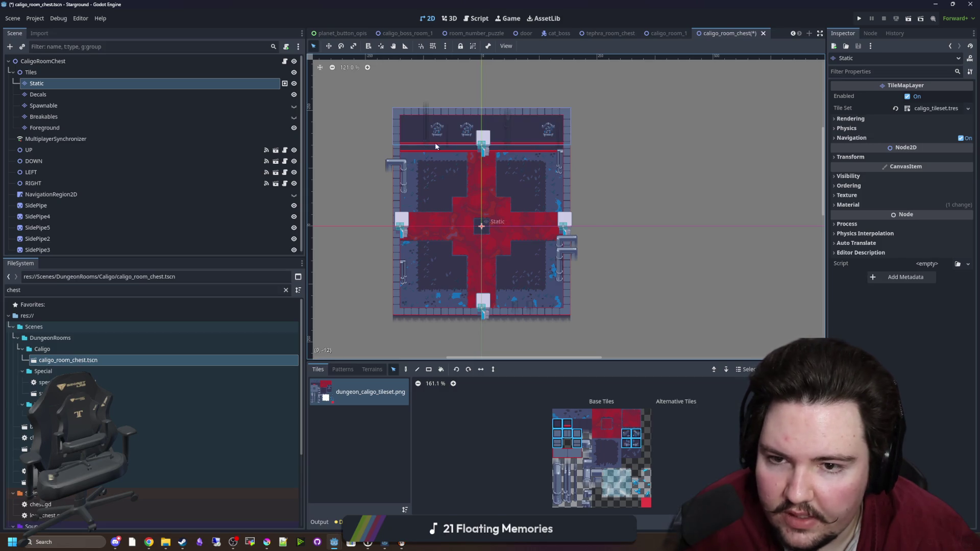
drag(466, 122, 465, 133)
click(346, 211)
- Move the left, bottom and right walls inward one tile each
mouse_move(363, 341)
mouse_down()
mouse_move(402, 93)
mouse_move(415, 88)
mouse_up()
drag(396, 152, 405, 152)
click(358, 210)
drag(363, 345, 623, 271)
drag(504, 298, 504, 289)
click(505, 293)
mouse_move(631, 331)
mouse_down()
mouse_move(563, 94)
mouse_move(533, 86)
mouse_up()
drag(547, 179, 540, 180)
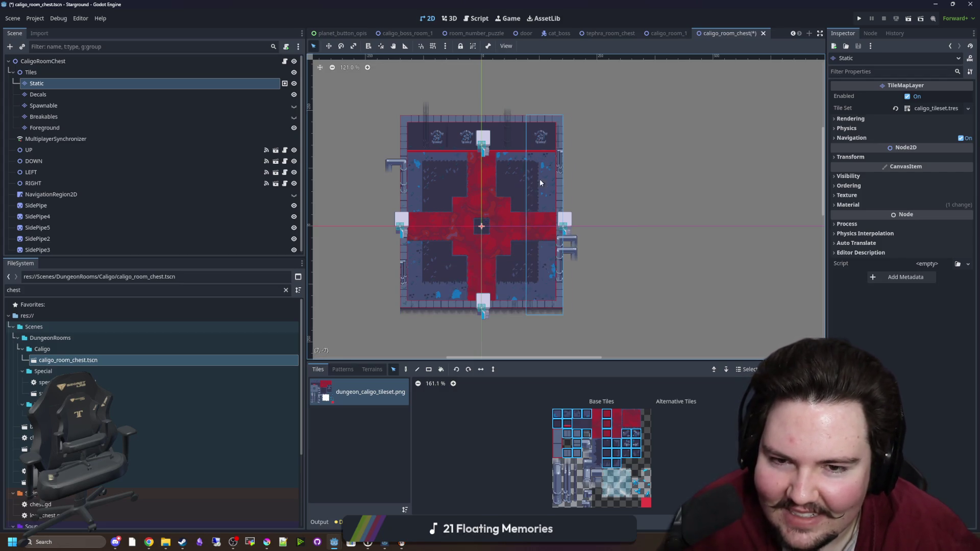
click(540, 180)
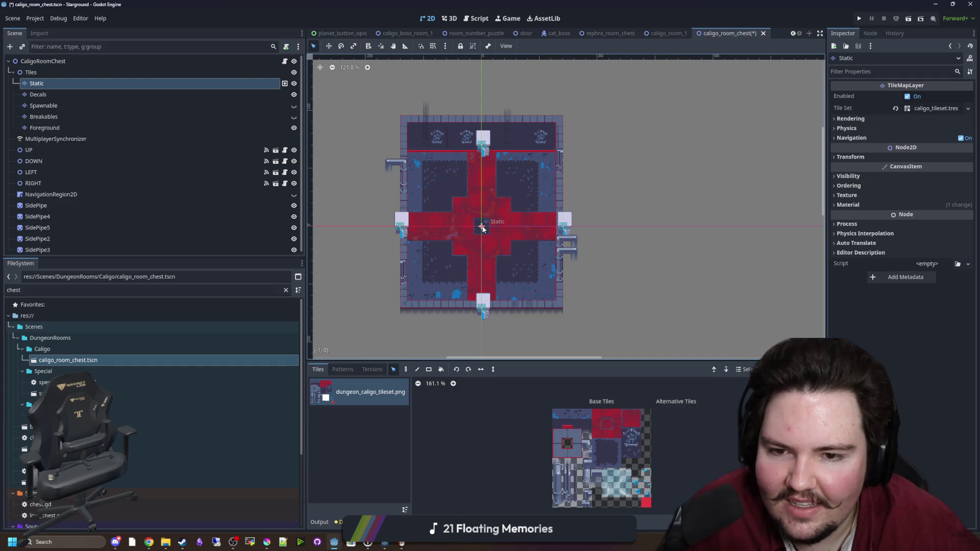
- Paint dark floor tiles from the atlas over the red strip below the room's centre
scroll(483, 229, up, 5)
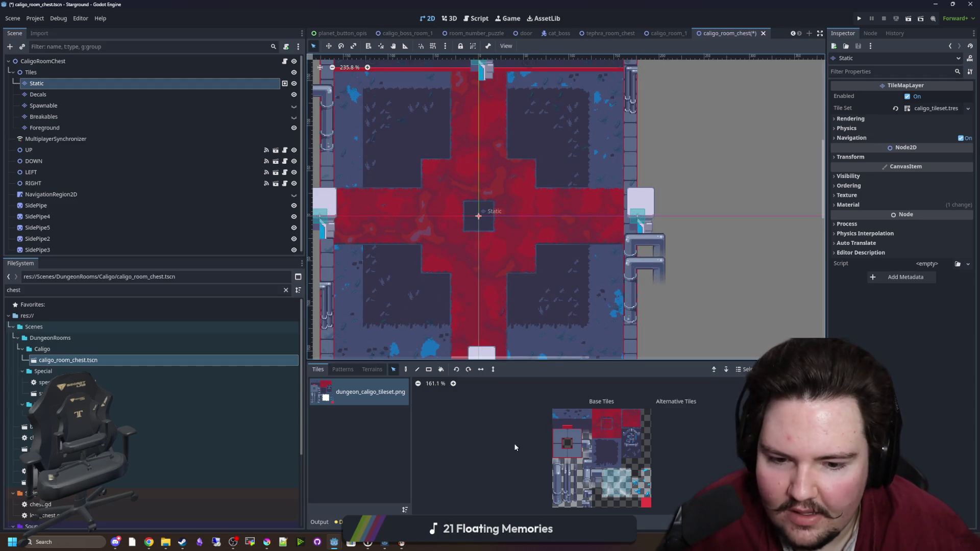
click(596, 468)
scroll(410, 236, up, 3)
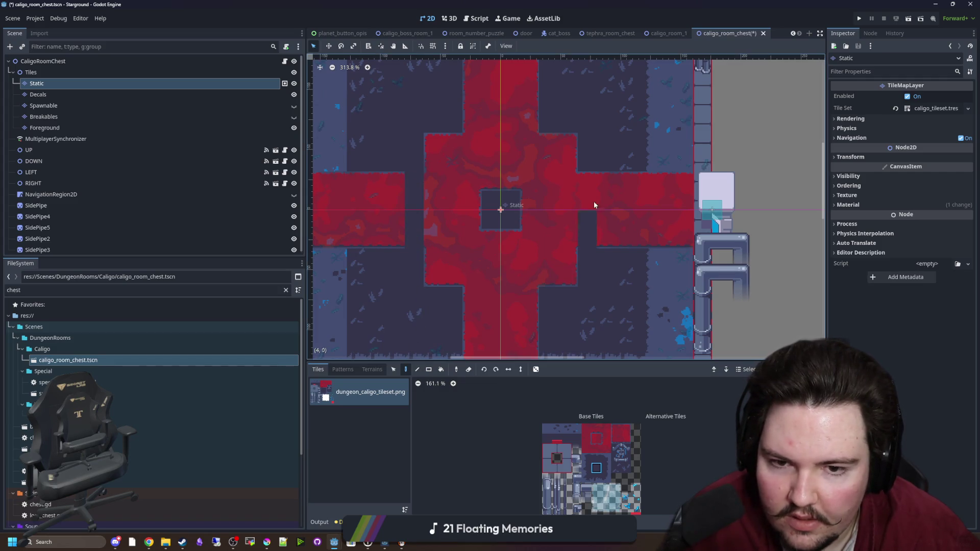
drag(473, 297, 532, 296)
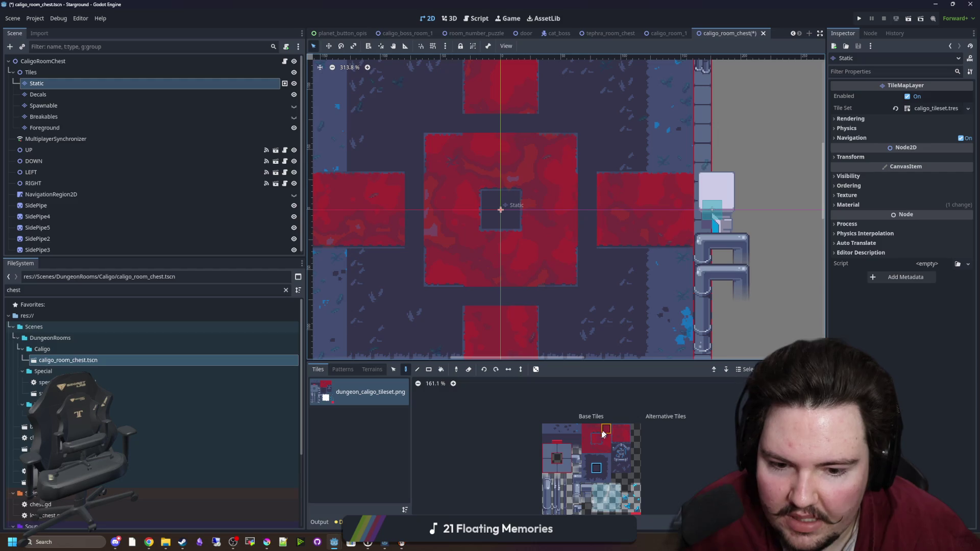
- Pan and zoom around the Static layer to inspect the room's left side up close
scroll(494, 227, up, 2)
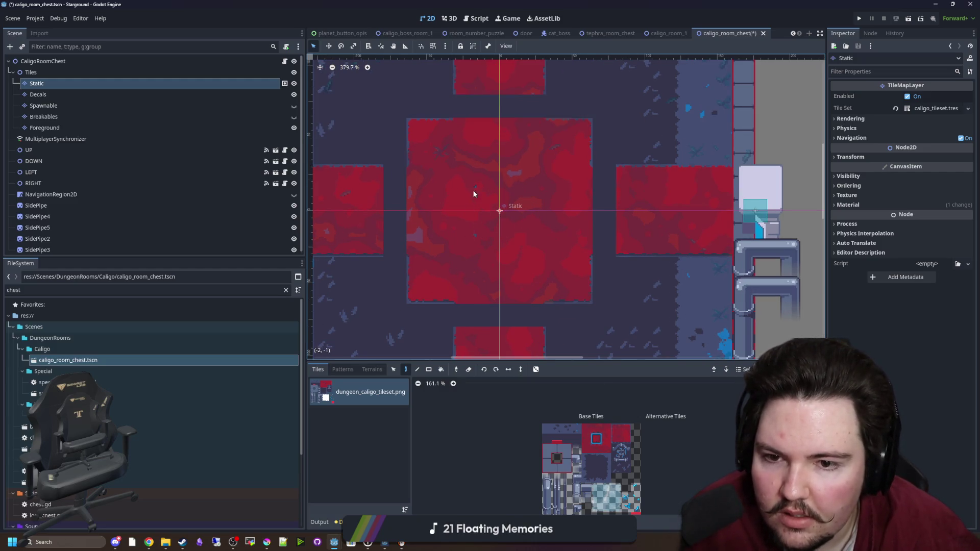
scroll(457, 305, down, 3)
scroll(492, 289, up, 3)
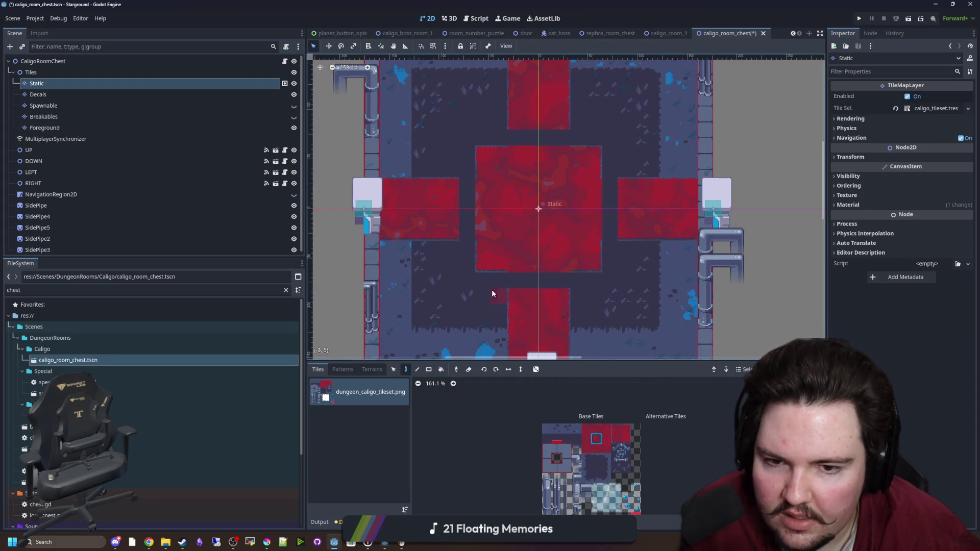
scroll(451, 258, left, 3)
drag(596, 440, 606, 449)
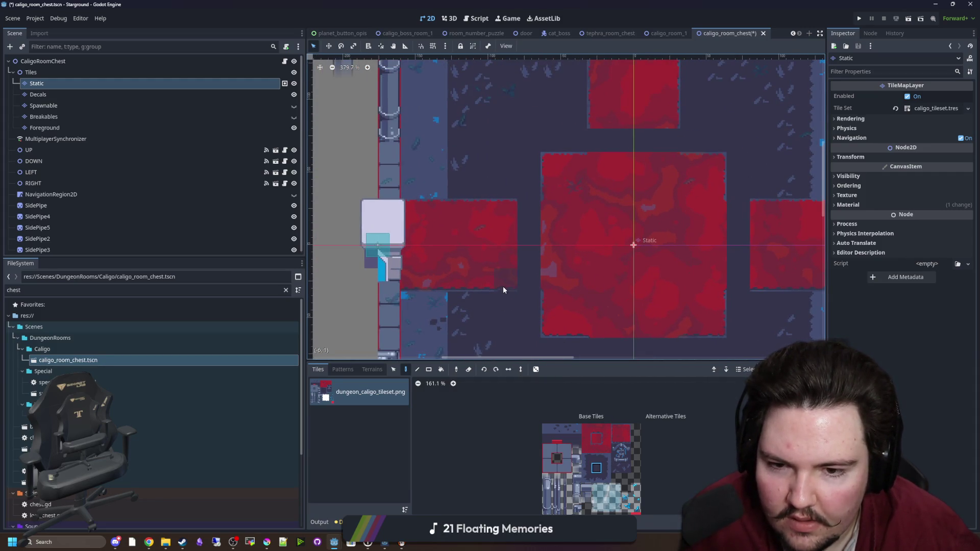
scroll(572, 189, right, 5)
scroll(557, 189, right, 1)
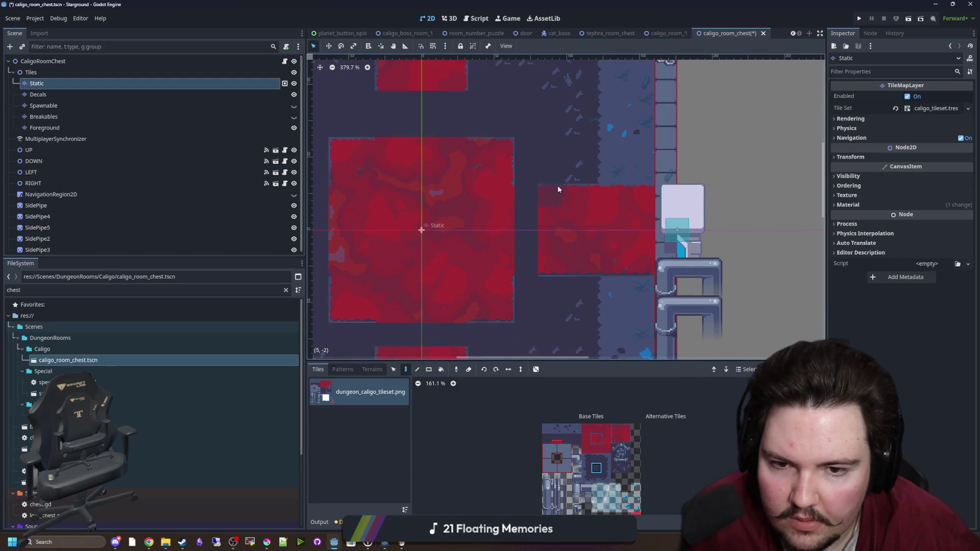
scroll(448, 316, down, 3)
scroll(562, 231, left, 3)
scroll(486, 209, up, 3)
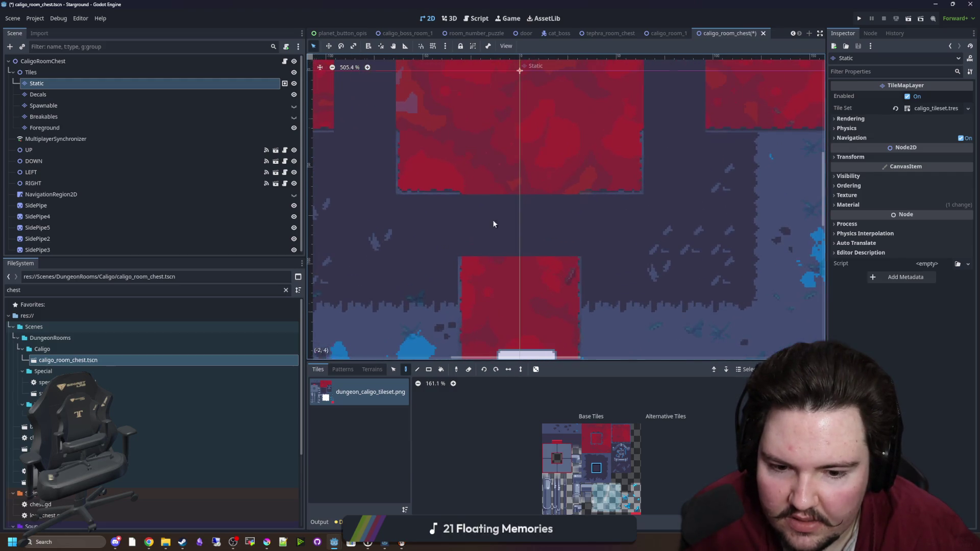
scroll(466, 266, down, 5)
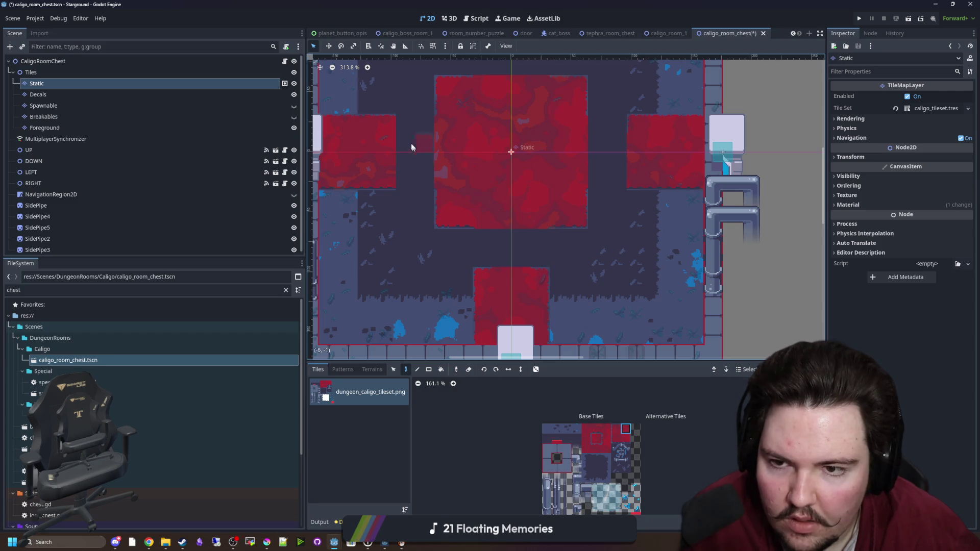
scroll(495, 287, up, 5)
scroll(495, 287, down, 4)
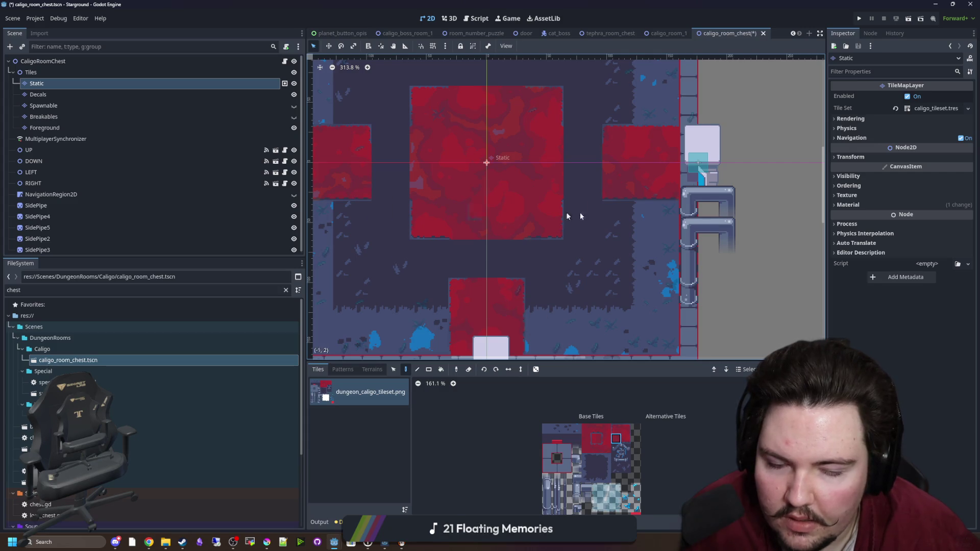
scroll(476, 141, up, 3)
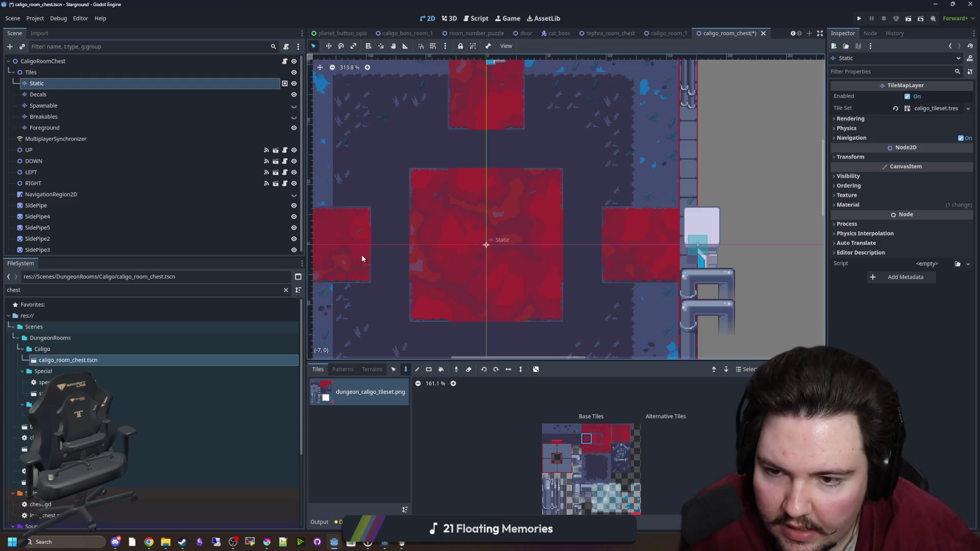
scroll(362, 252, down, 2)
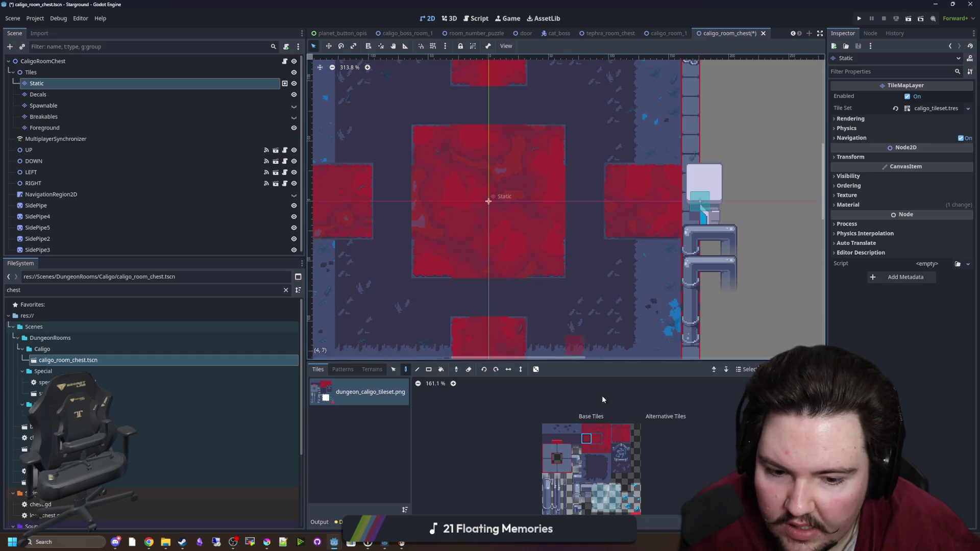
- Try several floor tile variants from the Caligo tileset, then zoom out to the whole room
click(596, 440)
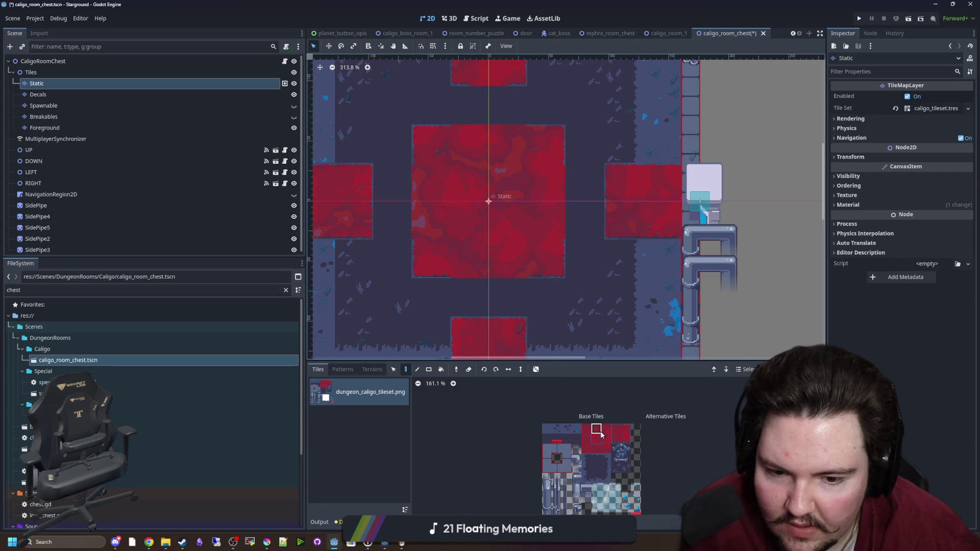
click(600, 432)
scroll(474, 165, up, 4)
scroll(486, 321, down, 3)
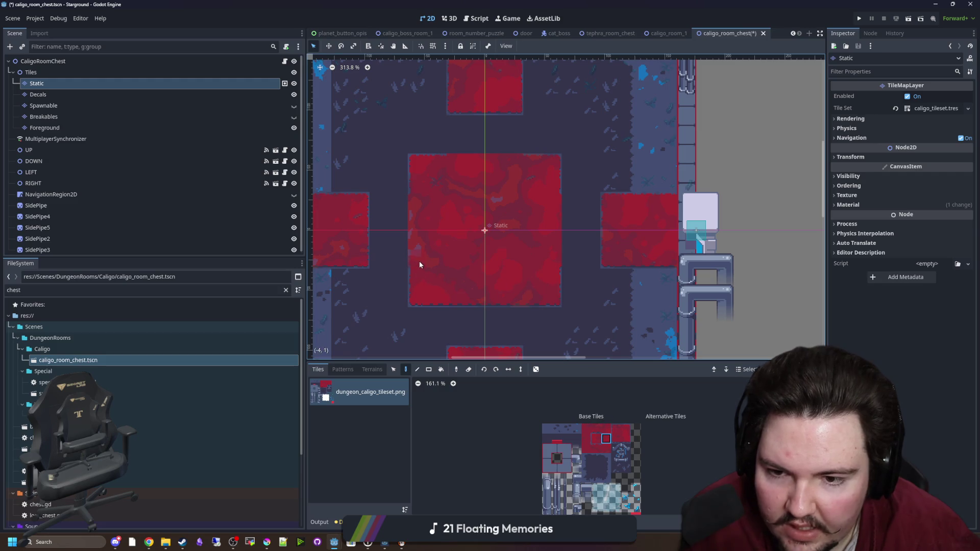
click(587, 438)
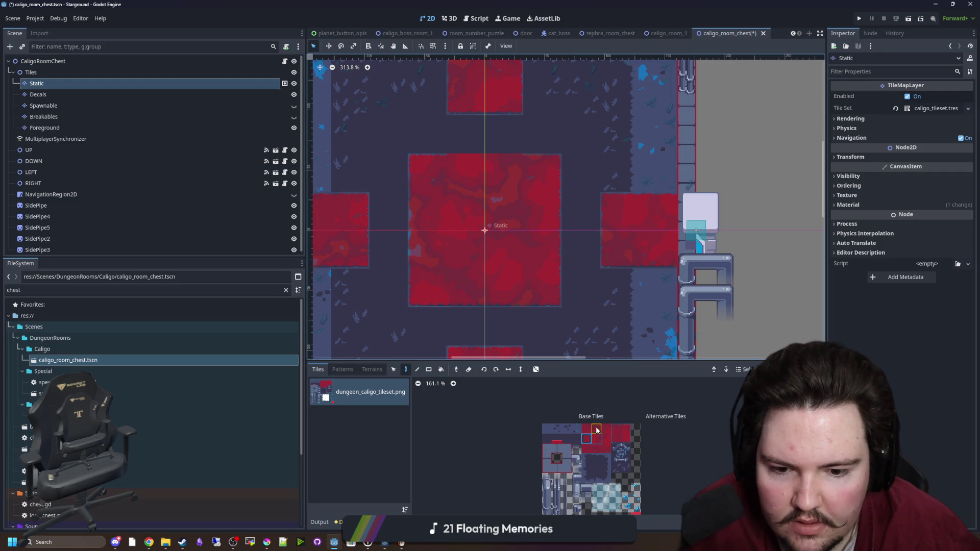
click(596, 448)
scroll(463, 170, down, 5)
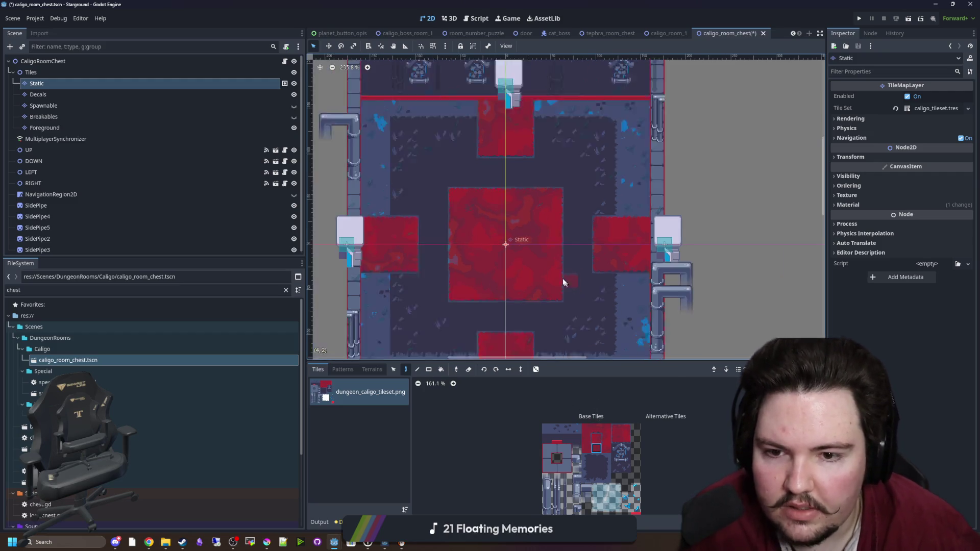
scroll(480, 246, up, 1)
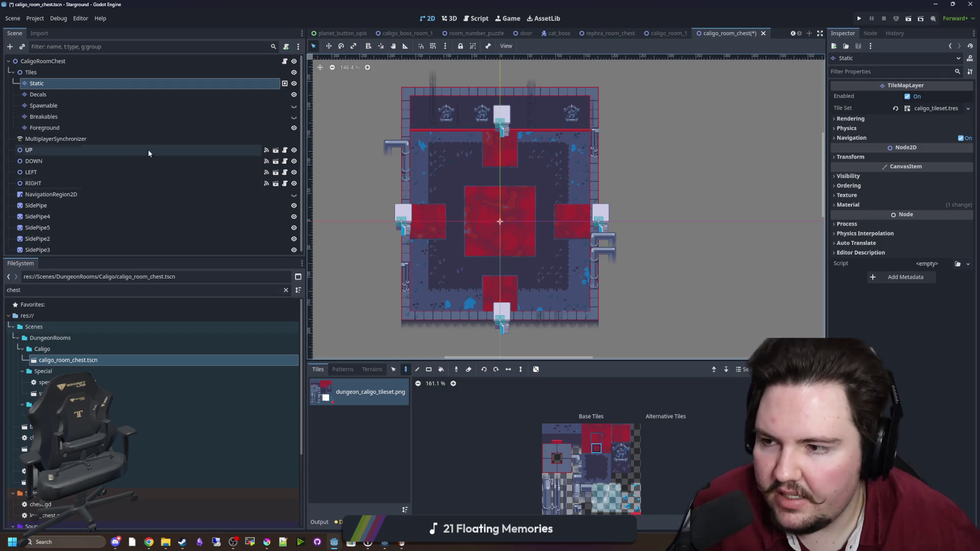
- Move SidePipe down along the left wall and nudge it flush against it
click(38, 205)
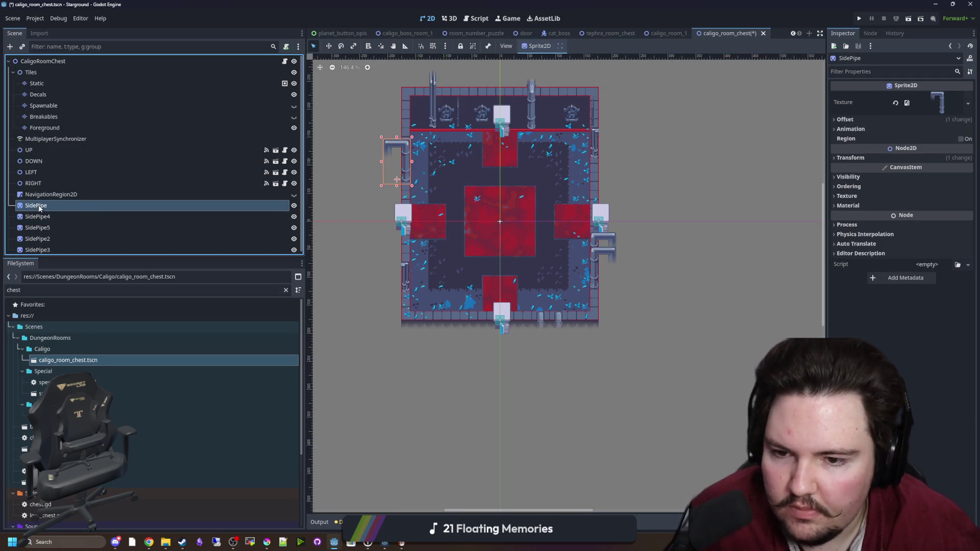
click(41, 217)
click(51, 206)
click(329, 46)
scroll(422, 166, up, 2)
mouse_move(392, 172)
mouse_down()
mouse_move(432, 218)
mouse_move(423, 311)
mouse_move(417, 299)
mouse_up()
scroll(418, 299, up, 4)
scroll(418, 298, up, 6)
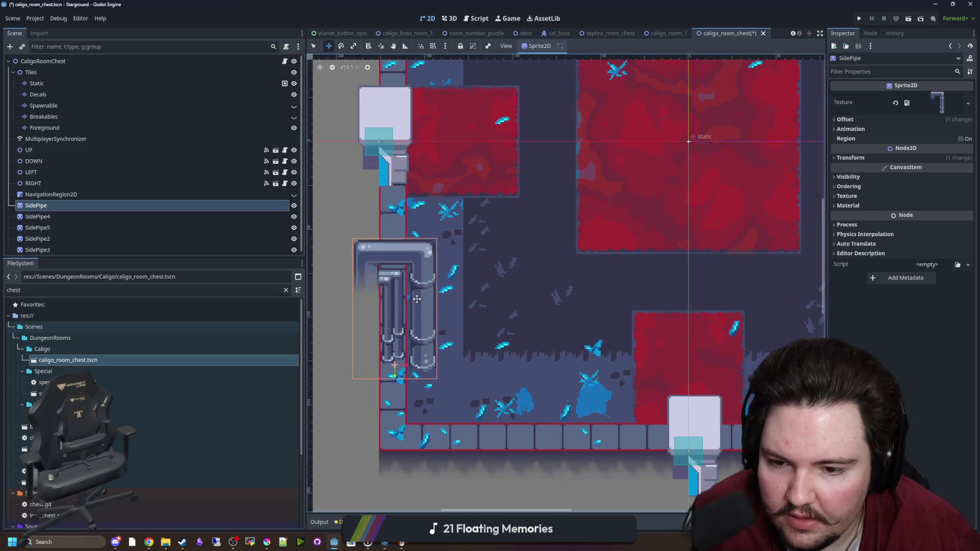
drag(417, 299, 412, 301)
scroll(411, 300, down, 7)
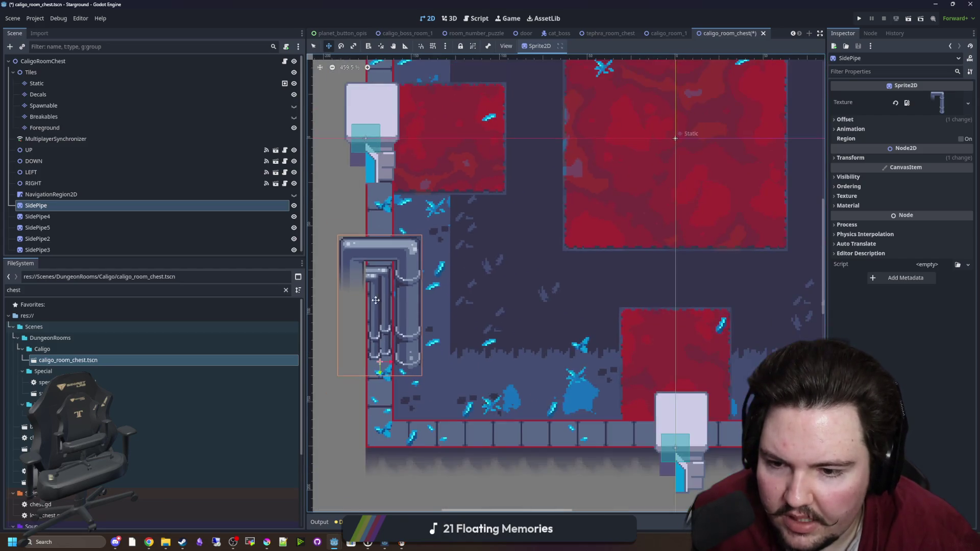
- Move SidePipe2 up against the left wall
click(378, 329)
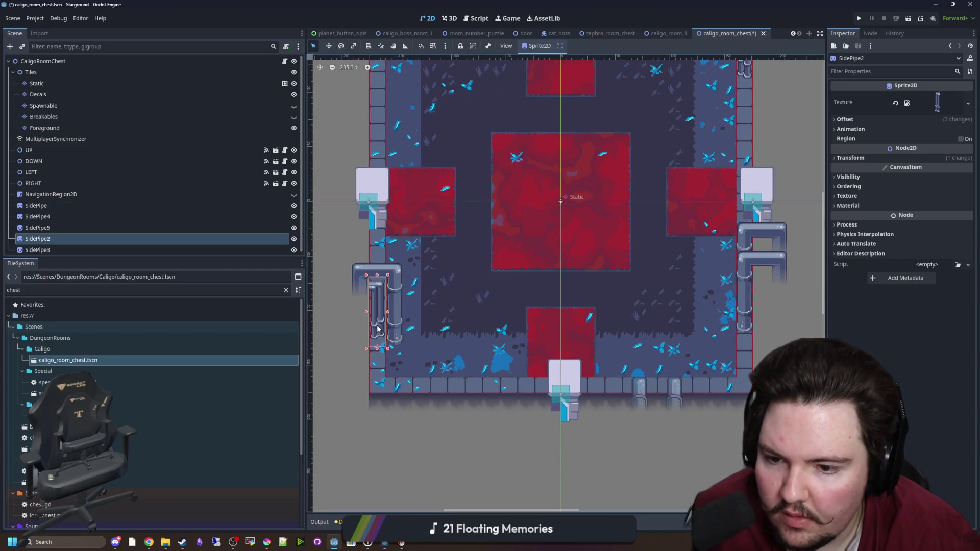
key(w)
scroll(366, 299, up, 3)
mouse_move(357, 364)
mouse_down()
mouse_move(381, 194)
mouse_move(374, 151)
mouse_up()
scroll(382, 166, up, 4)
scroll(382, 167, up, 3)
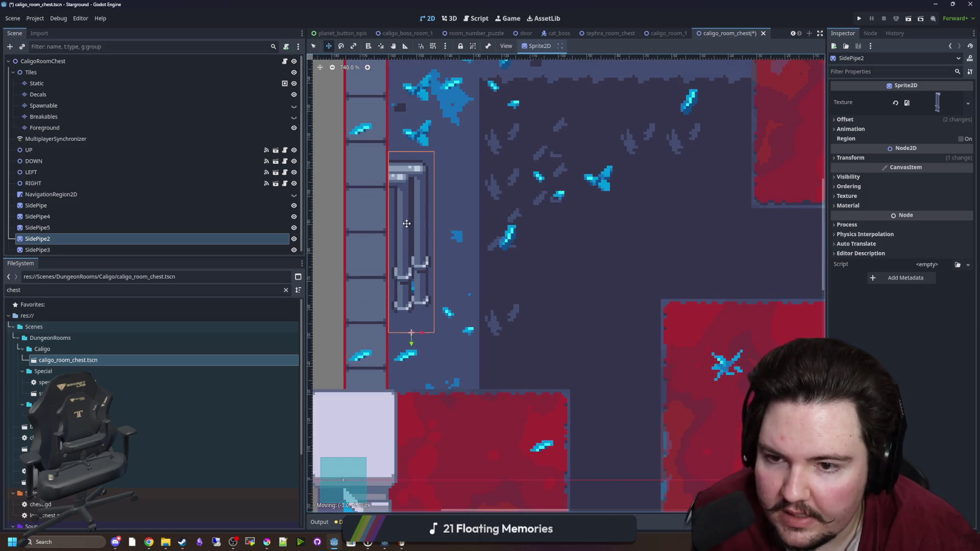
scroll(371, 250, down, 3)
scroll(371, 251, down, 8)
scroll(371, 251, down, 2)
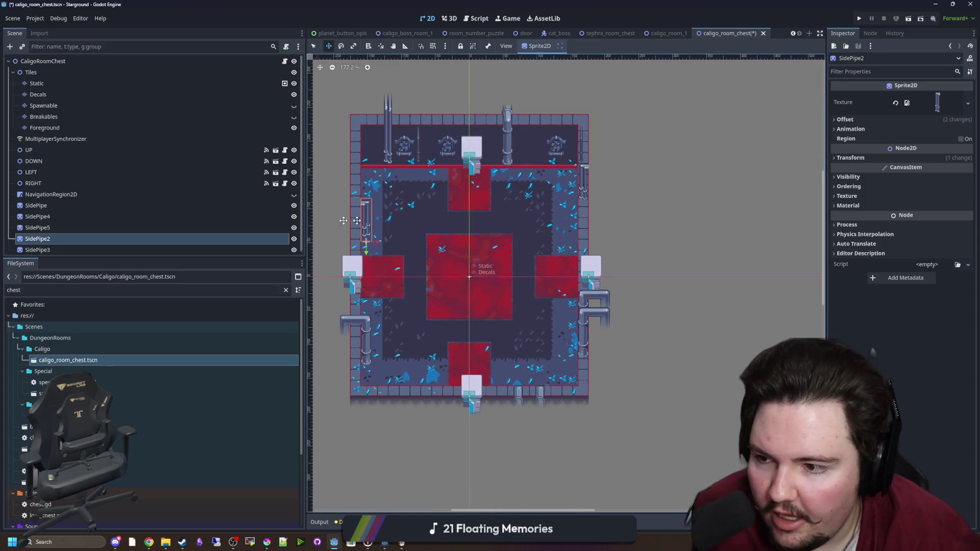
- Move SidePipe3 down into the room and push it flush against the right wall
click(53, 250)
scroll(583, 173, up, 4)
scroll(583, 159, down, 2)
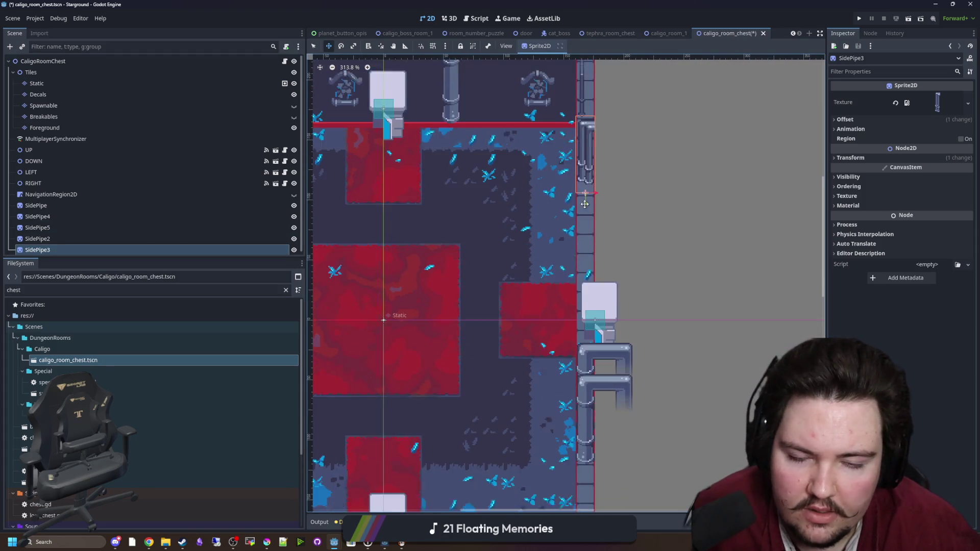
drag(583, 159, 541, 448)
scroll(538, 364, up, 5)
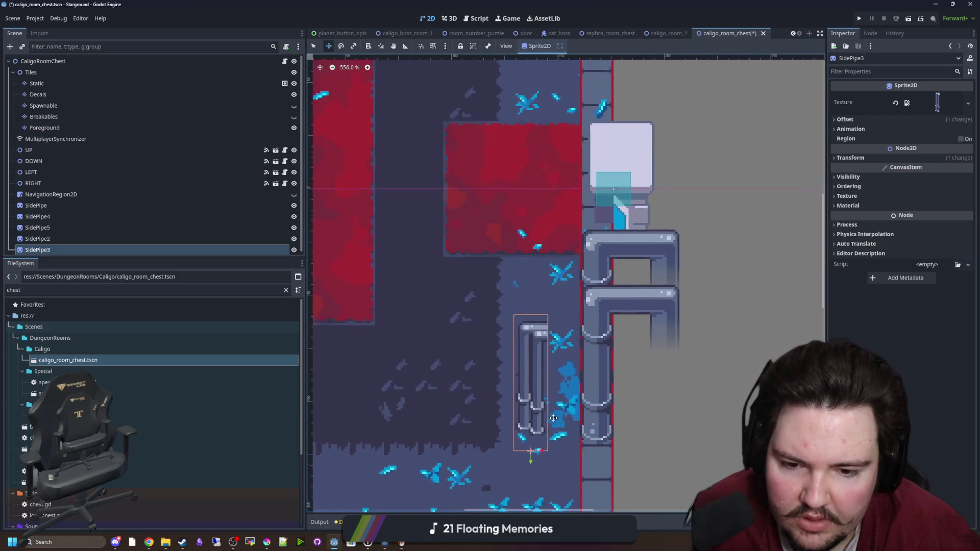
drag(539, 364, 584, 365)
scroll(584, 365, down, 8)
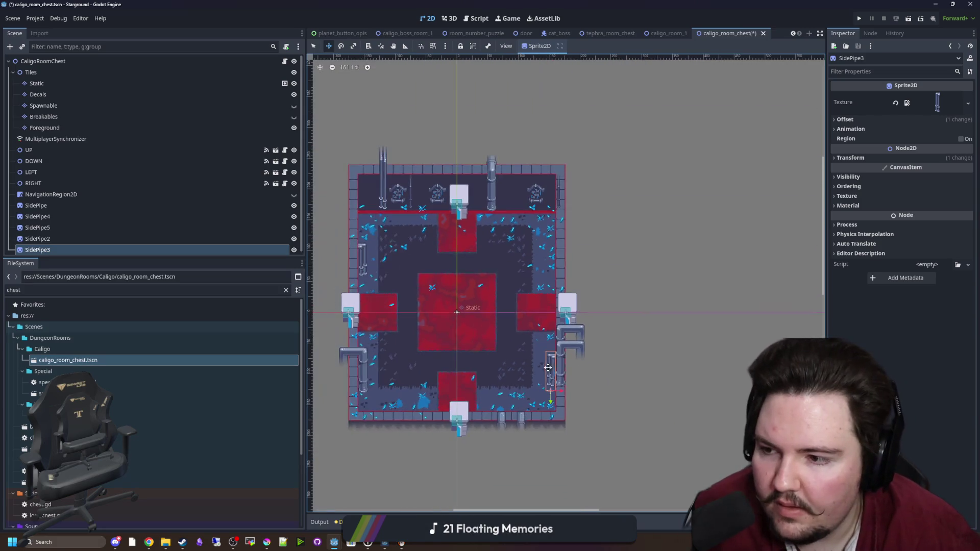
- Select SidePipe4 and SidePipe5 together and move them up beside the right wall
key(q)
scroll(598, 333, up, 3)
mouse_move(600, 337)
mouse_down()
mouse_move(568, 331)
mouse_move(546, 307)
mouse_move(523, 199)
mouse_move(581, 179)
mouse_up()
key(w)
scroll(525, 197, up, 8)
scroll(597, 318, down, 7)
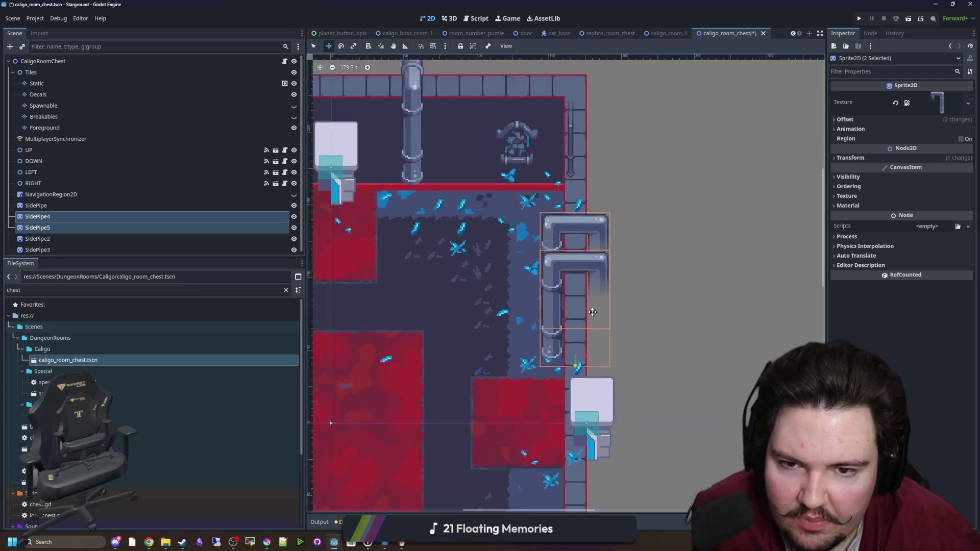
key(q)
click(577, 182)
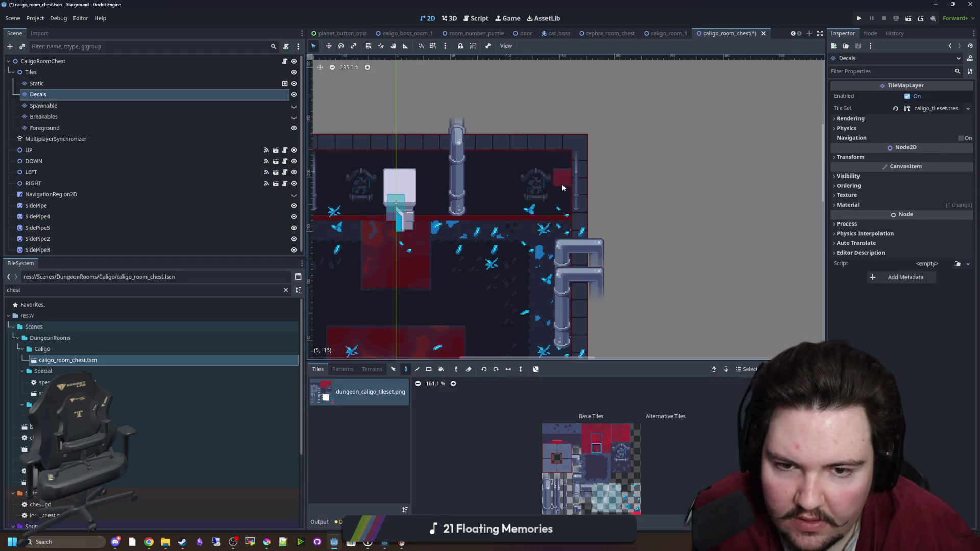
- Review the SidePipe2–5 sprites in the Scene dock and return to the Decals tile layer
click(39, 73)
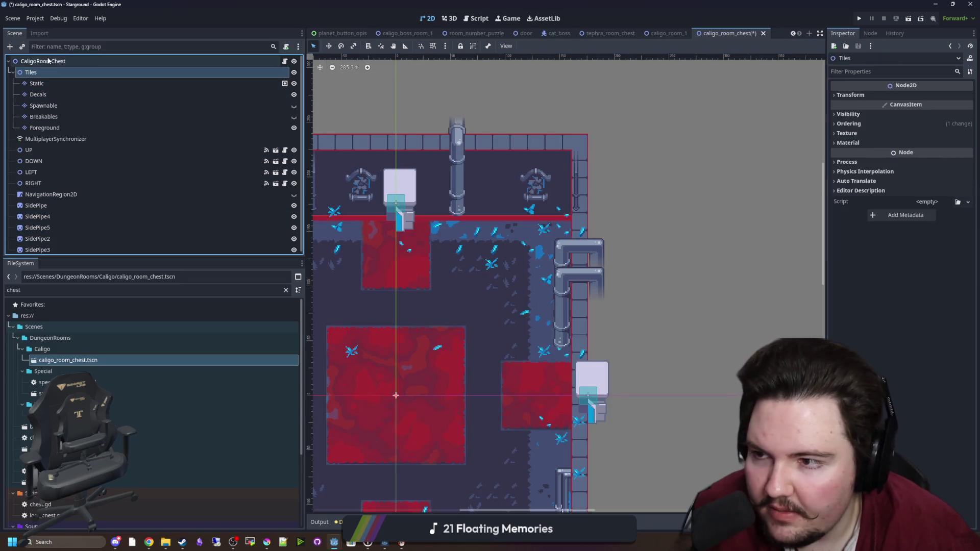
click(578, 176)
click(35, 203)
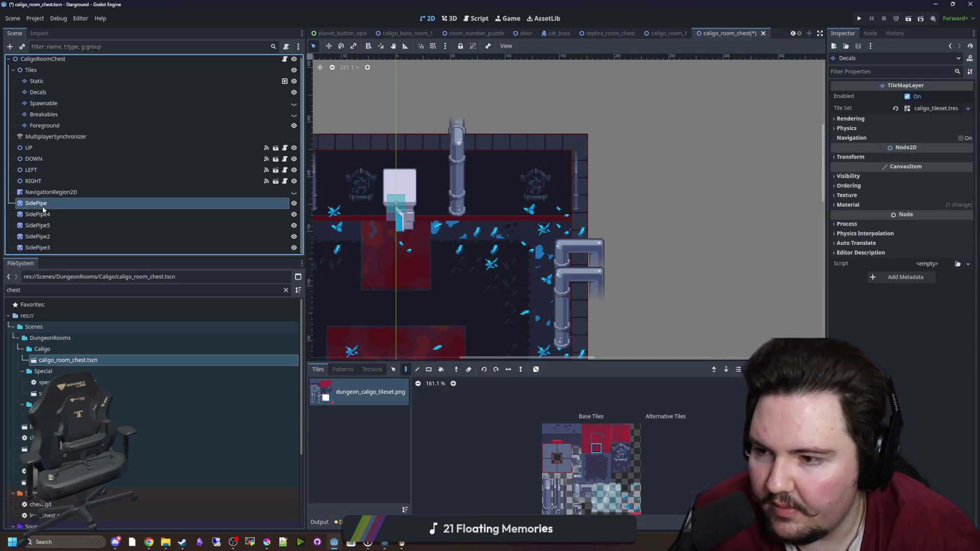
click(37, 214)
click(47, 226)
click(46, 236)
click(49, 248)
scroll(514, 200, down, 5)
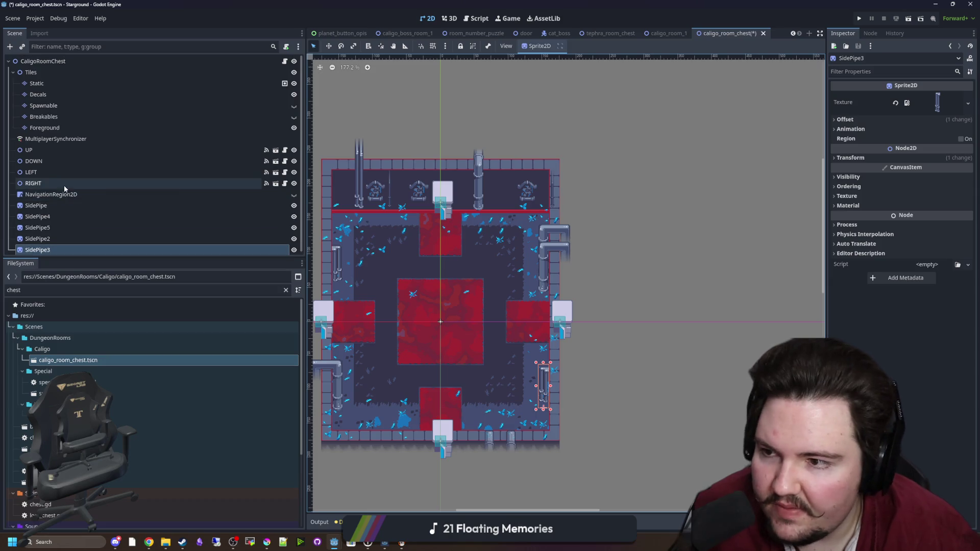
click(57, 94)
scroll(415, 154, up, 2)
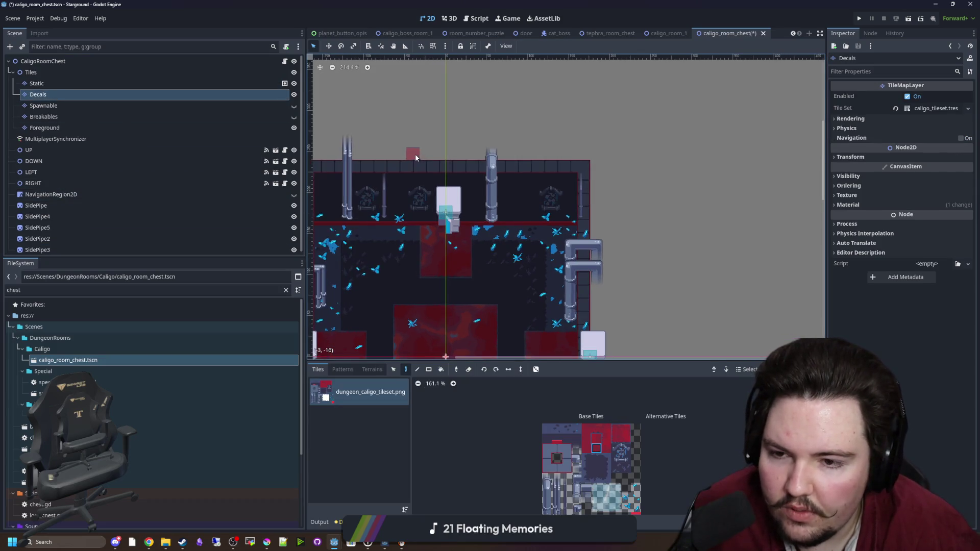
- Select the pipe decal tiles and reposition them along the back wall
click(393, 369)
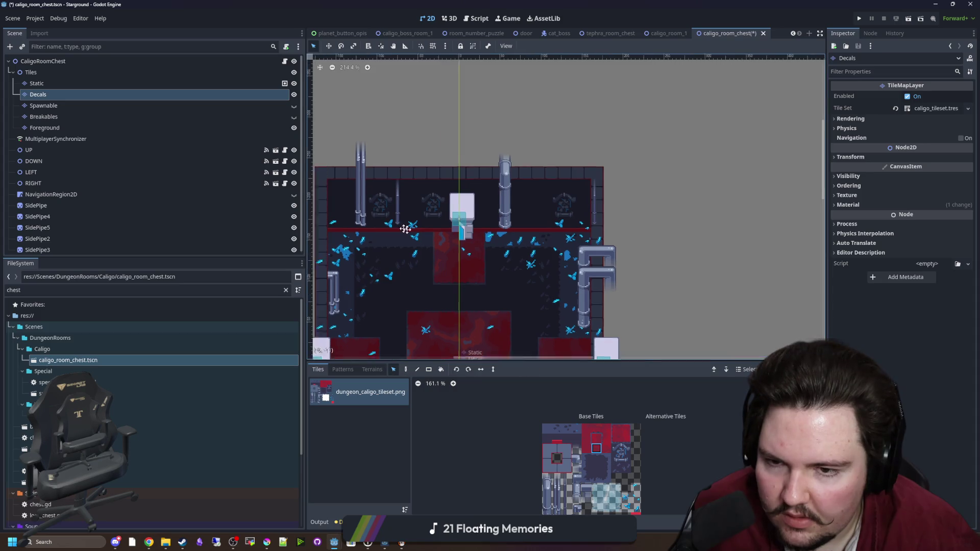
drag(365, 130, 453, 248)
mouse_move(391, 139)
mouse_down()
mouse_move(411, 241)
mouse_move(399, 241)
mouse_up()
shift+click(429, 238)
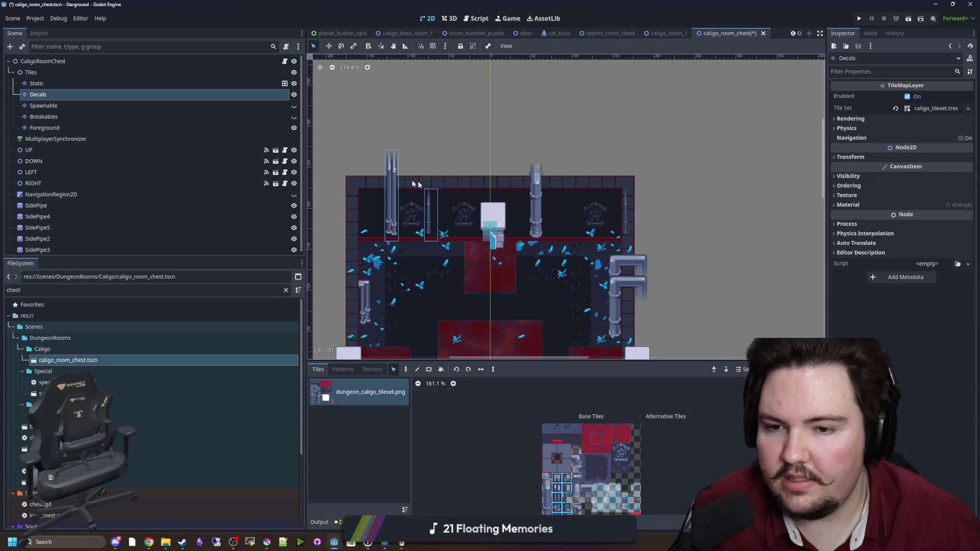
key(w)
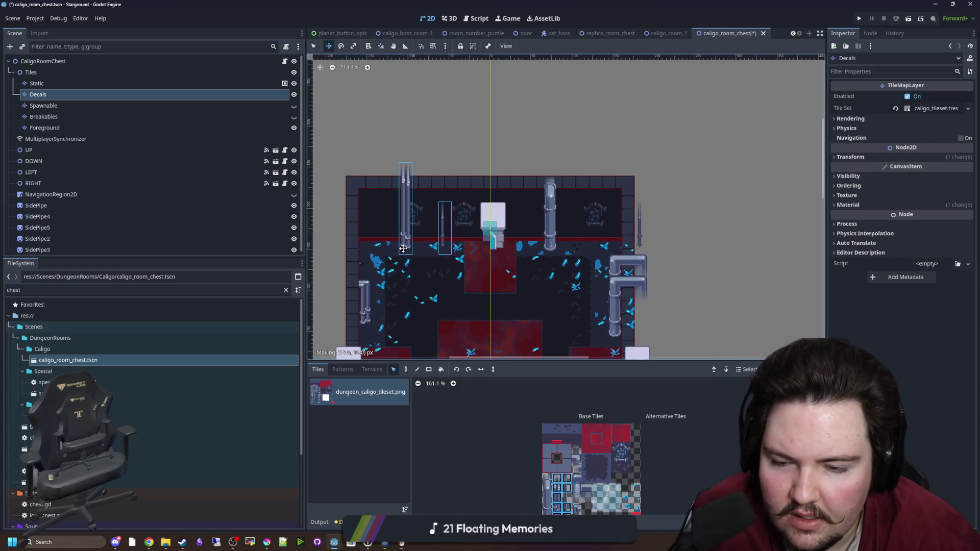
key(q)
mouse_move(398, 204)
mouse_down()
mouse_move(376, 210)
mouse_move(536, 209)
mouse_move(525, 209)
mouse_up()
click(535, 225)
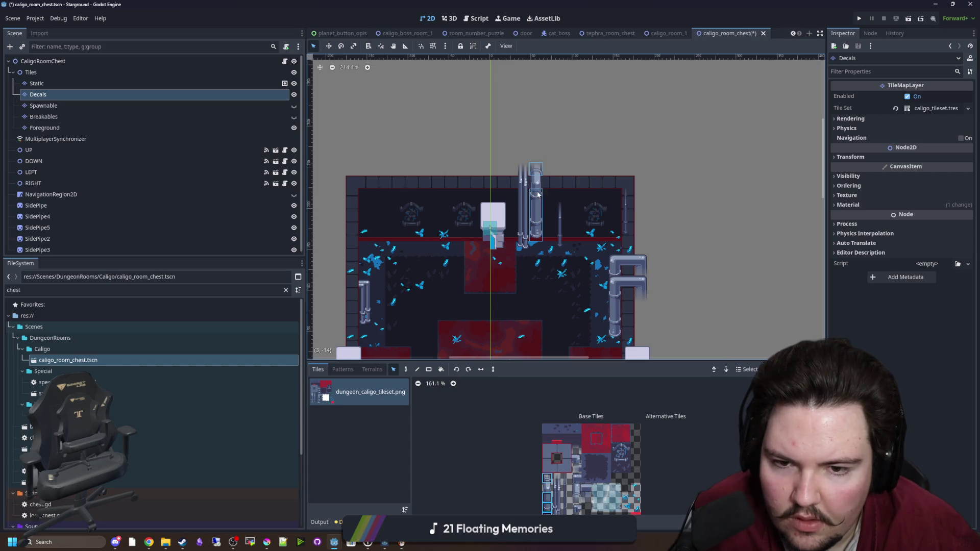
drag(538, 208, 467, 230)
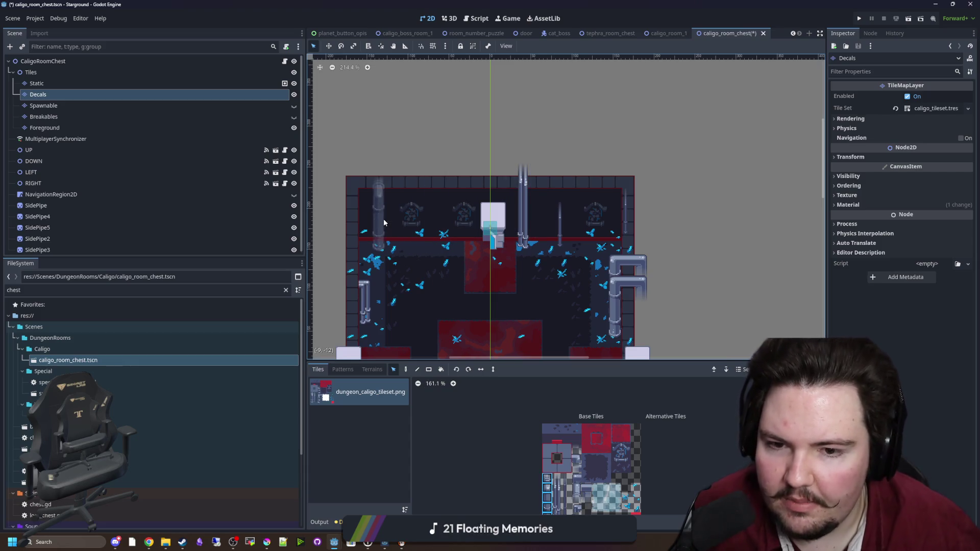
scroll(384, 223, down, 3)
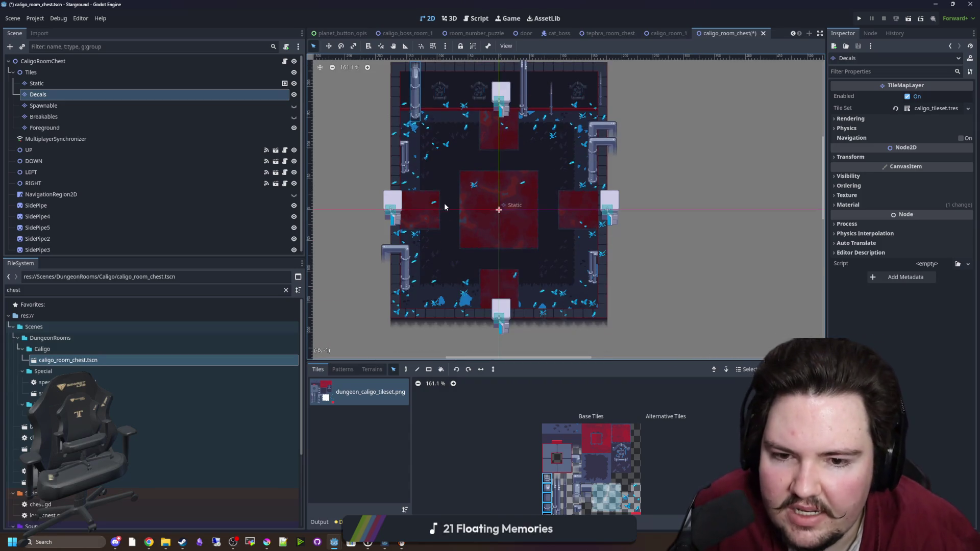
drag(375, 159, 360, 192)
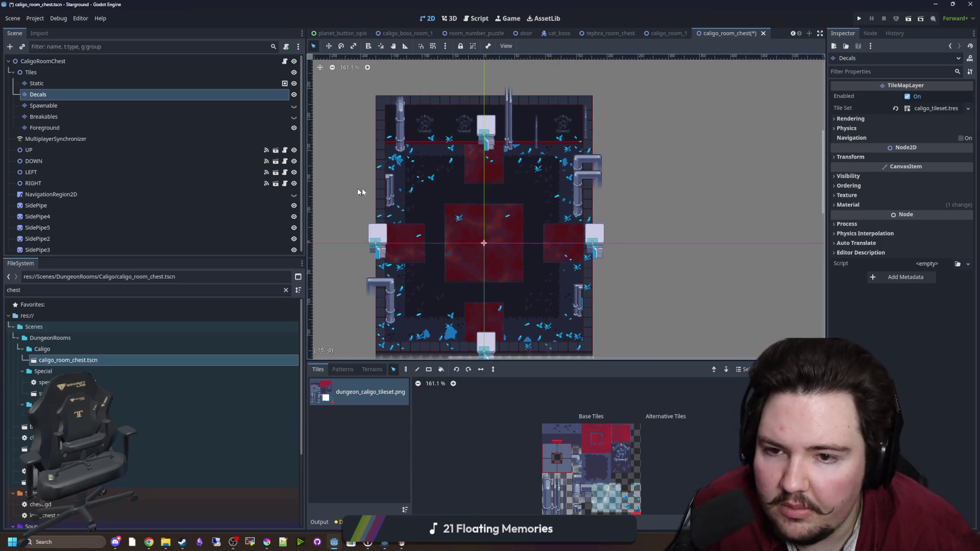
- Paint rectangles of tiles along the room's bottom edge and up the right wall
click(429, 369)
scroll(378, 330, up, 2)
drag(378, 330, 652, 323)
scroll(652, 322, up, 1)
drag(651, 319, 641, 163)
scroll(640, 241, up, 5)
drag(644, 198, 644, 198)
drag(633, 232, 583, 204)
- Erase the two stray blue decals near the wall and deselect the tile layer
drag(475, 240, 442, 218)
scroll(380, 223, down, 2)
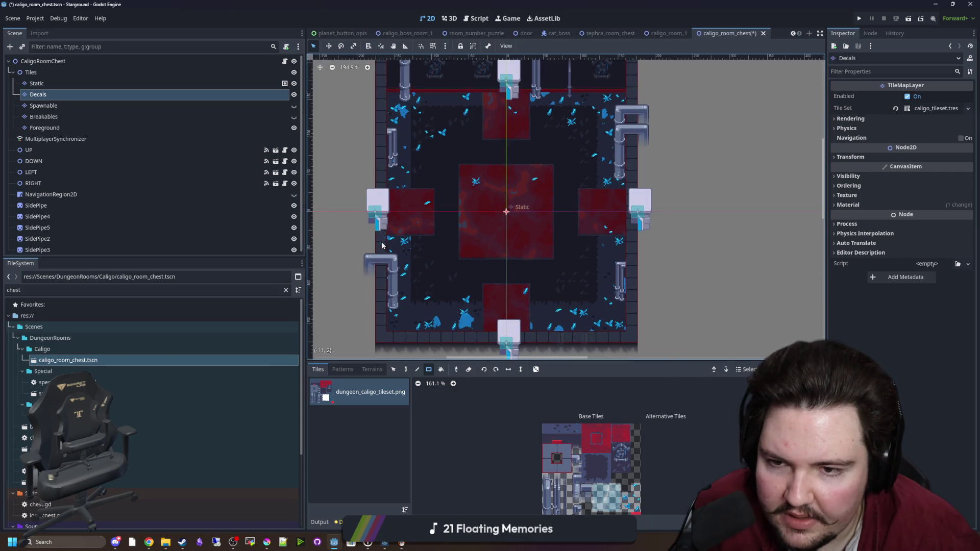
scroll(509, 253, down, 4)
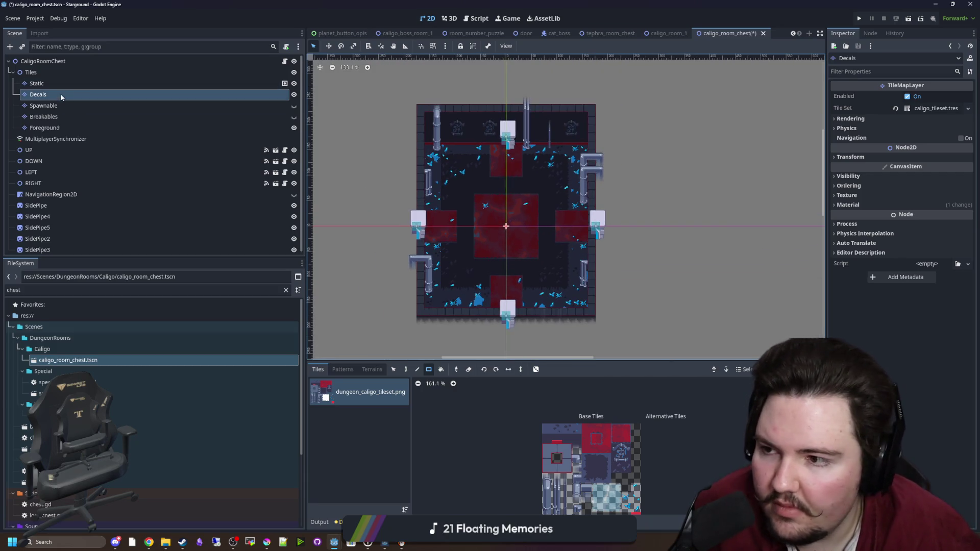
click(41, 73)
scroll(586, 216, up, 5)
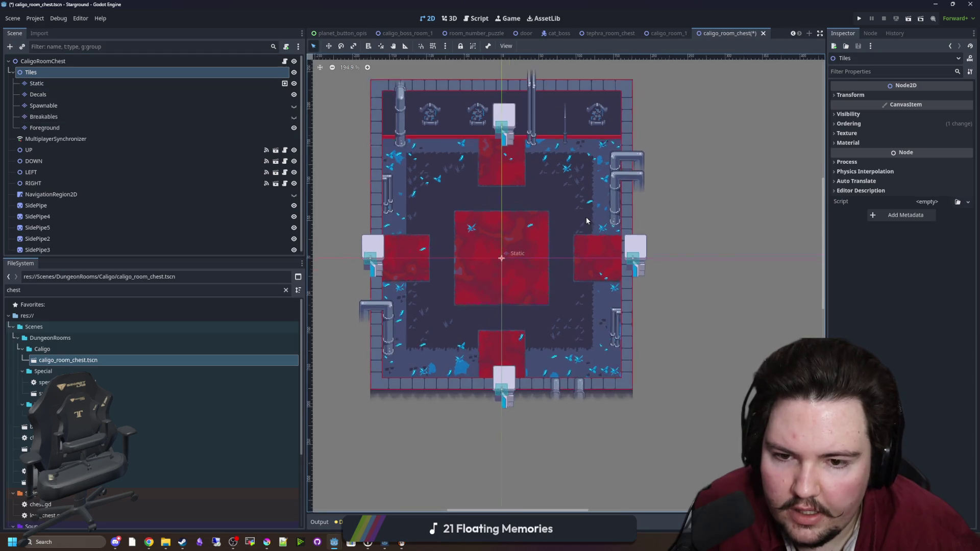
- Save the scene and recentre the room in the view
key(ctrl+s)
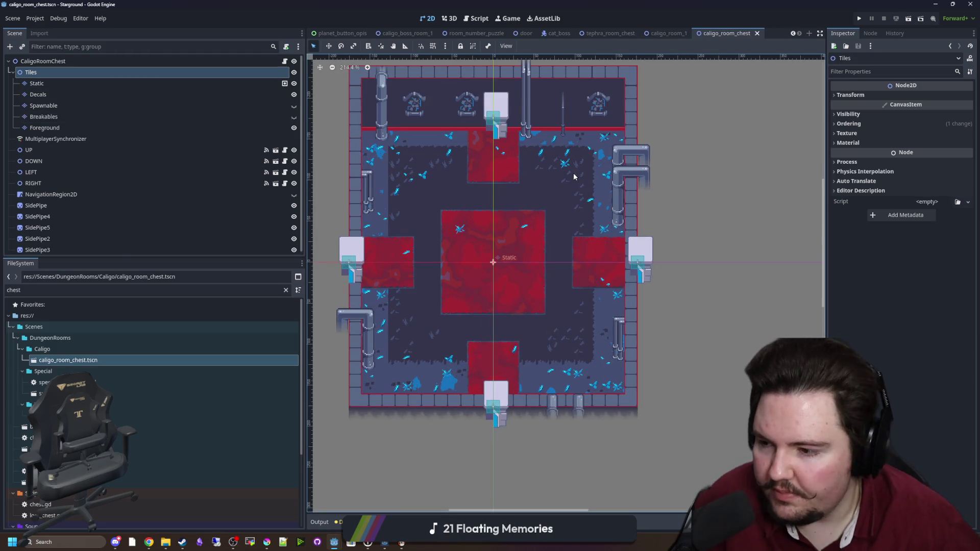
scroll(430, 311, down, 3)
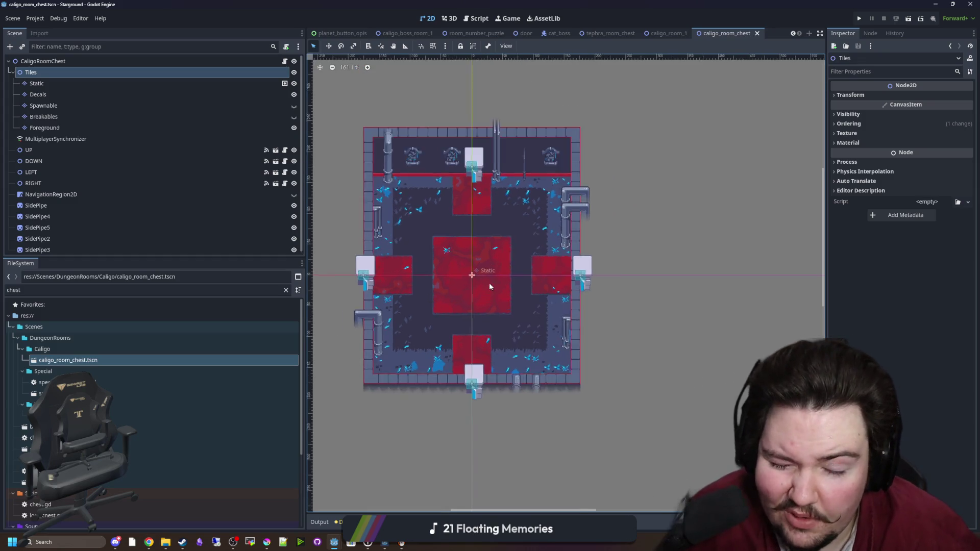
scroll(489, 283, up, 3)
mouse_move(449, 280)
mouse_down()
mouse_move(494, 312)
mouse_move(417, 283)
mouse_up()
scroll(417, 282, down, 1)
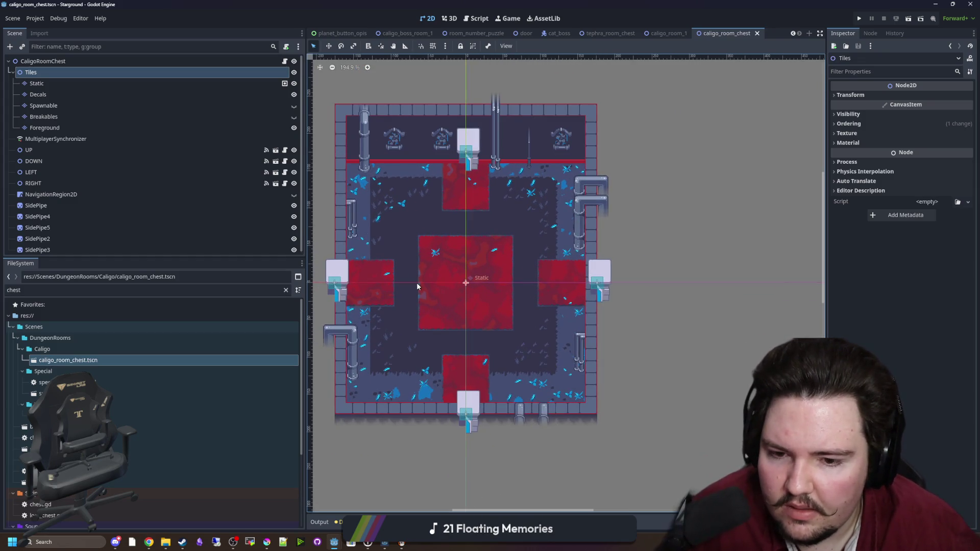
- Attach special_room_chest.gd as the CaligoRoomChest root node's script
click(279, 63)
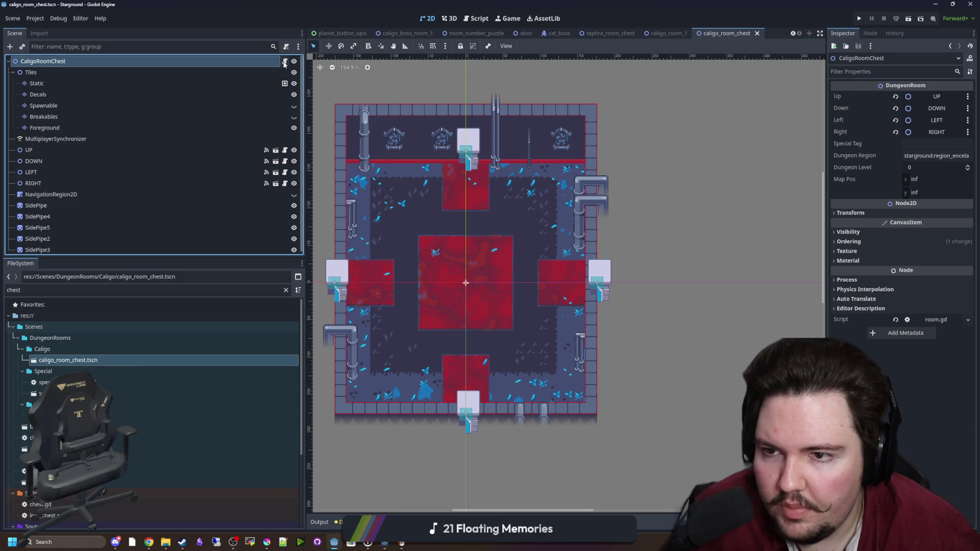
click(286, 290)
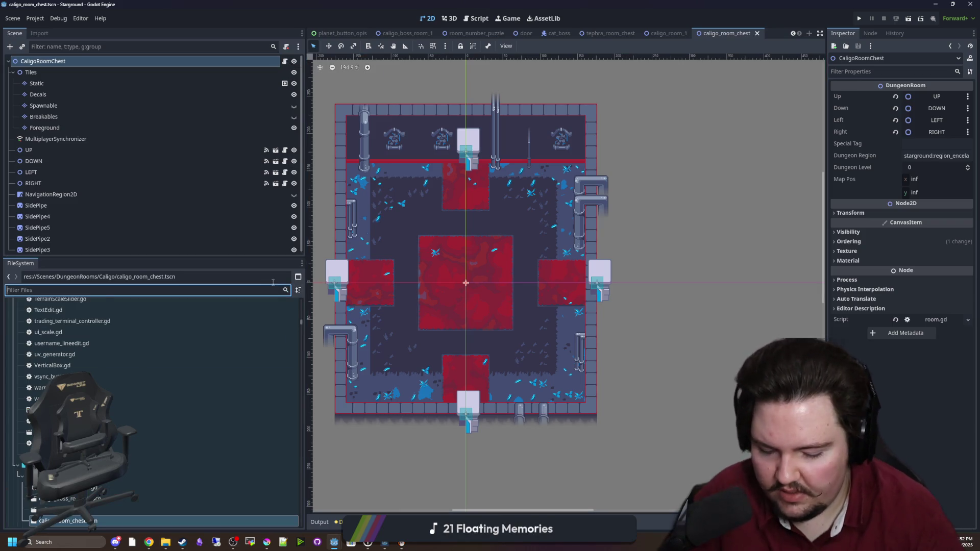
text(specia)
key(BackSpace)
key(BackSpace)
key(BackSpace)
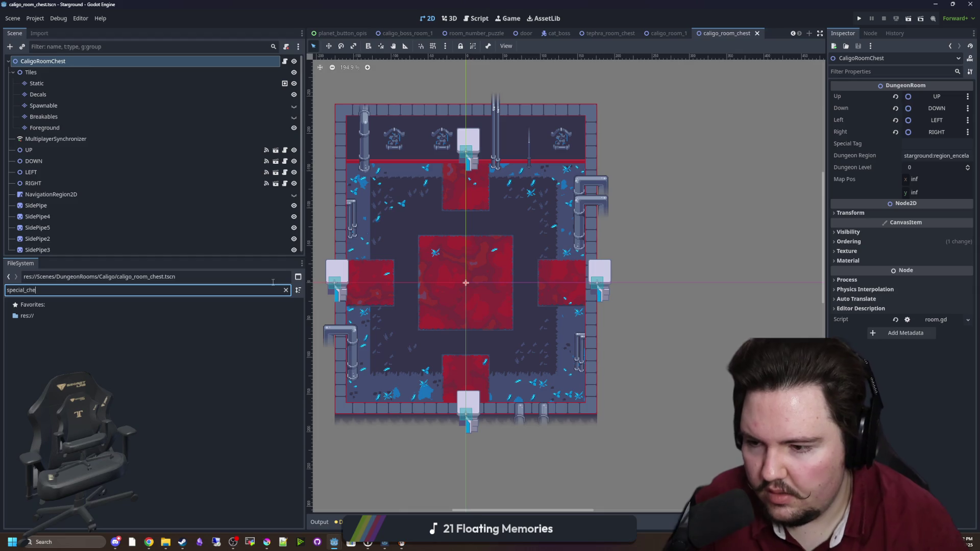
key(BackSpace)
key(BackSpace)
key(BackSpace)
text(chest)
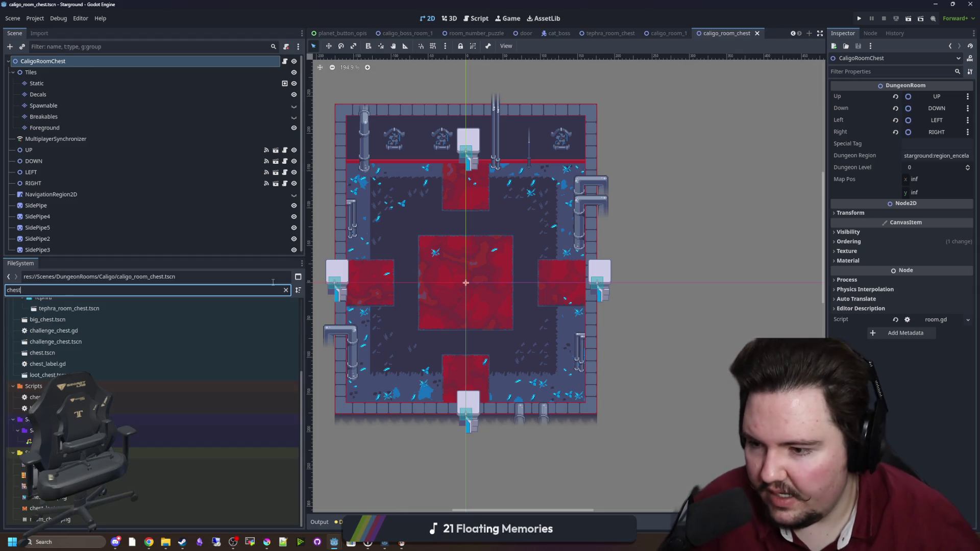
scroll(109, 377, up, 3)
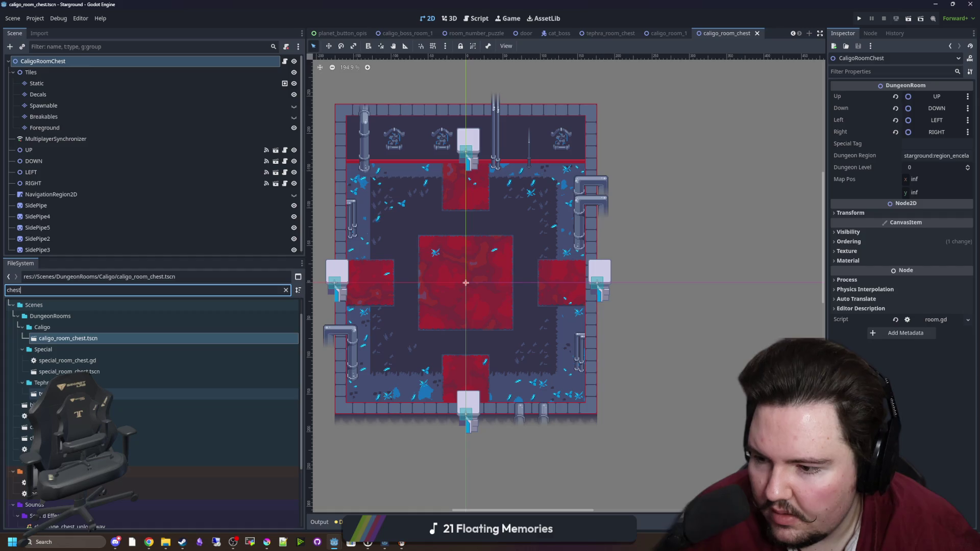
mouse_move(67, 361)
mouse_down()
mouse_move(136, 107)
mouse_move(134, 62)
mouse_up()
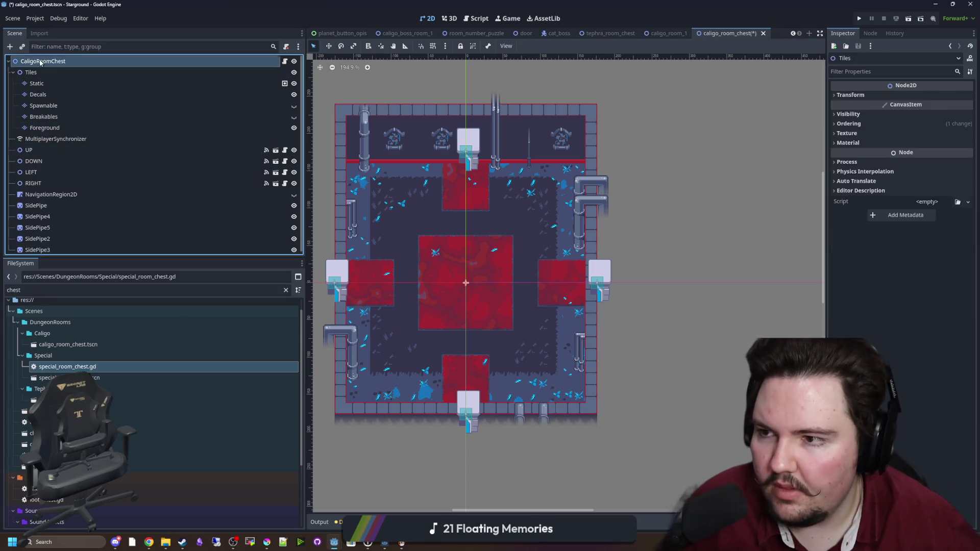
- Set the room's Special Tag to 'chest' and save the scene
click(937, 144)
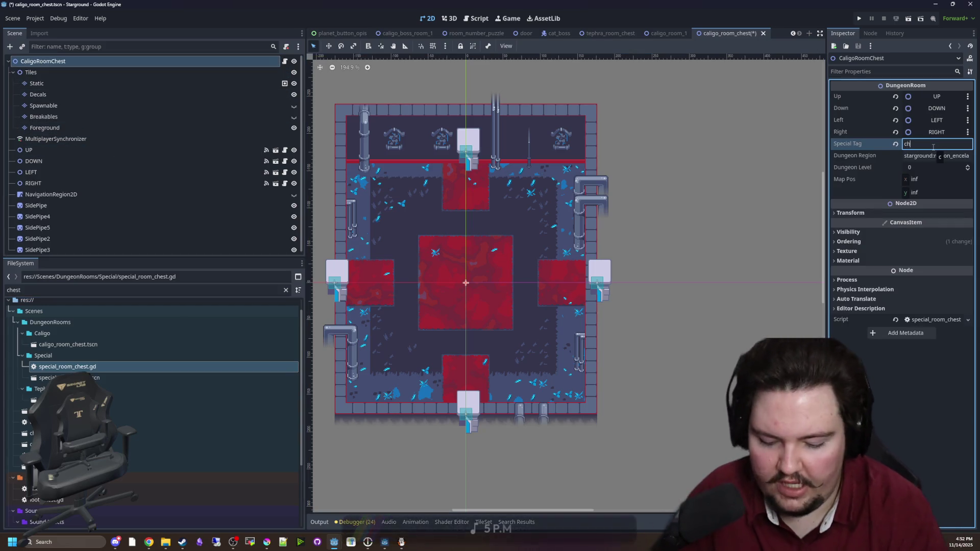
text(chest)
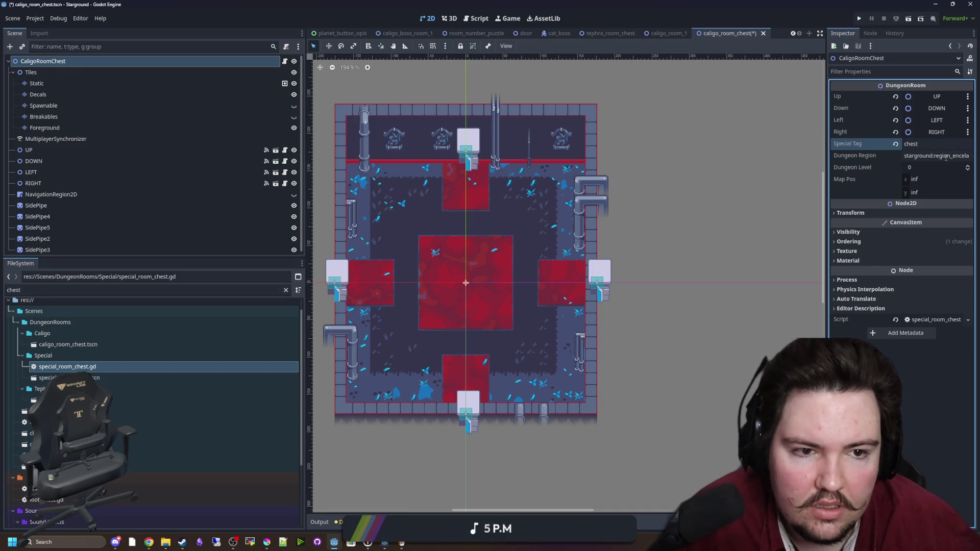
drag(825, 279, 787, 279)
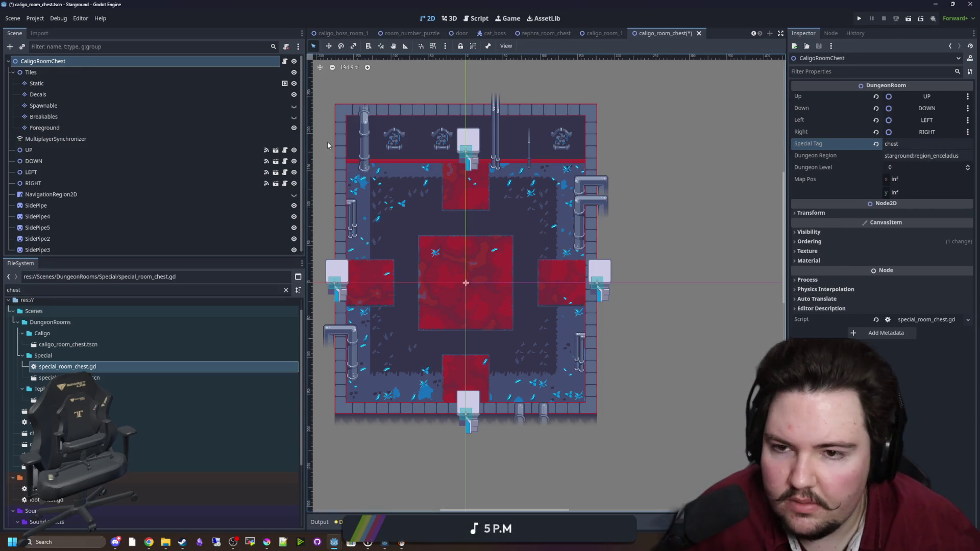
scroll(454, 233, down, 2)
key(ctrl+s)
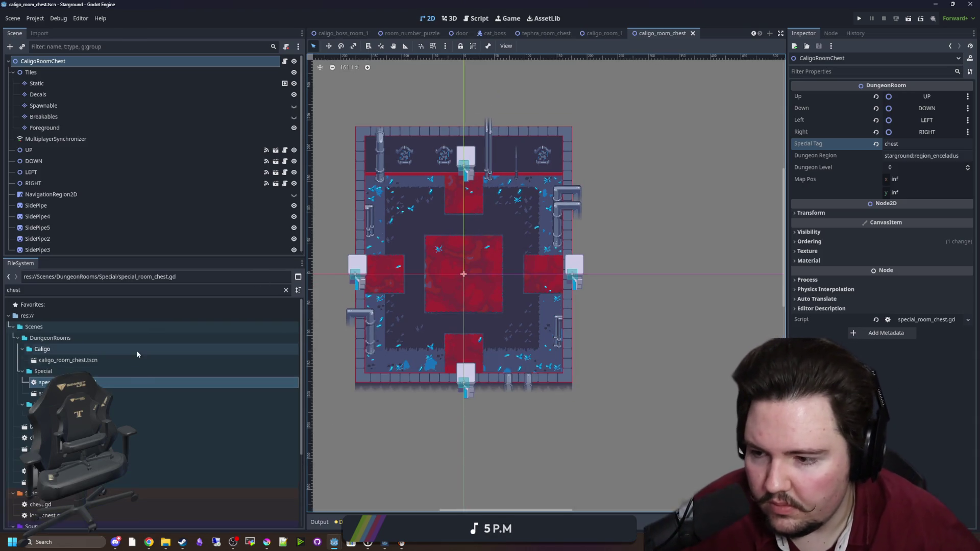
click(286, 290)
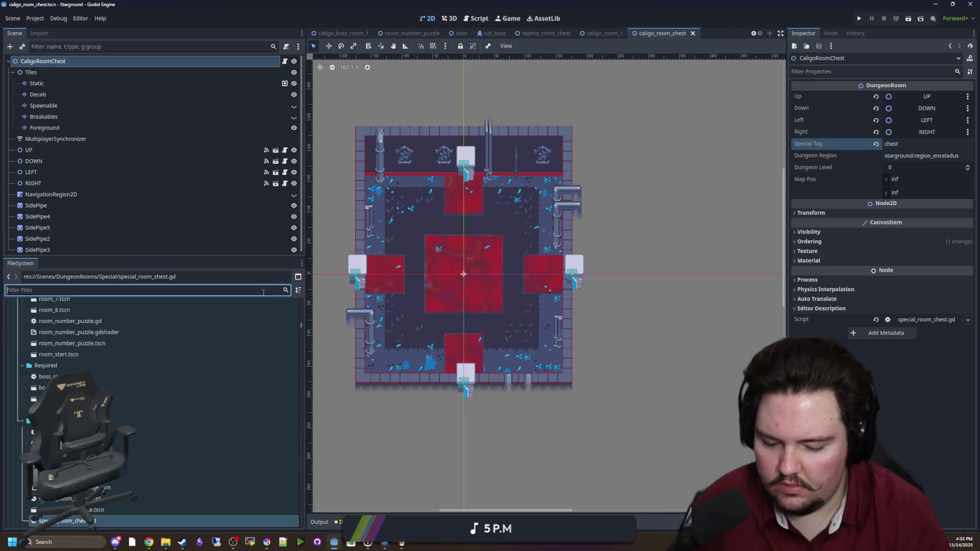
- Open loot_table.gd and find the loot_caligo_0 table by searching 'caligo'
text(loot)
double_click(66, 337)
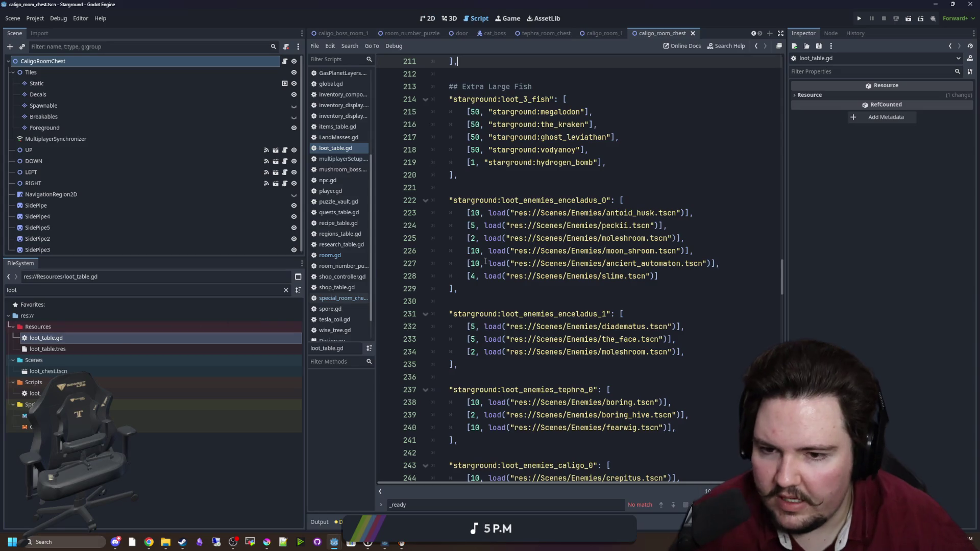
key(ctrl+f)
text(caligo)
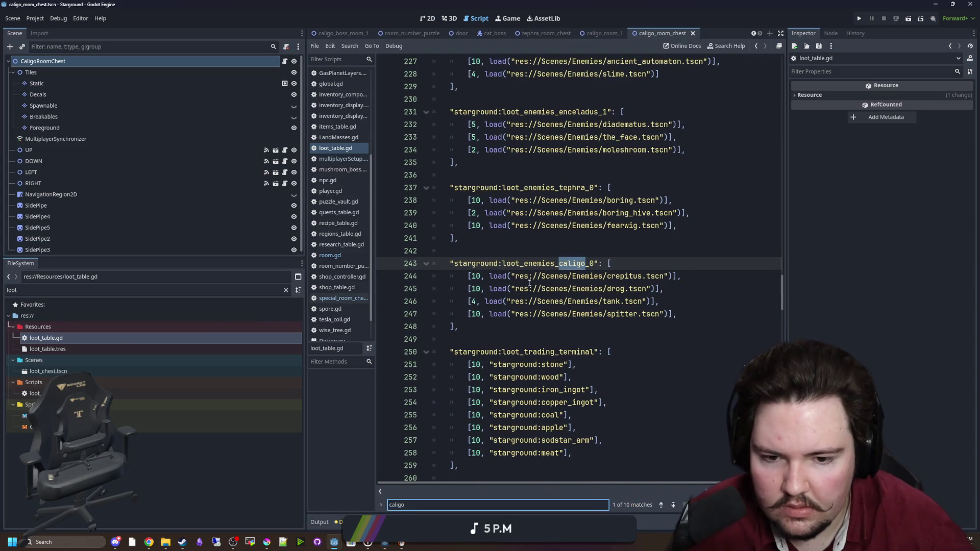
key(Return)
click(530, 287)
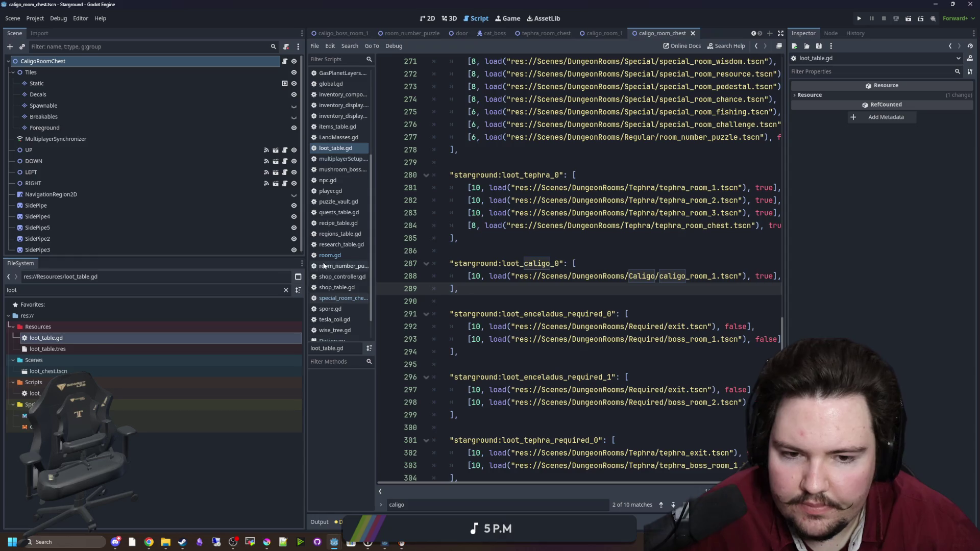
drag(305, 253, 132, 254)
- Duplicate the caligo_room_1 entry onto a new line 289
drag(610, 276, 295, 276)
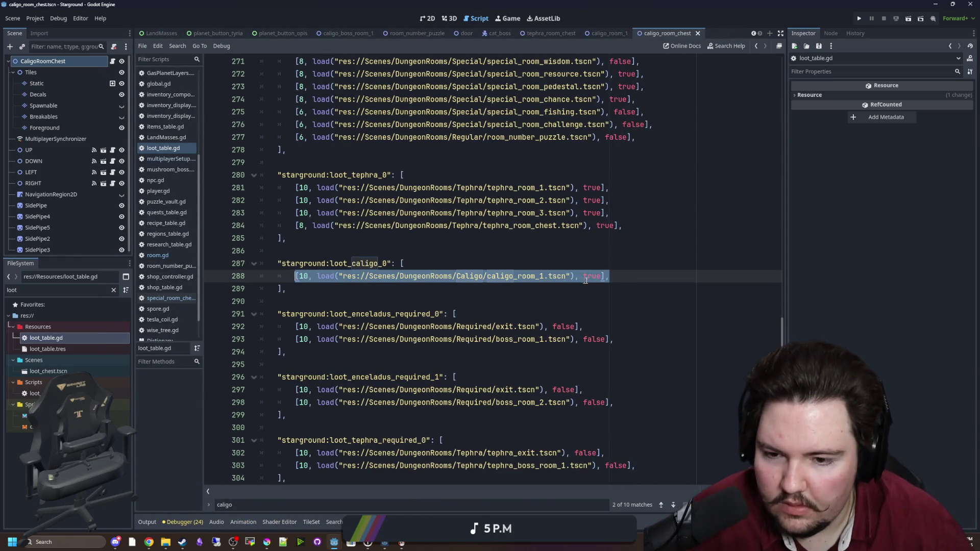
key(ctrl+c)
click(617, 281)
key(Return)
key(ctrl+v)
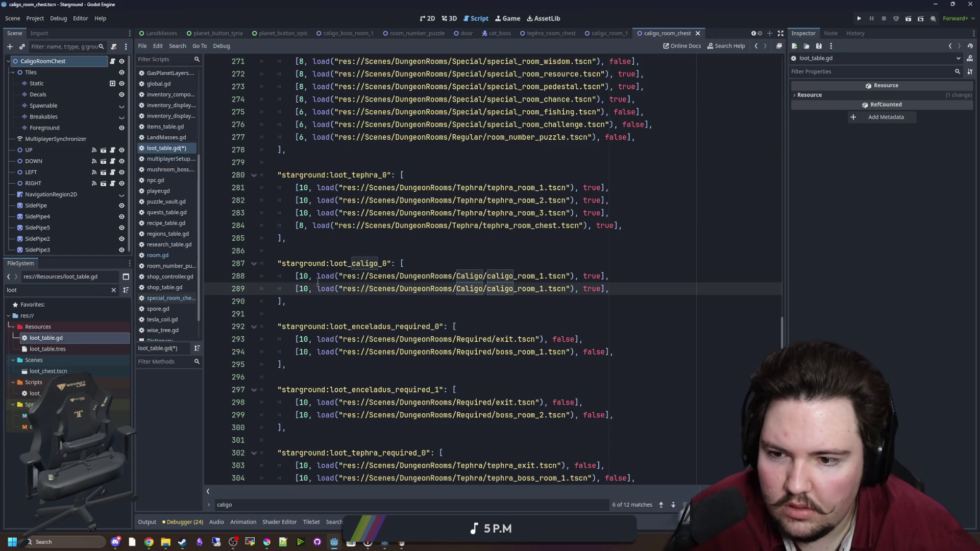
- Change the new entry to weight 4 loading caligo_room_chest.tscn, and save
key(Home)
key(Right)
key(Delete)
key(Delete)
text(8)
key(BackSpace)
text(4)
drag(540, 288, 484, 288)
text(chest)
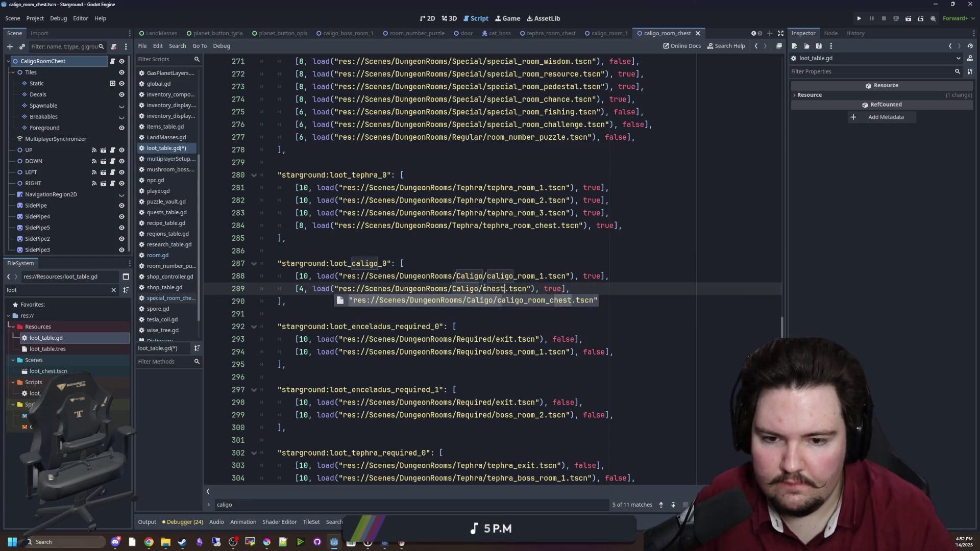
key(Return)
click(538, 251)
key(ctrl+s)
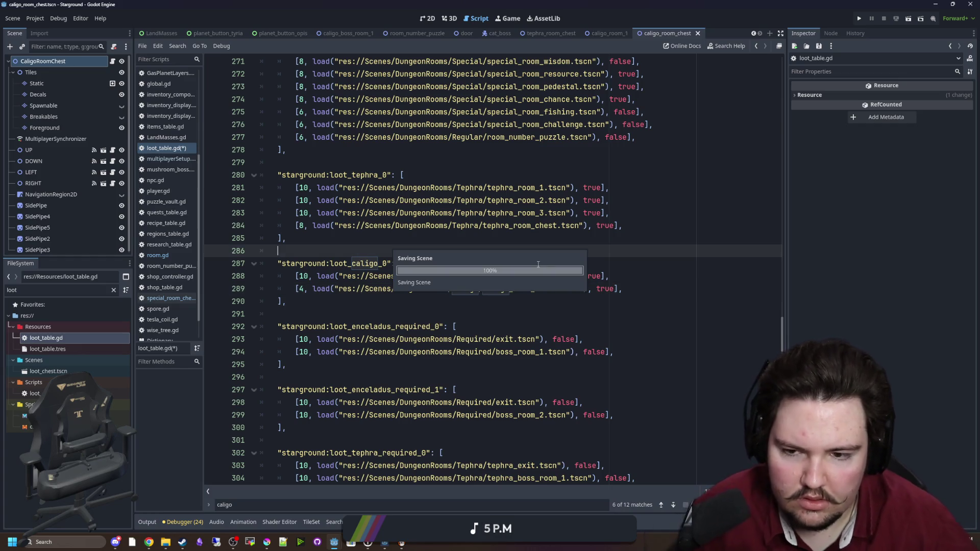
- Launch the project with the Run Project button to test the chest room
click(861, 19)
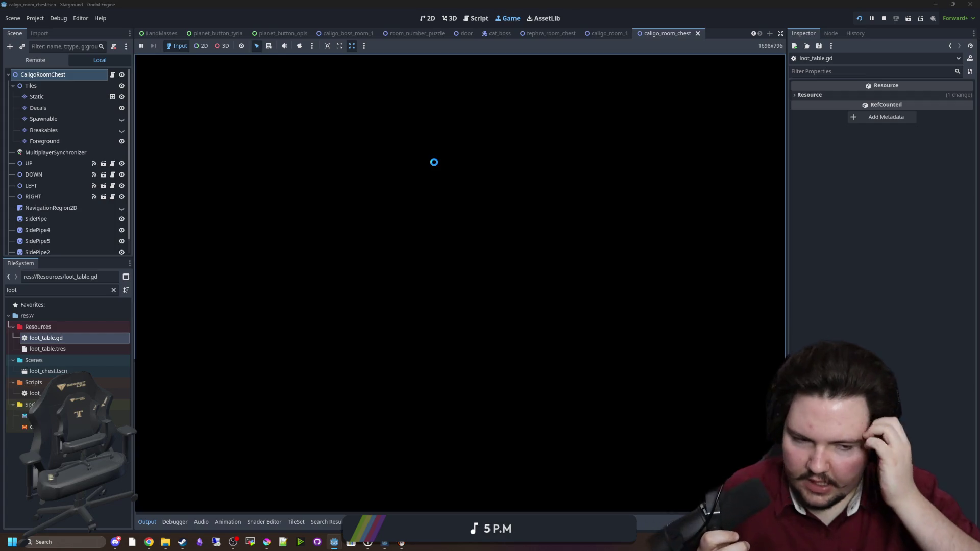
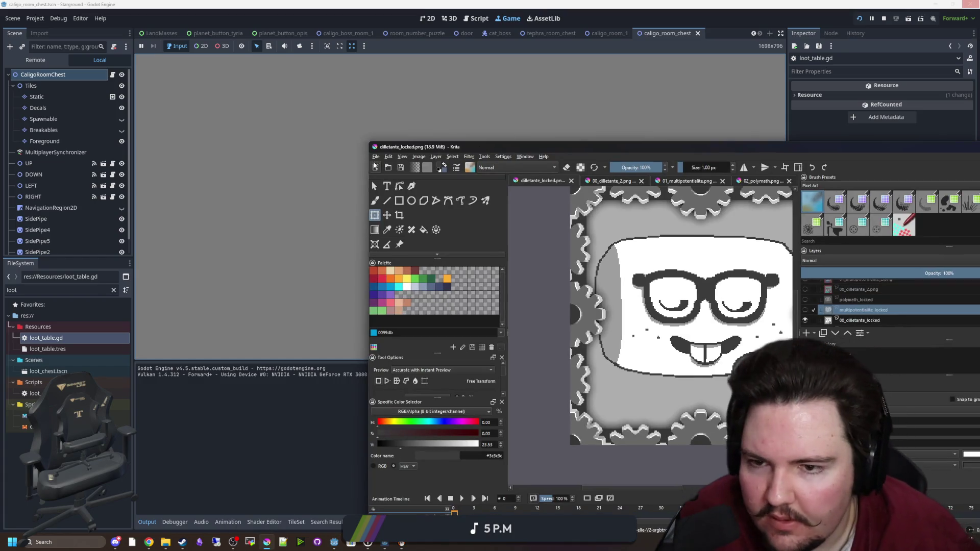
- In Krita's Open dialog, browse to Documents/Forager-Game/Sprites and look through the sprite files for chest_loot_tephra
click(376, 157)
click(387, 181)
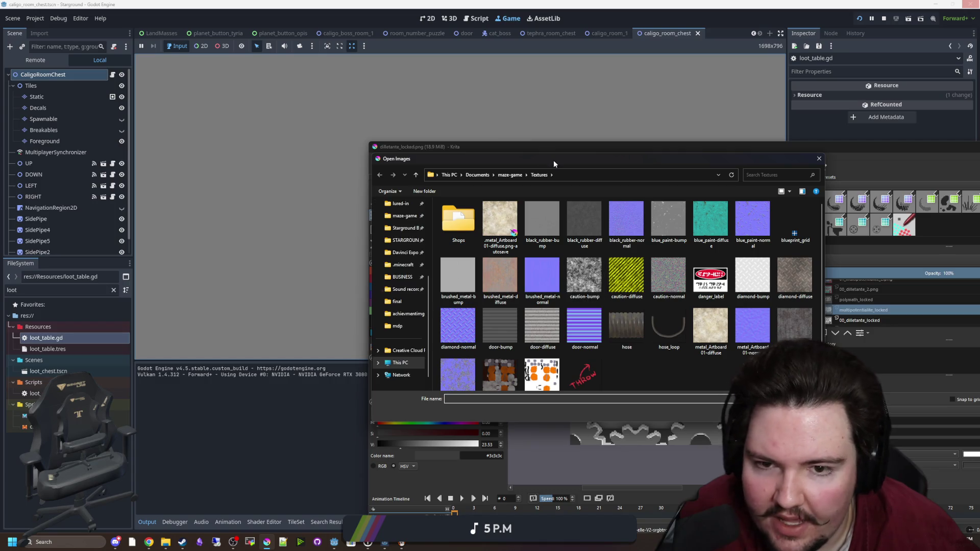
scroll(403, 255, up, 3)
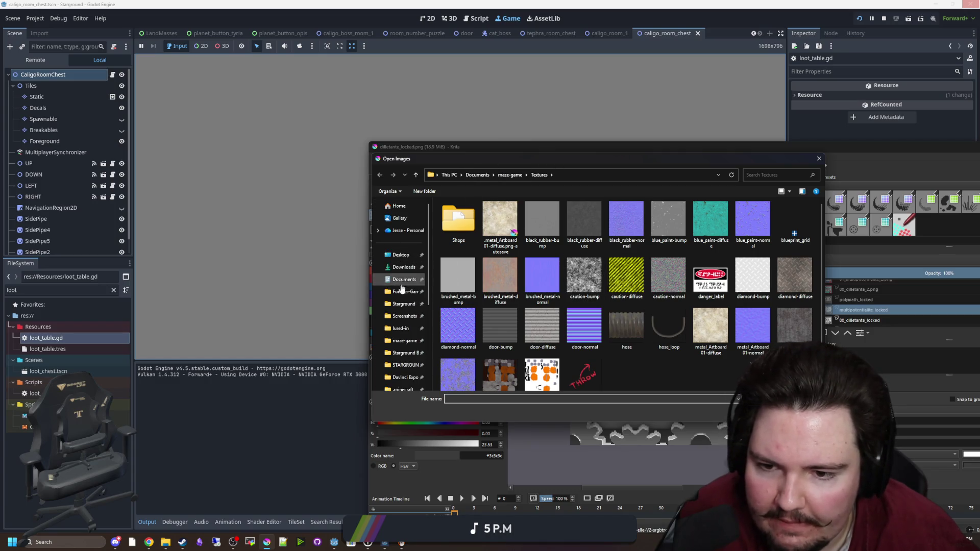
click(398, 291)
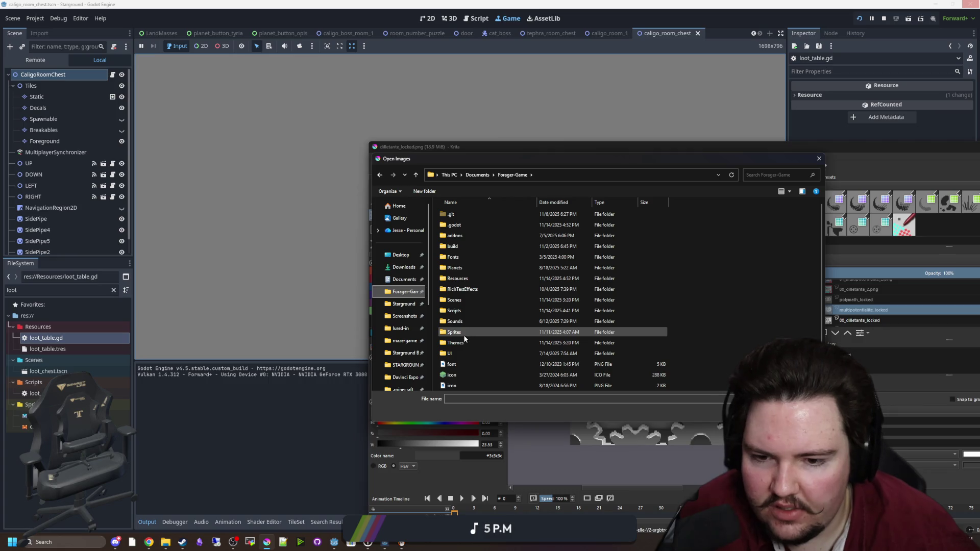
double_click(464, 333)
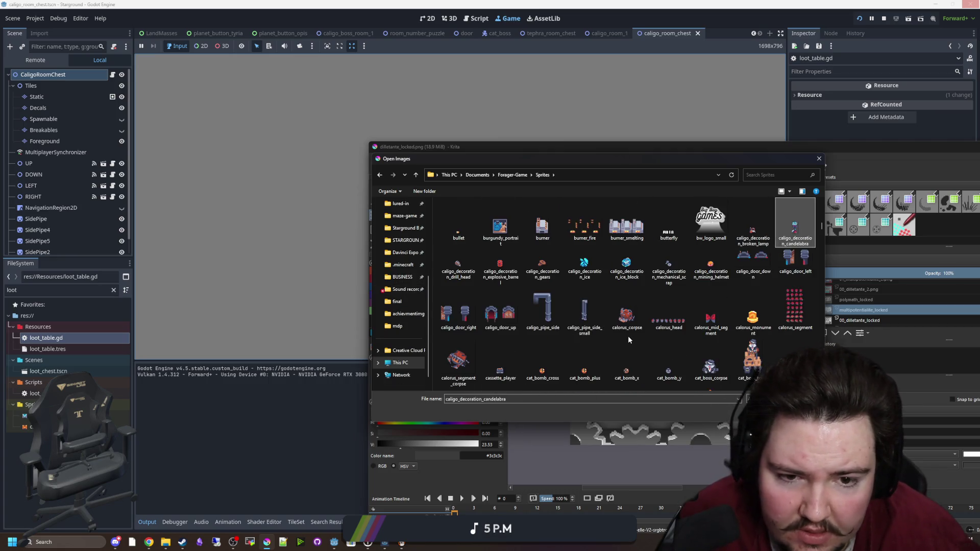
click(628, 336)
key(Right)
key(Right)
key(Right)
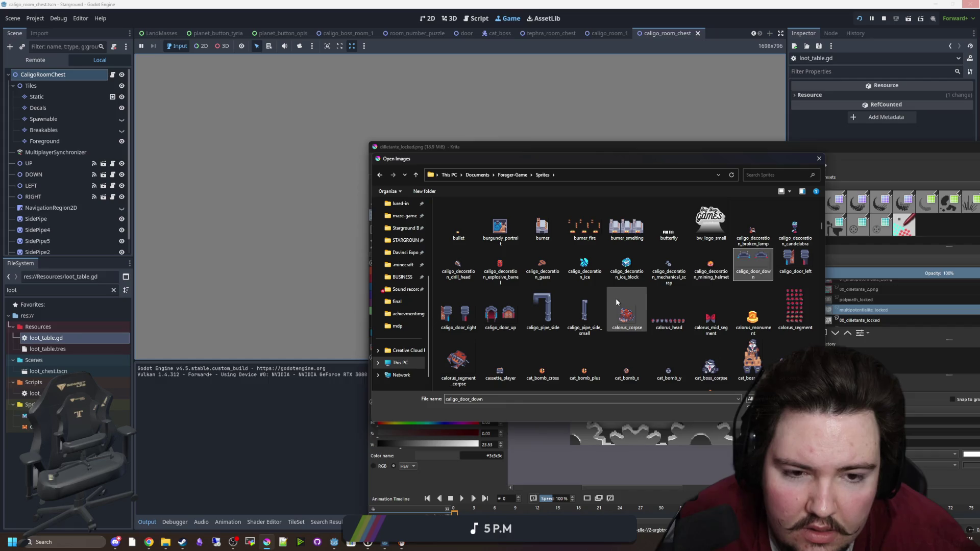
key(Right)
key(Right)
key(Right)
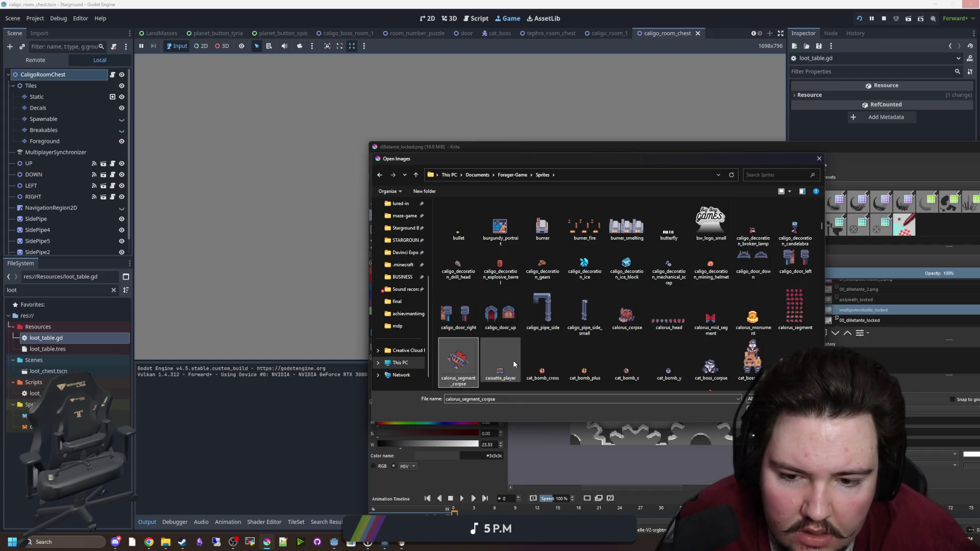
scroll(558, 355, down, 2)
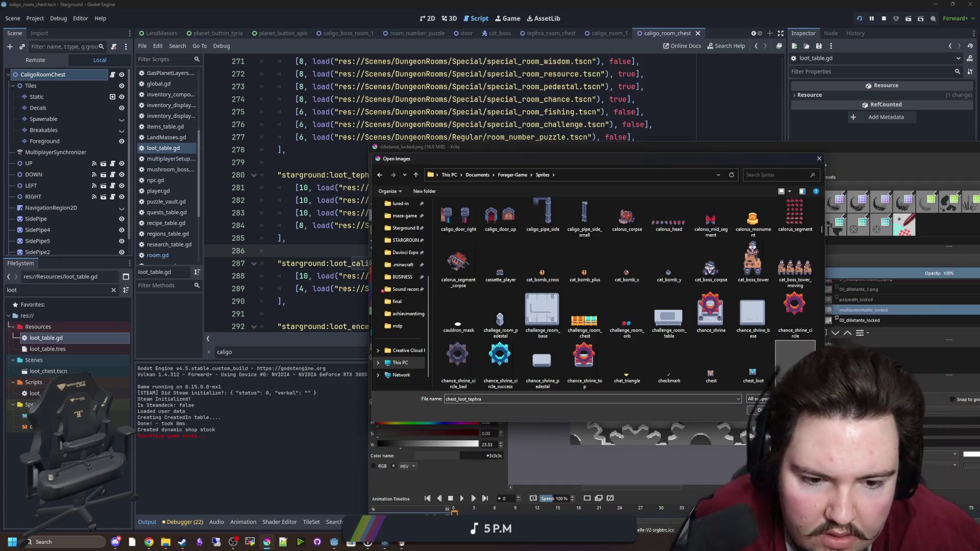
key(Escape)
- Open chest_loot_tephra.png, sample the chest's orange and reposition the chest in the view
double_click(639, 147)
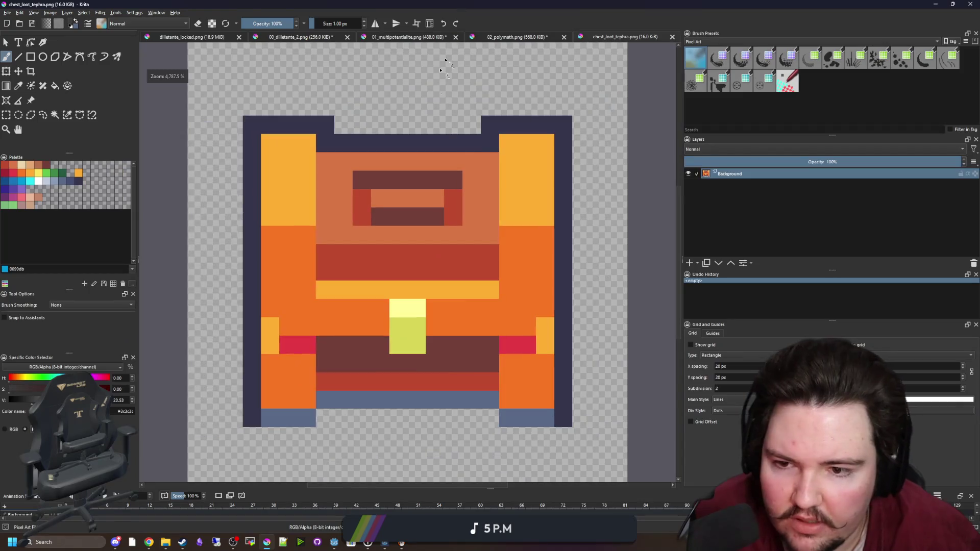
scroll(448, 357, down, 1)
scroll(407, 353, up, 1)
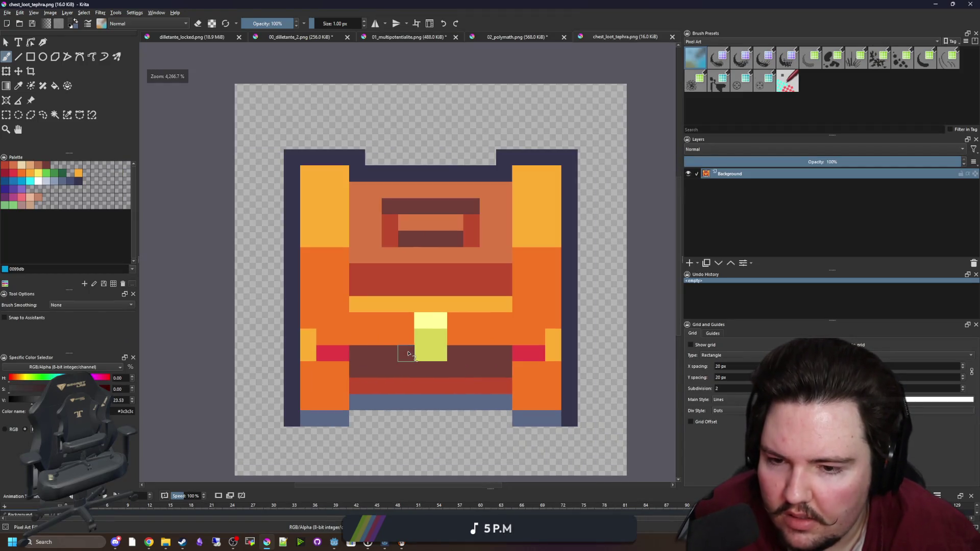
key(p)
click(333, 296)
drag(313, 271, 322, 277)
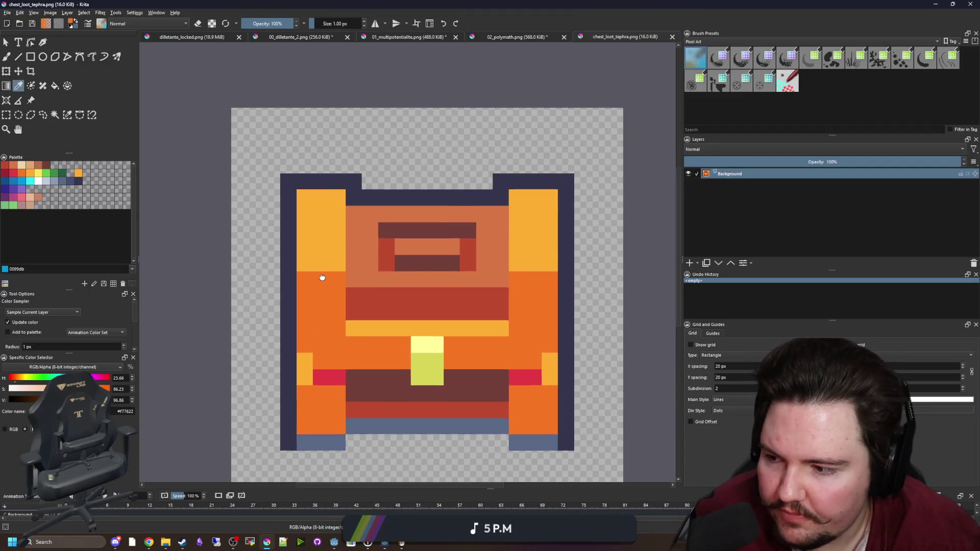
- Paint white highlight pixels on the chest's top-left corner and both gold posts
click(38, 182)
key(b)
drag(321, 198, 321, 180)
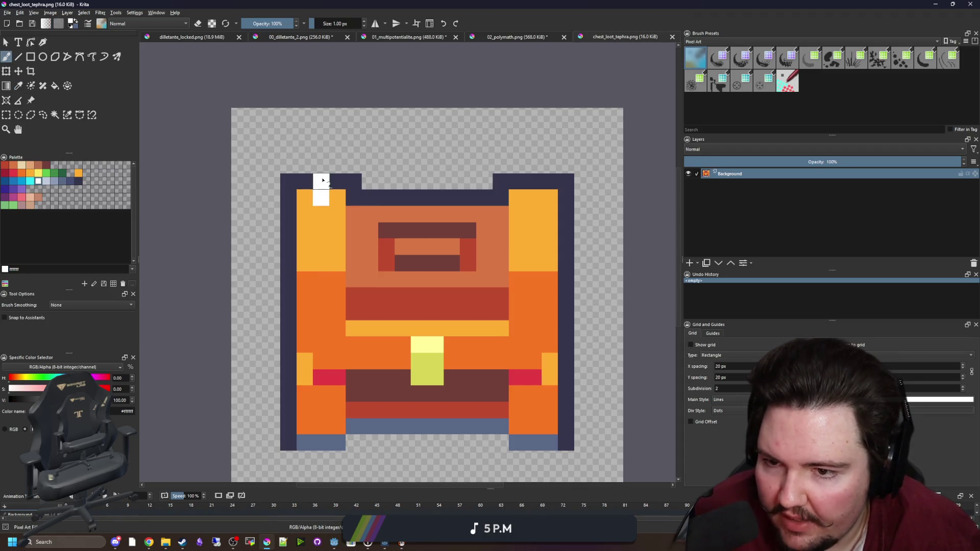
drag(324, 253, 323, 231)
drag(540, 249, 534, 180)
scroll(460, 307, down, 1)
scroll(395, 338, up, 1)
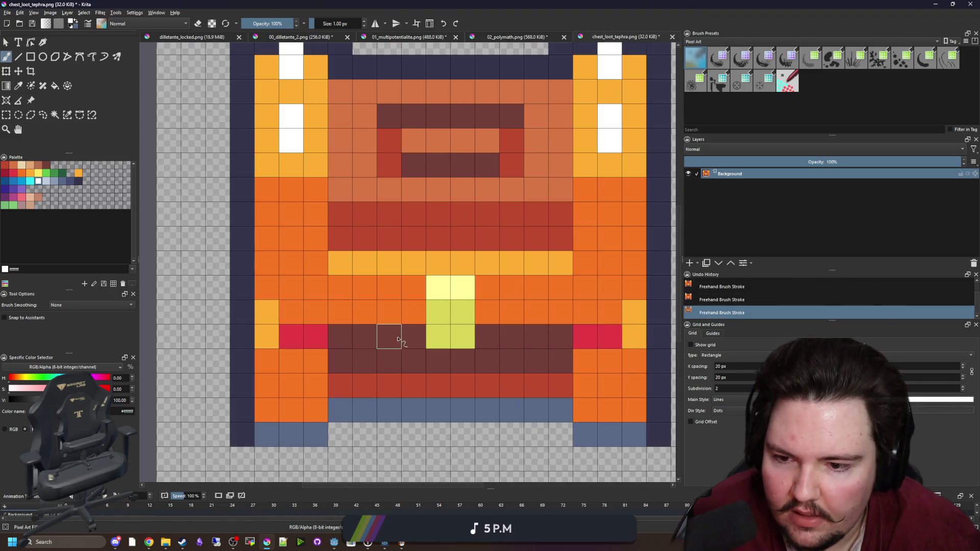
scroll(285, 383, down, 1)
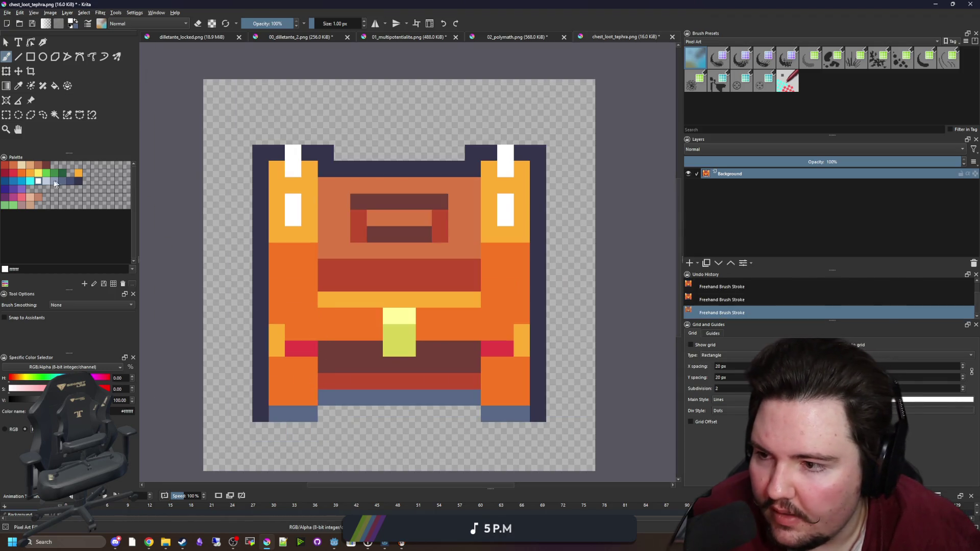
click(30, 182)
- Flood-fill the gold posts cyan, the orange body medium blue and the red side bands darker blue
key(f)
click(314, 234)
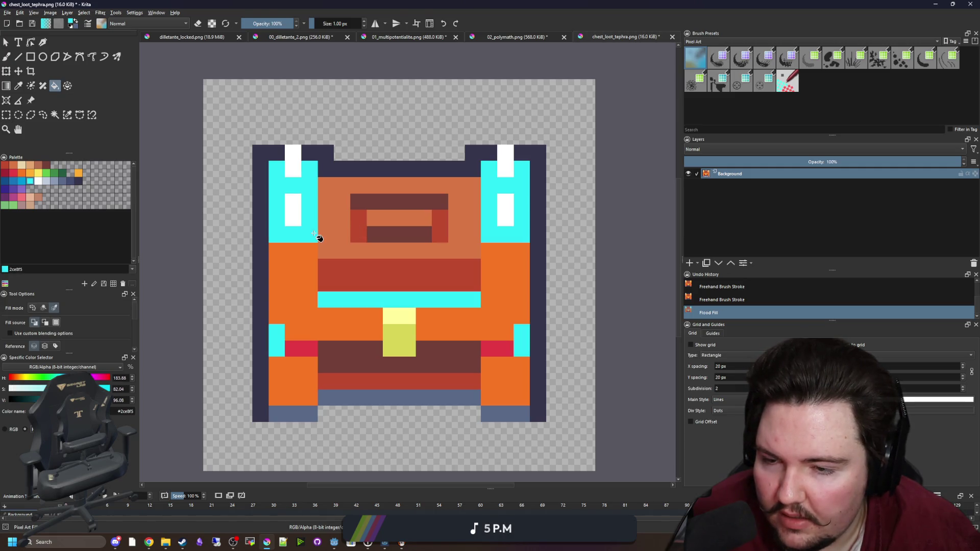
click(23, 180)
click(290, 274)
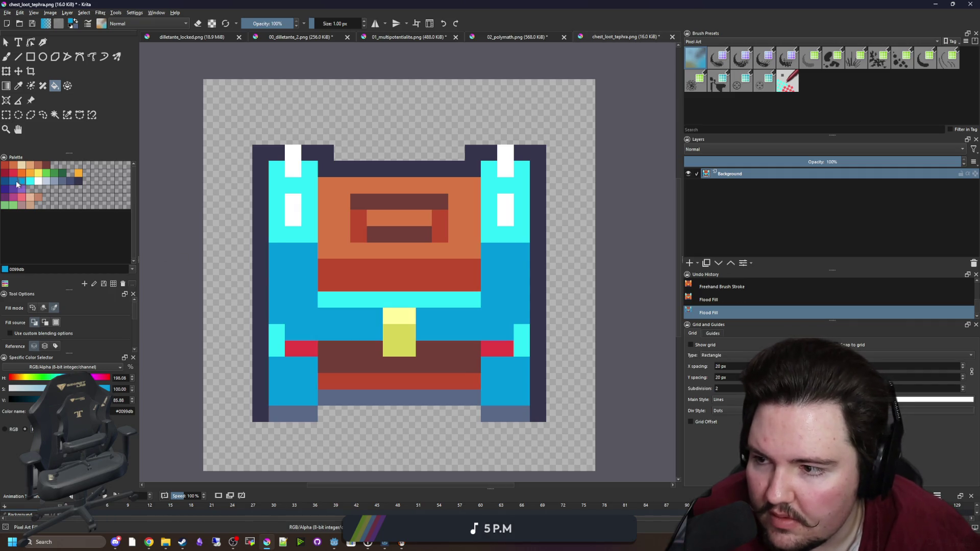
click(14, 182)
click(293, 349)
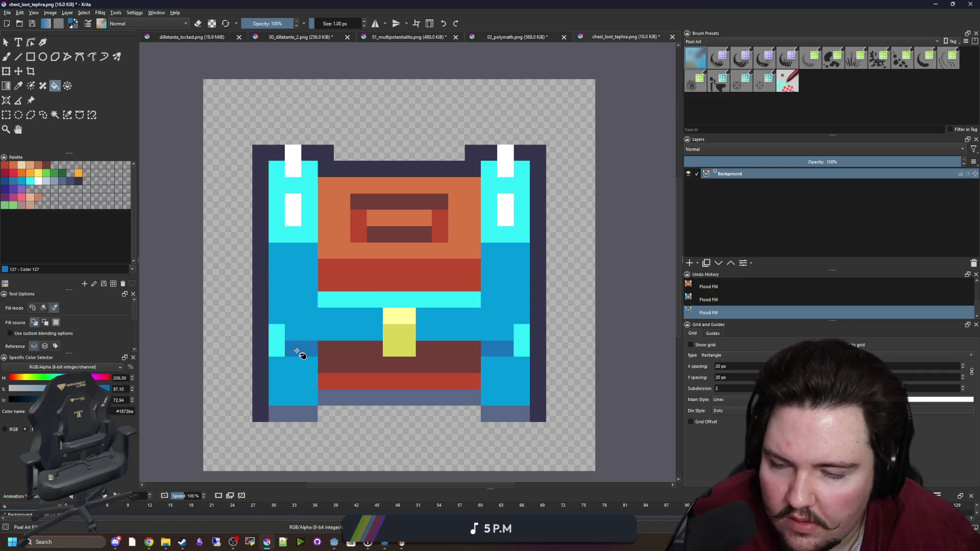
- Fill the orange lid cyan and the remaining red areas medium blue, comparing each with undo/redo
click(30, 181)
click(337, 236)
key(ctrl+z)
key(ctrl+shift+z)
key(ctrl+z)
key(ctrl+shift+z)
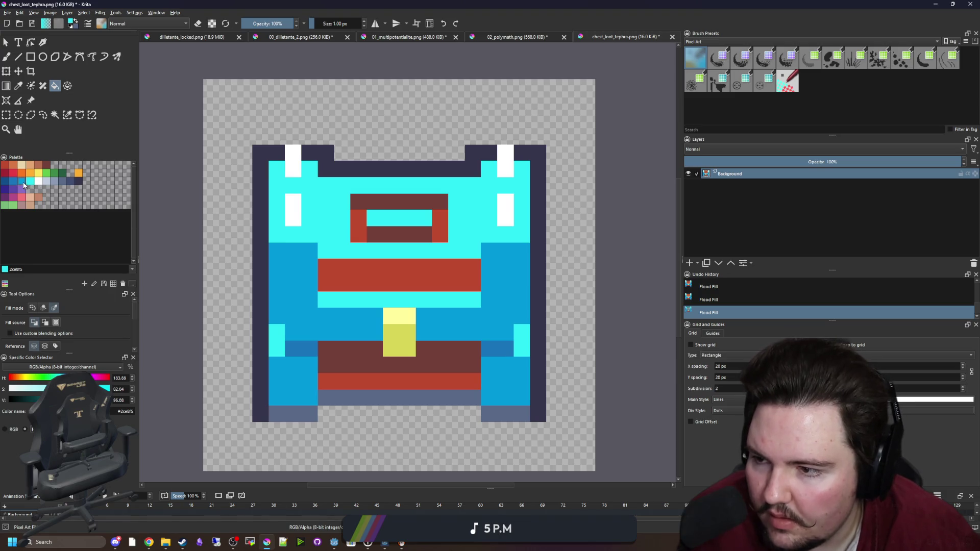
click(23, 182)
click(422, 278)
key(ctrl+z)
key(ctrl+shift+z)
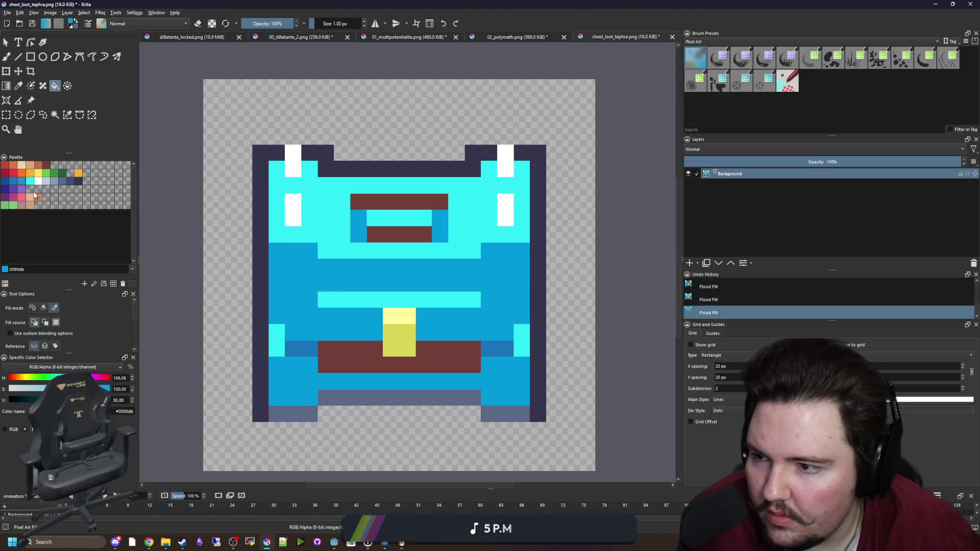
- Fill the brown areas with the deepest blue, then paint a medium blue pixel on the chest
click(14, 182)
click(420, 206)
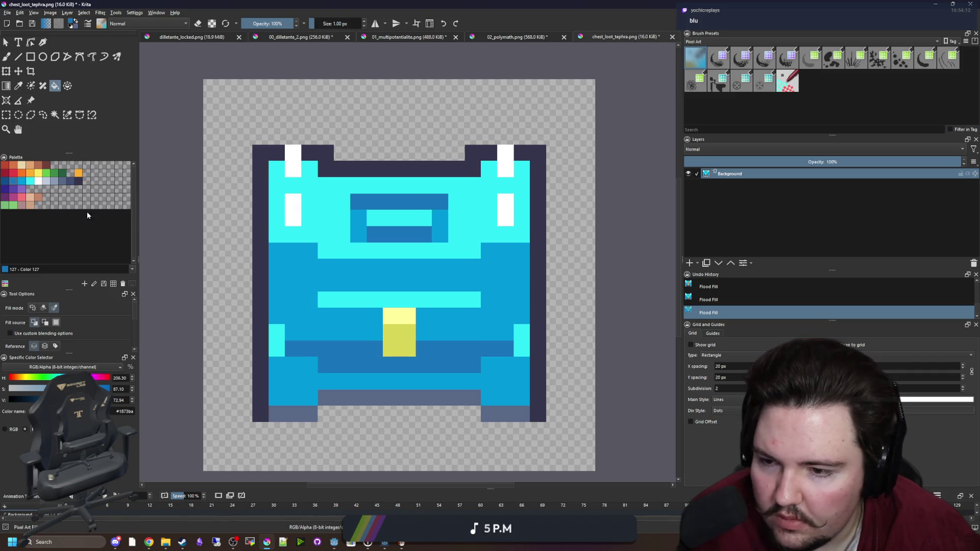
key(ctrl+z)
click(5, 181)
click(408, 203)
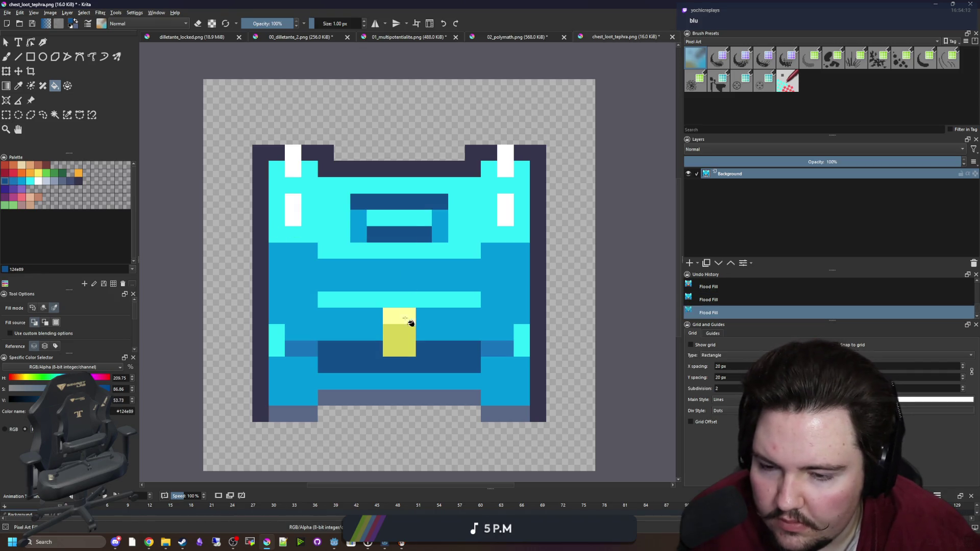
ctrl+click(357, 240)
scroll(503, 305, up, 1)
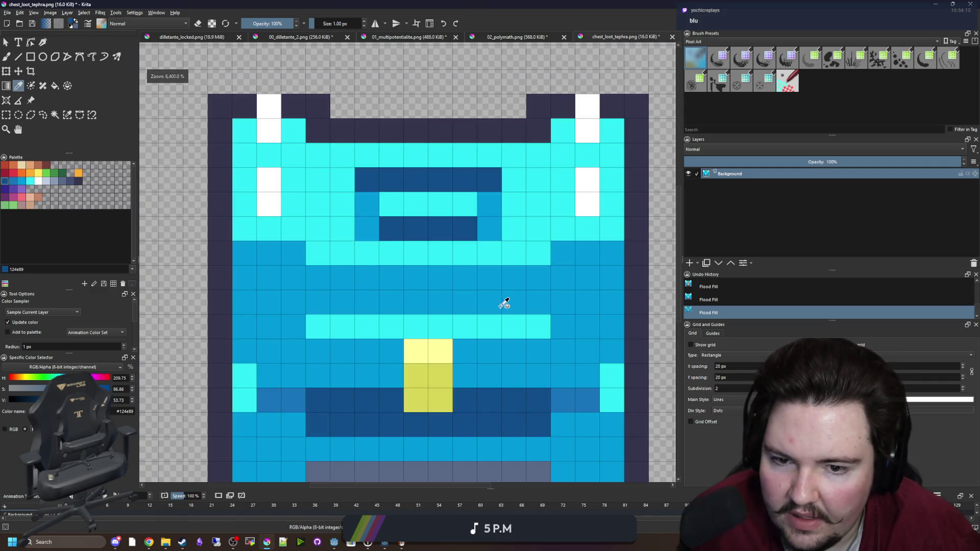
scroll(499, 287, down, 1)
key(b)
click(522, 245)
- Extend the medium blue column upward and paint a darker blue shading column on the chest's right
drag(523, 245, 522, 199)
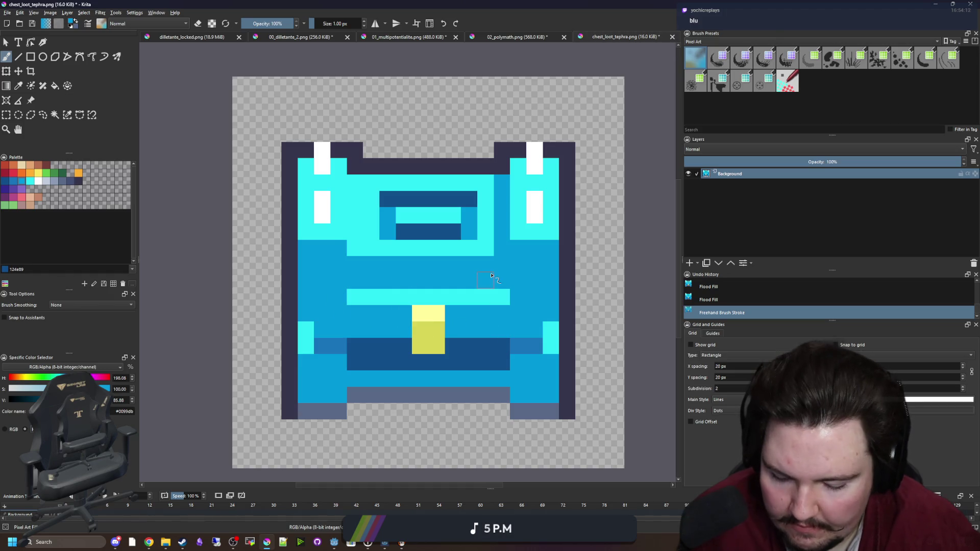
ctrl+click(534, 347)
drag(502, 286, 502, 226)
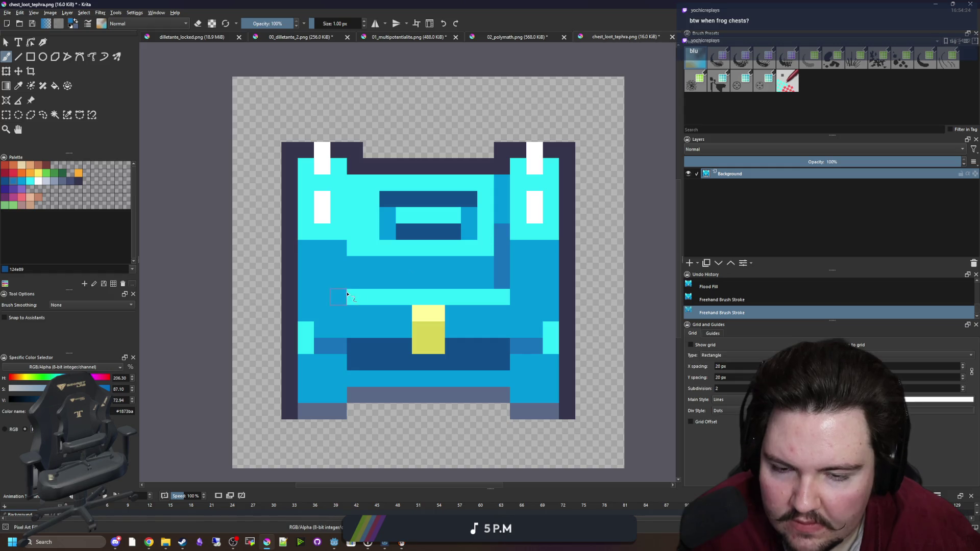
scroll(353, 241, down, 10)
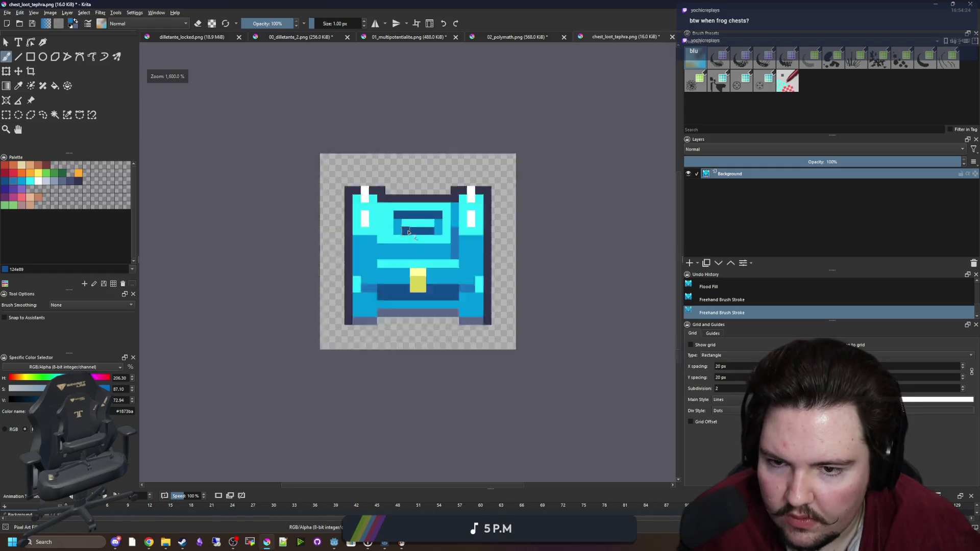
scroll(404, 215, up, 2)
scroll(403, 215, up, 3)
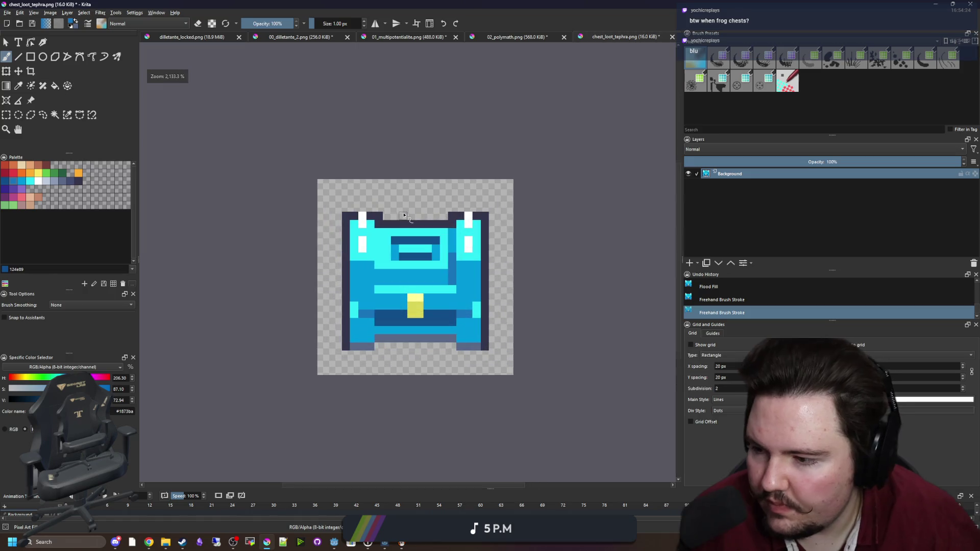
scroll(395, 209, up, 2)
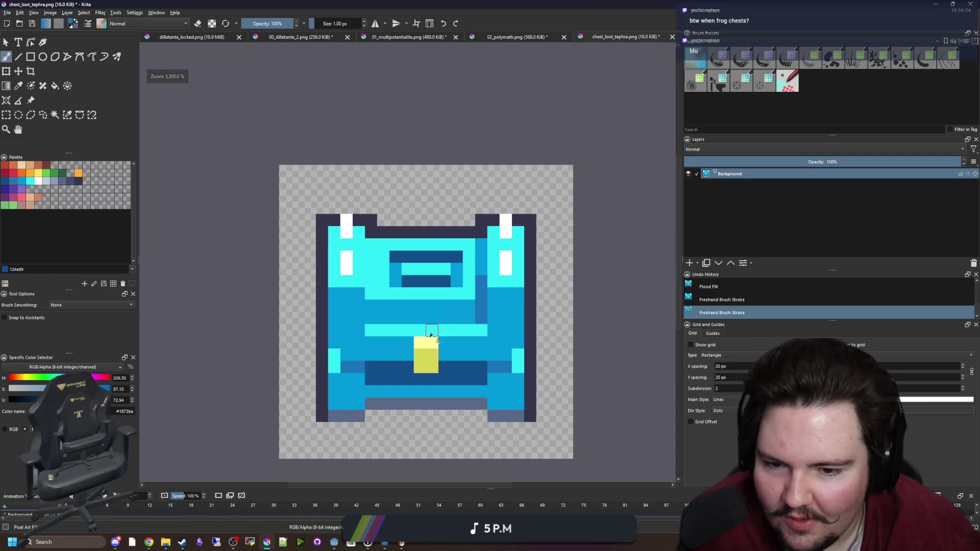
scroll(466, 378, up, 1)
- Paint dark outline pixels on the lower right of the chest
ctrl+click(551, 351)
click(486, 381)
click(486, 364)
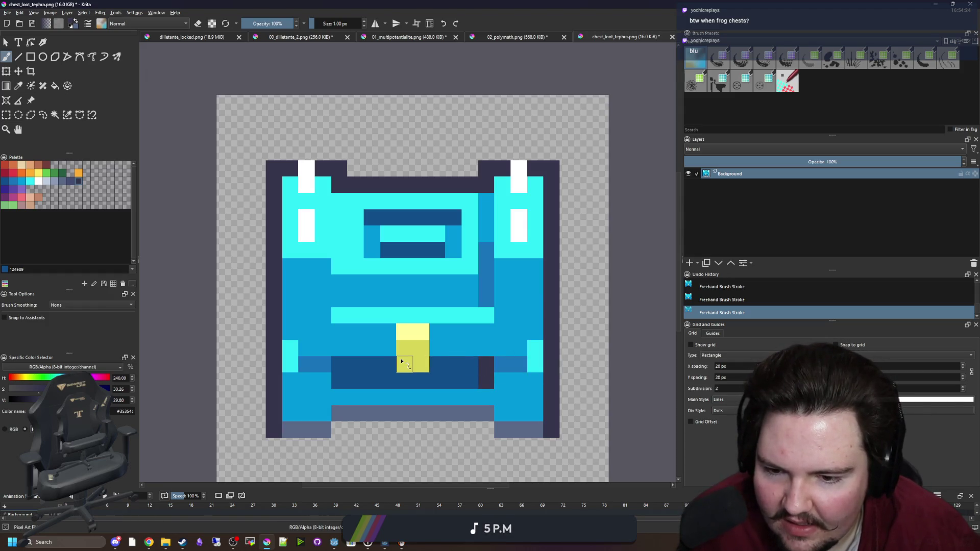
click(492, 394)
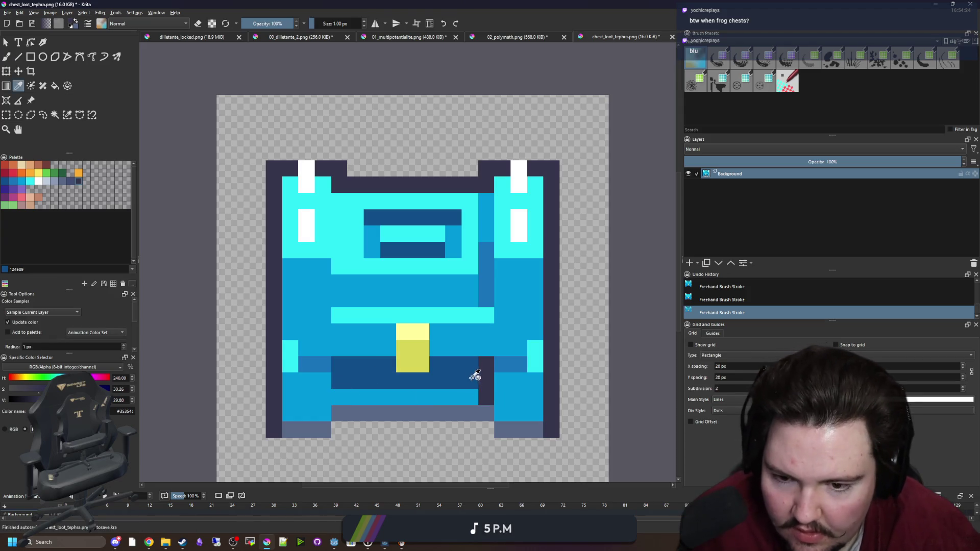
ctrl+click(470, 382)
scroll(427, 332, down, 10)
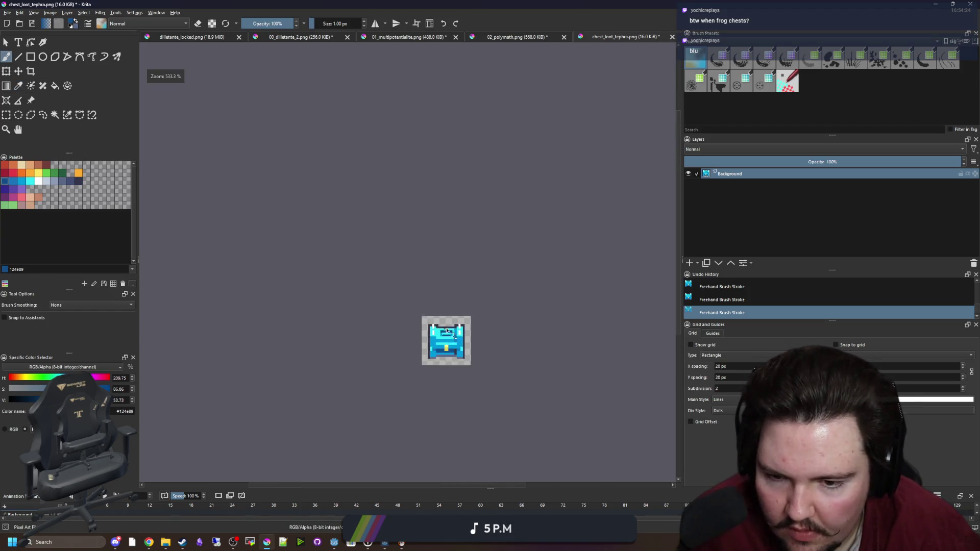
scroll(427, 333, up, 10)
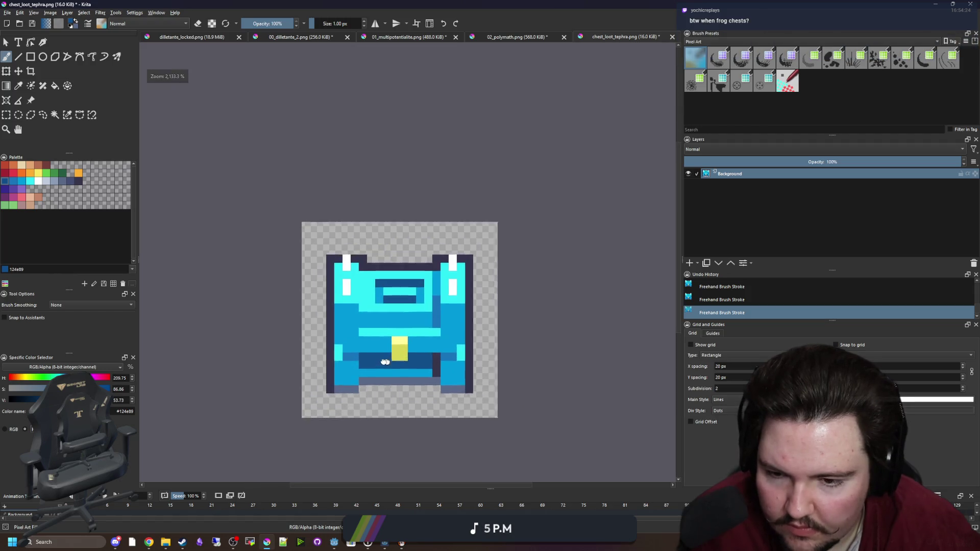
- Sample the medium blue and paint a medium blue column on the left of the chest front
key(p)
click(344, 271)
key(b)
drag(330, 255, 330, 190)
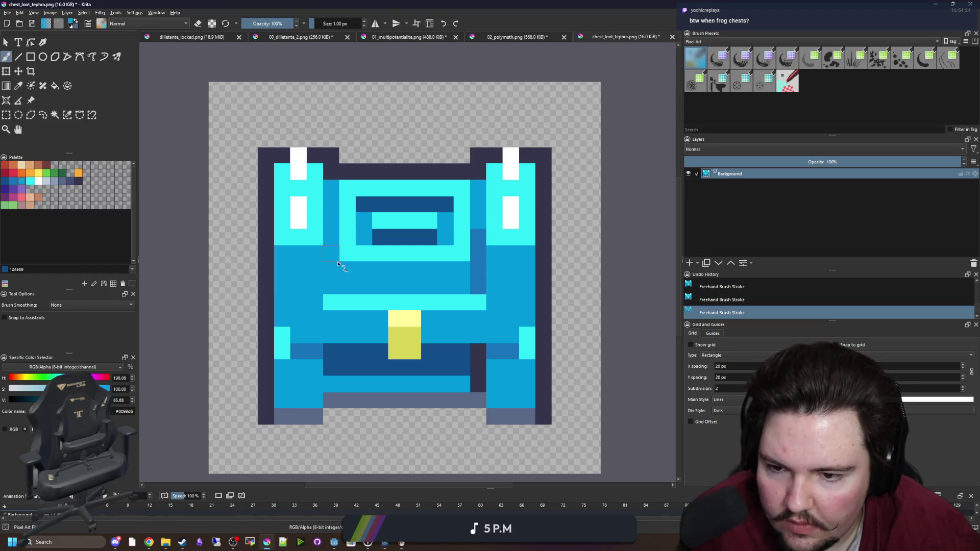
scroll(411, 322, down, 10)
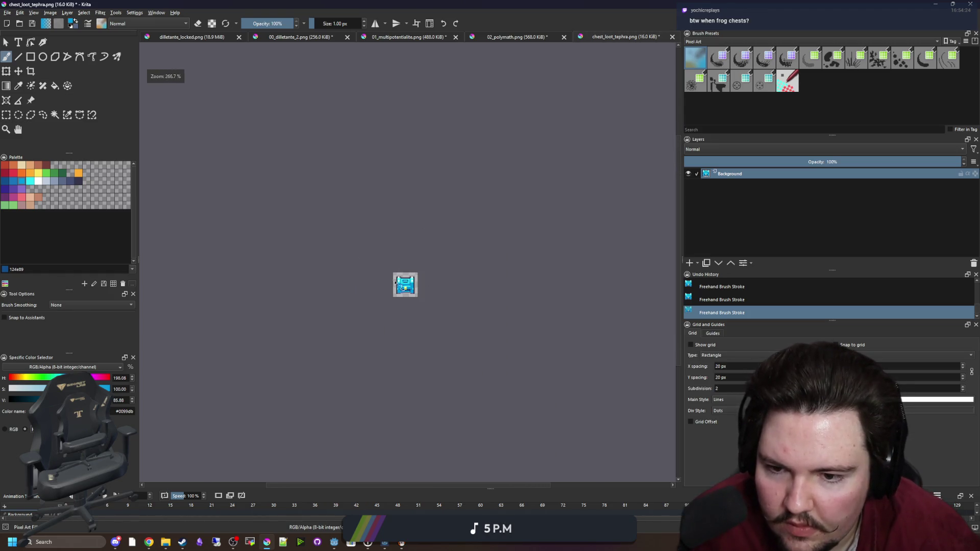
scroll(396, 283, up, 12)
scroll(388, 285, down, 4)
scroll(373, 288, up, 2)
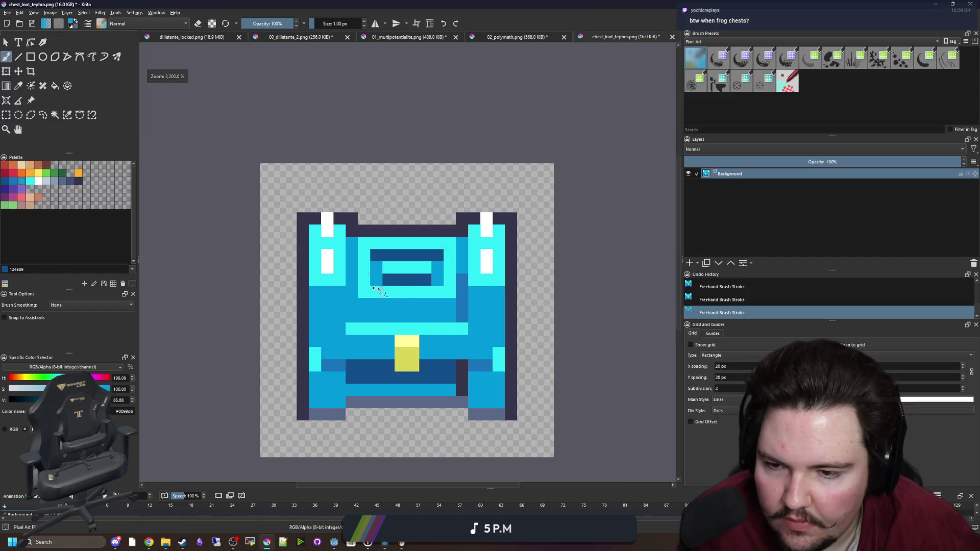
- Add dark outline rows on top of both the left and right handles
ctrl+click(351, 219)
drag(315, 206, 340, 207)
drag(475, 206, 499, 207)
ctrl+click(487, 225)
- Add white pixels at the inner lid box and a white row across the cyan strip
drag(401, 292, 415, 291)
drag(401, 243, 413, 246)
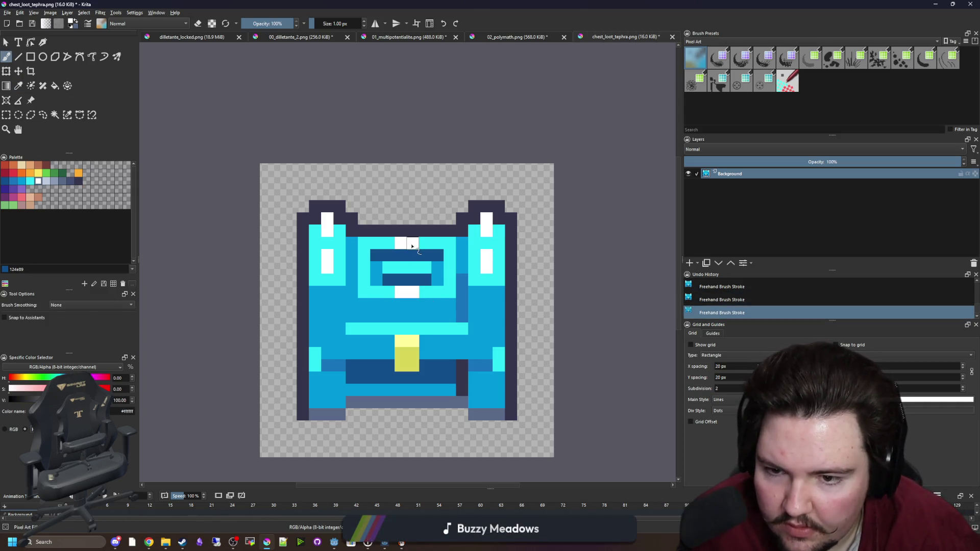
scroll(401, 348, up, 1)
drag(352, 323, 459, 324)
scroll(392, 257, down, 5)
scroll(413, 322, up, 3)
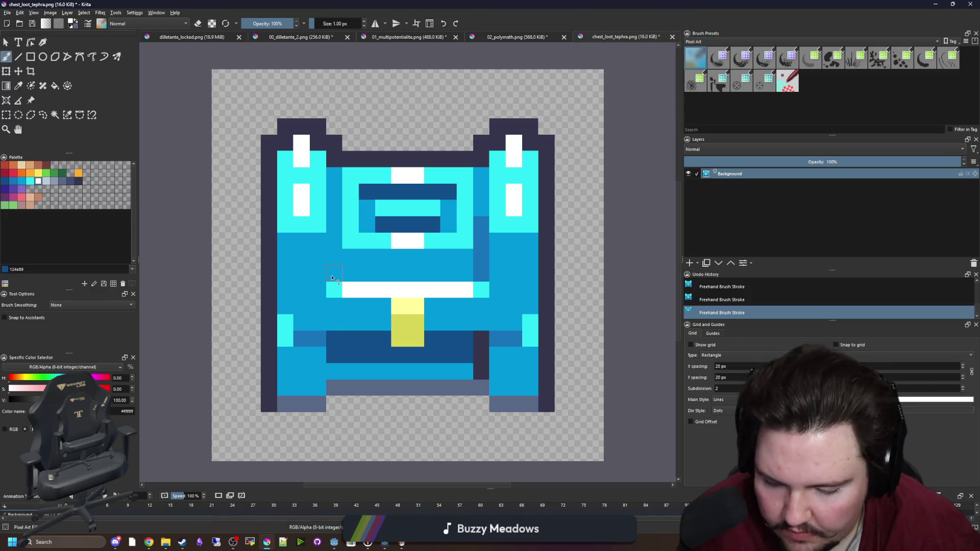
- Darken the left side with a dark blue column and a dark outline column matching the right
ctrl+click(477, 258)
drag(335, 275, 332, 227)
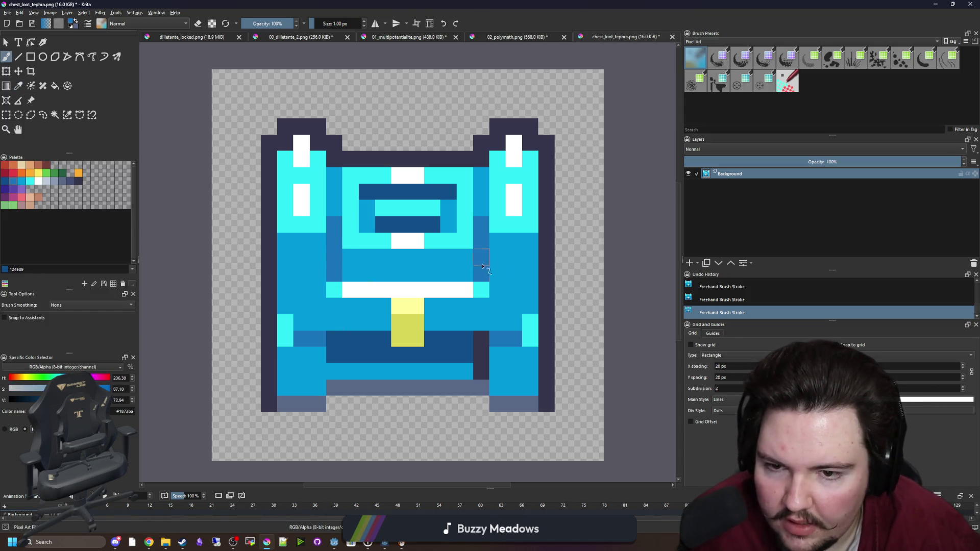
ctrl+click(481, 341)
drag(334, 337, 335, 377)
scroll(386, 305, down, 6)
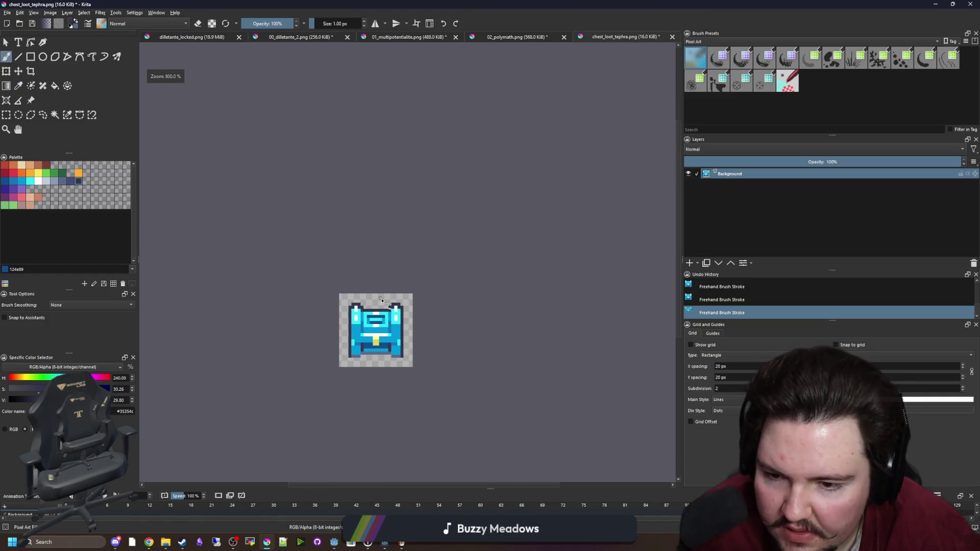
scroll(365, 278, up, 3)
scroll(385, 314, up, 4)
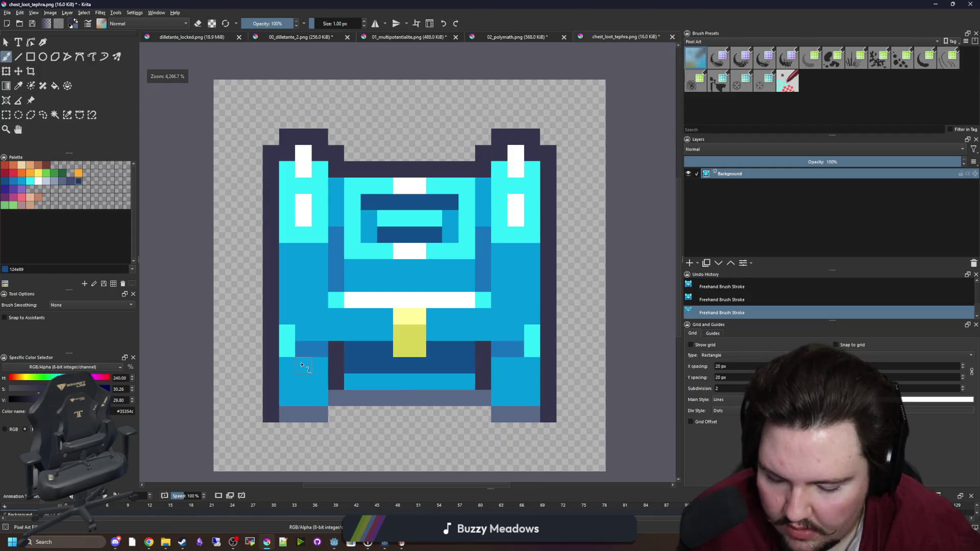
- Add white highlight pixels on the left and right of the lid, undoing one misplaced row
key(p)
click(308, 209)
key(b)
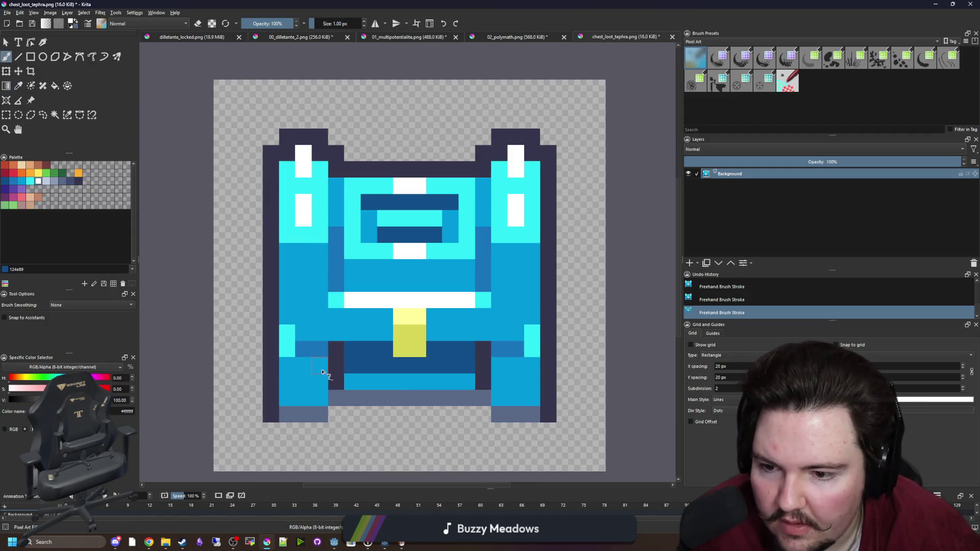
mouse_move(320, 234)
mouse_down()
mouse_move(287, 235)
mouse_move(284, 251)
mouse_up()
key(ctrl+z)
key(ctrl+z)
scroll(407, 265, down, 9)
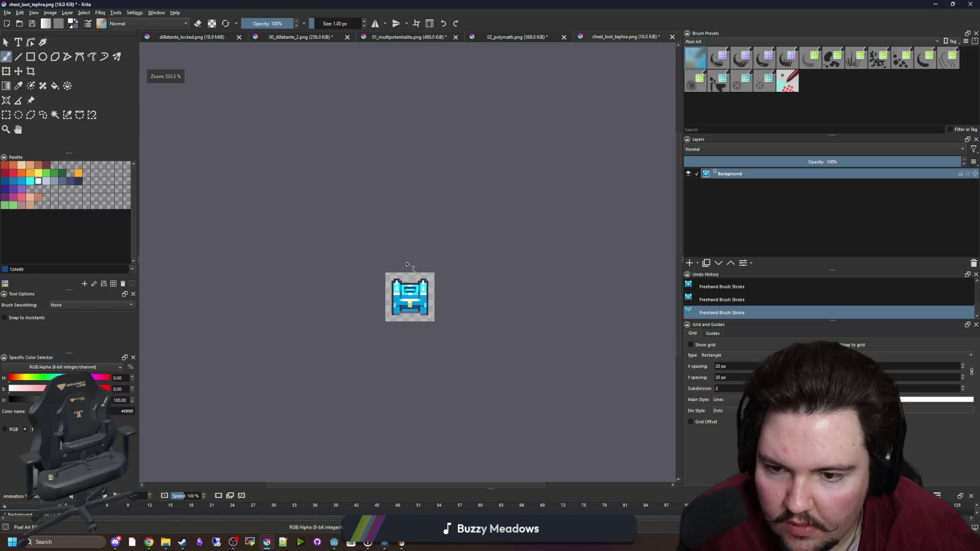
scroll(393, 266, down, 2)
scroll(397, 292, up, 8)
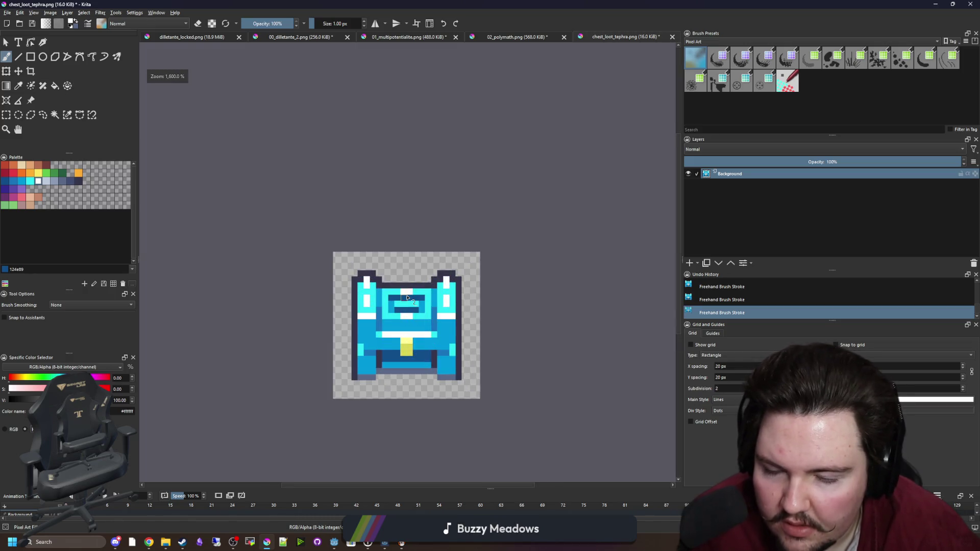
scroll(397, 292, up, 1)
scroll(378, 271, down, 1)
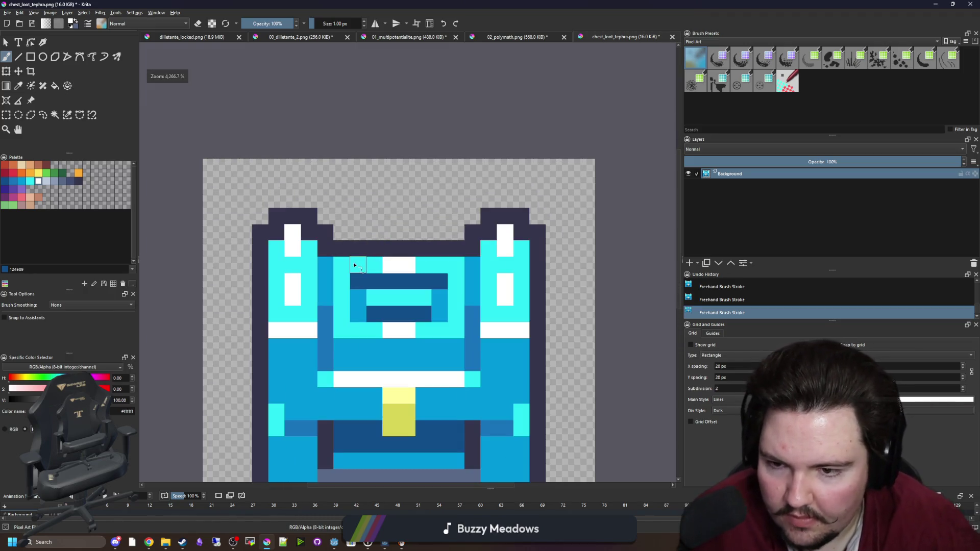
drag(359, 265, 358, 249)
mouse_move(432, 262)
mouse_down()
mouse_move(431, 232)
mouse_move(456, 232)
mouse_up()
- Paint a dark outline pixel on the lid and white pixels on its left and right
ctrl+click(376, 250)
click(372, 233)
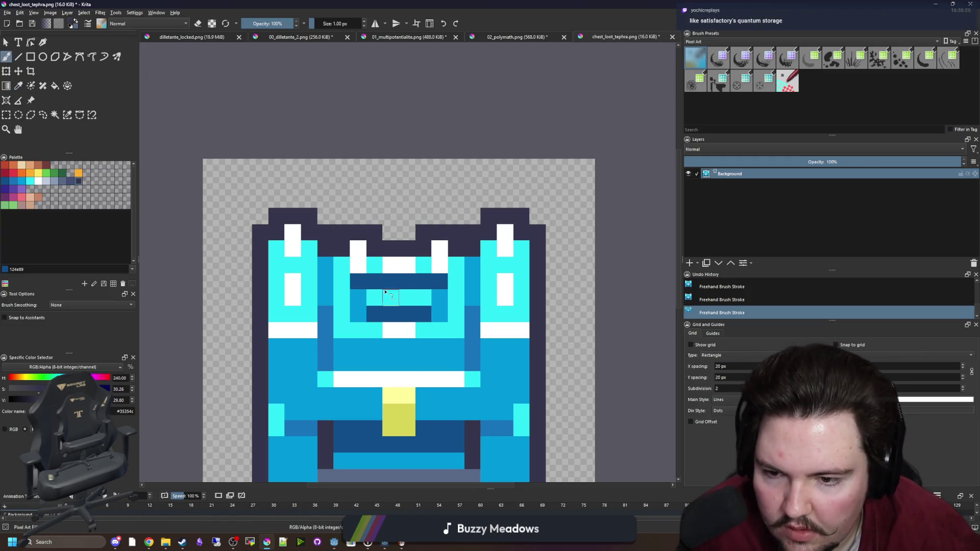
ctrl+click(360, 267)
click(357, 313)
click(439, 313)
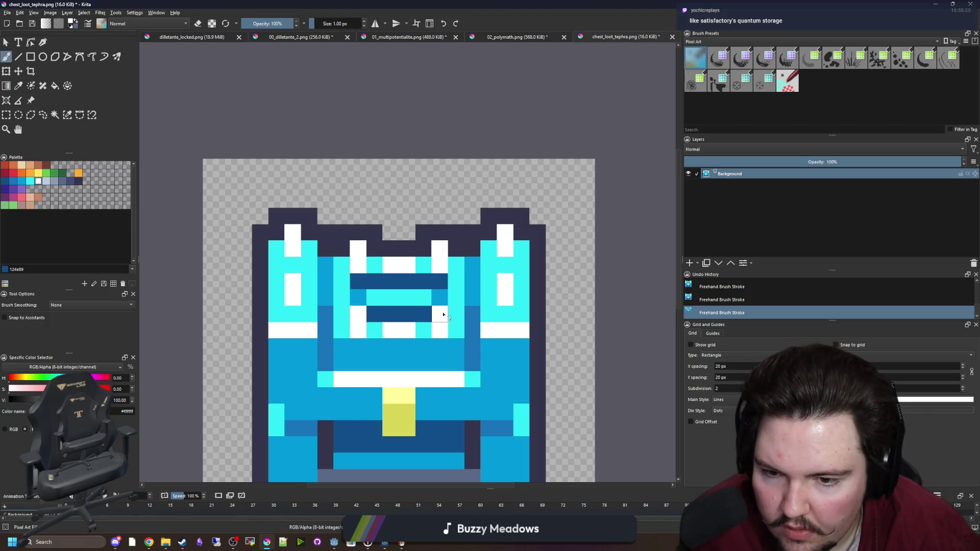
scroll(370, 286, down, 3)
scroll(368, 225, down, 2)
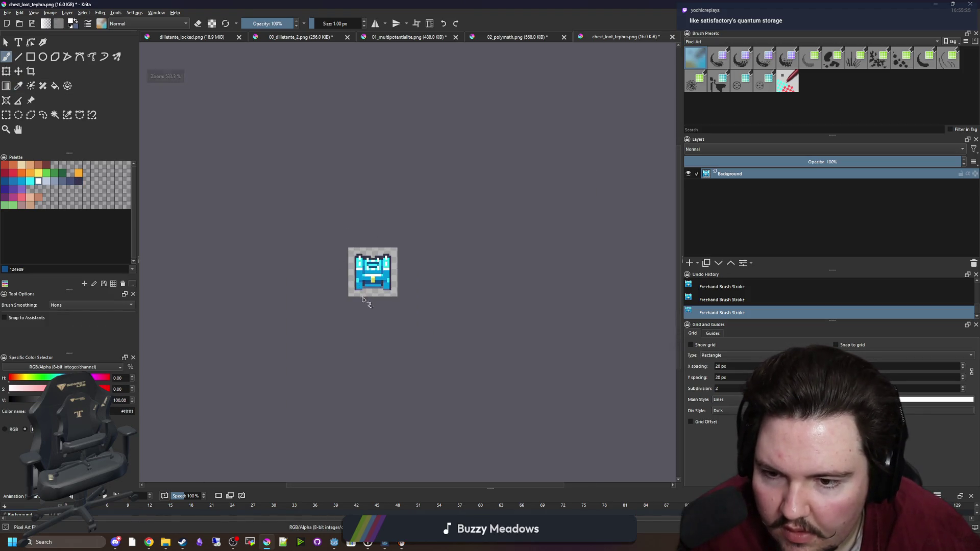
- Review the finished blue chest sprite and briefly check the File menu
scroll(369, 266, up, 3)
scroll(444, 258, down, 6)
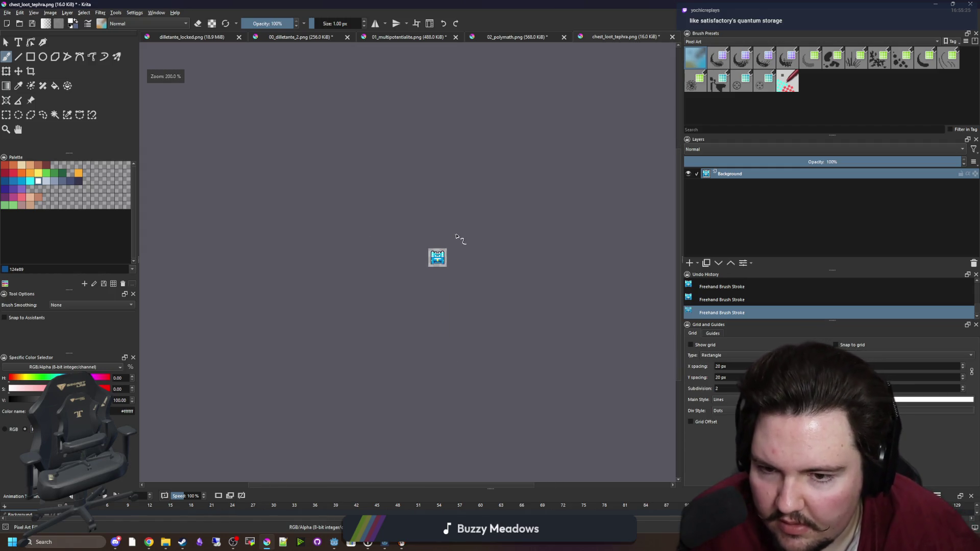
scroll(438, 264, up, 5)
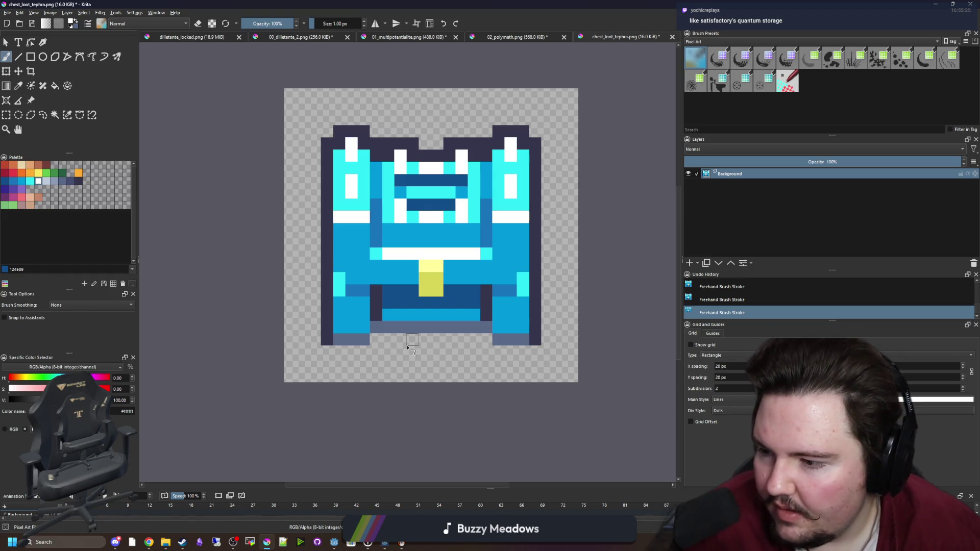
drag(445, 317, 431, 353)
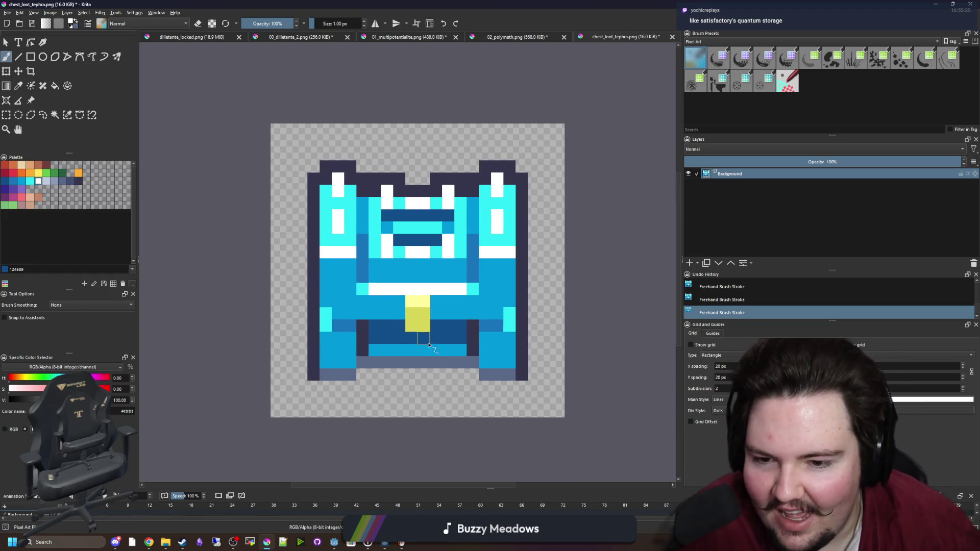
scroll(429, 346, down, 2)
scroll(378, 302, up, 2)
scroll(375, 296, down, 1)
scroll(375, 296, up, 1)
click(7, 12)
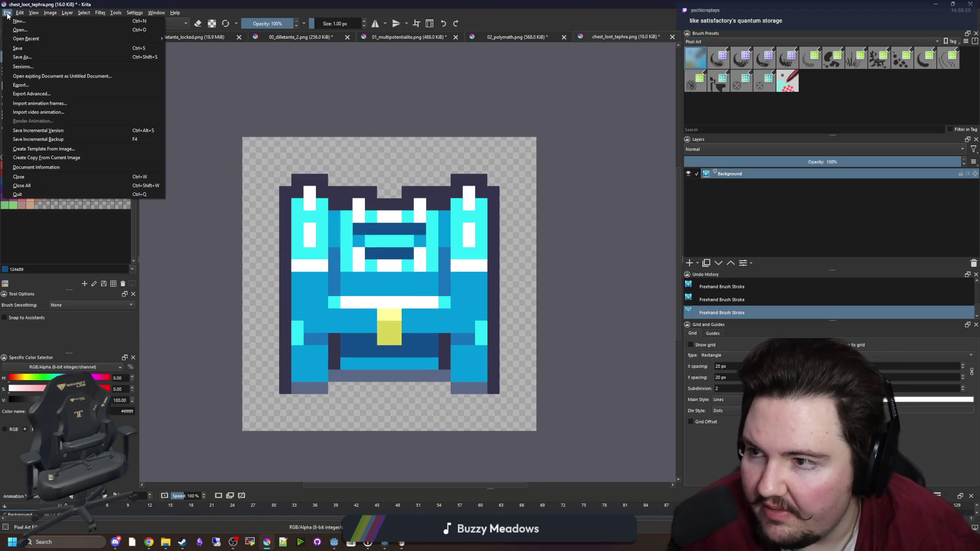
key(Escape)
- Save the sprite as chest_loot_caligo.png, accepting the default PNG export options
key(ctrl+shift+s)
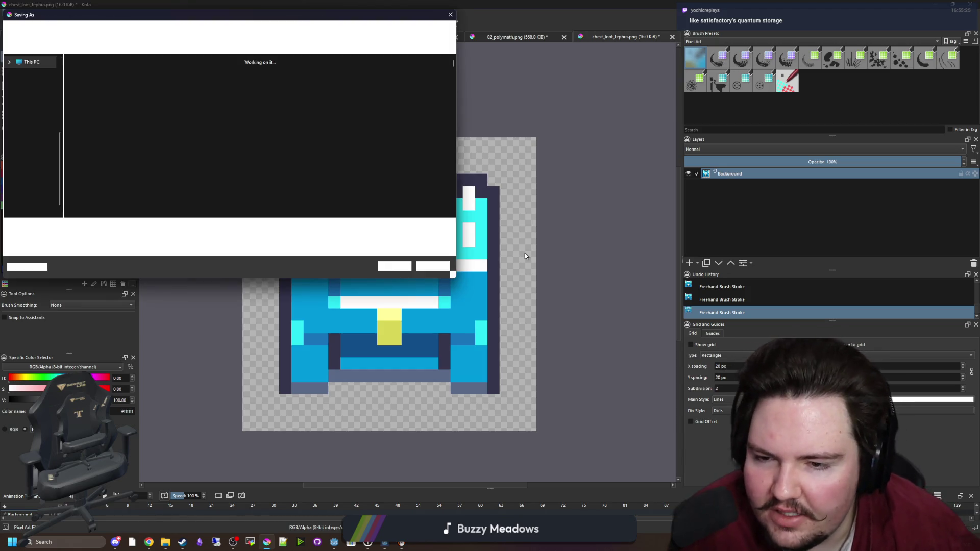
mouse_move(240, 20)
mouse_down()
mouse_move(464, 346)
mouse_move(706, 137)
mouse_move(662, 137)
mouse_up()
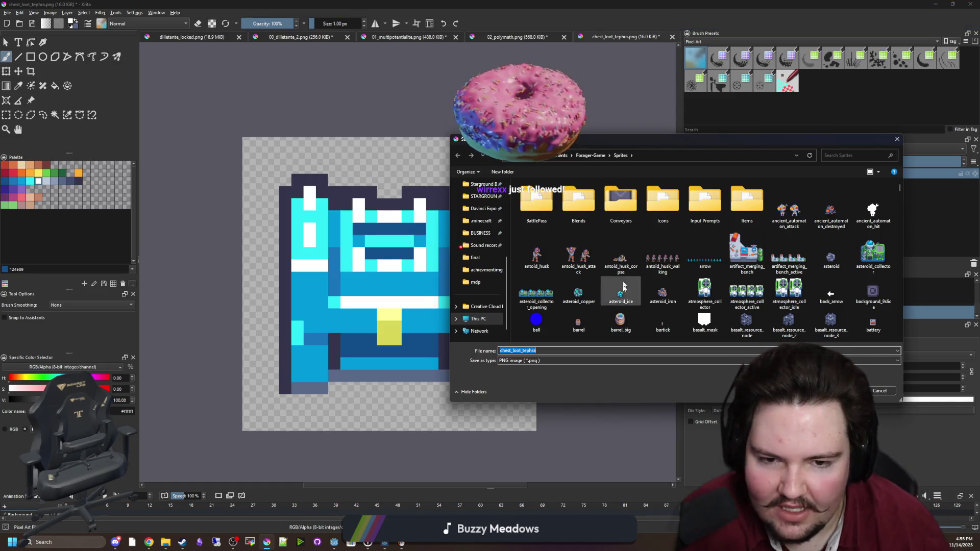
text(chest_loot_cali)
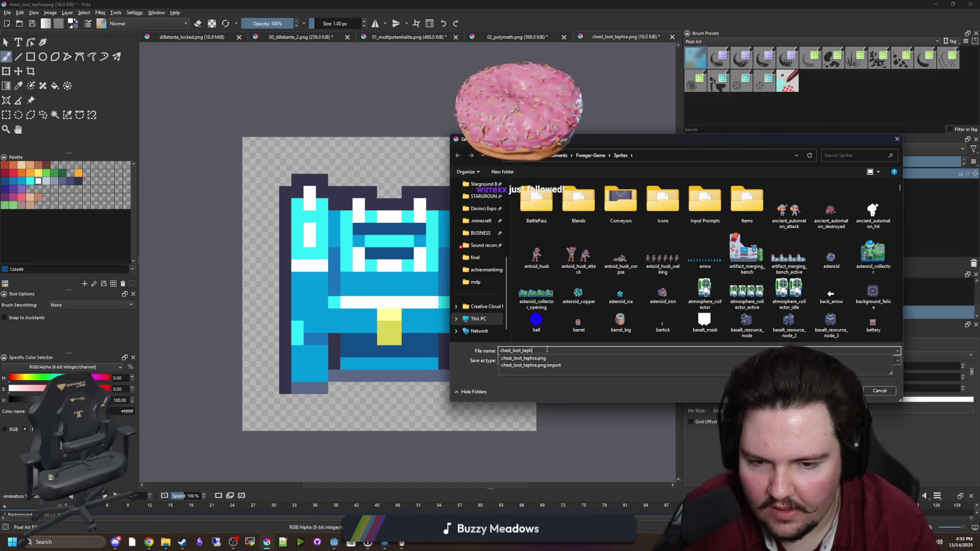
text(go)
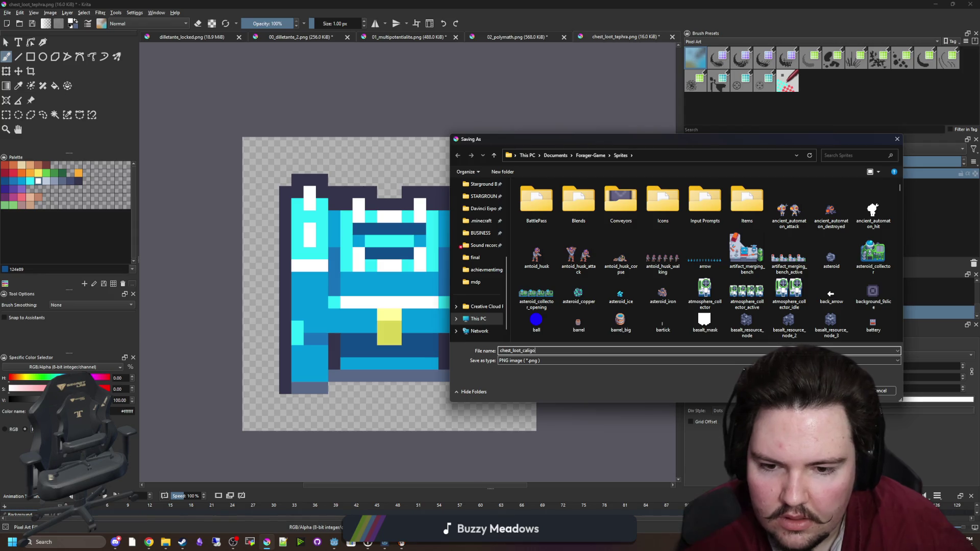
key(Return)
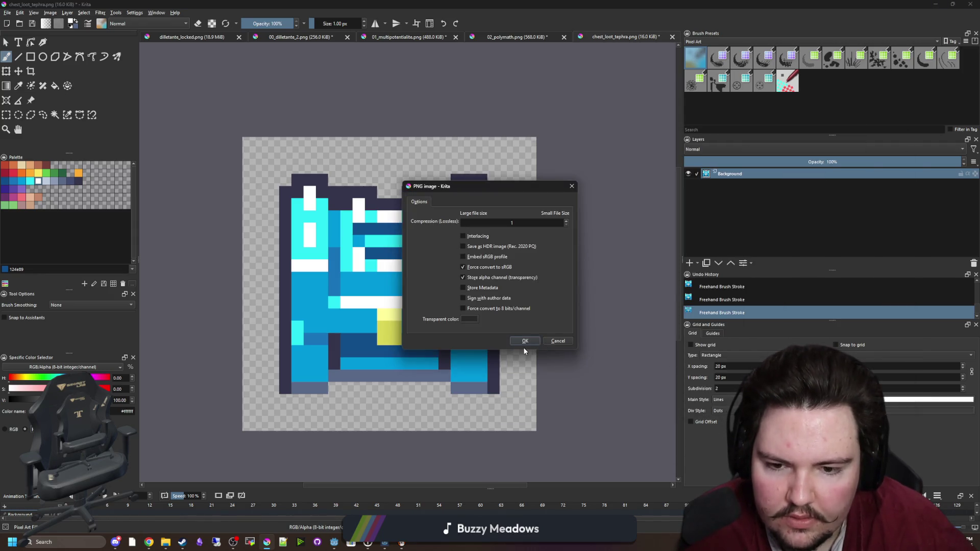
click(524, 341)
key(alt+Tab)
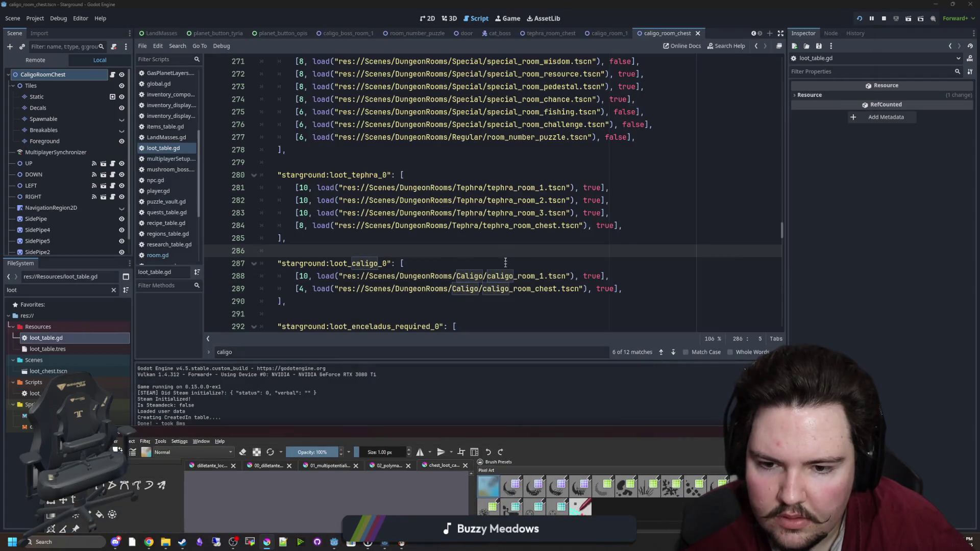
- Open the loot_chest scene and its loot_chest.gd script
click(113, 75)
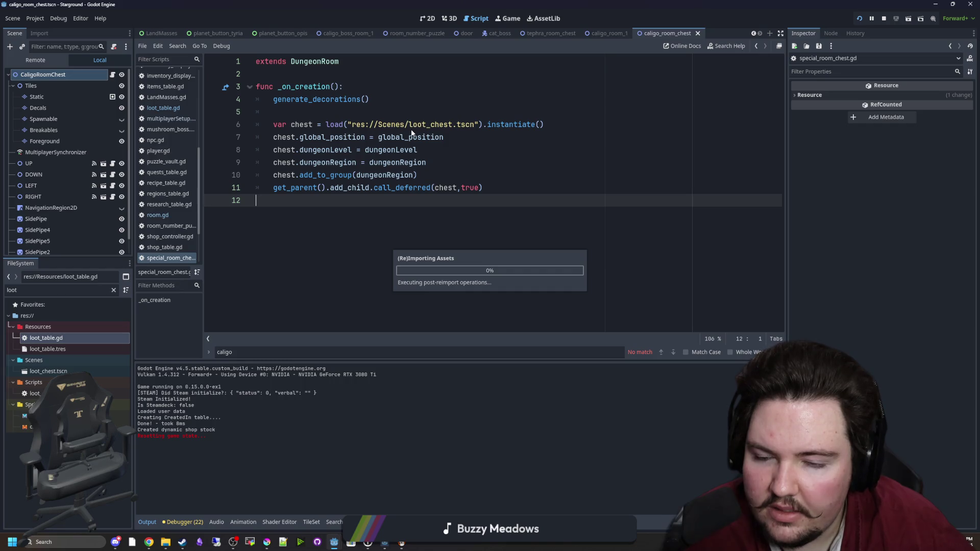
mouse_move(412, 134)
mouse_move(327, 137)
mouse_down()
mouse_move(328, 150)
mouse_move(419, 175)
mouse_up()
click(443, 188)
ctrl+click(439, 124)
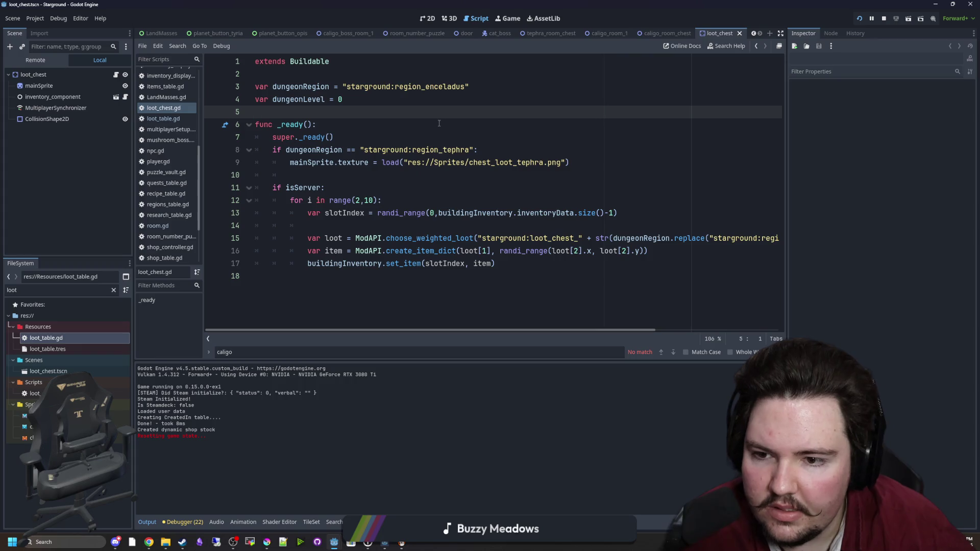
click(514, 185)
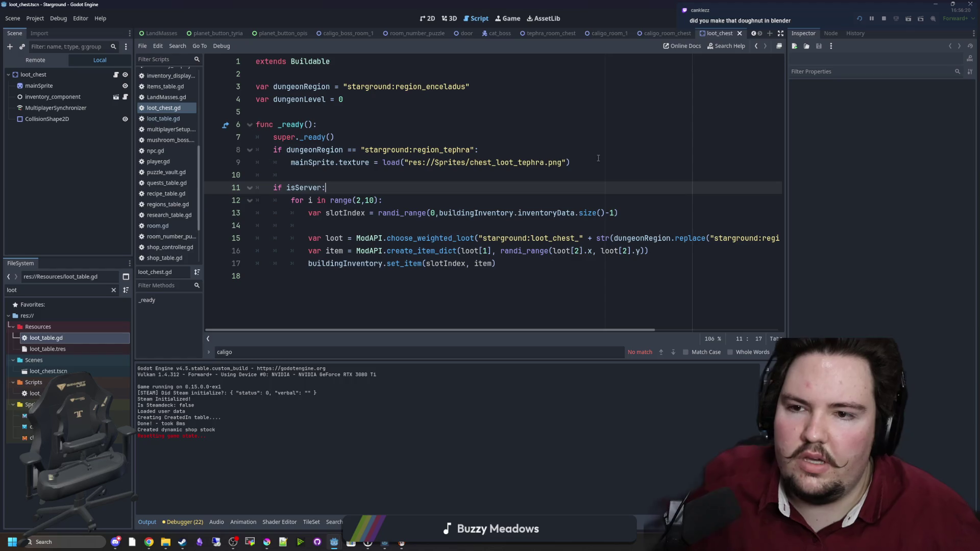
- Duplicate the tephra region if-block directly below itself in loot_chest.gd
mouse_move(595, 154)
mouse_down()
mouse_move(286, 151)
mouse_move(483, 165)
mouse_move(241, 151)
mouse_up()
key(ctrl+c)
click(324, 175)
key(Return)
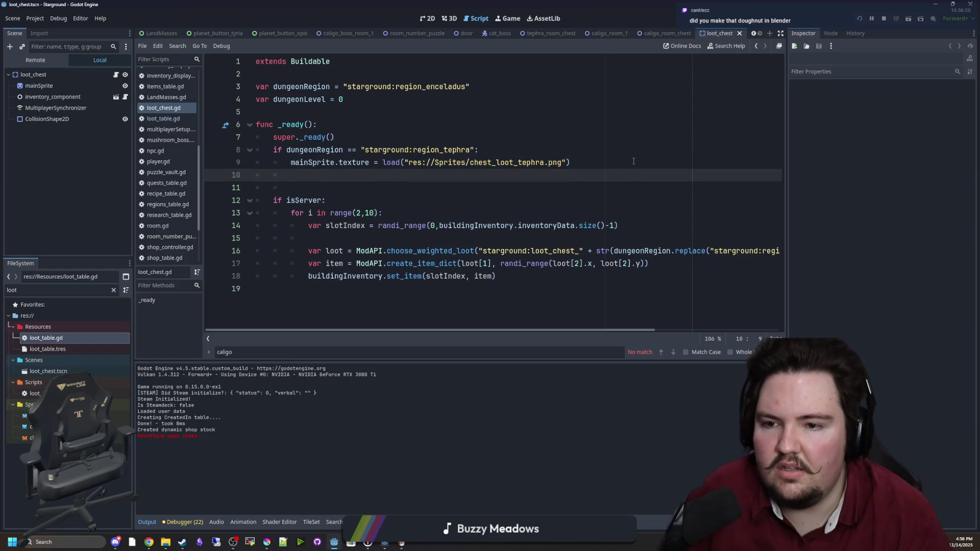
key(ctrl+v)
click(247, 187)
key(shift+Tab)
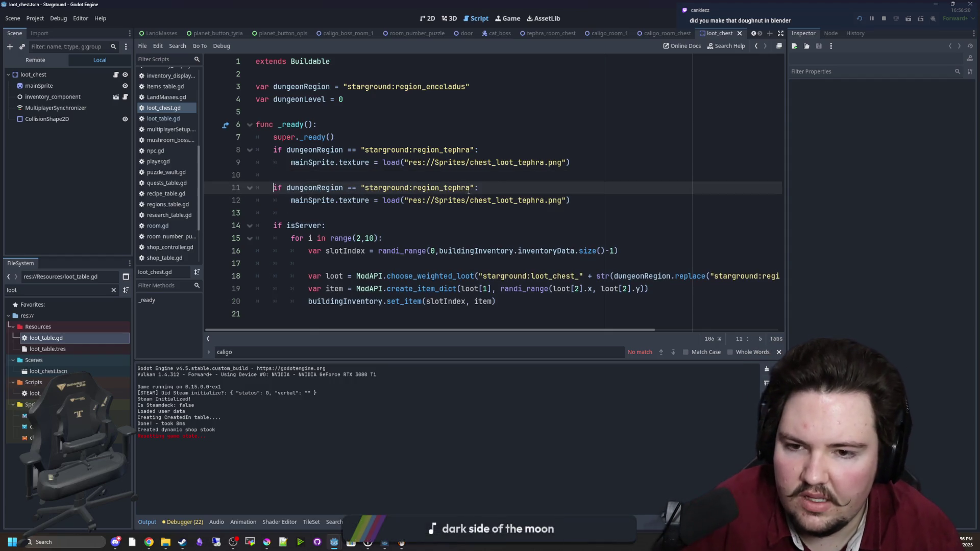
- Change tephra to caligo in the copied condition and texture path, then save
double_click(442, 187)
click(468, 187)
drag(470, 187, 443, 188)
text(caligo)
click(540, 200)
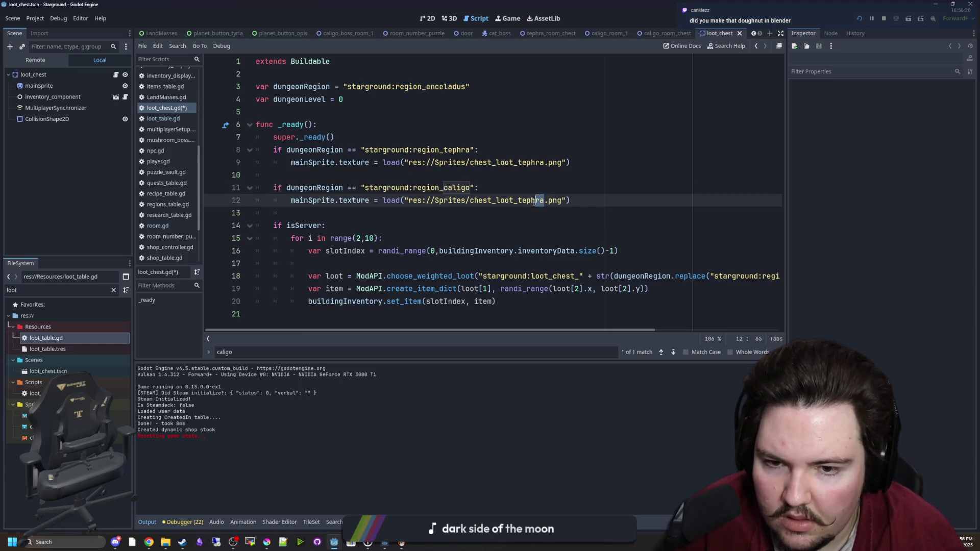
text(caligo)
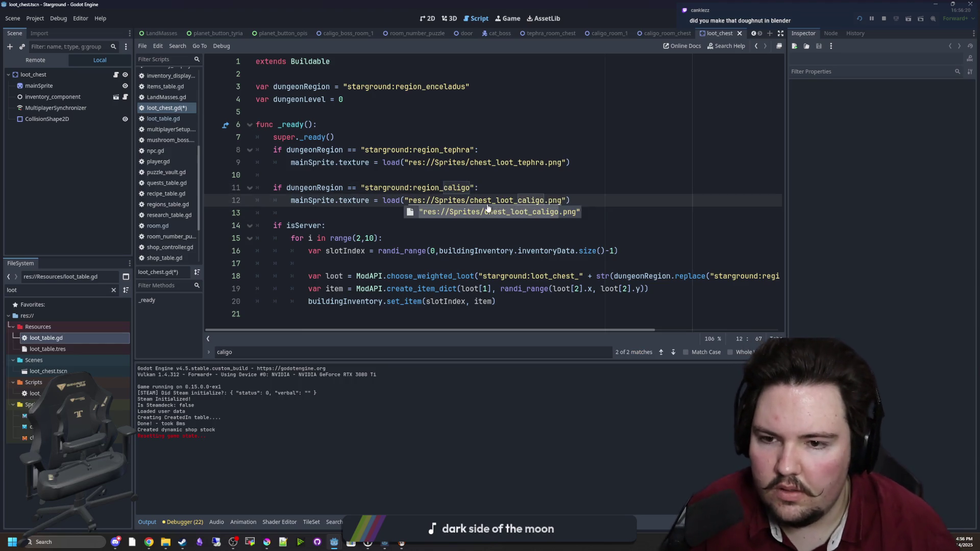
click(349, 117)
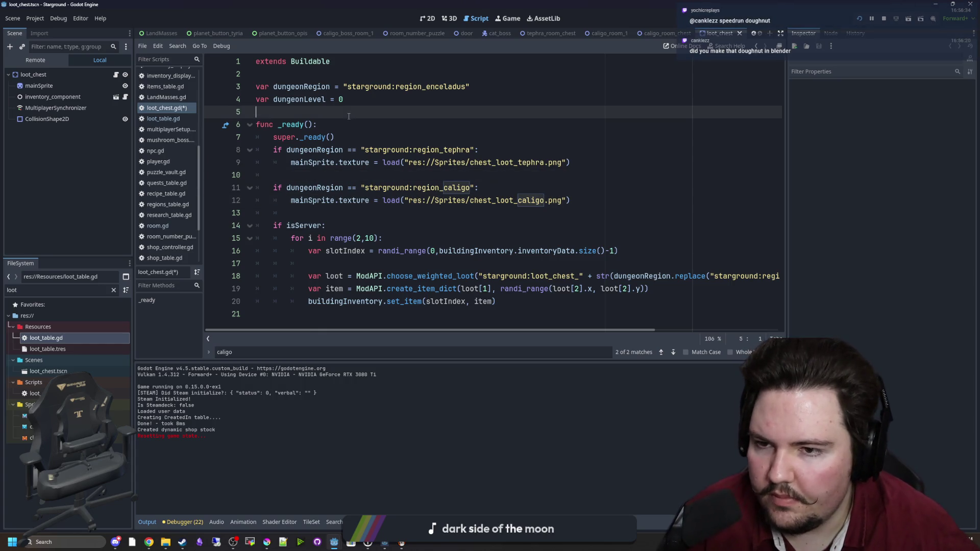
key(ctrl+s)
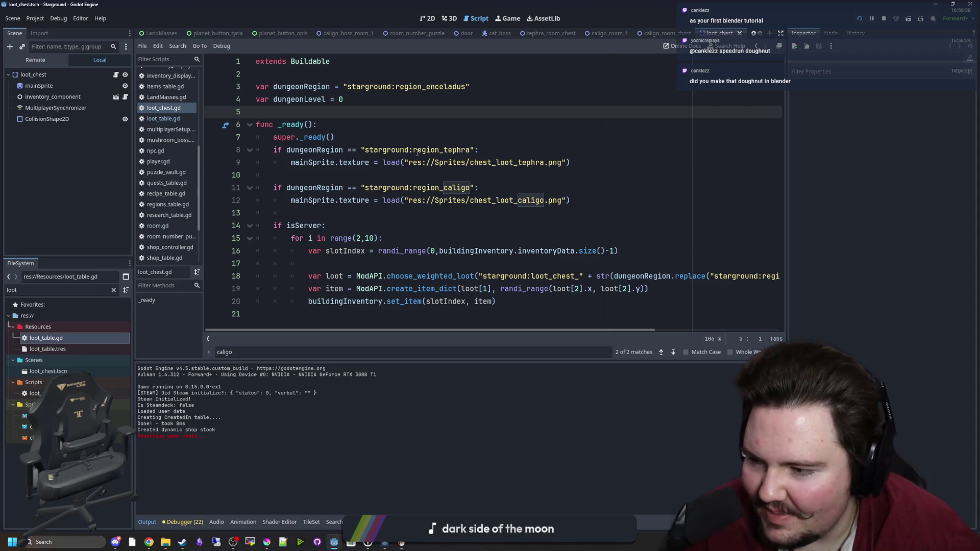
key(ctrl+s)
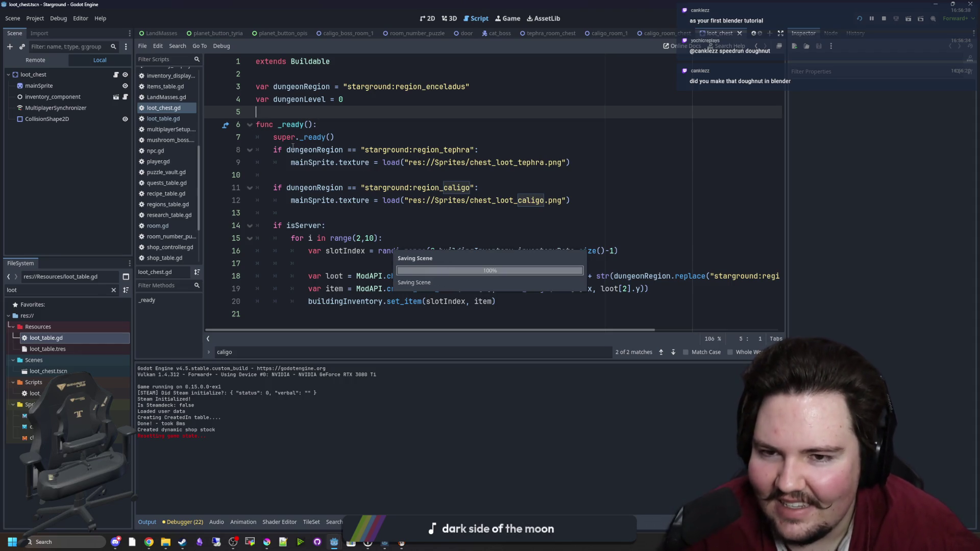
- Widen the code editor and save loot_chest.gd again
mouse_move(411, 160)
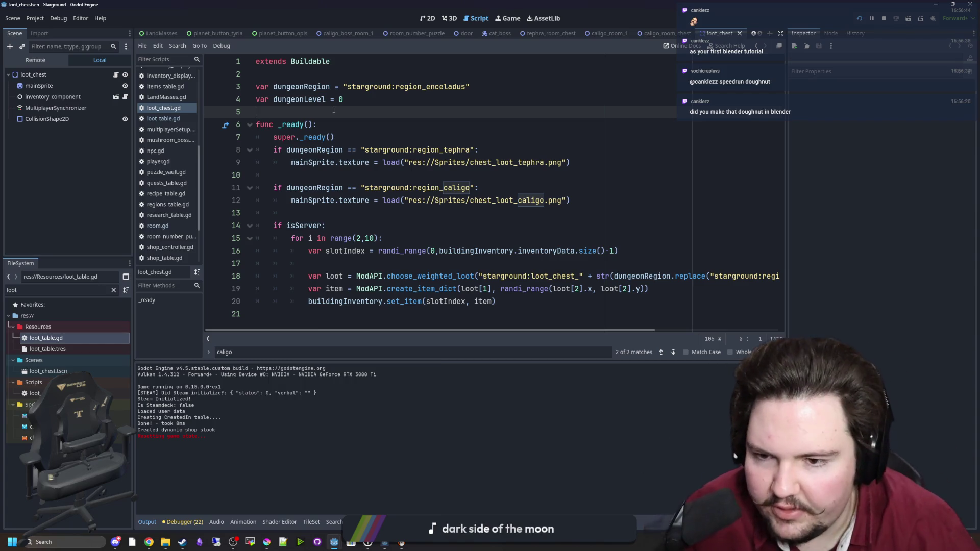
click(684, 212)
key(ctrl+s)
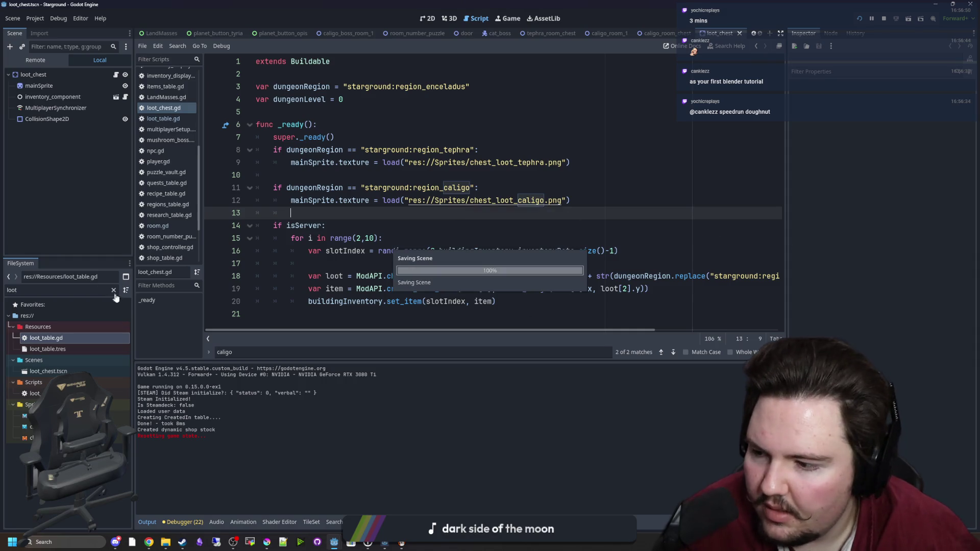
drag(133, 297, 83, 297)
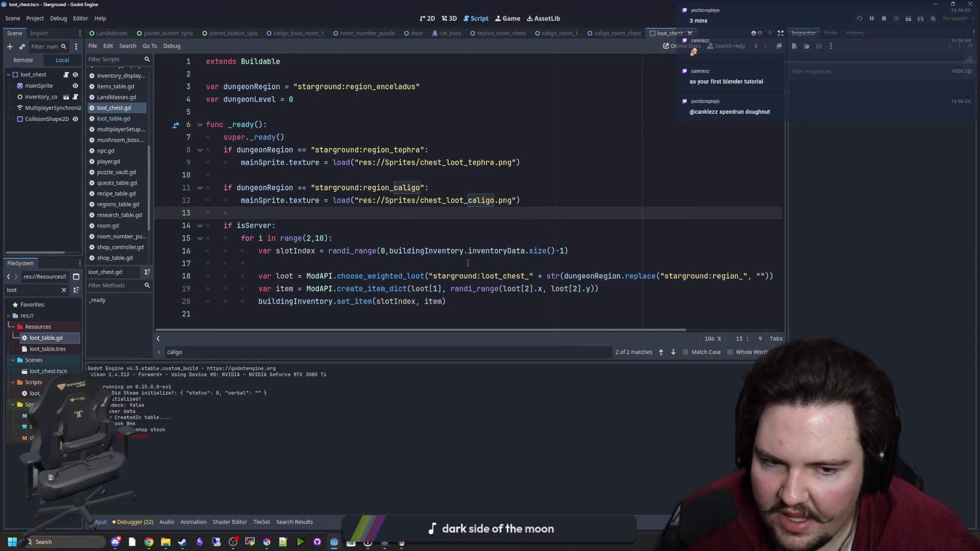
click(466, 251)
key(End)
key(ctrl+s)
- Remove the leftover indent on blank line 13 and save
click(464, 219)
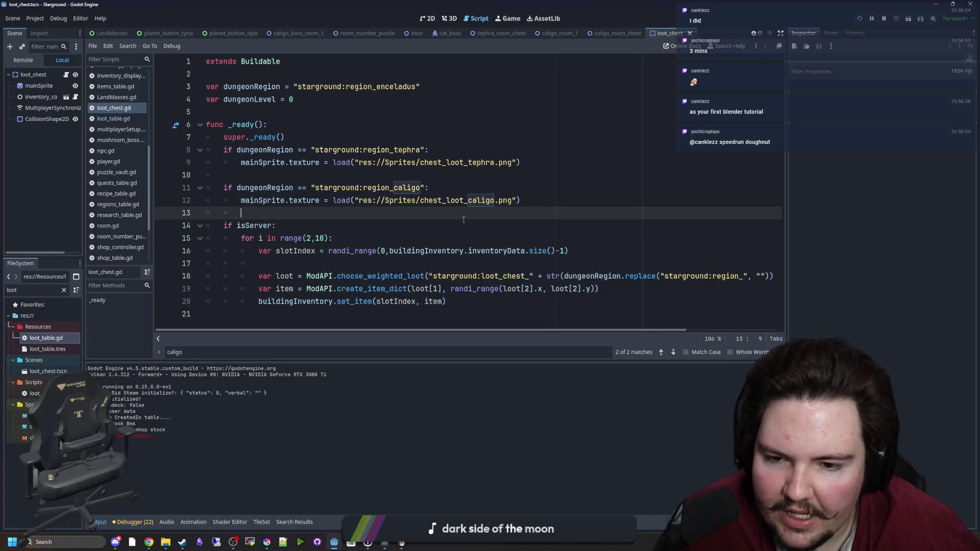
click(428, 232)
key(ctrl+s)
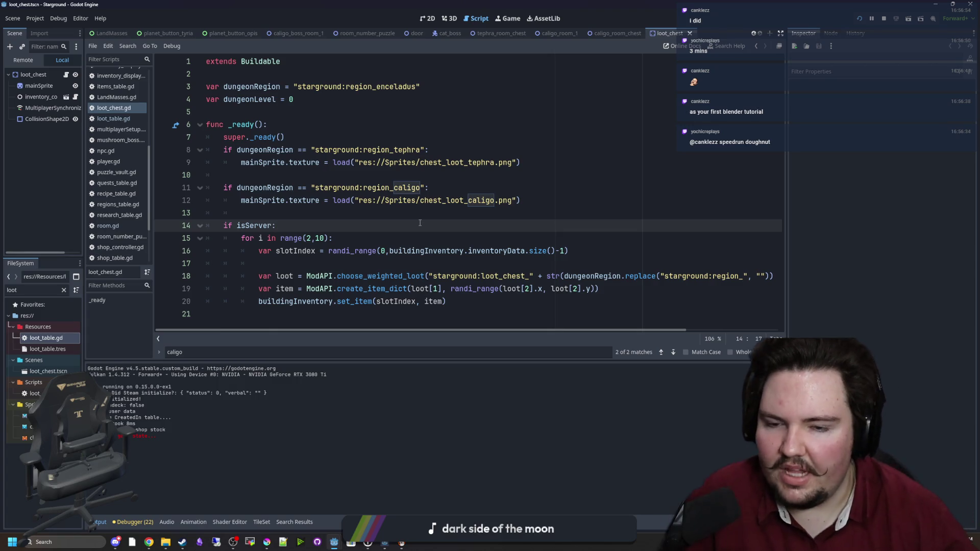
click(416, 215)
key(ctrl+s)
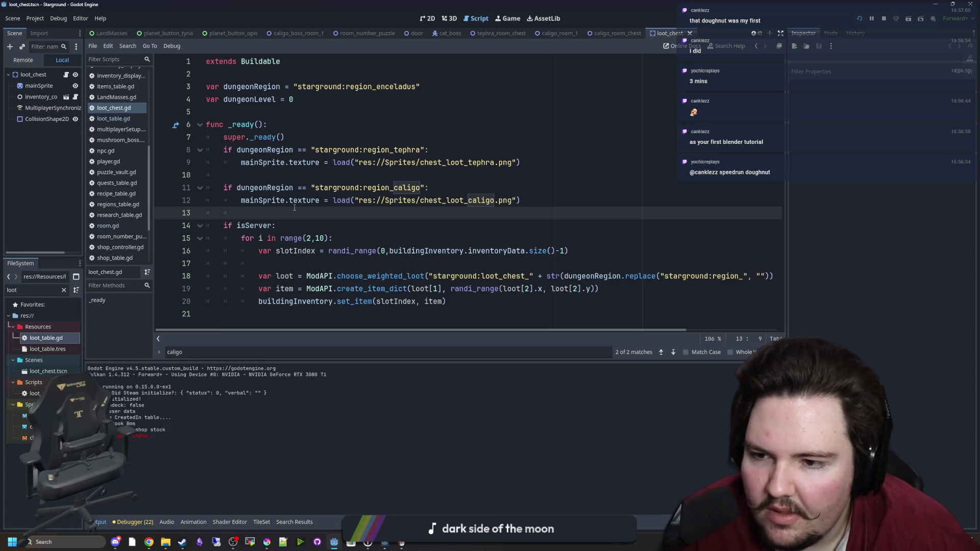
key(BackSpace)
key(ctrl+s)
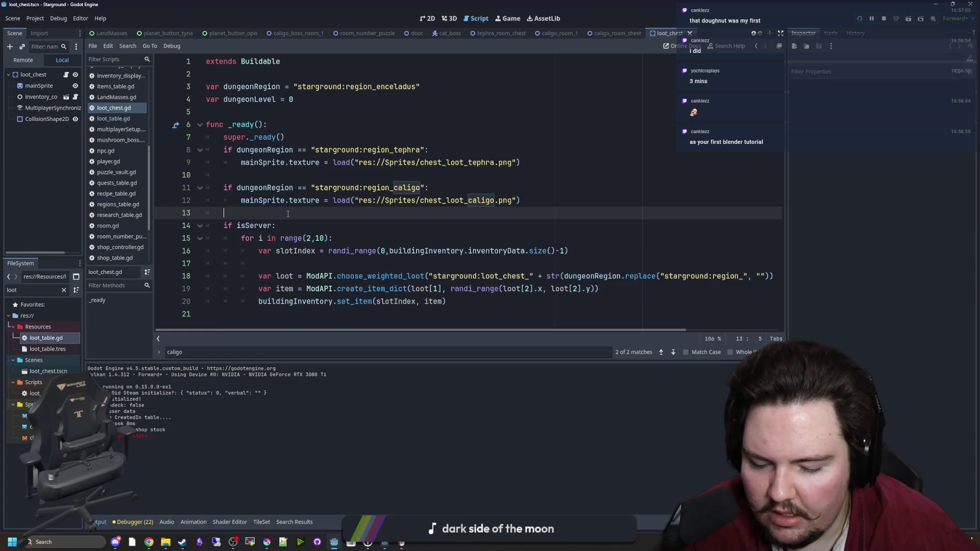
- Check blank line 10, save once more, and bring up loot_table.gd
click(372, 167)
click(347, 174)
key(ctrl+s)
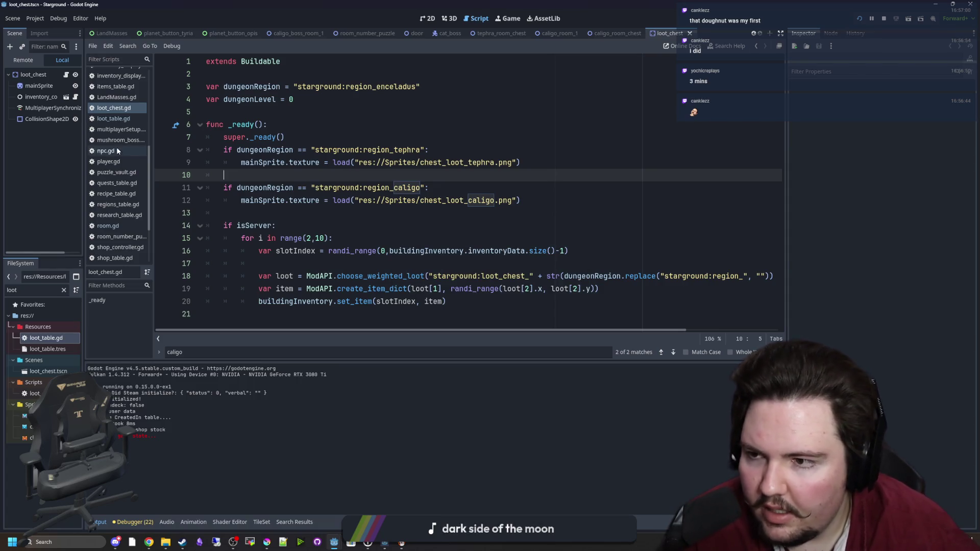
click(113, 118)
click(413, 166)
- Find the loot_chest_tephra_0 table and paste a duplicate of it below
key(ctrl+f)
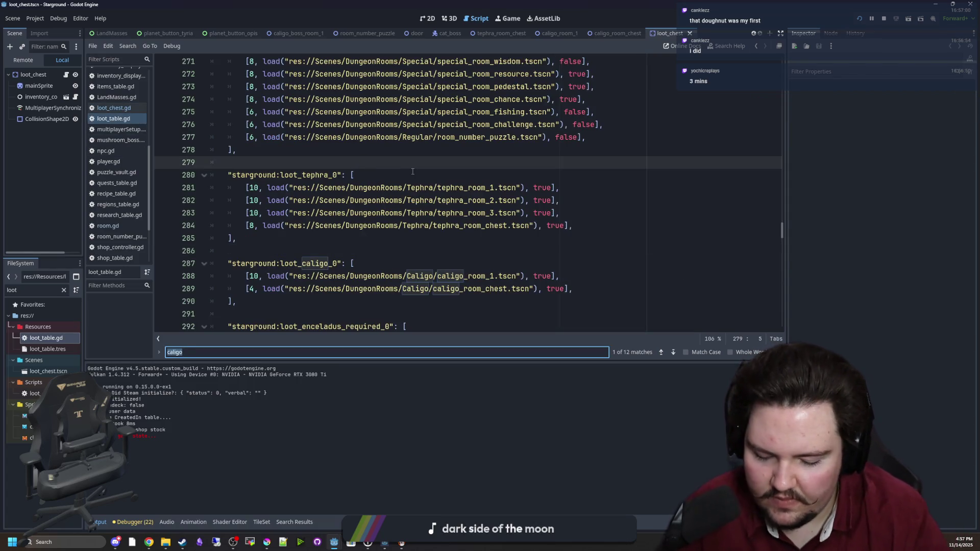
text(loot_chest)
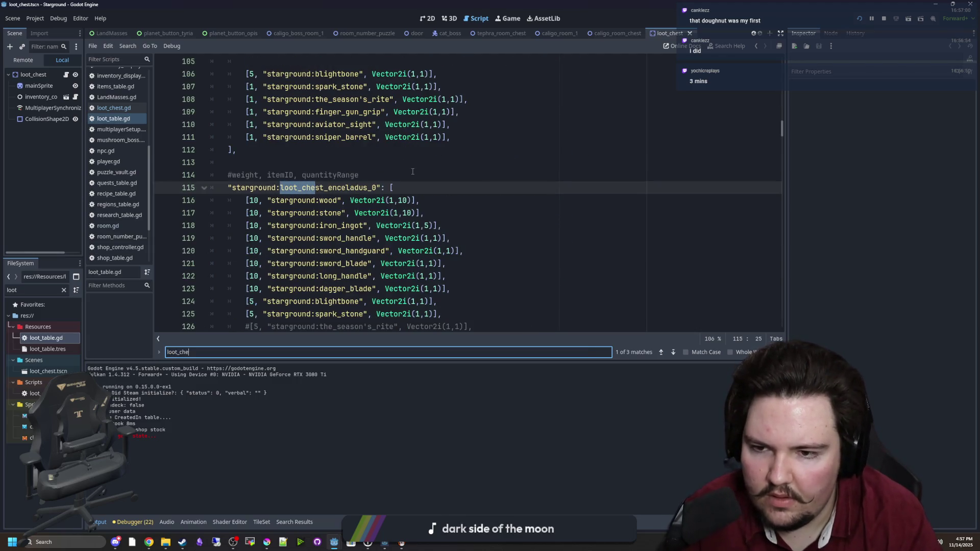
scroll(342, 204, down, 12)
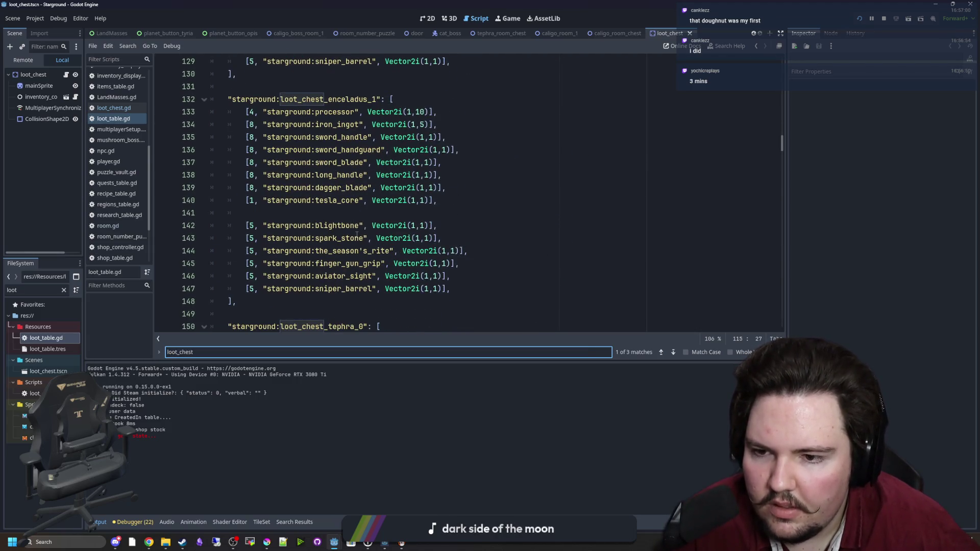
scroll(335, 188, up, 4)
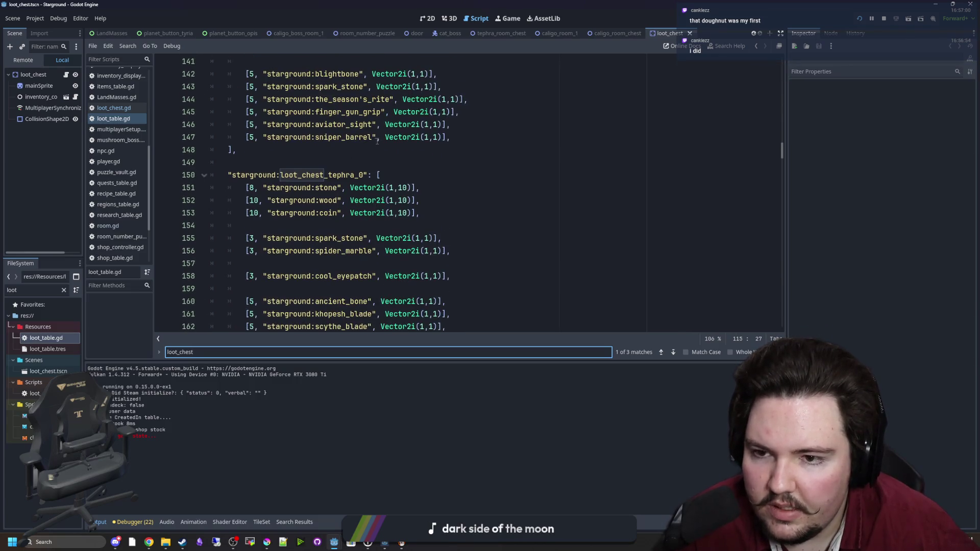
click(383, 174)
key(shift+Home)
scroll(258, 263, down, 2)
drag(259, 264, 228, 99)
click(263, 262)
key(Return)
key(Return)
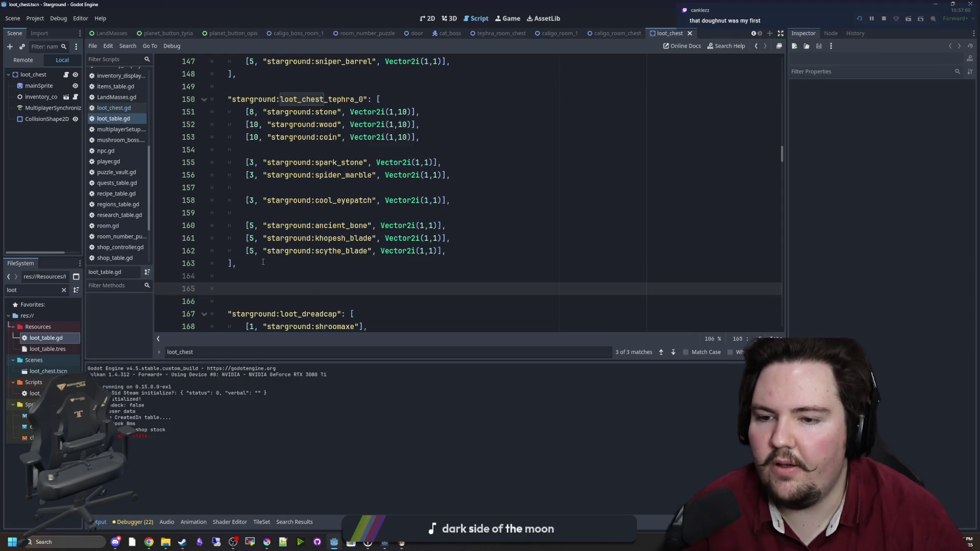
key(ctrl+v)
- Rename the duplicated table from tephra to caligo
click(228, 163)
scroll(353, 235, down, 1)
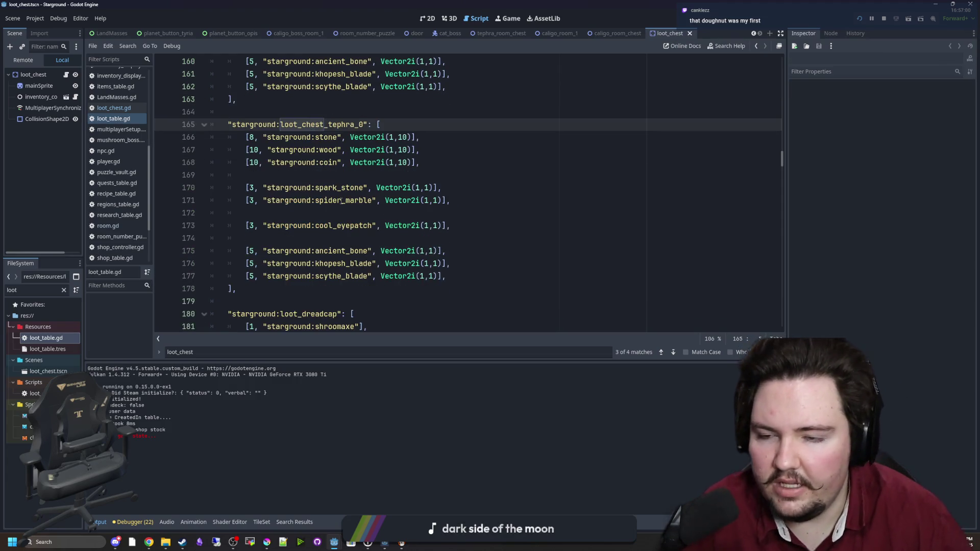
double_click(331, 137)
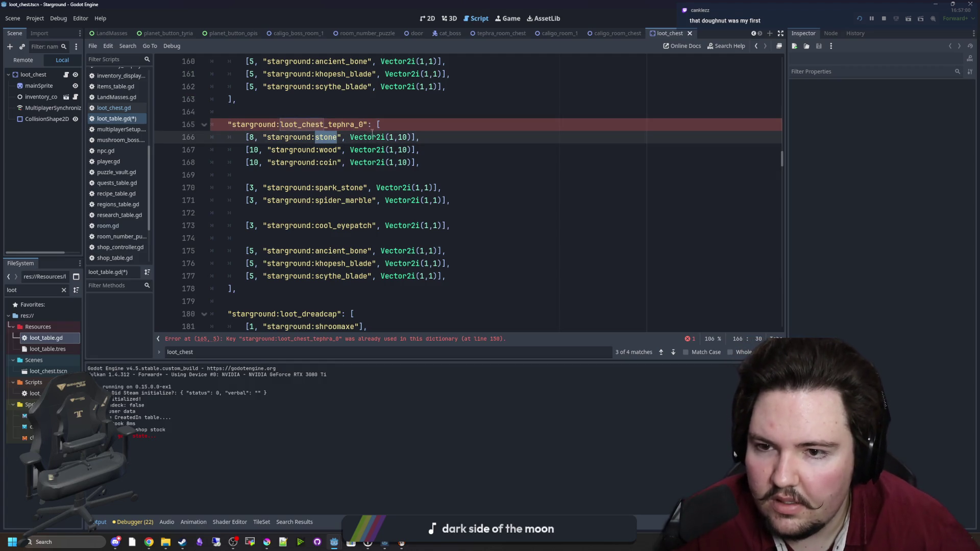
drag(354, 125, 337, 124)
text(gal)
click(369, 86)
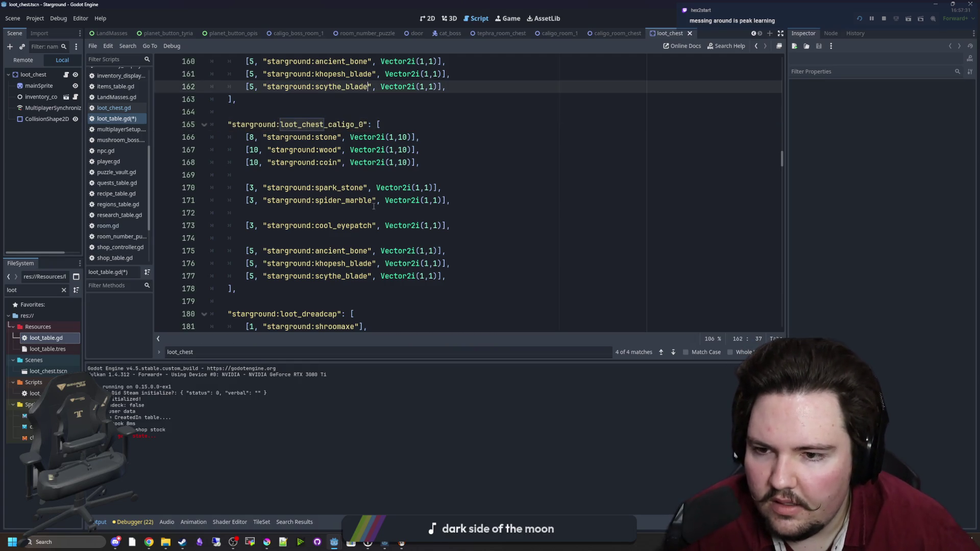
- Replace spark_stone with ice_amulet and delete the remaining entries after it
double_click(341, 188)
key(BackSpace)
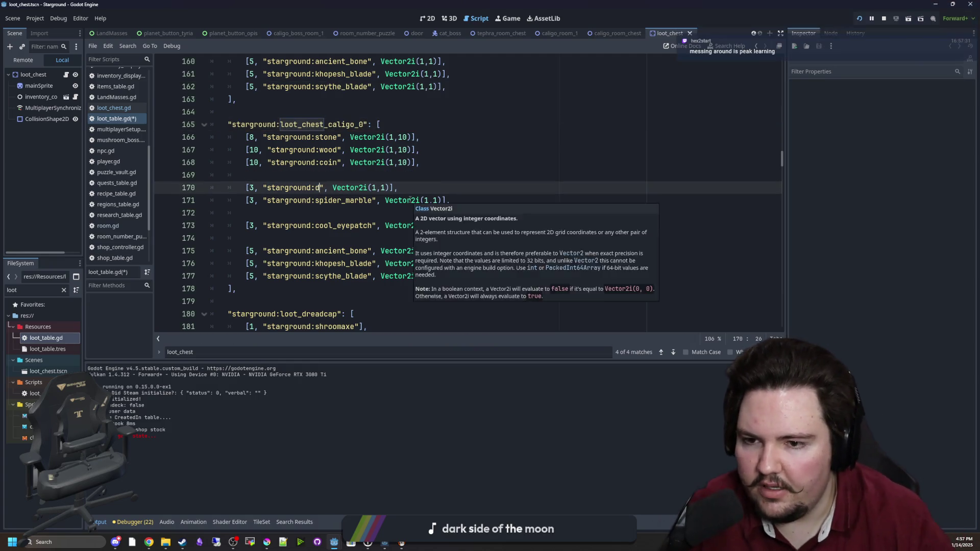
text(ice_amulet)
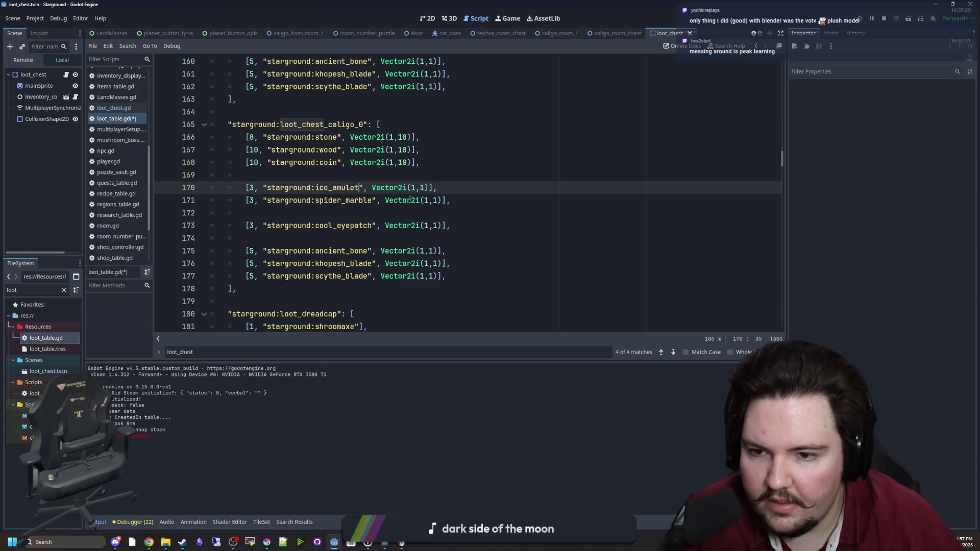
click(446, 175)
mouse_move(446, 276)
mouse_down()
mouse_move(176, 215)
mouse_move(165, 200)
mouse_up()
key(BackSpace)
key(BackSpace)
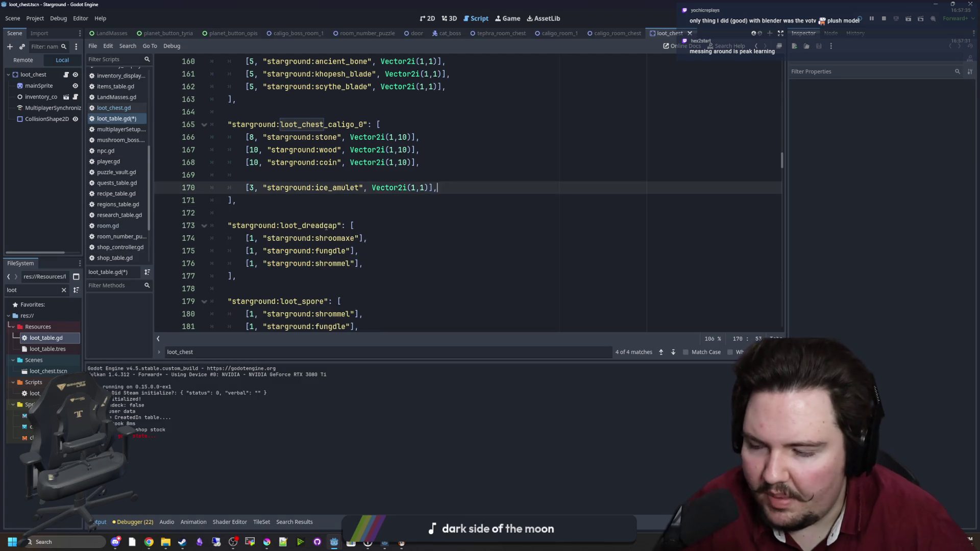
- Raise the coin maximum from 10 to 30
scroll(323, 214, up, 1)
click(347, 210)
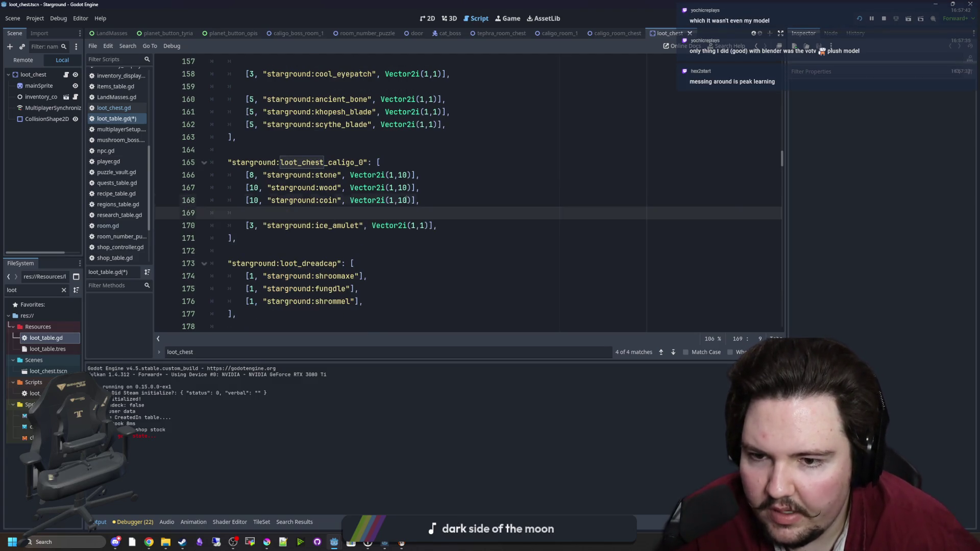
click(407, 200)
key(BackSpace)
key(BackSpace)
text(20)
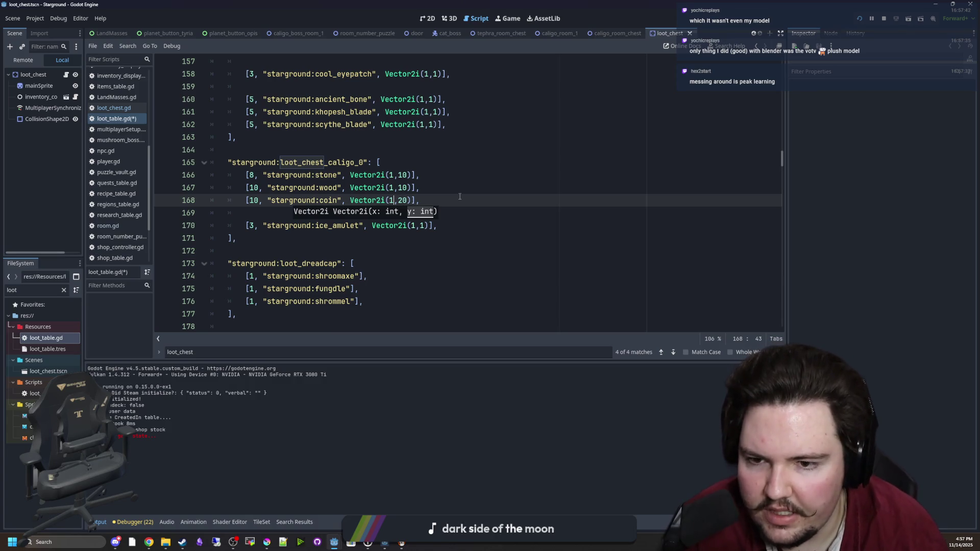
triple_click(332, 188)
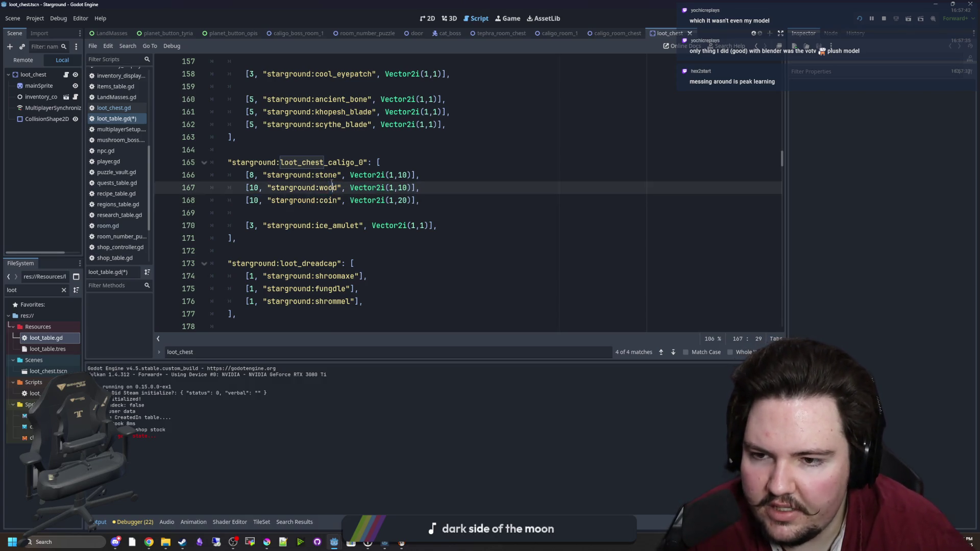
click(335, 187)
double_click(402, 200)
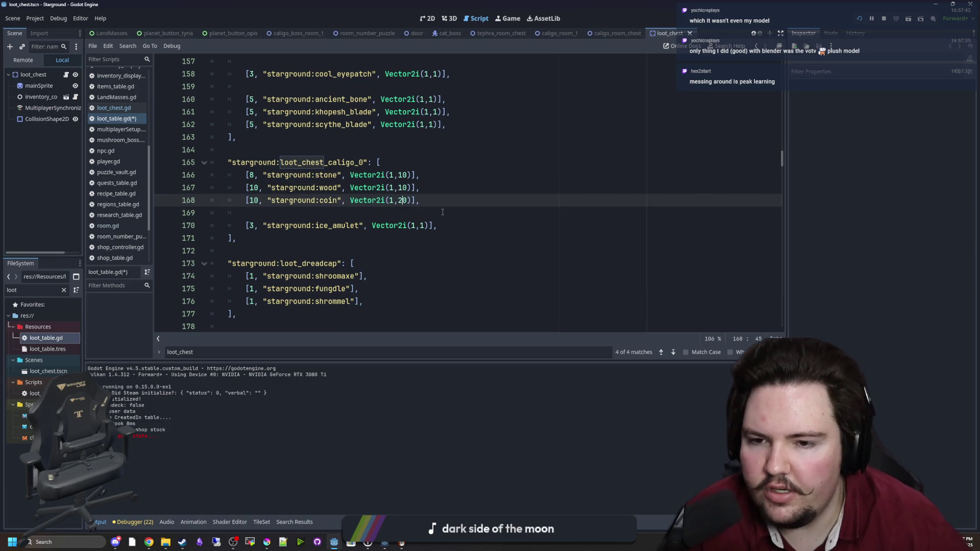
text(30)
click(462, 186)
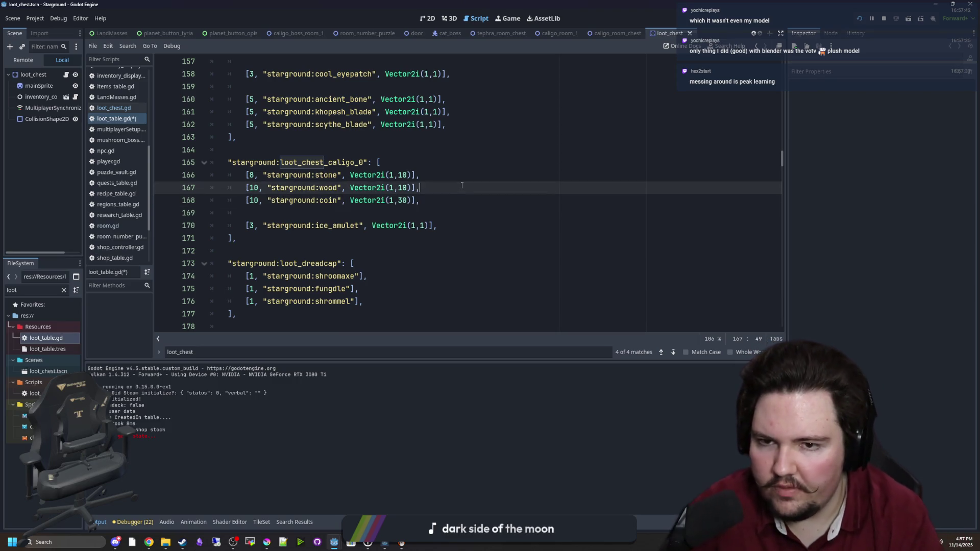
- Scroll through the new loot_chest_caligo_0 table to review it
scroll(446, 173, up, 5)
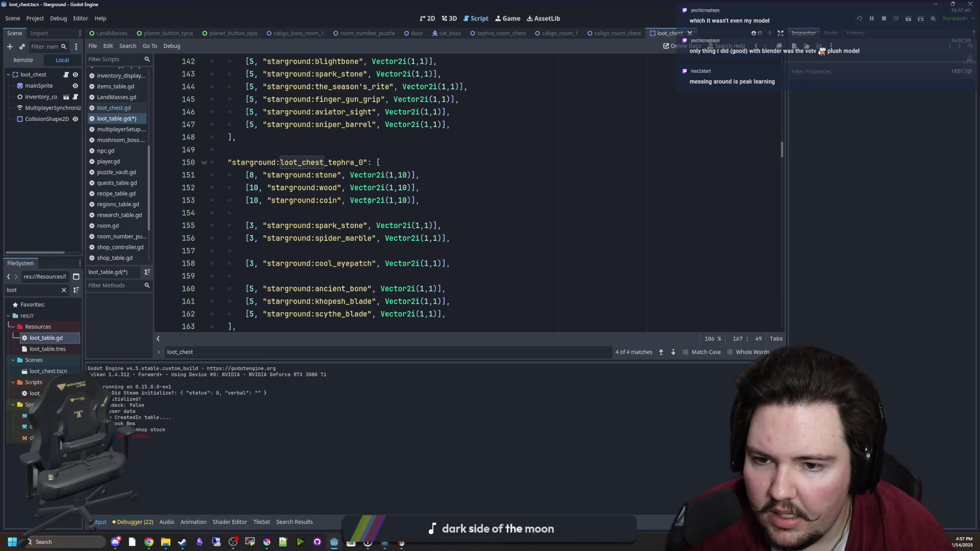
scroll(369, 201, up, 13)
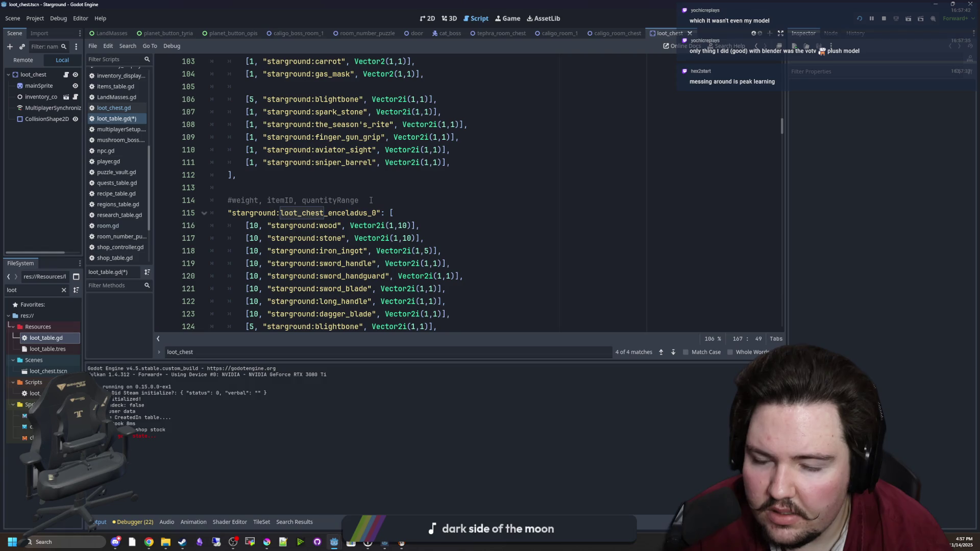
scroll(371, 200, up, 5)
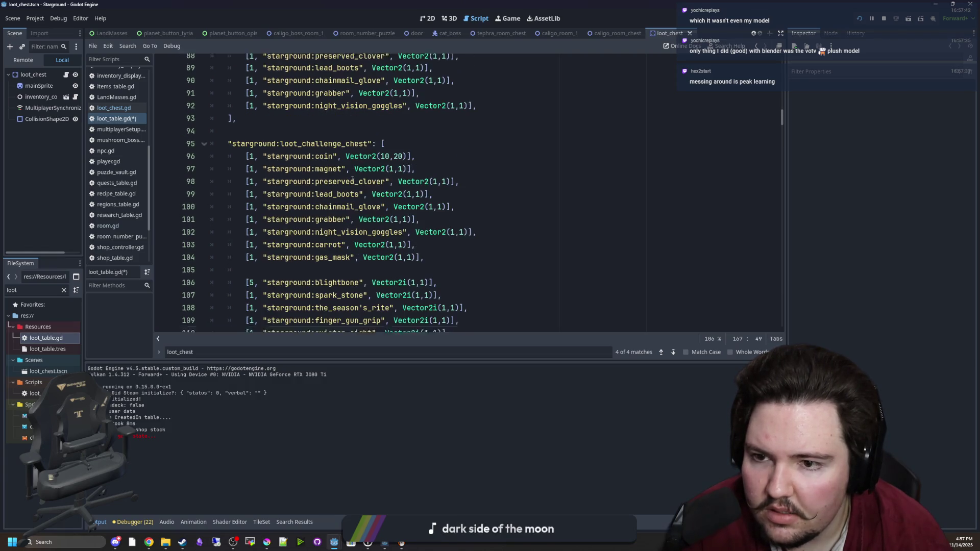
scroll(341, 180, down, 6)
scroll(321, 177, down, 1)
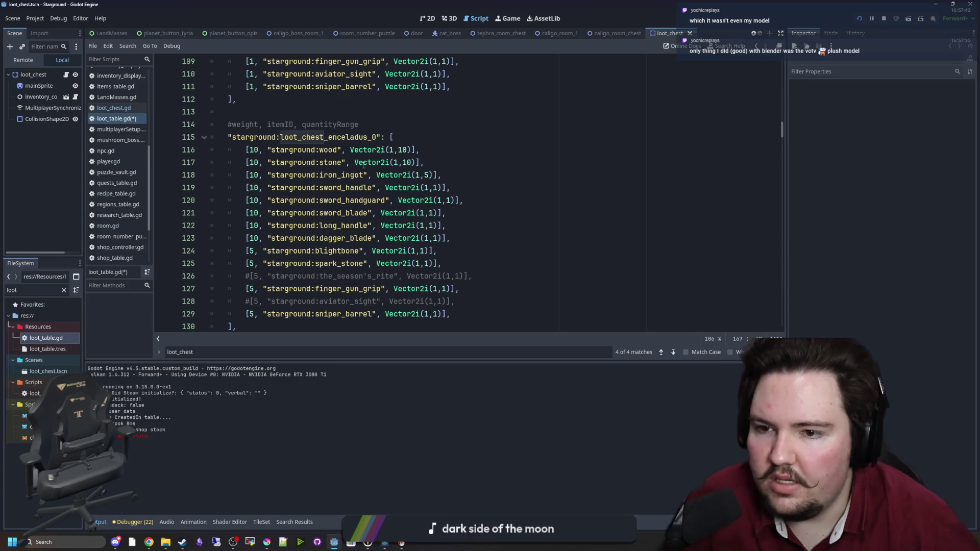
scroll(353, 178, down, 5)
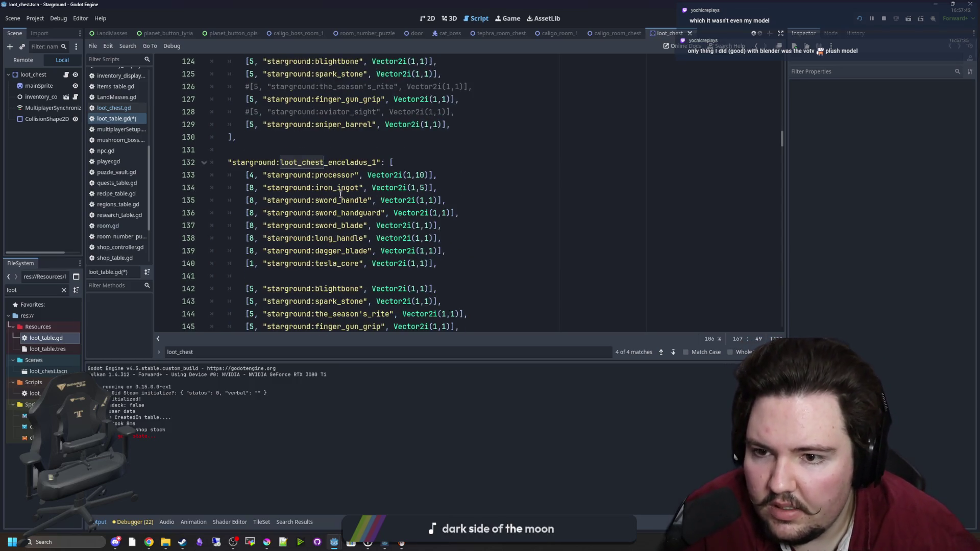
scroll(340, 195, down, 1)
scroll(341, 186, down, 6)
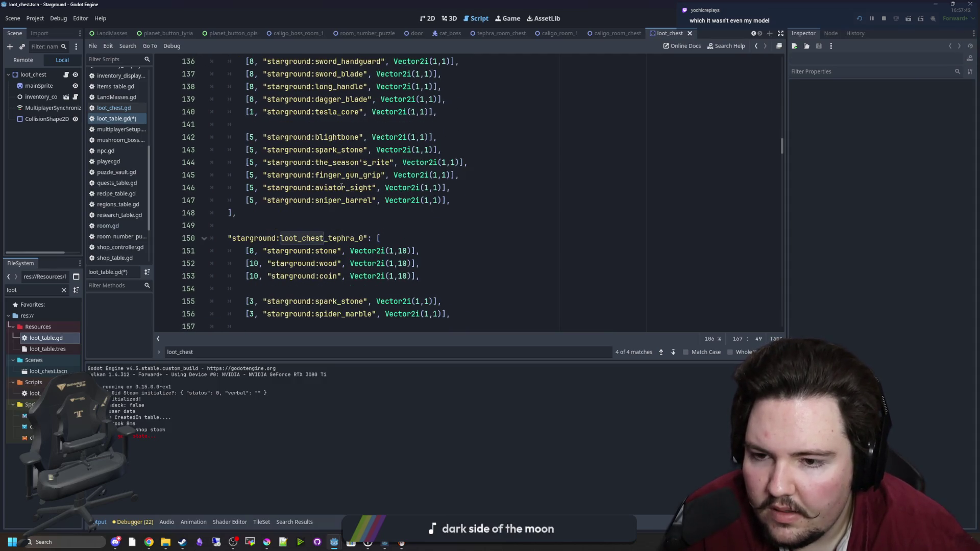
scroll(334, 198, down, 4)
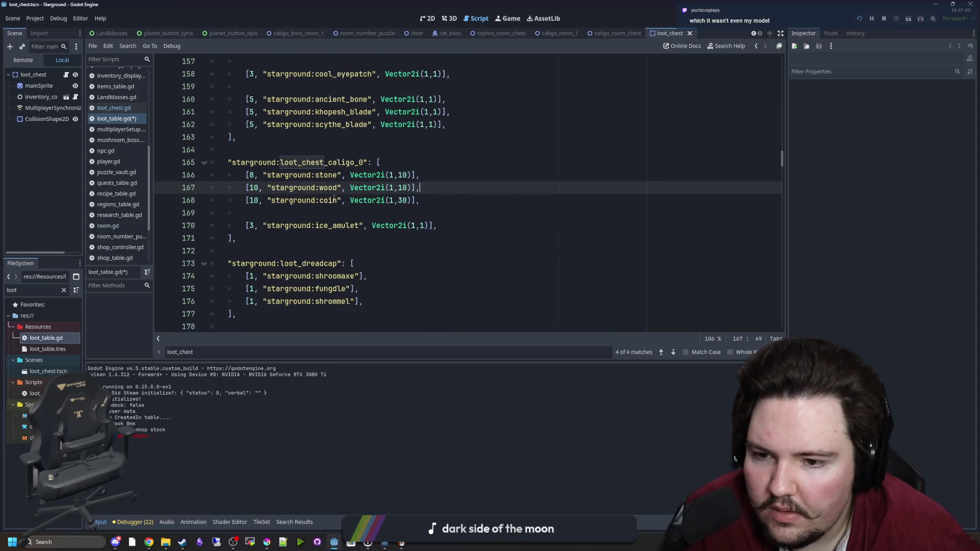
key(Up)
key(Up)
key(Up)
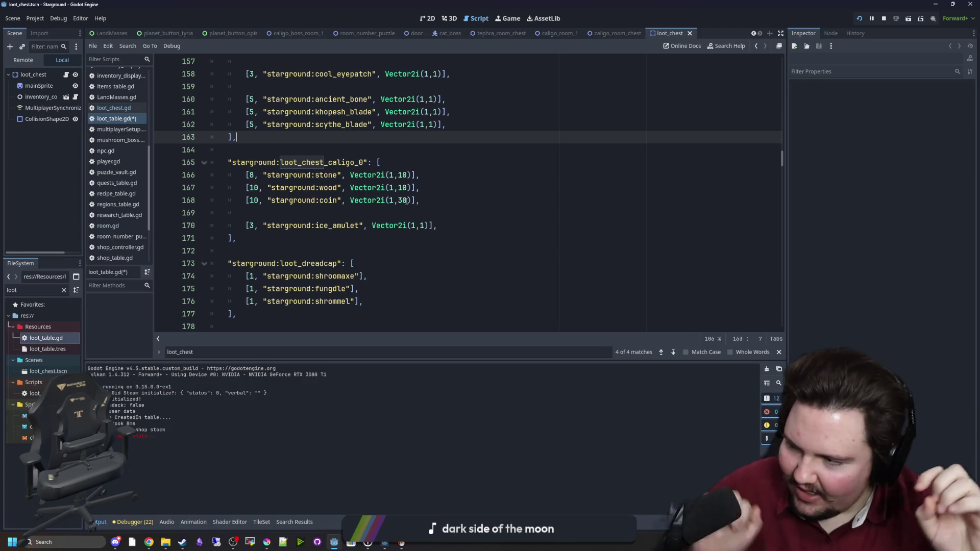
click(407, 201)
click(439, 173)
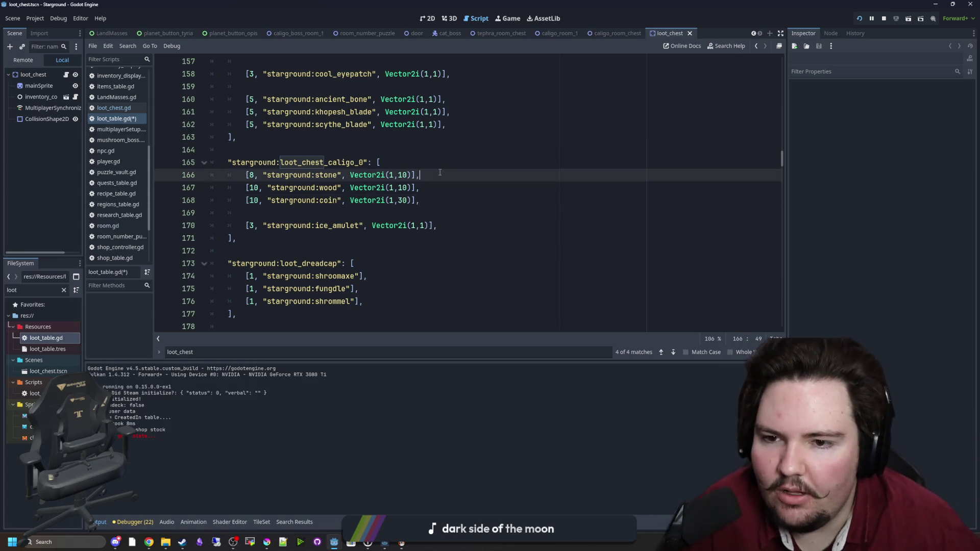
click(446, 165)
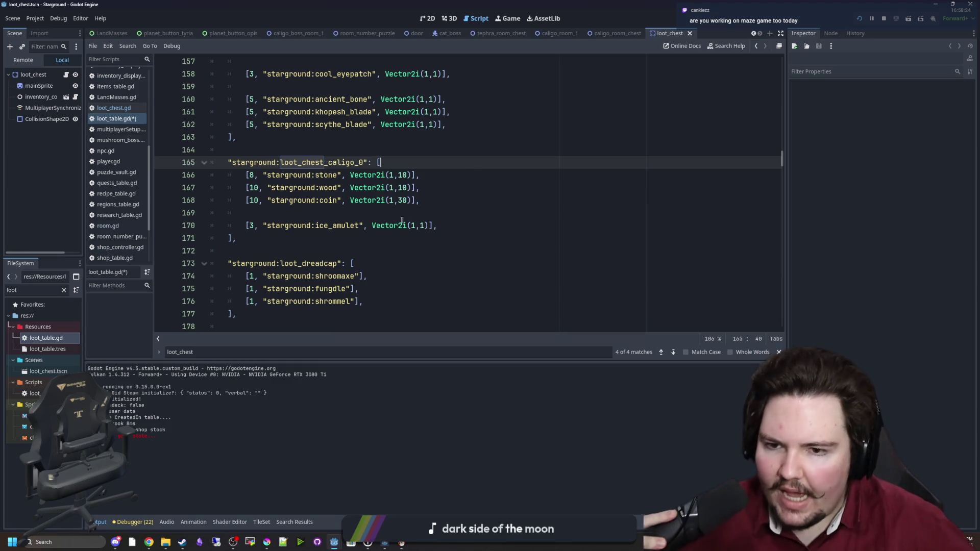
click(404, 250)
click(400, 213)
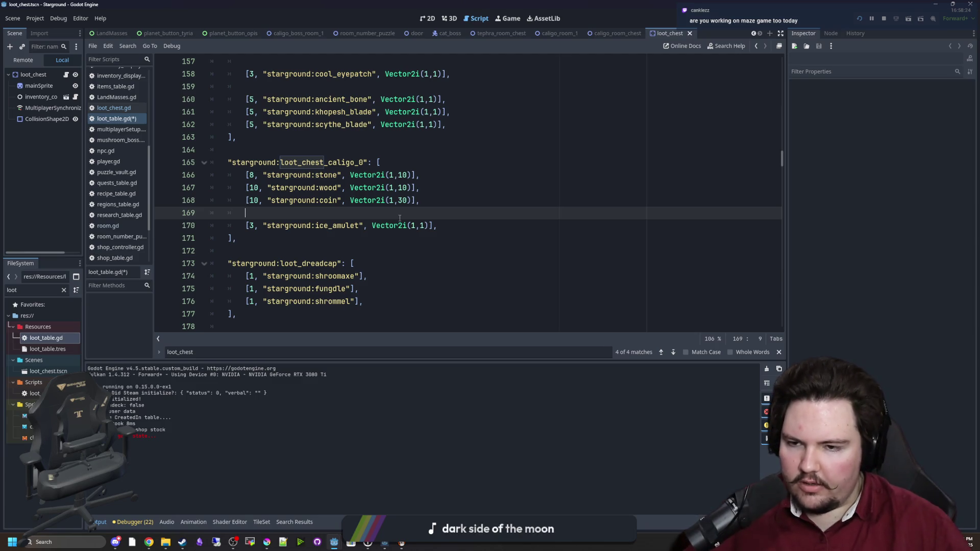
scroll(357, 214, up, 2)
click(330, 213)
scroll(329, 213, down, 2)
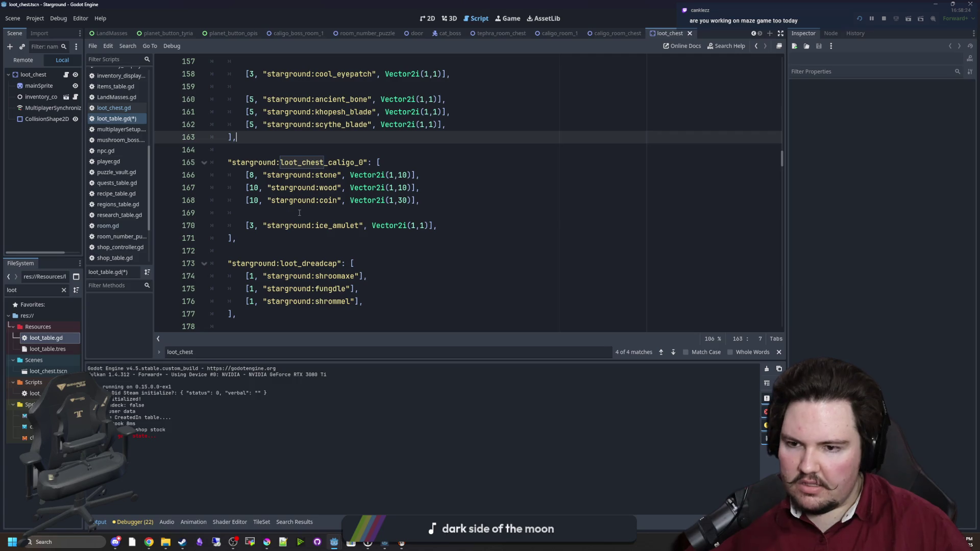
click(291, 213)
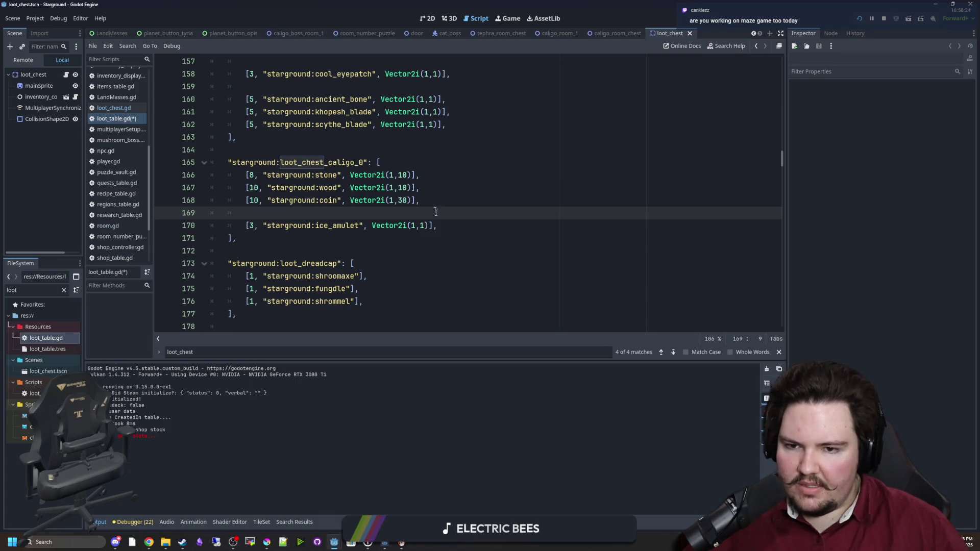
double_click(332, 175)
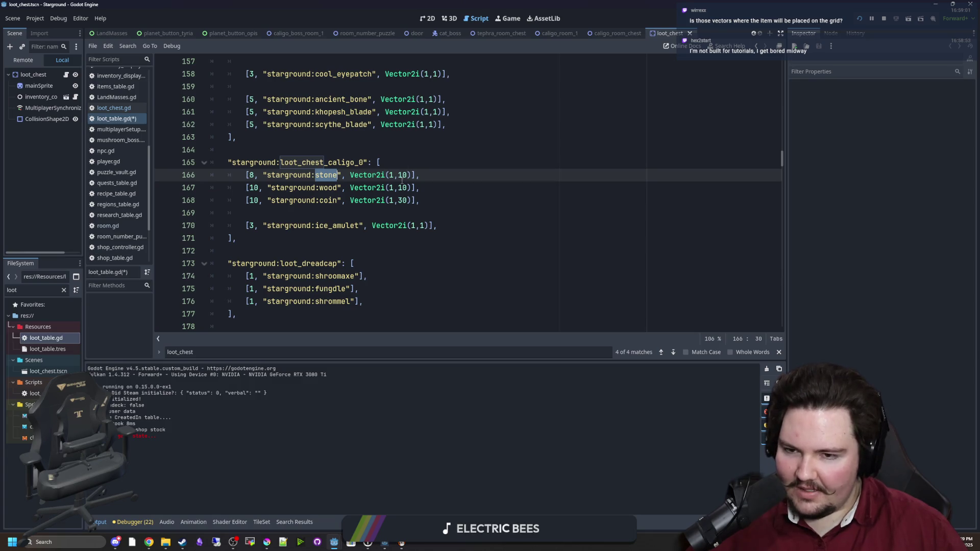
click(385, 162)
scroll(392, 254, up, 1)
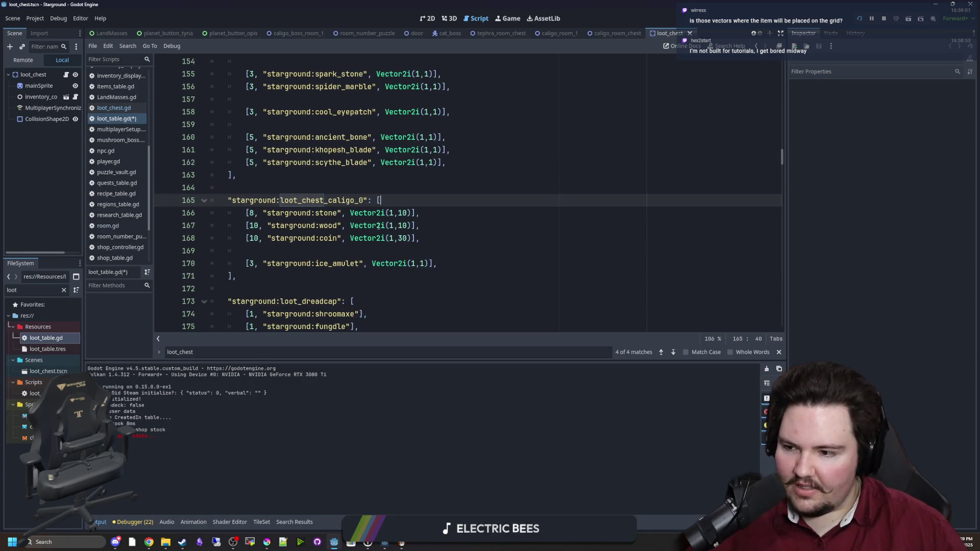
mouse_move(377, 226)
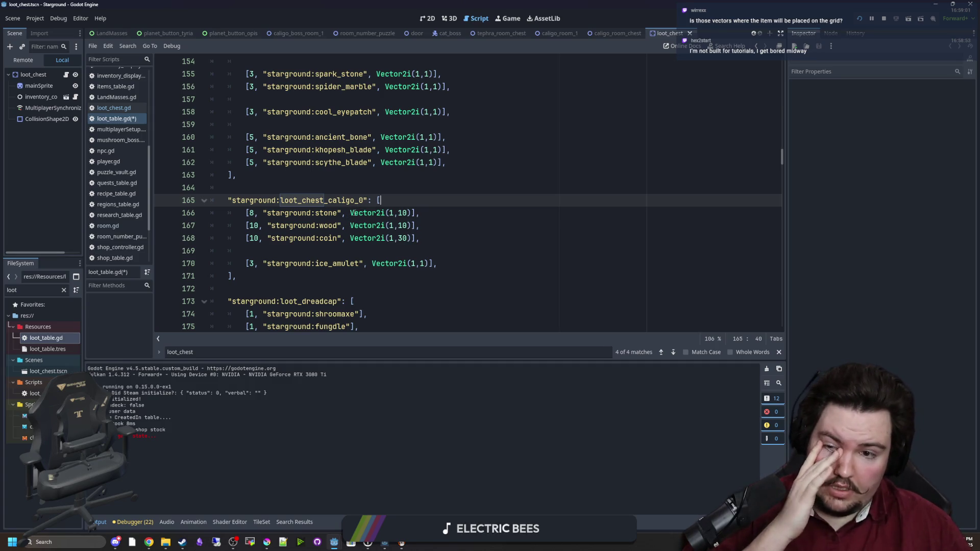
drag(384, 213, 423, 213)
click(393, 212)
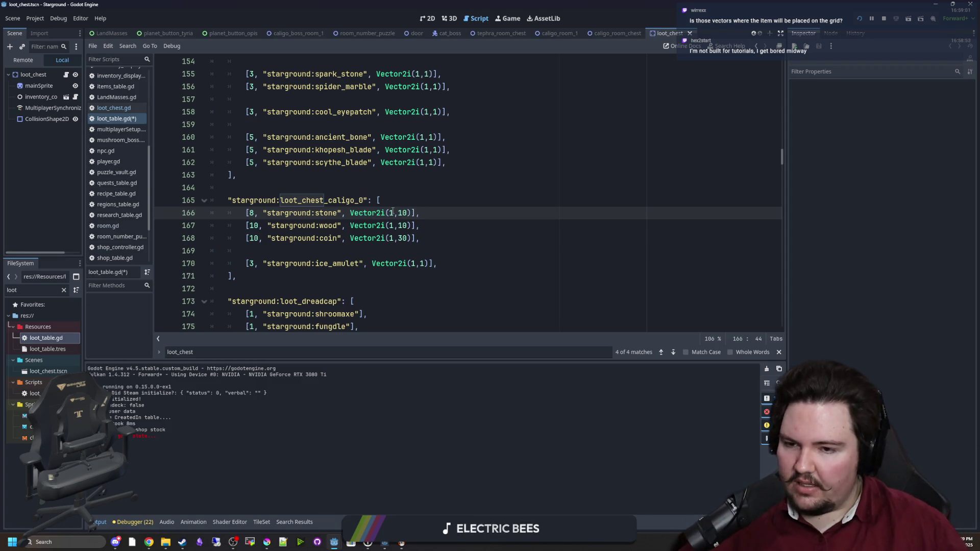
scroll(388, 225, up, 1)
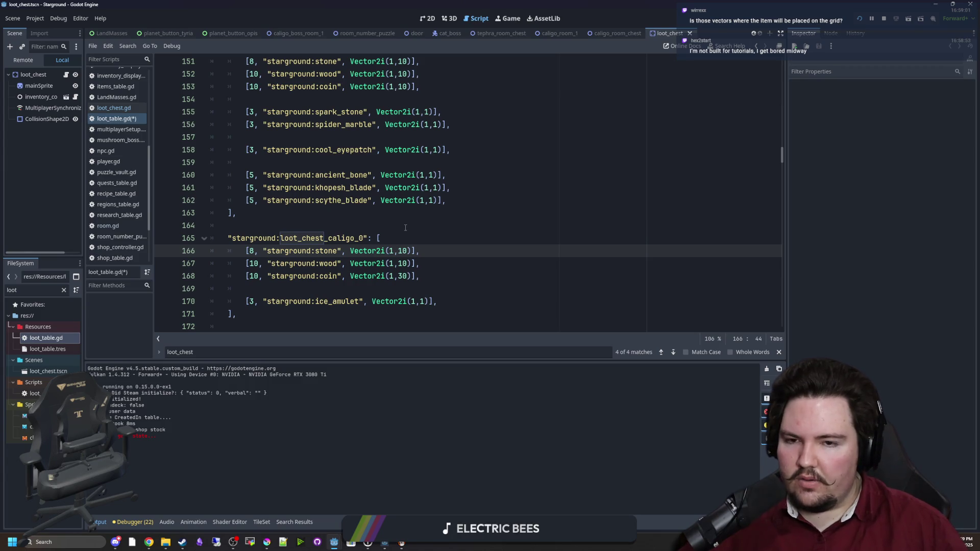
scroll(405, 228, up, 6)
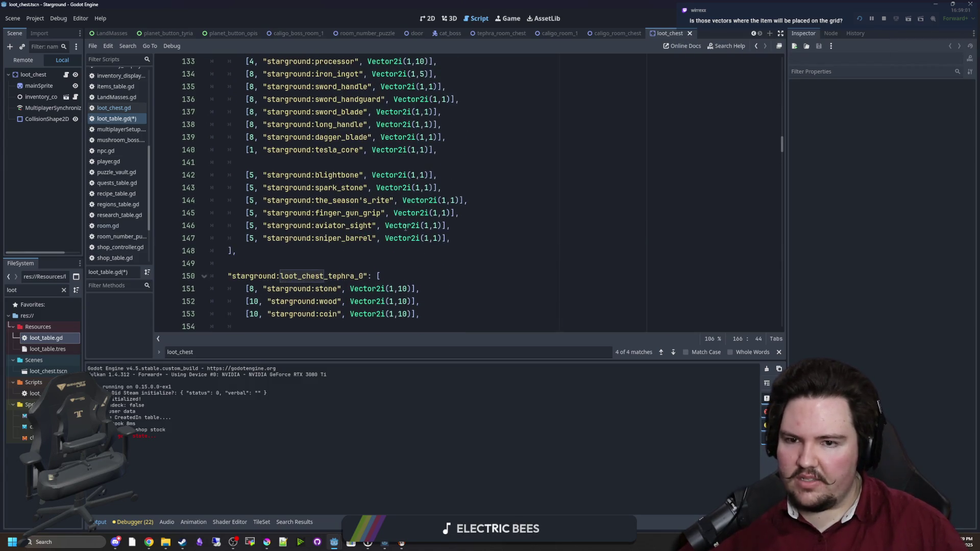
scroll(406, 228, down, 5)
click(445, 238)
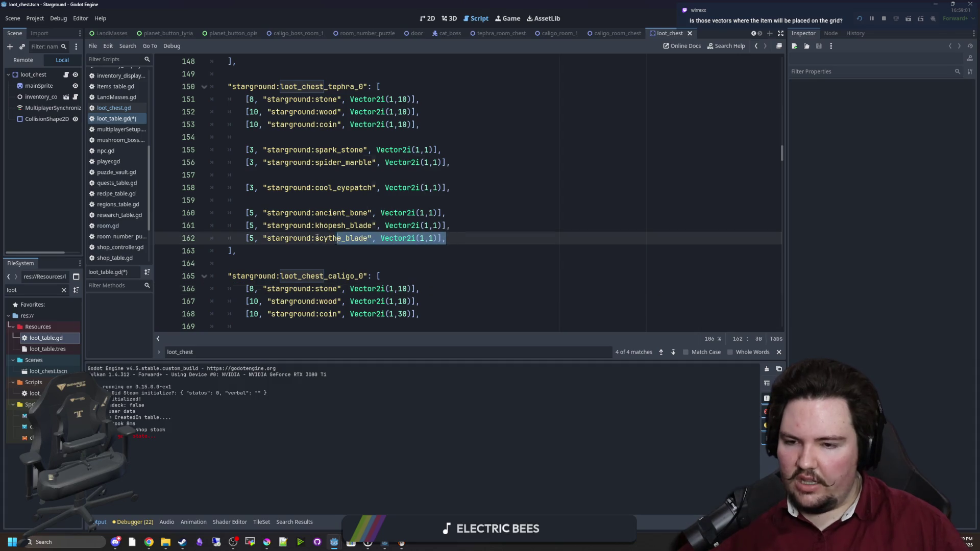
click(417, 225)
click(436, 225)
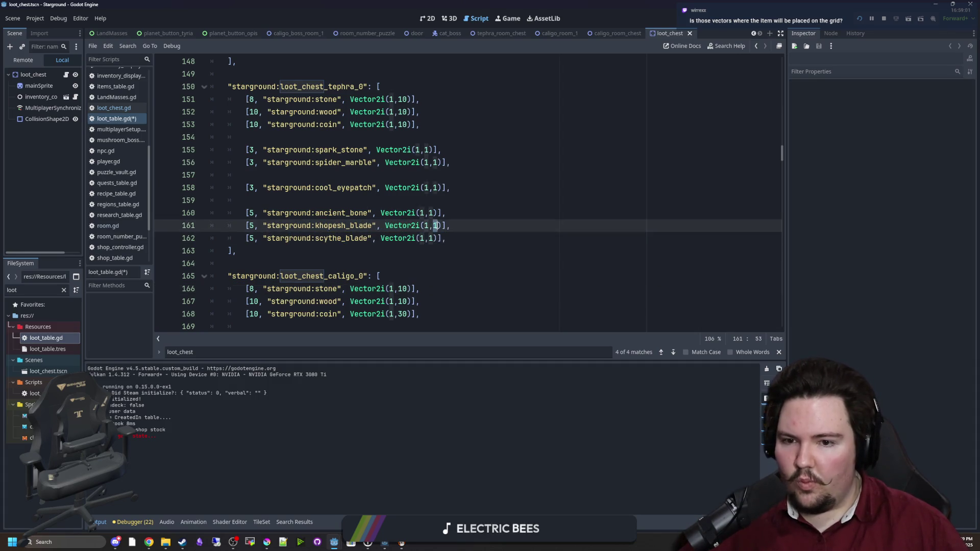
click(342, 200)
scroll(341, 200, down, 2)
scroll(342, 200, down, 1)
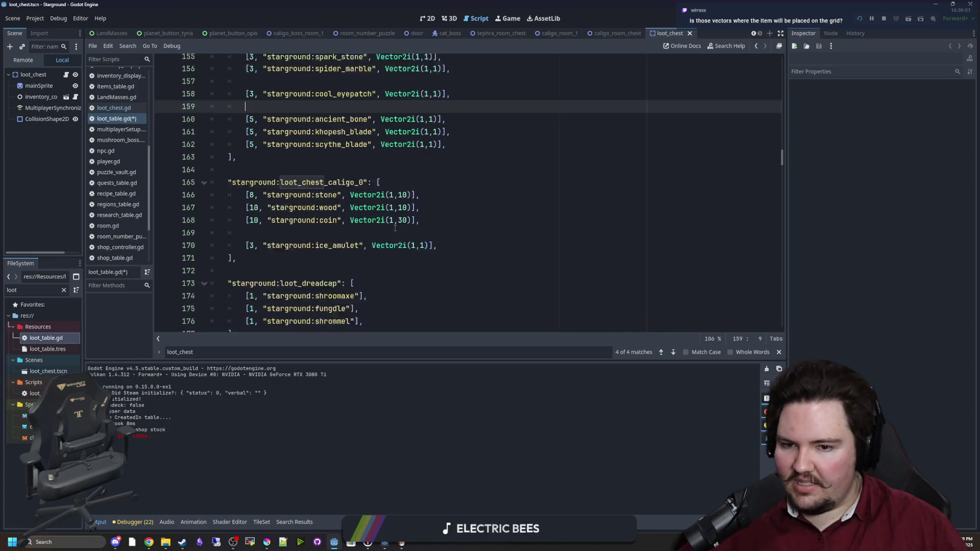
drag(341, 200, 401, 201)
click(400, 204)
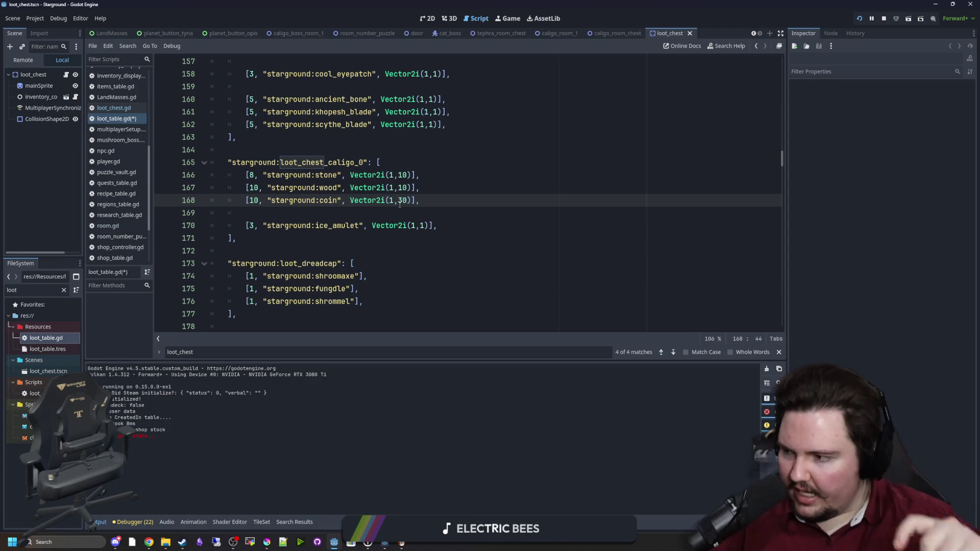
click(368, 226)
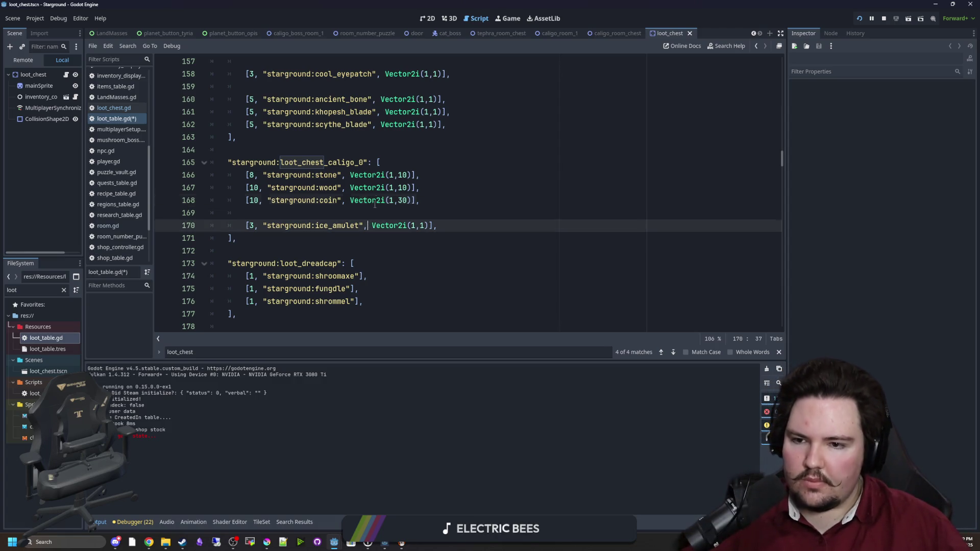
click(356, 213)
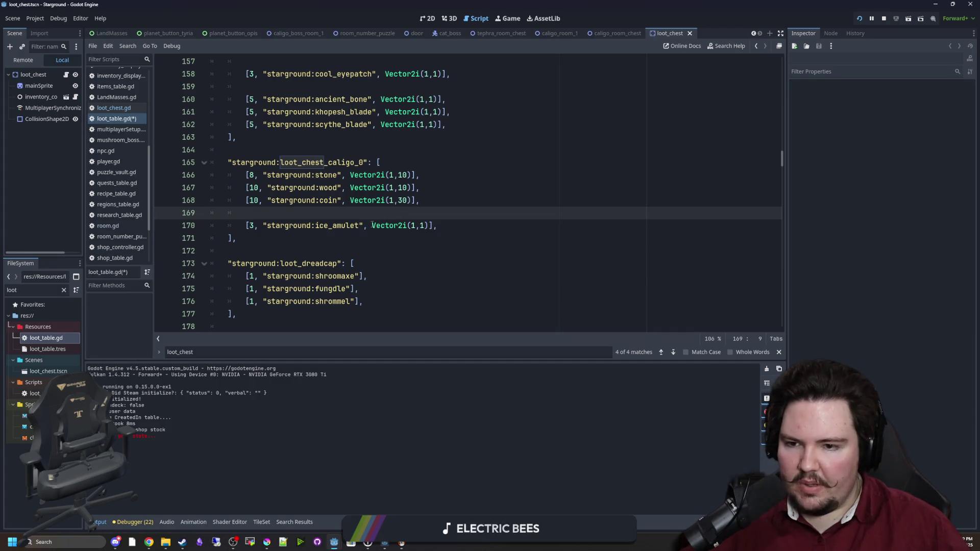
scroll(372, 225, up, 1)
mouse_move(312, 238)
mouse_down()
mouse_move(415, 243)
mouse_move(245, 239)
mouse_move(255, 262)
mouse_move(430, 226)
mouse_move(438, 238)
mouse_up()
click(417, 238)
click(438, 237)
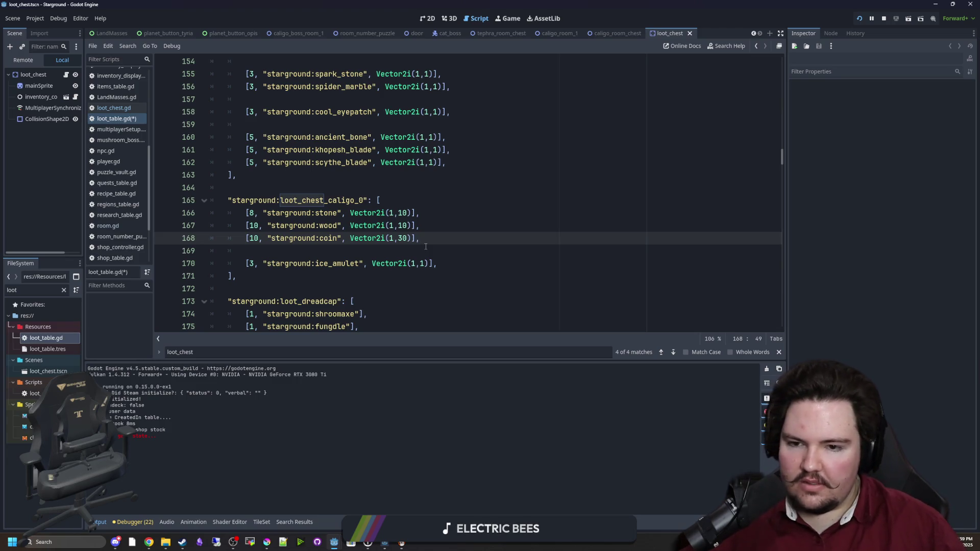
- Replace wood with oil in the caligo loot table
click(433, 228)
double_click(332, 223)
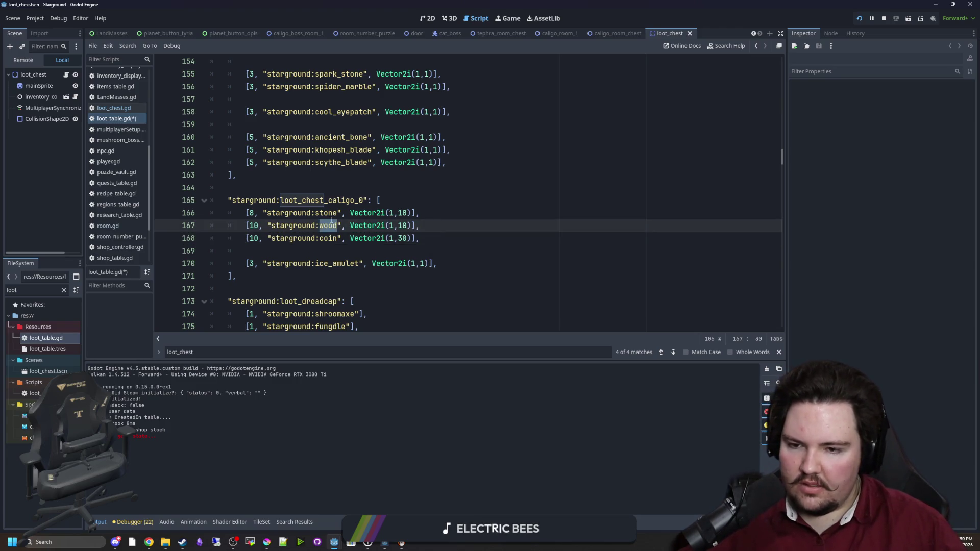
mouse_move(350, 226)
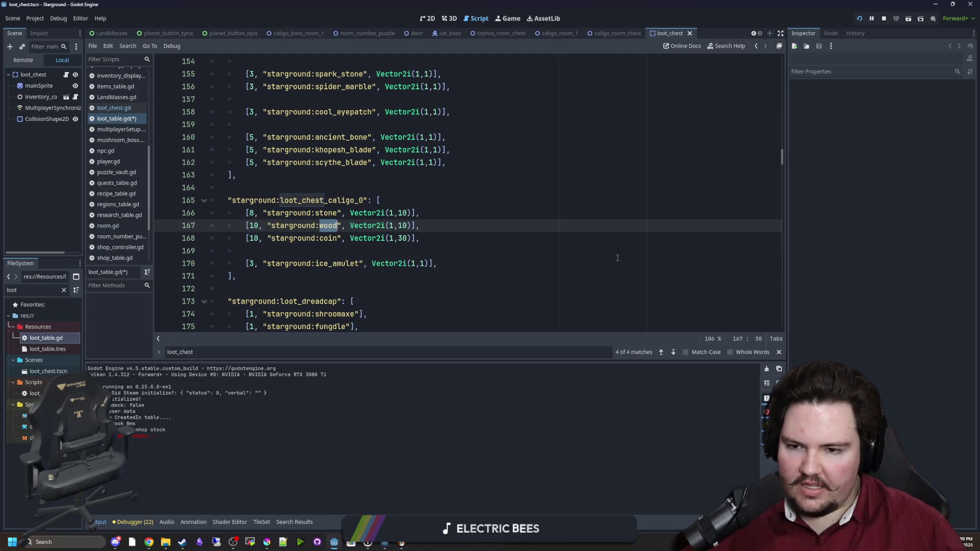
text(oil)
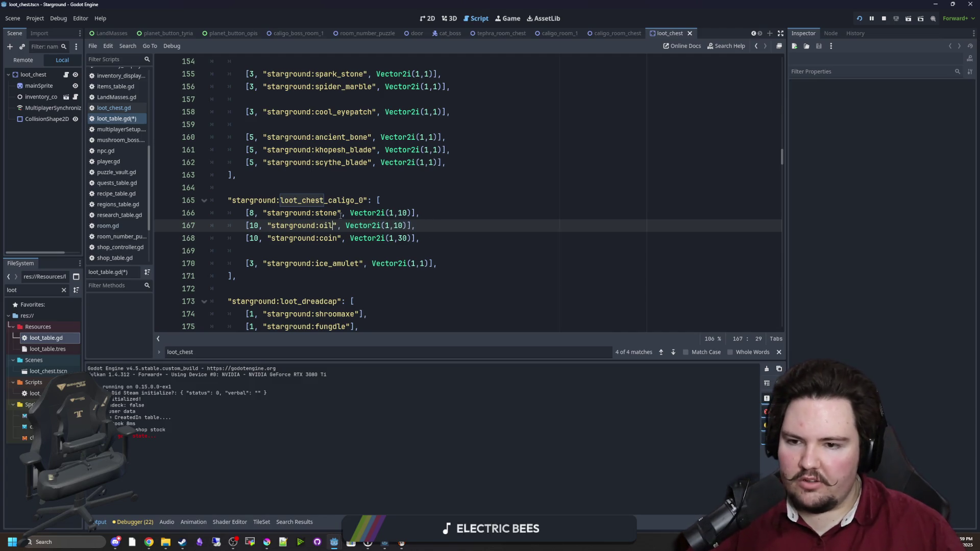
double_click(334, 213)
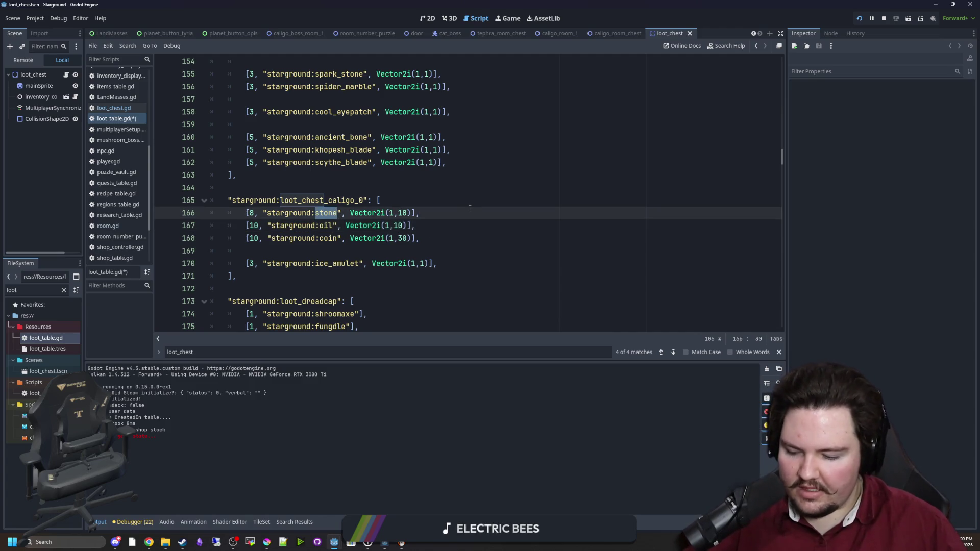
click(397, 225)
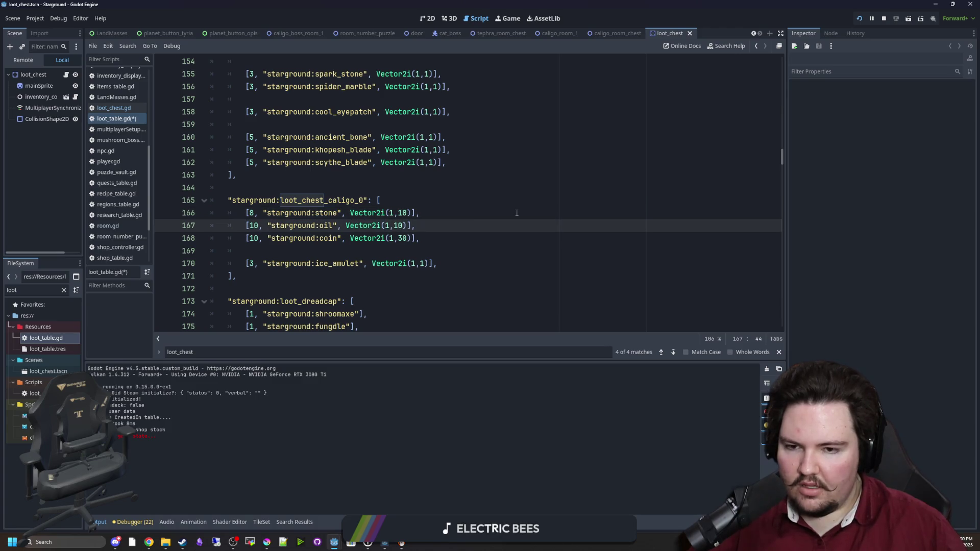
key(BackSpace)
text(3)
- Duplicate the oil entry and set its maximum amount to 20
drag(423, 225, 246, 225)
key(ctrl+c)
key(End)
key(Return)
key(ctrl+v)
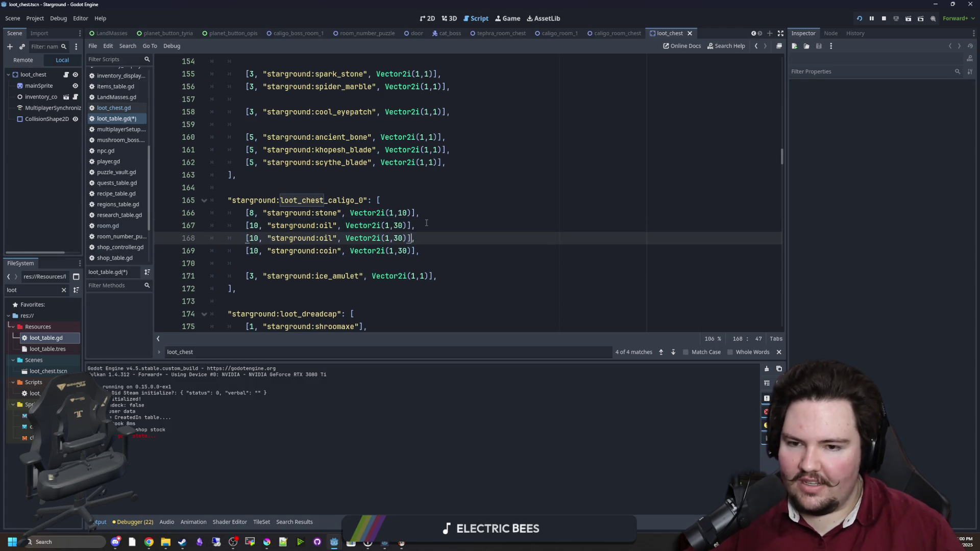
key(BackSpace)
text(2)
text(2)
- Move the oil entries to the top of the caligo table
click(427, 225)
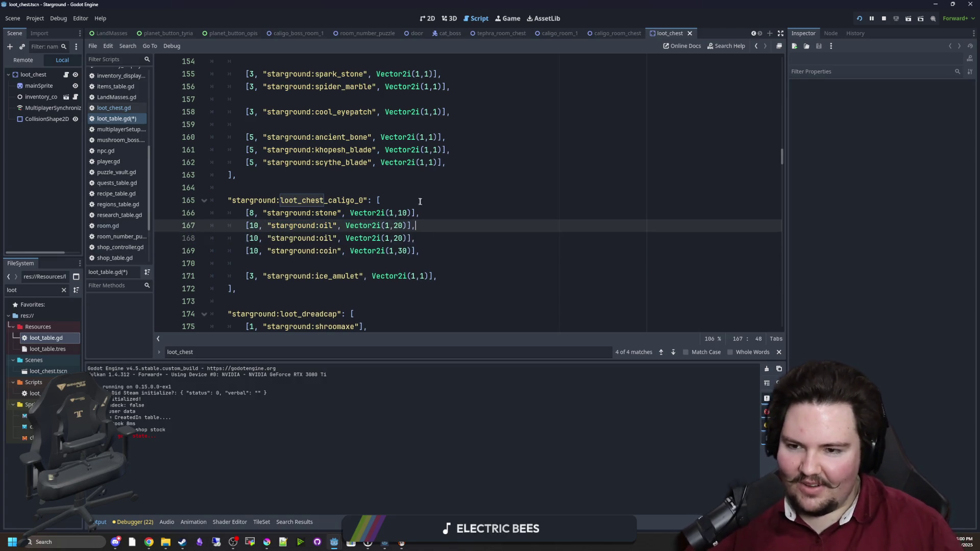
drag(445, 235, 210, 225)
key(ctrl+x)
key(Up)
key(Up)
key(End)
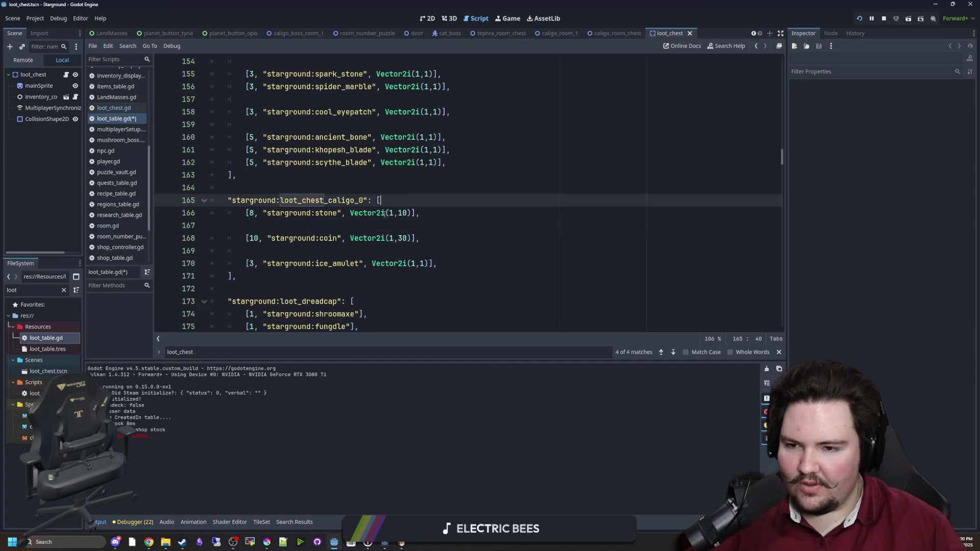
key(Return)
key(ctrl+v)
key(Return)
- Delete the duplicate oil line and set the oil weight to 20
click(491, 217)
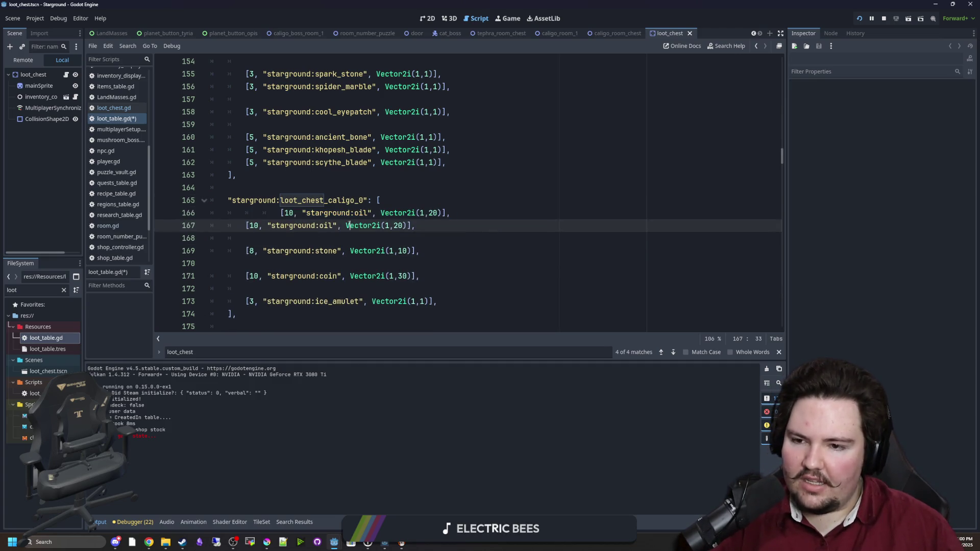
triple_click(499, 215)
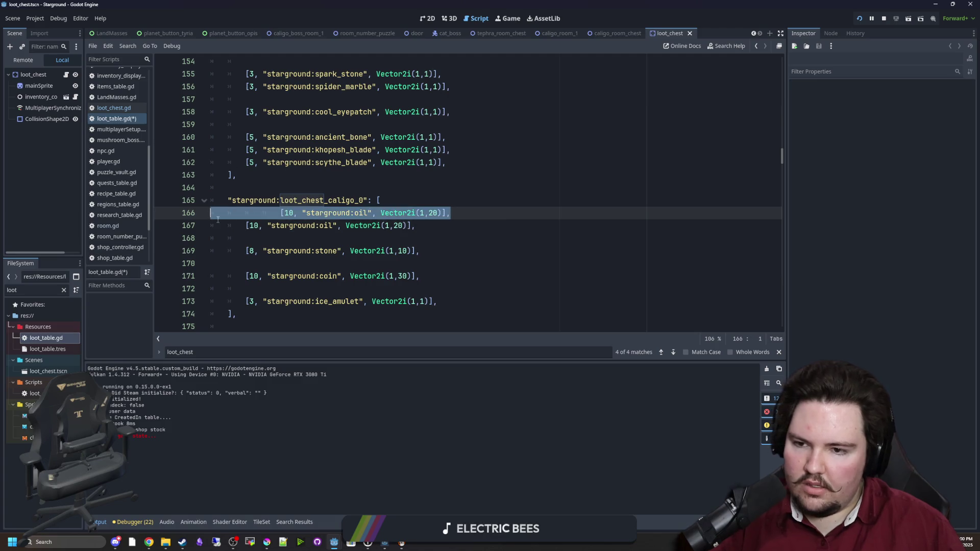
key(BackSpace)
click(259, 213)
key(BackSpace)
key(BackSpace)
text(20)
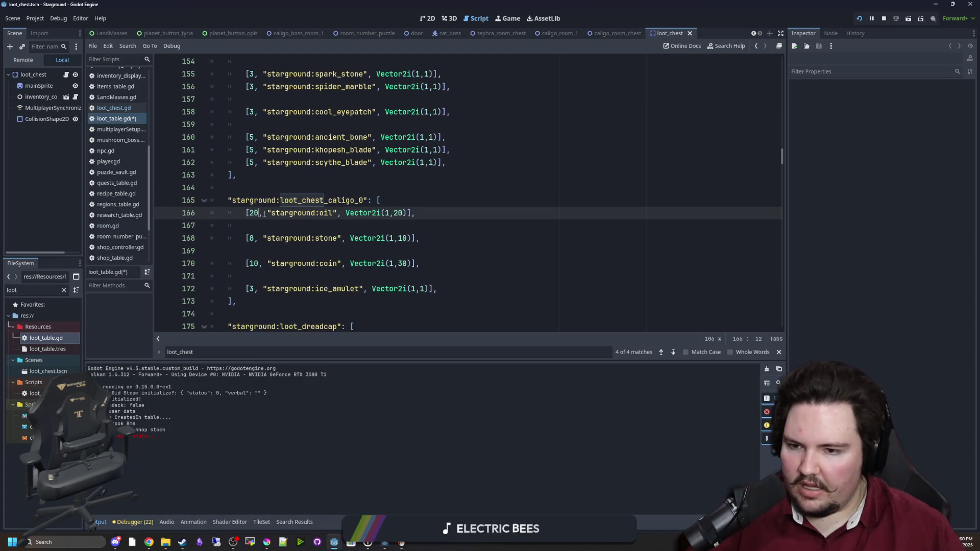
click(277, 225)
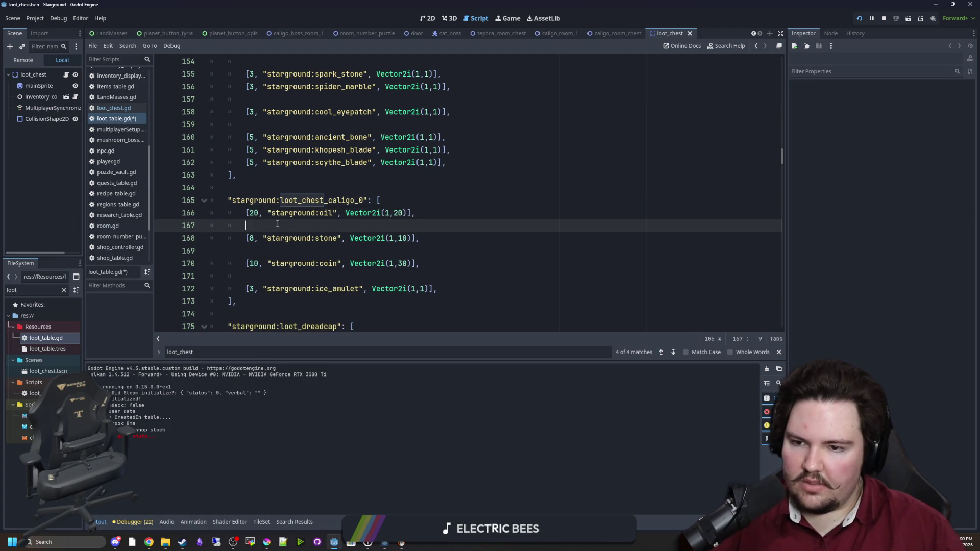
- Delete the stone entry and blank lines, save loot_table.gd, and run the project
triple_click(426, 241)
key(BackSpace)
key(BackSpace)
key(BackSpace)
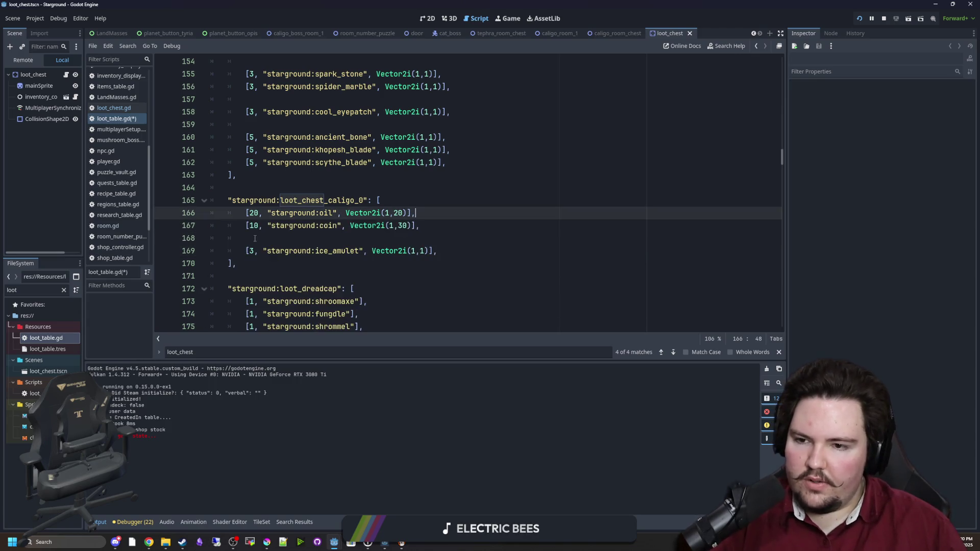
click(258, 238)
key(BackSpace)
key(BackSpace)
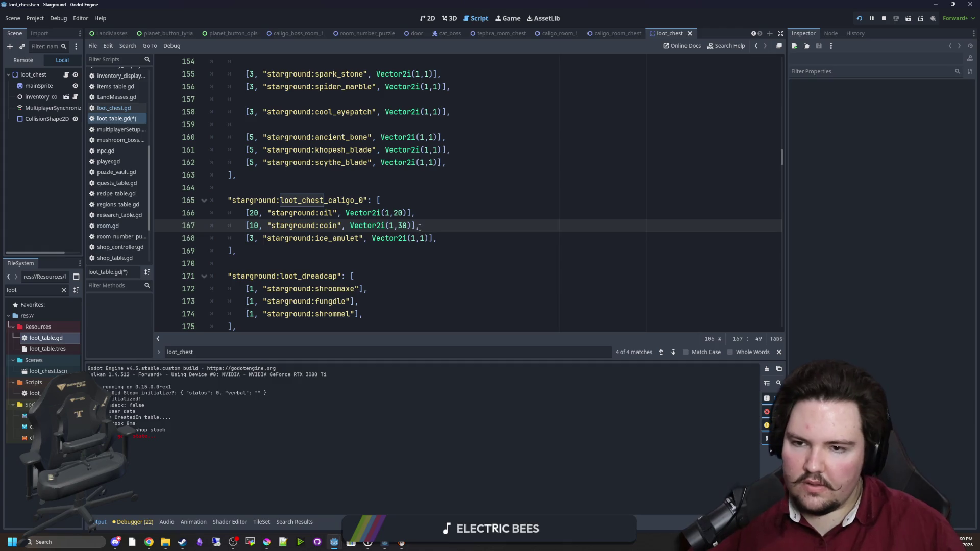
click(305, 178)
key(ctrl+s)
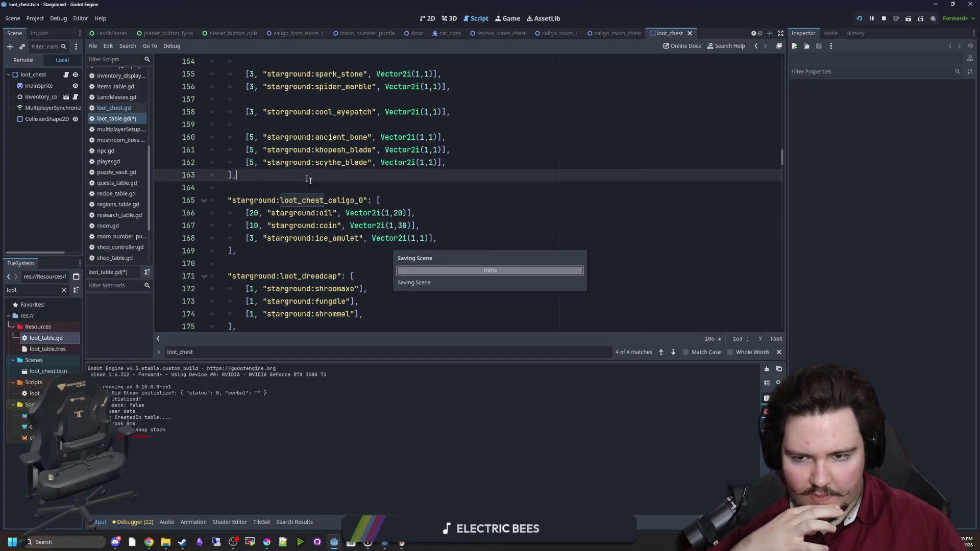
scroll(337, 258, up, 1)
scroll(342, 240, down, 1)
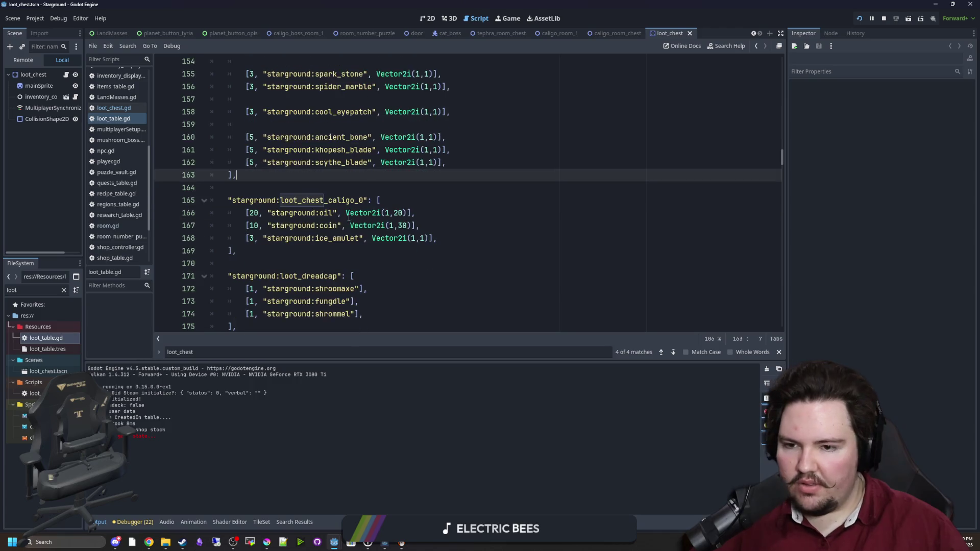
key(ctrl+s)
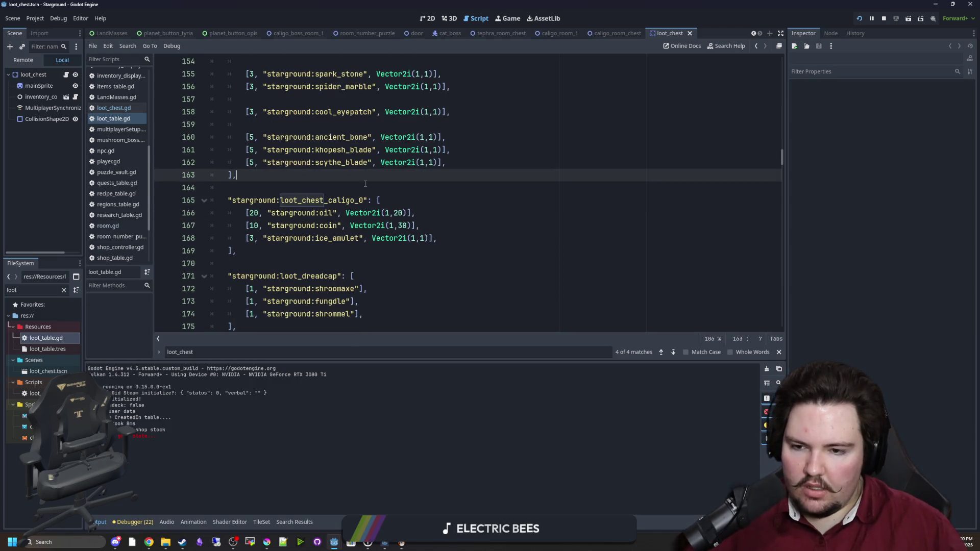
click(860, 18)
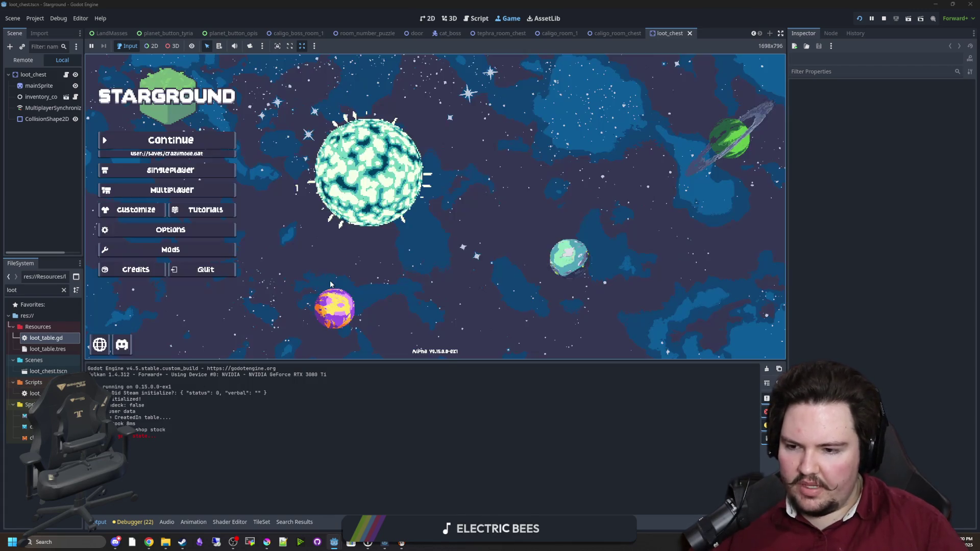
- In the Starground main menu, choose Singleplayer > Load Game to list autosaves
key(Down)
key(Up)
key(Down)
key(Return)
click(525, 218)
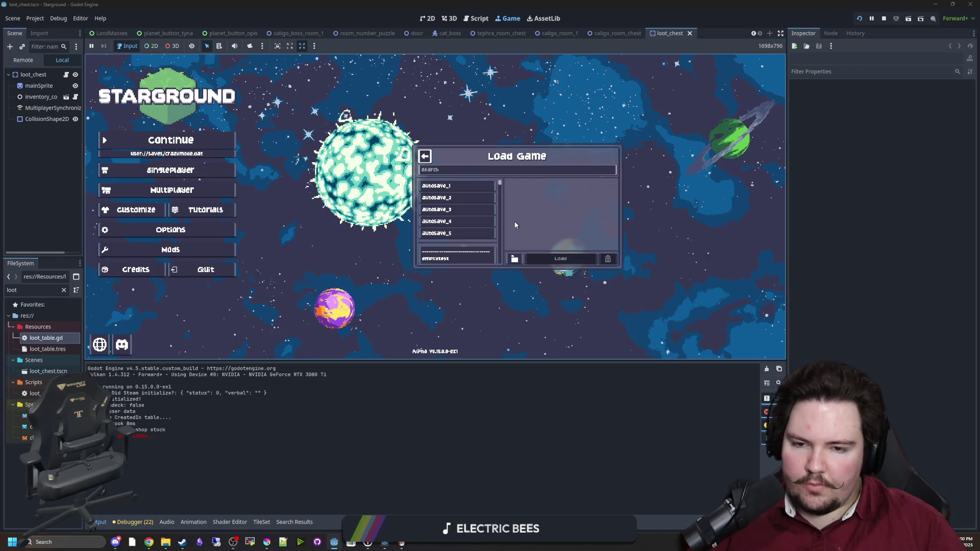